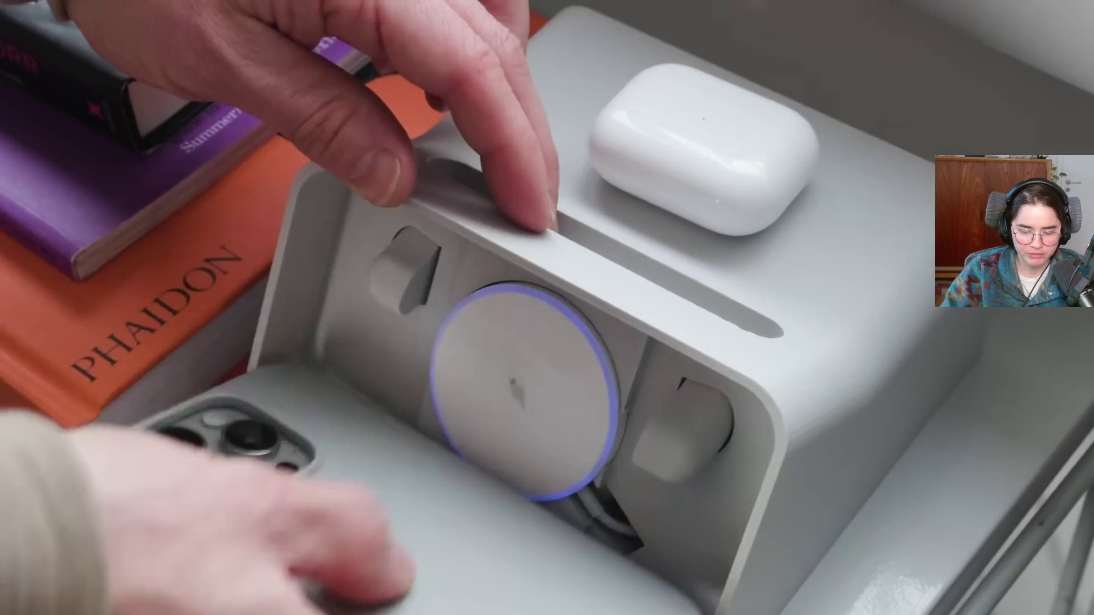
# Pause and resume the 3D printing video, let it reach the end card, then leave fullscreen.
pyautogui.click(866, 467)
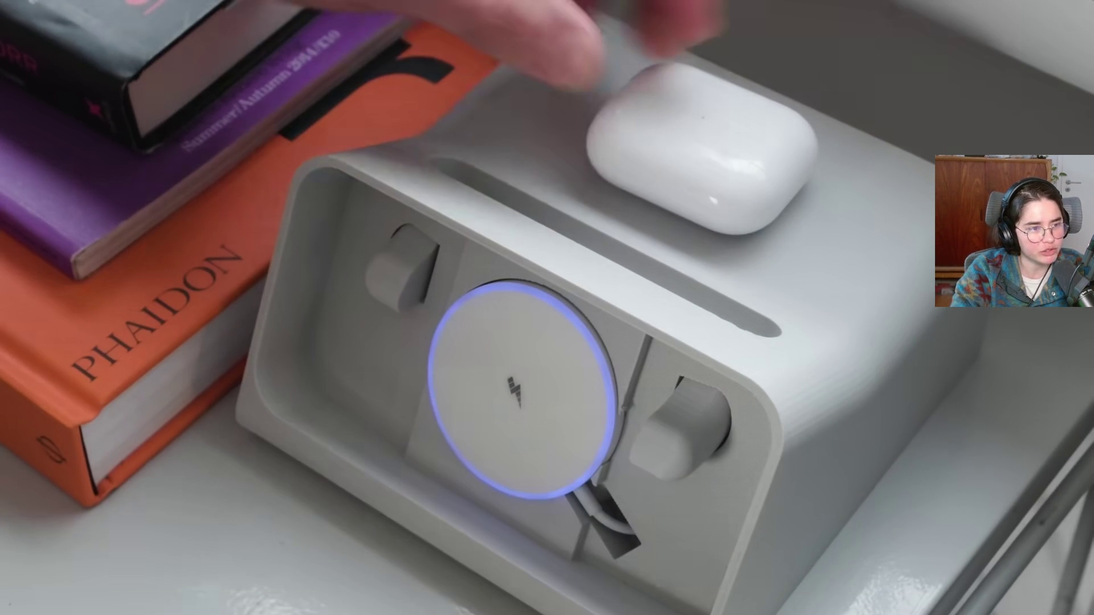
pyautogui.click(866, 464)
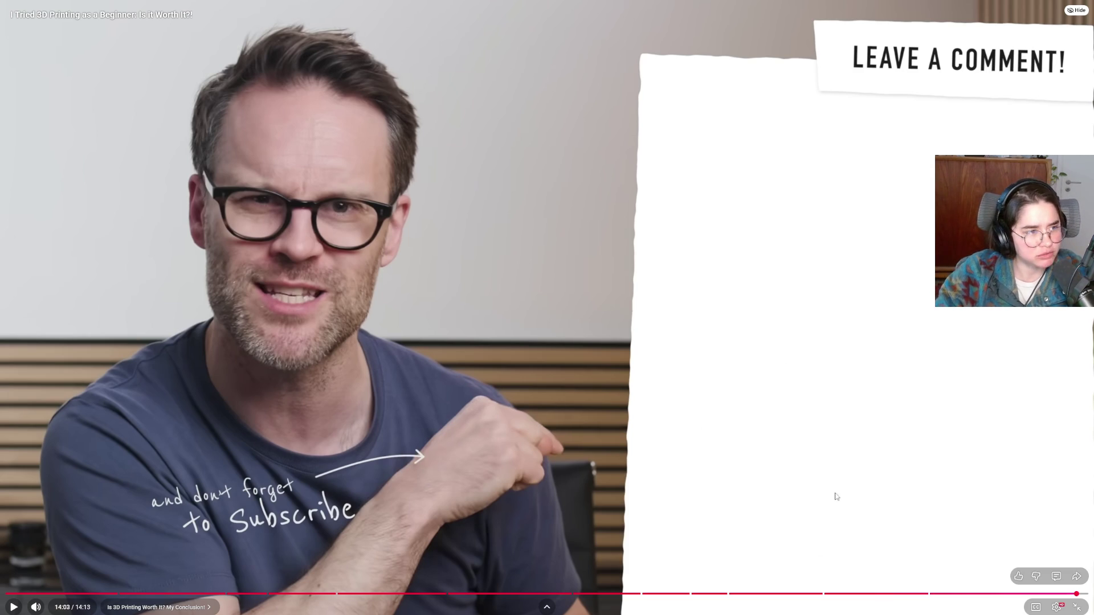
pyautogui.press('Escape')
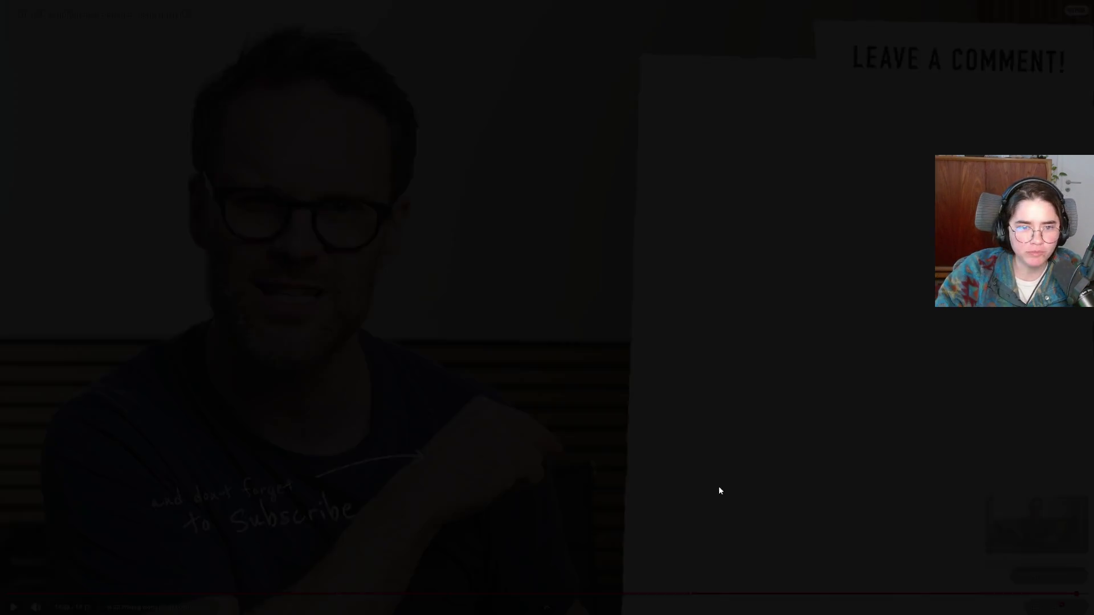
# Scroll down to the comments and highlight parts of the Bambu printer comment.
pyautogui.hotkey('alt', 'Tab')
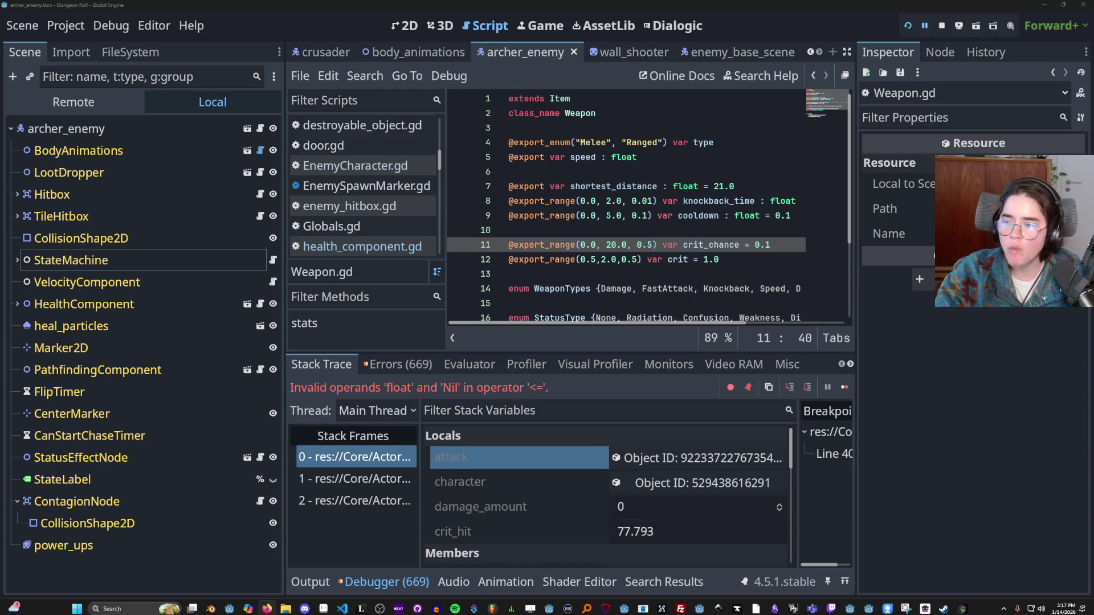
pyautogui.hotkey('alt', 'Tab')
pyautogui.scroll(-8, 571, 345)
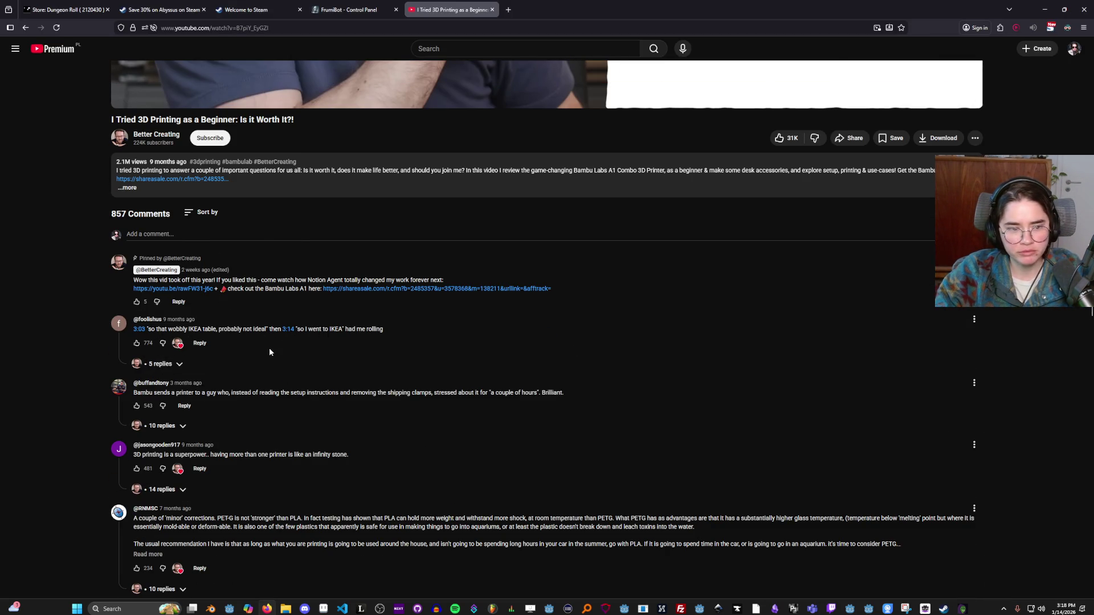
pyautogui.scroll(-1, 270, 352)
pyautogui.moveTo(176, 351); pyautogui.dragTo(283, 351)
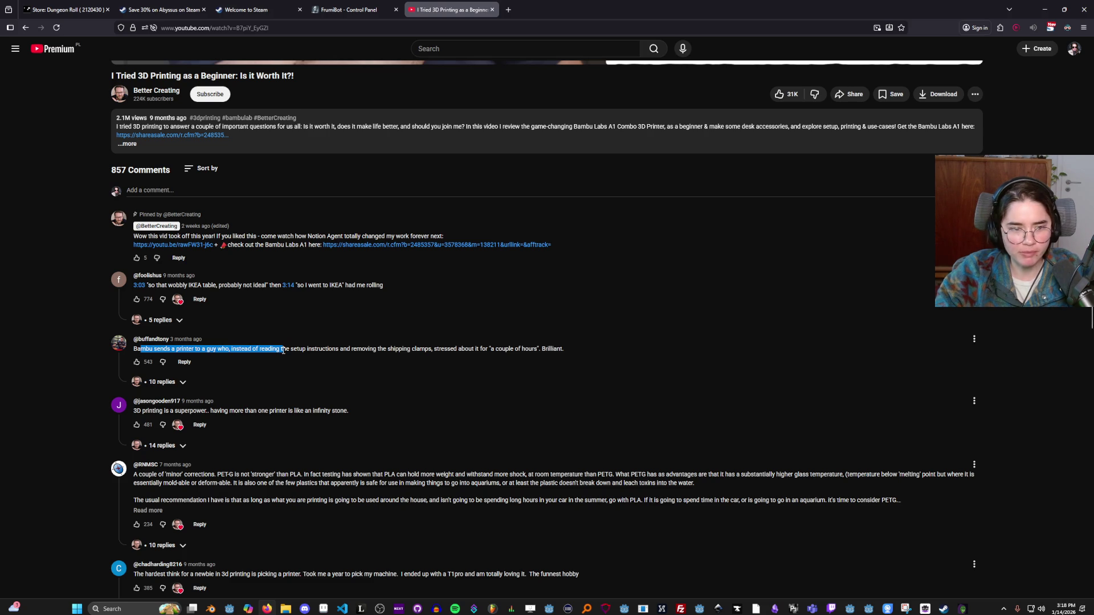
pyautogui.click(144, 348)
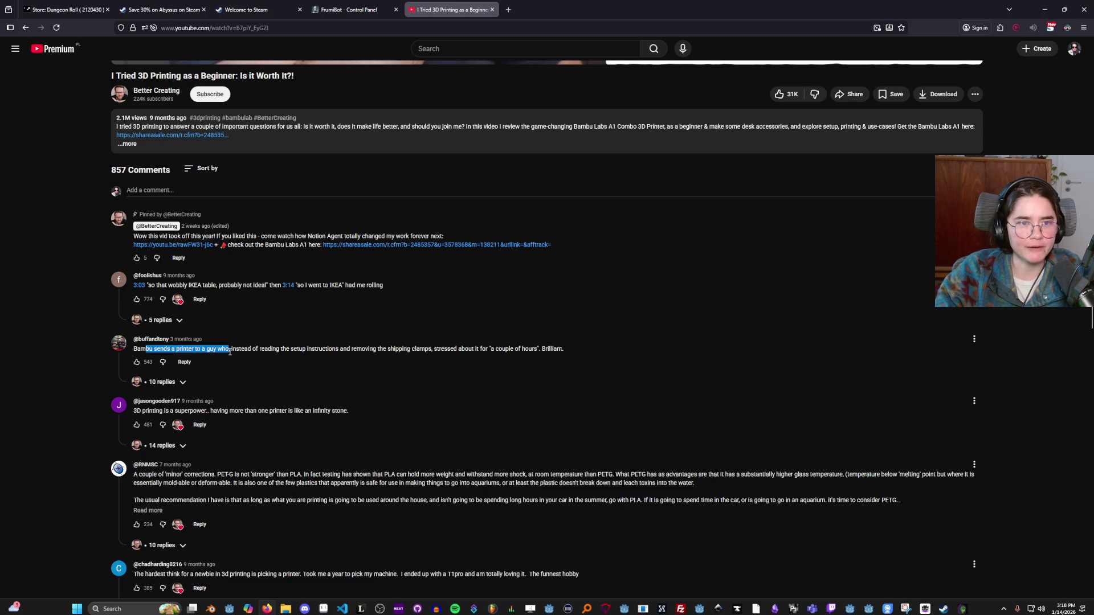
pyautogui.moveTo(232, 350); pyautogui.dragTo(264, 352)
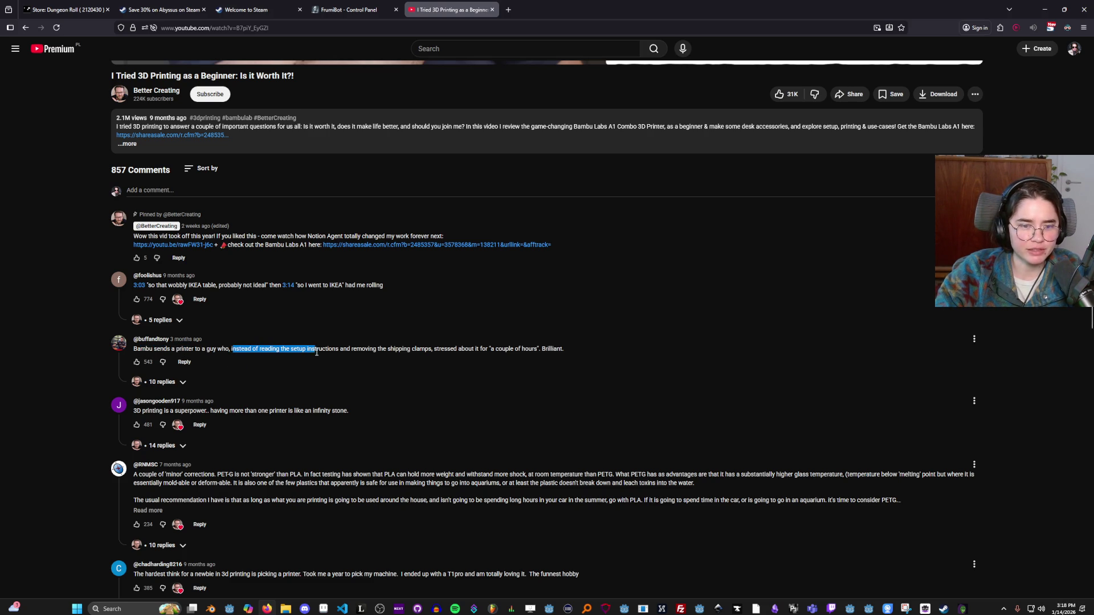
pyautogui.moveTo(434, 350); pyautogui.dragTo(454, 349)
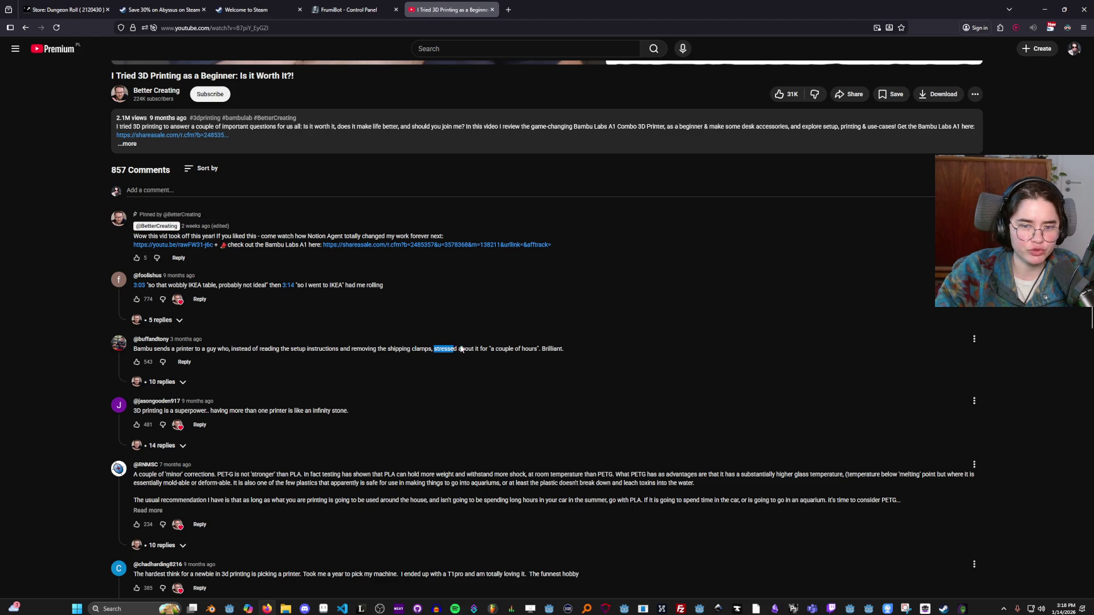
pyautogui.click(547, 350)
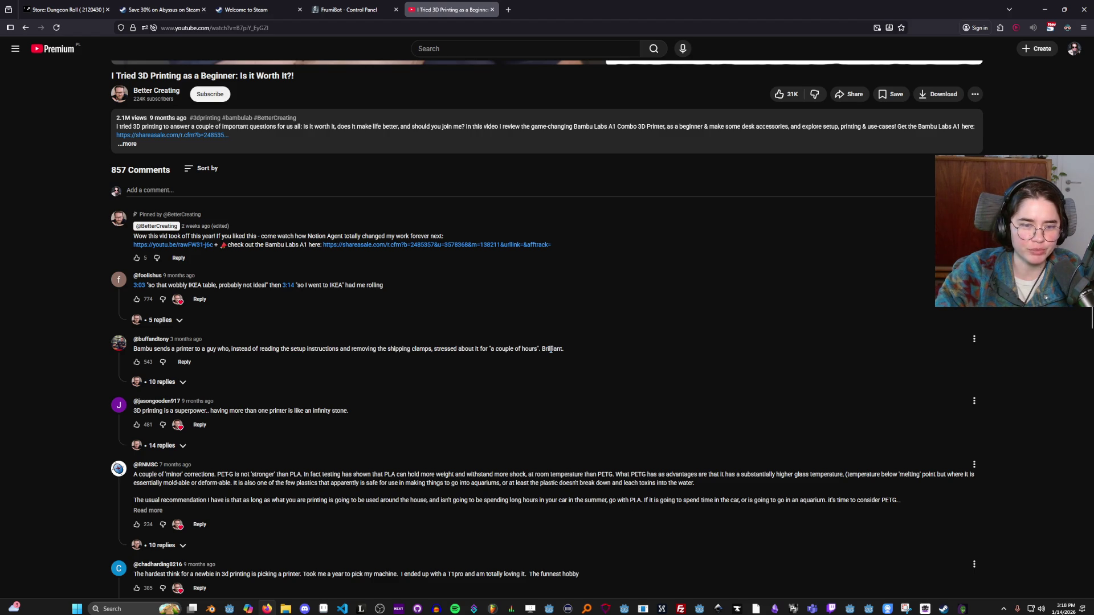
# Expand the 10 replies to the Bambu comment and highlight the creator's reply.
pyautogui.click(183, 383)
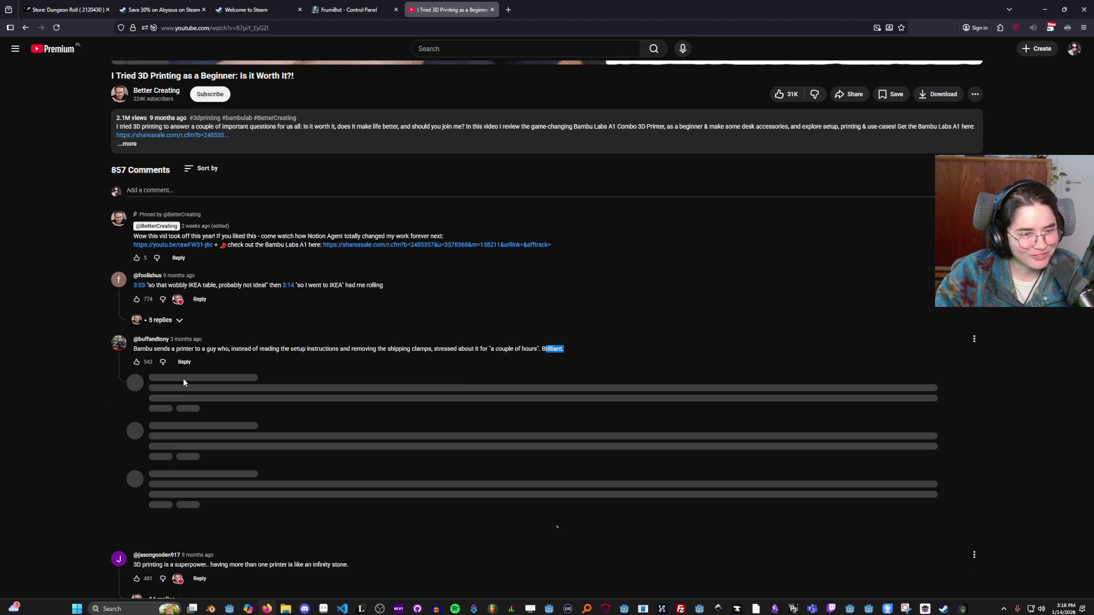
pyautogui.moveTo(148, 387)
pyautogui.mouseDown()
pyautogui.moveTo(217, 388)
pyautogui.moveTo(139, 389)
pyautogui.moveTo(225, 408)
pyautogui.mouseUp()
pyautogui.scroll(-1, 224, 407)
pyautogui.moveTo(147, 390); pyautogui.dragTo(246, 392)
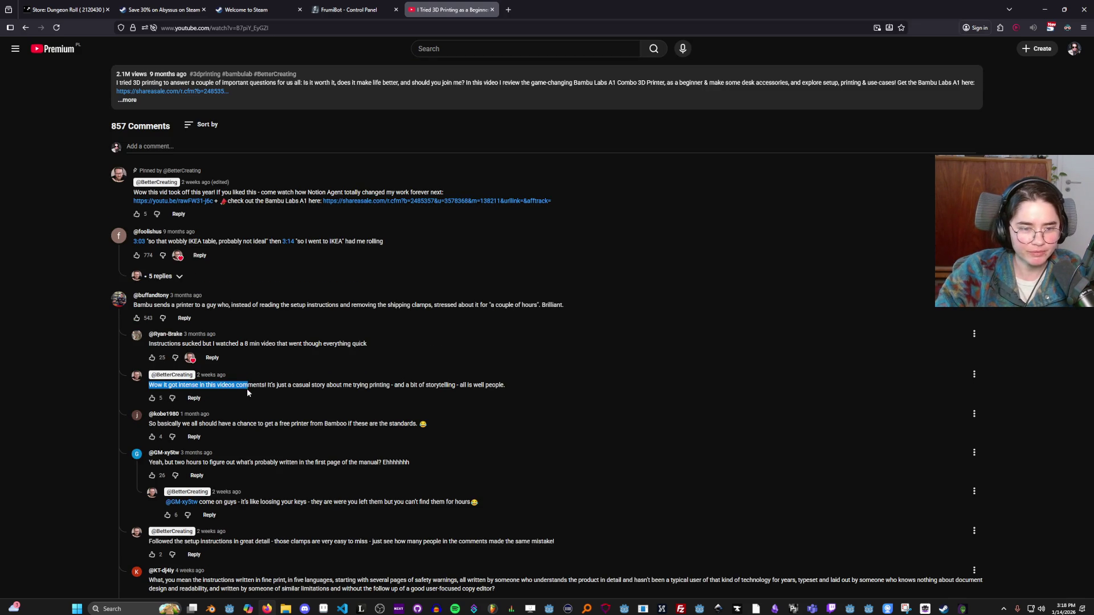
pyautogui.scroll(-10, 259, 389)
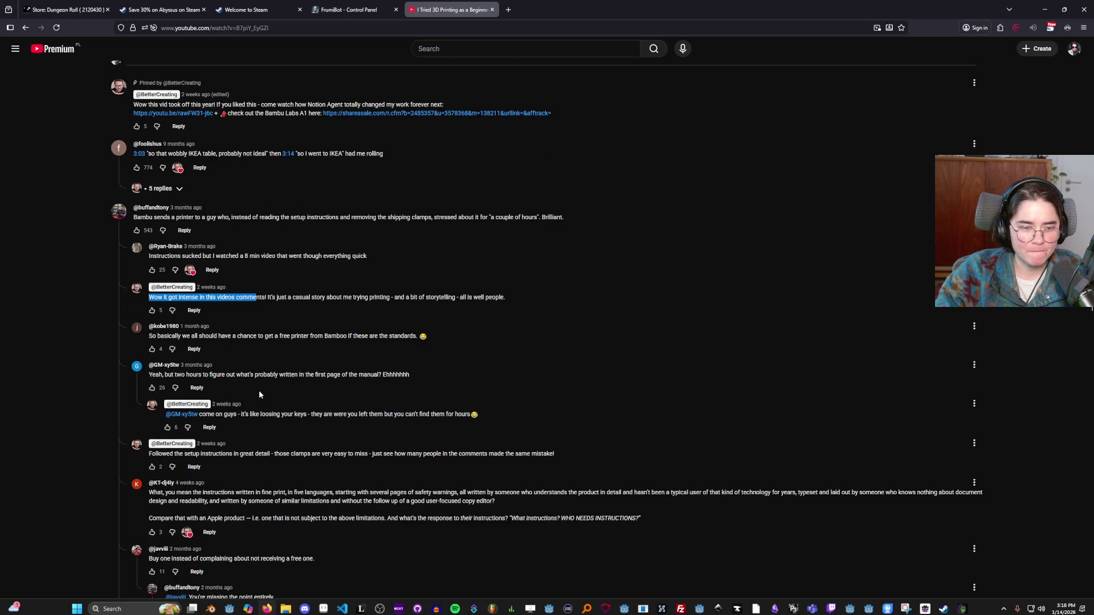
pyautogui.scroll(2, 260, 396)
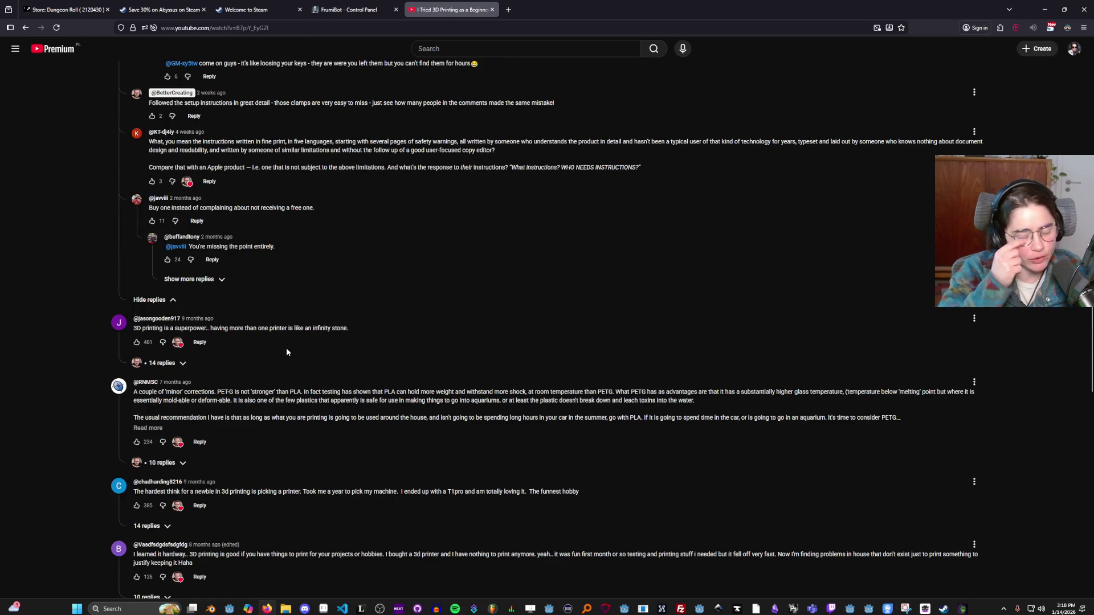
# Highlight text in the infinity stone comment, then scroll back up to the player.
pyautogui.moveTo(168, 328); pyautogui.dragTo(216, 319)
pyautogui.moveTo(134, 328); pyautogui.dragTo(217, 329)
pyautogui.click(231, 328)
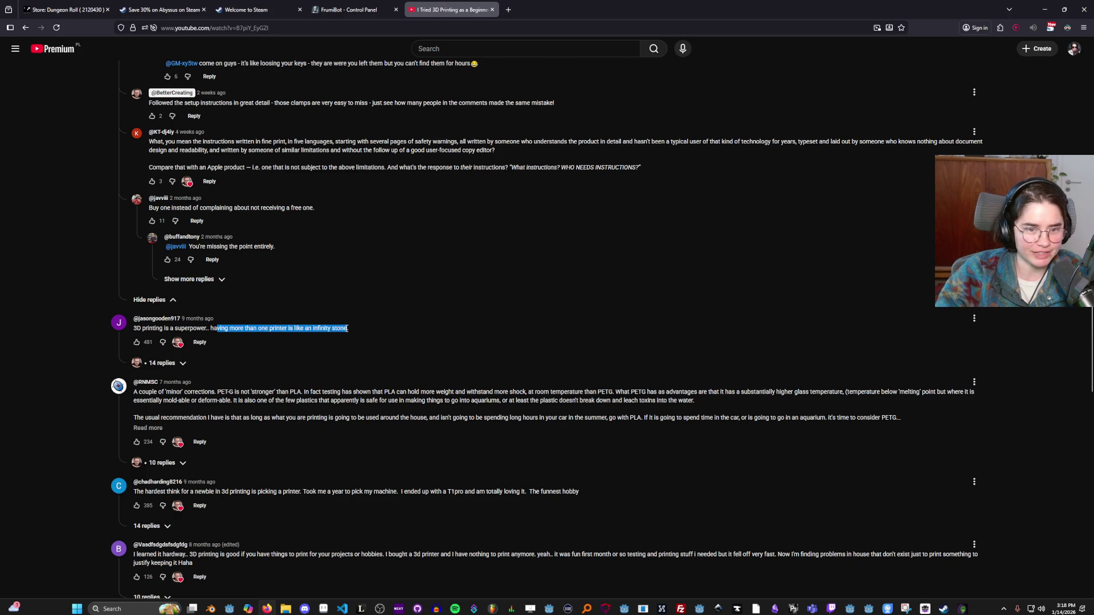
pyautogui.scroll(-1, 201, 398)
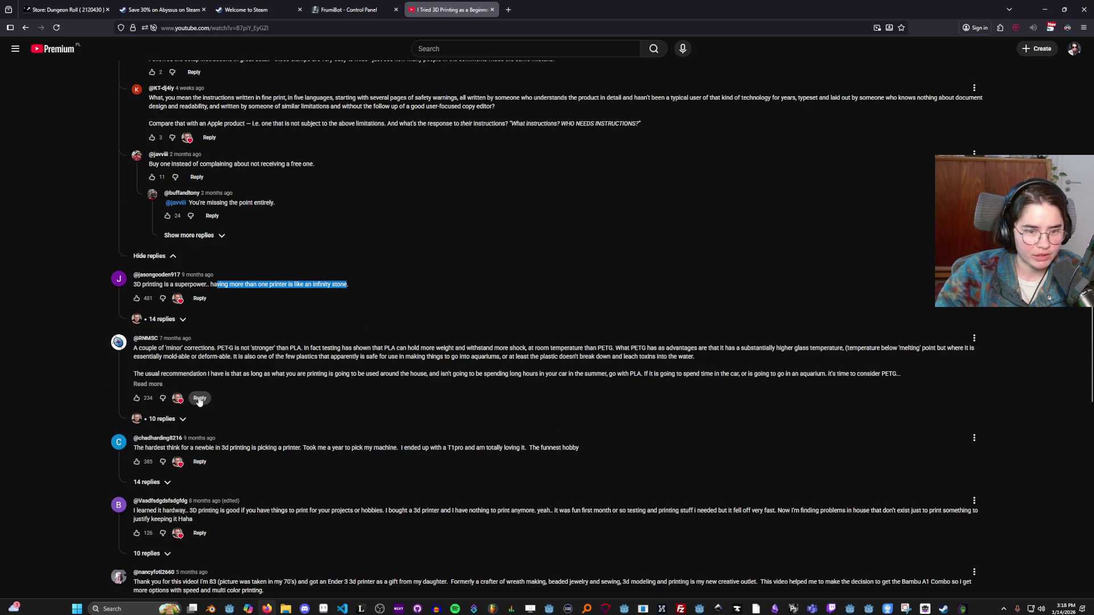
pyautogui.scroll(15, 278, 424)
pyautogui.scroll(4, 285, 433)
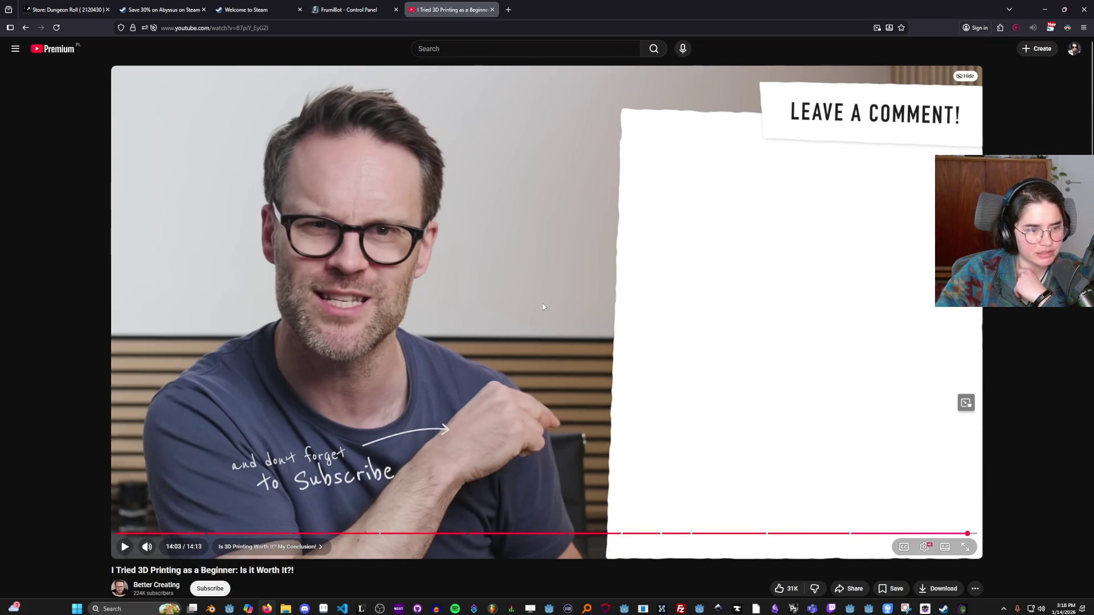
pyautogui.hotkey('alt', 'Tab')
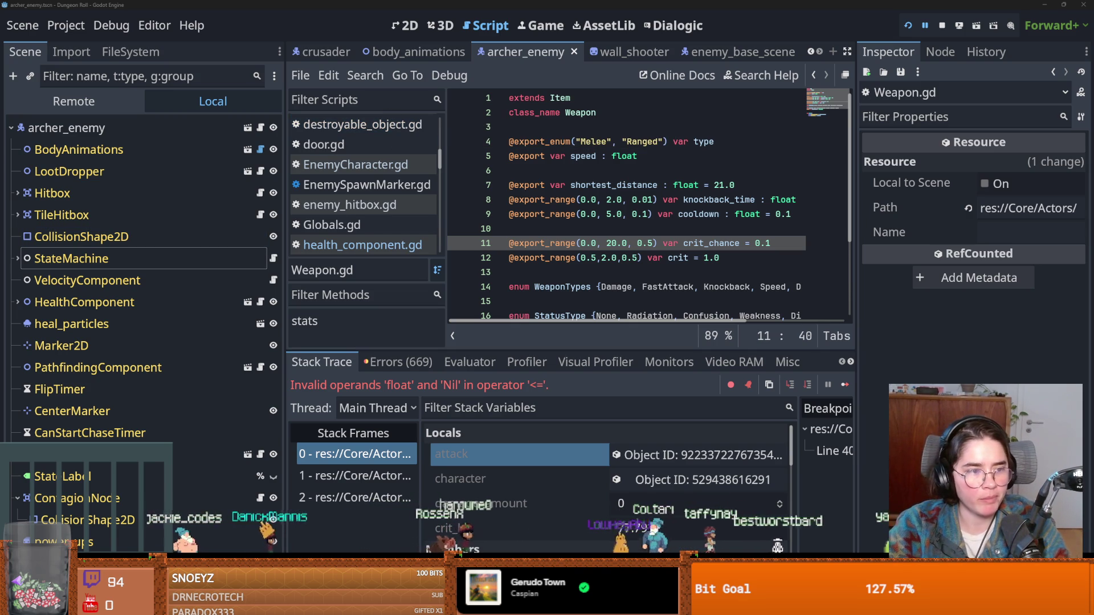
# Widen the Weapon.gd code and debugger area, save the scene, and review the cooldown lines.
pyautogui.click(572, 258)
pyautogui.moveTo(285, 308); pyautogui.dragTo(172, 308)
pyautogui.hotkey('ctrl', 's')
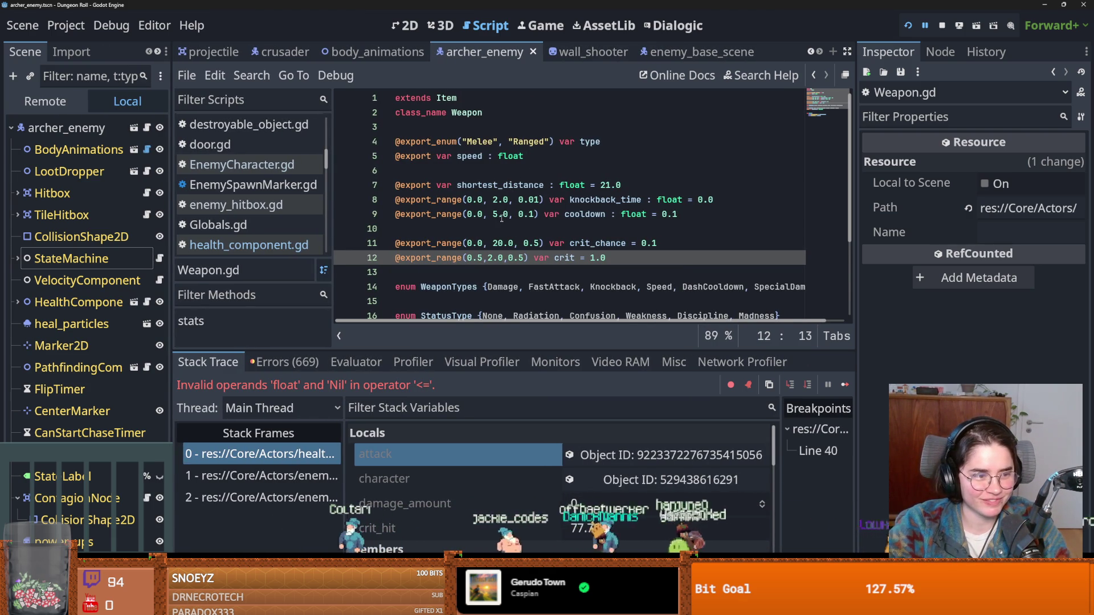
pyautogui.click(502, 214)
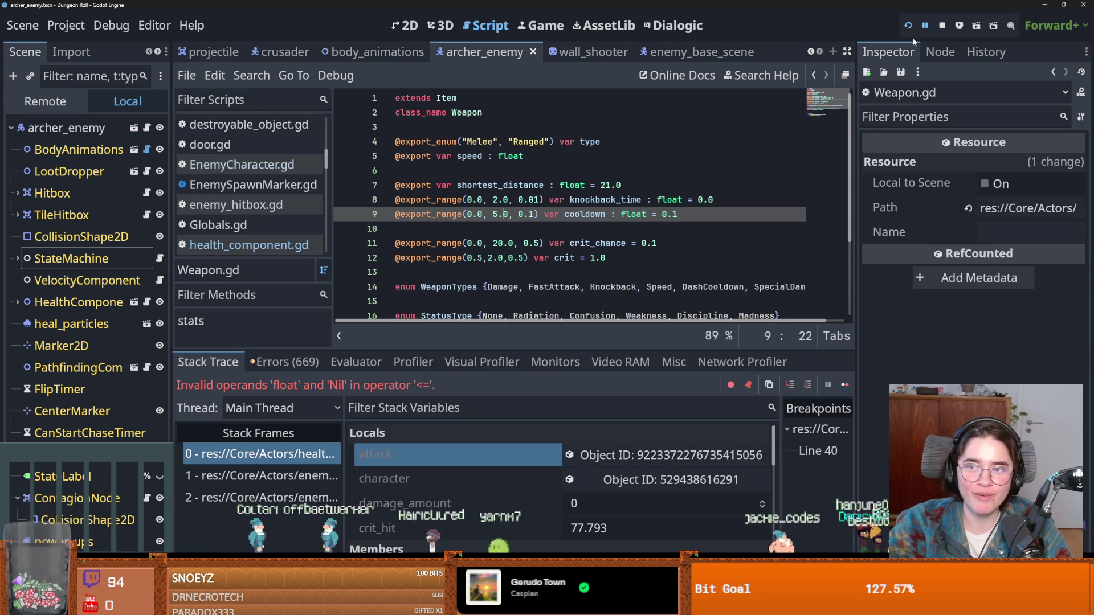
pyautogui.scroll(-1, 526, 282)
pyautogui.scroll(-3, 525, 283)
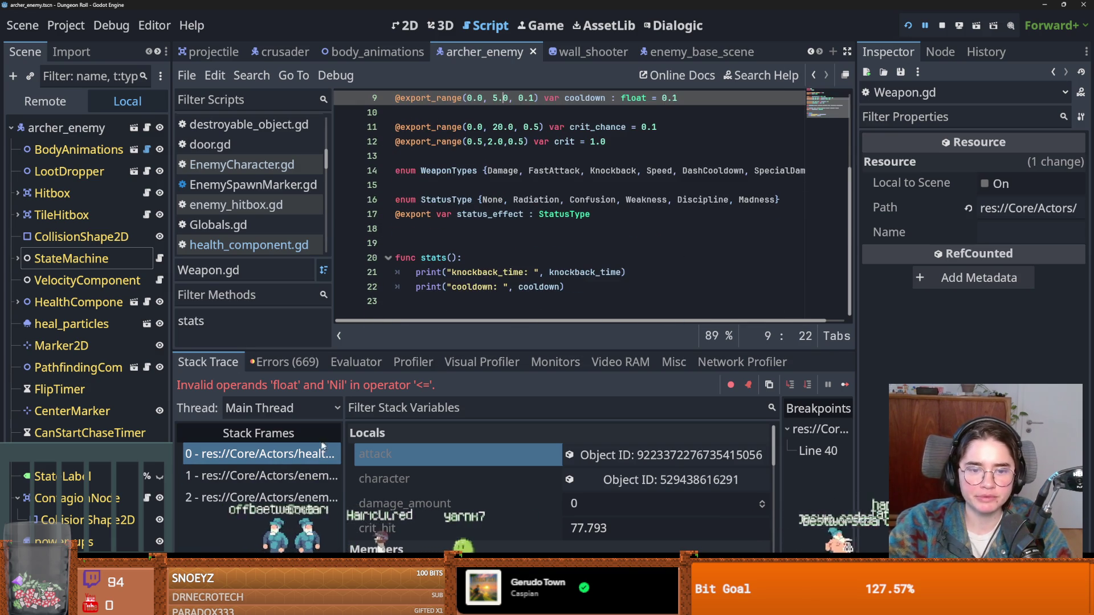
# Open health_component.gd at the failing line and add 'var weapon_crit_chance =' above the crit check.
pyautogui.click(273, 454)
pyautogui.click(499, 183)
pyautogui.press('Return')
pyautogui.press('Return')
pyautogui.press('Up')
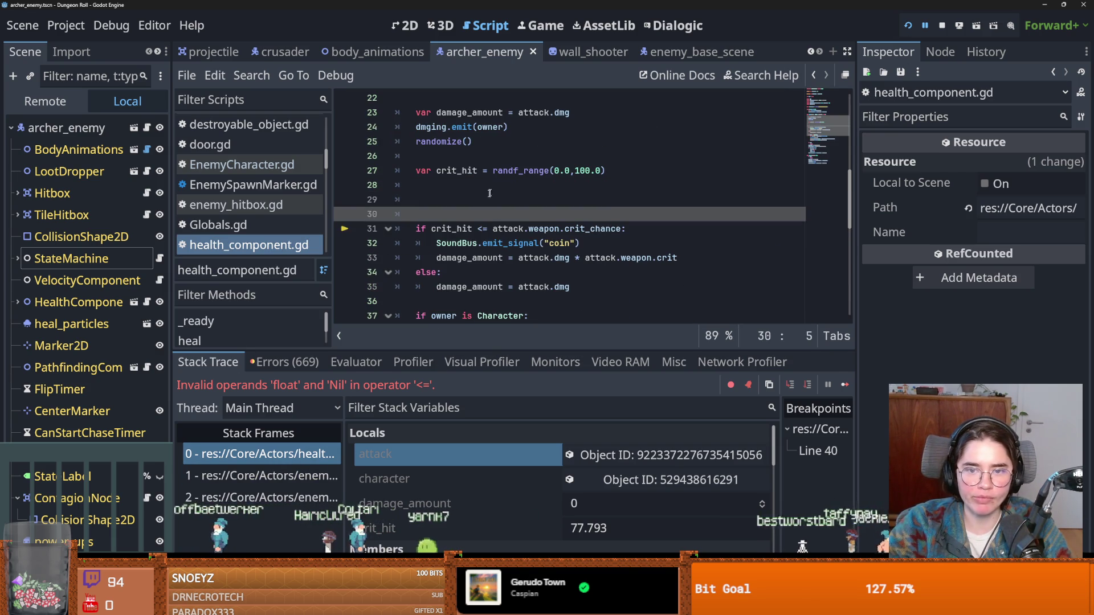
pyautogui.write('var weapon_cr')
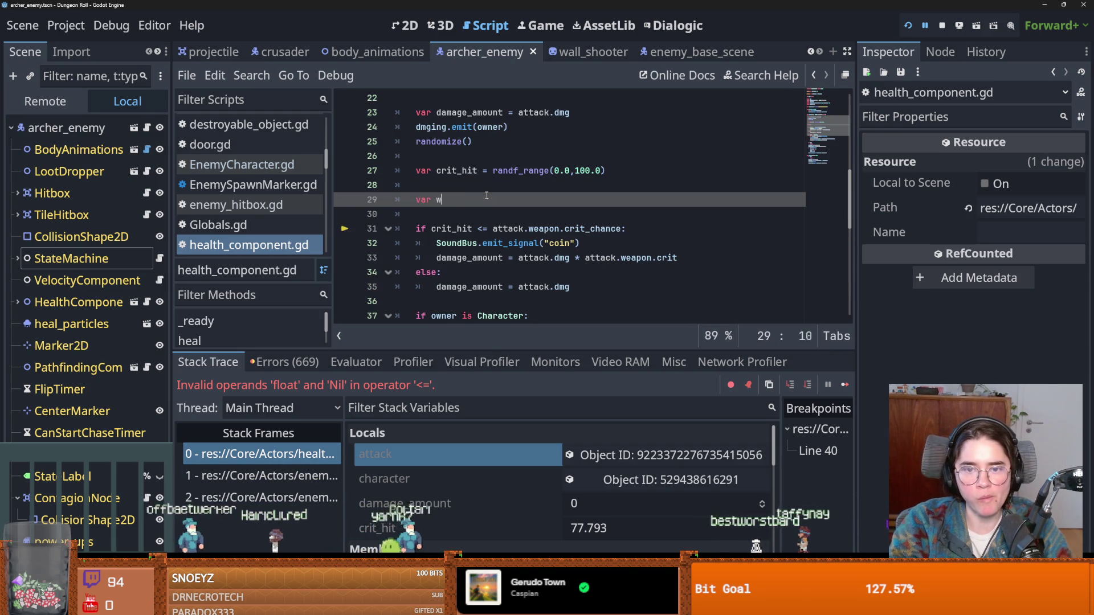
pyautogui.write('it_')
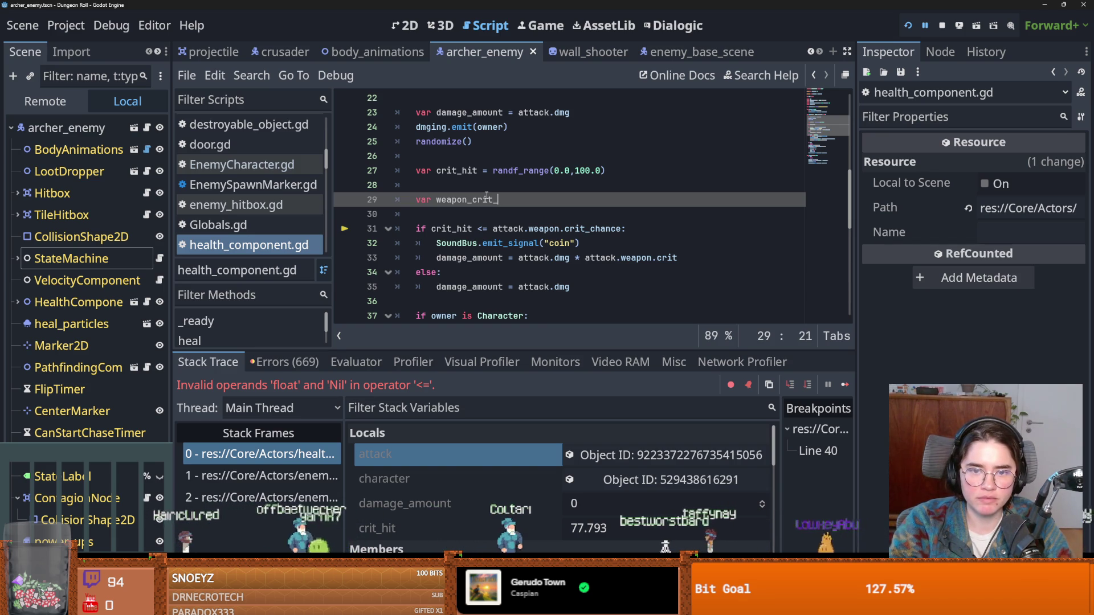
pyautogui.write('chance =')
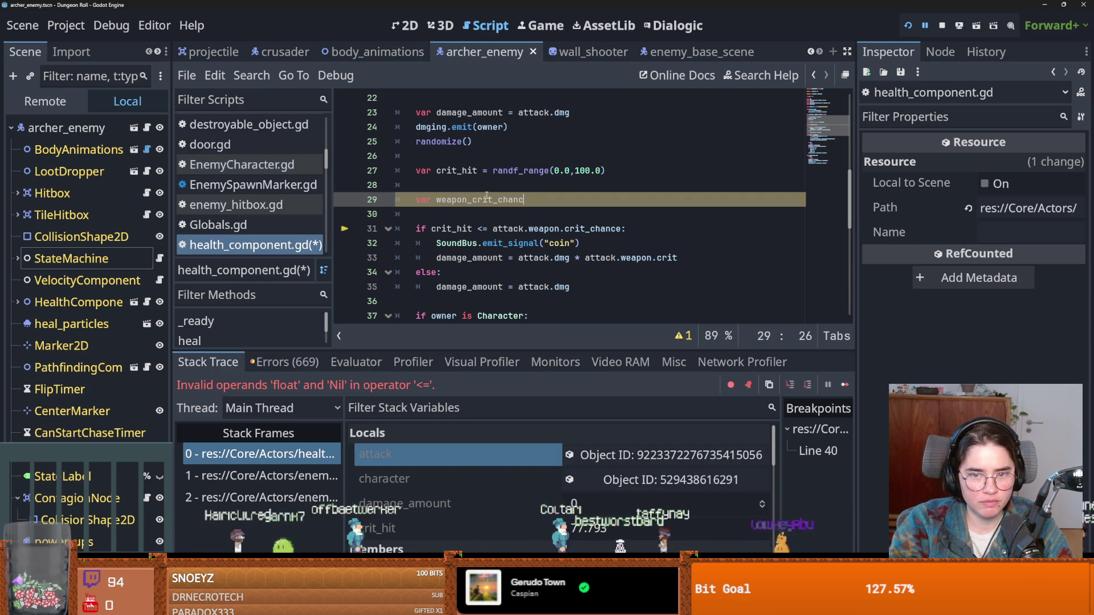
pyautogui.press('Escape')
# Move attack.weapon.crit_chance into the new variable, compare crit_hit against weapon_crit_chance, and rerun.
pyautogui.moveTo(621, 228); pyautogui.dragTo(493, 229)
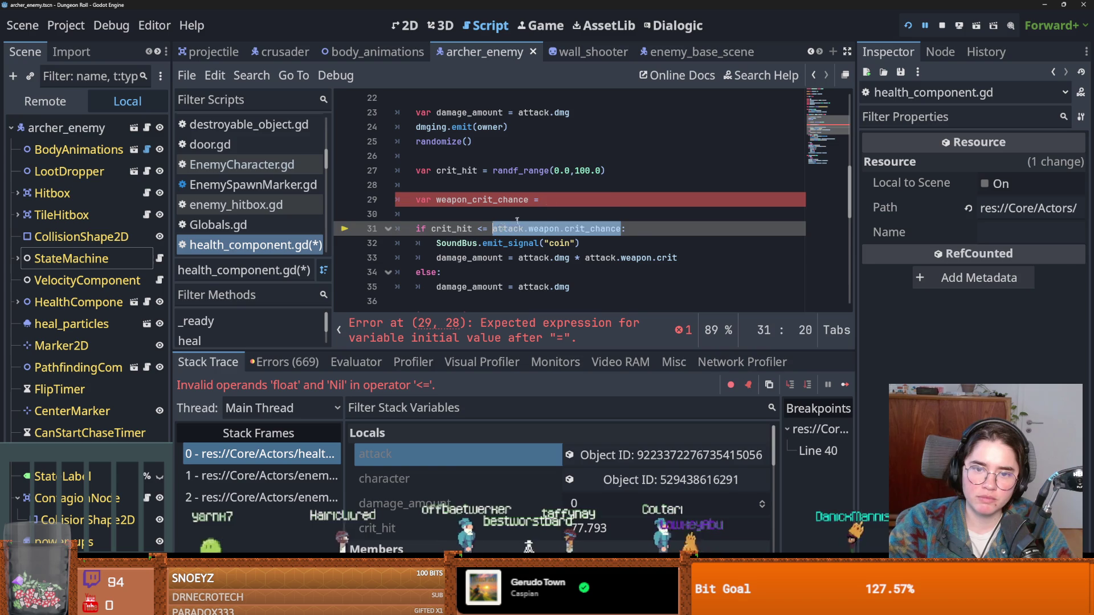
pyautogui.hotkey('ctrl', 'x')
pyautogui.click(544, 200)
pyautogui.hotkey('ctrl', 'v')
pyautogui.doubleClick(509, 200)
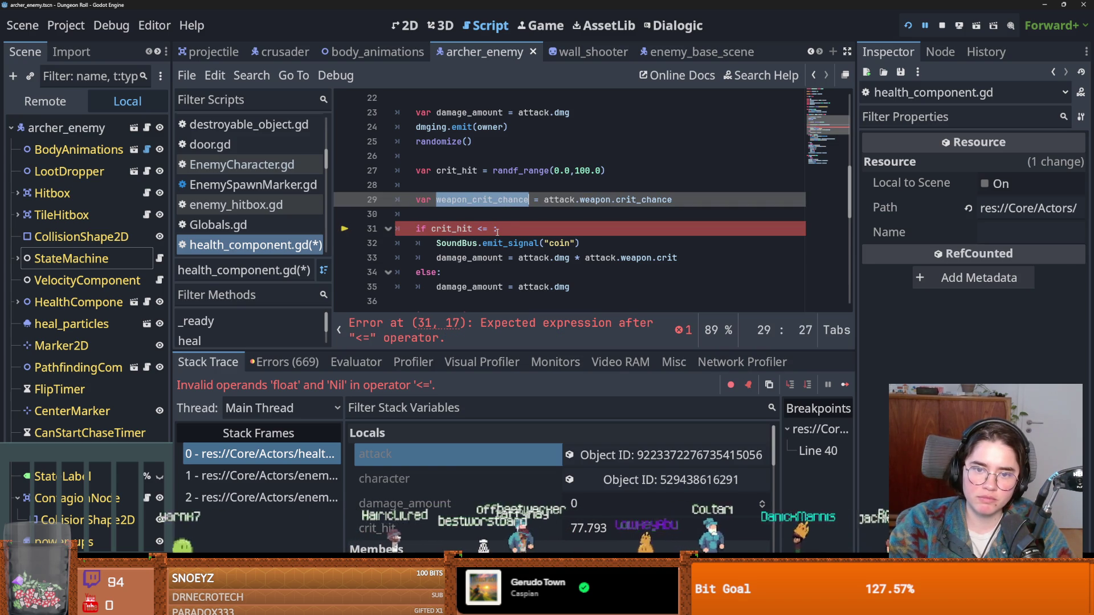
pyautogui.hotkey('ctrl', 'c')
pyautogui.click(494, 229)
pyautogui.hotkey('ctrl', 'v')
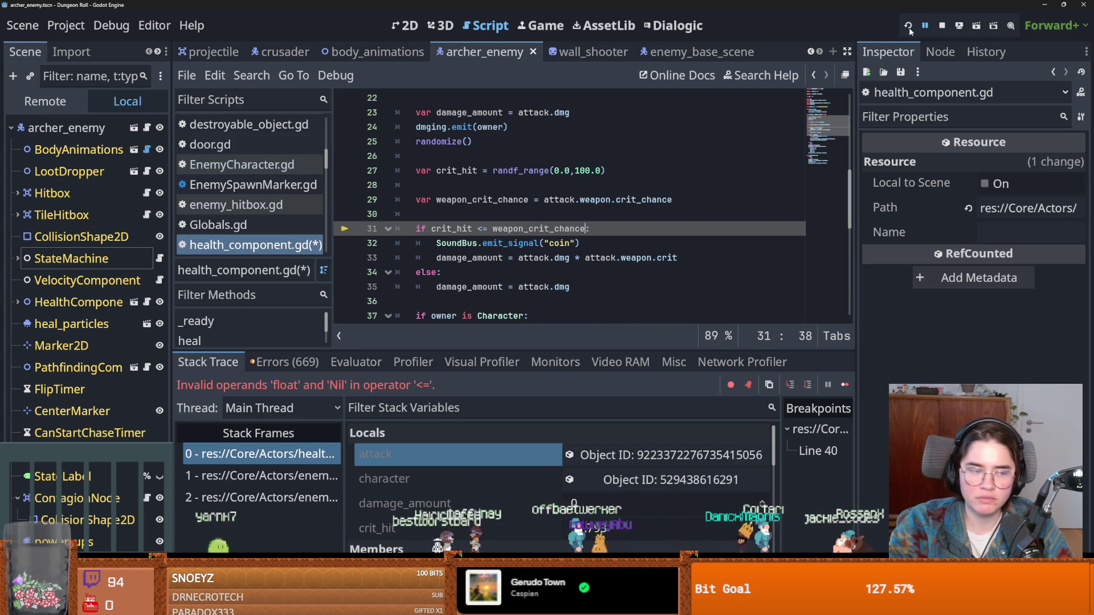
pyautogui.press('F5')
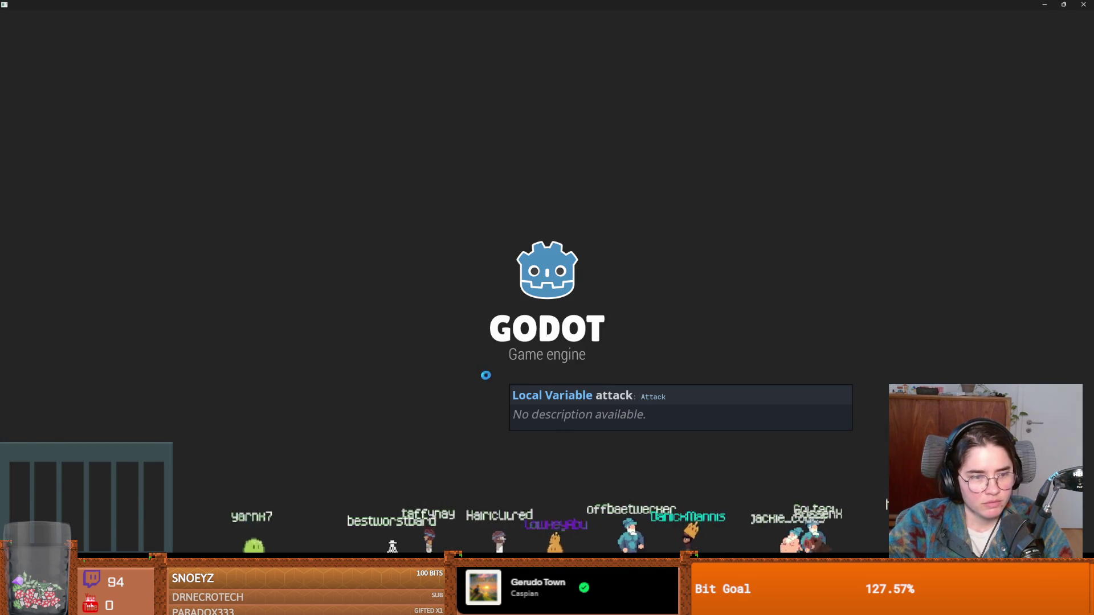
# Start a game as the Crusader and walk the knight around the room.
pyautogui.press('Return')
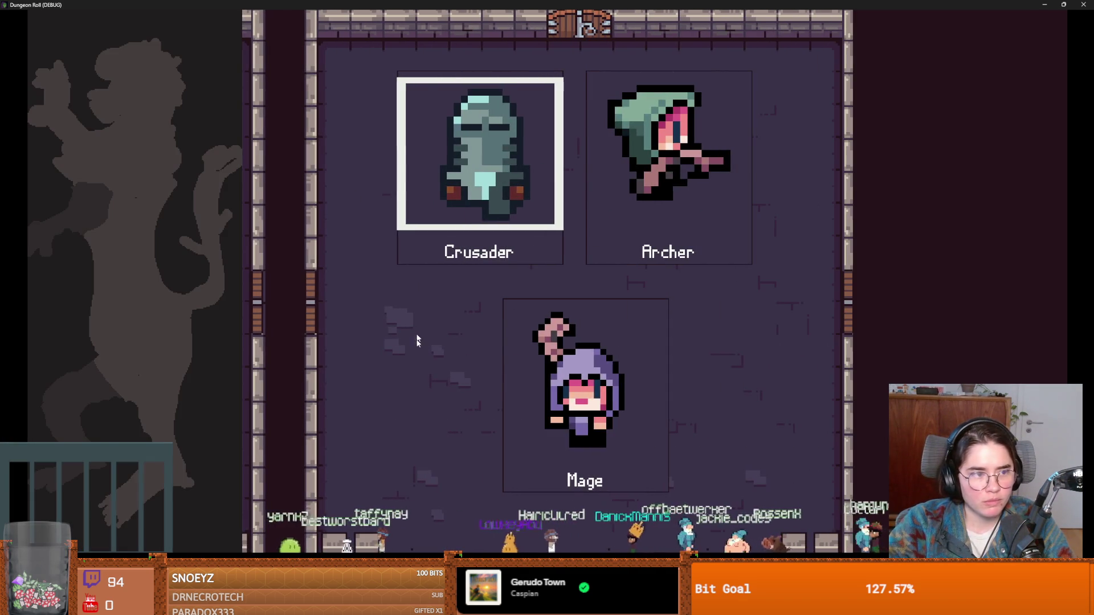
pyautogui.press('Return')
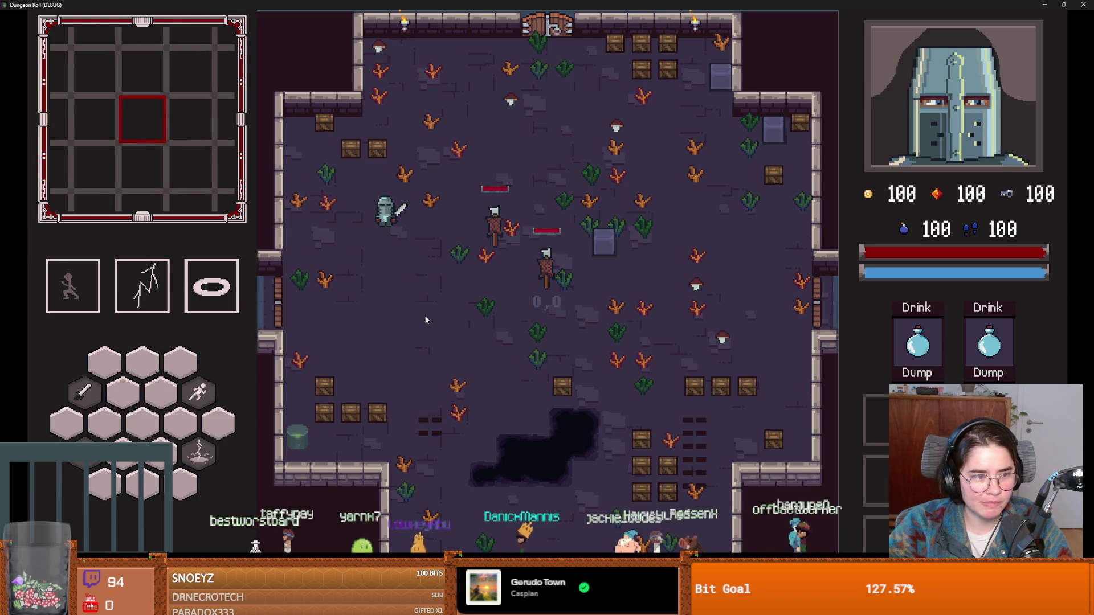
pyautogui.press('space')
pyautogui.press('d')
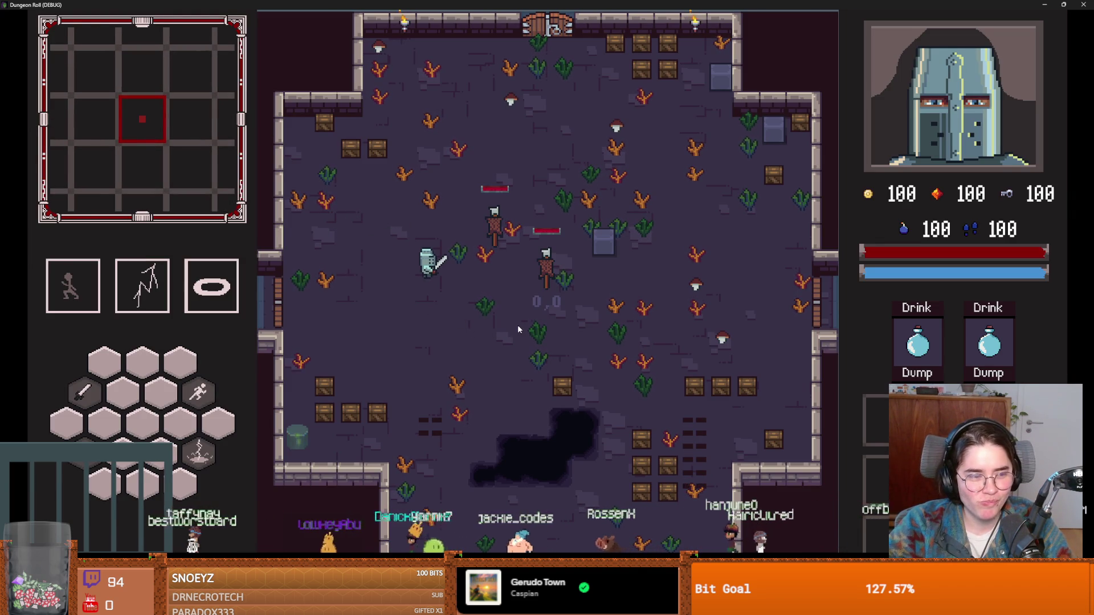
pyautogui.press('a')
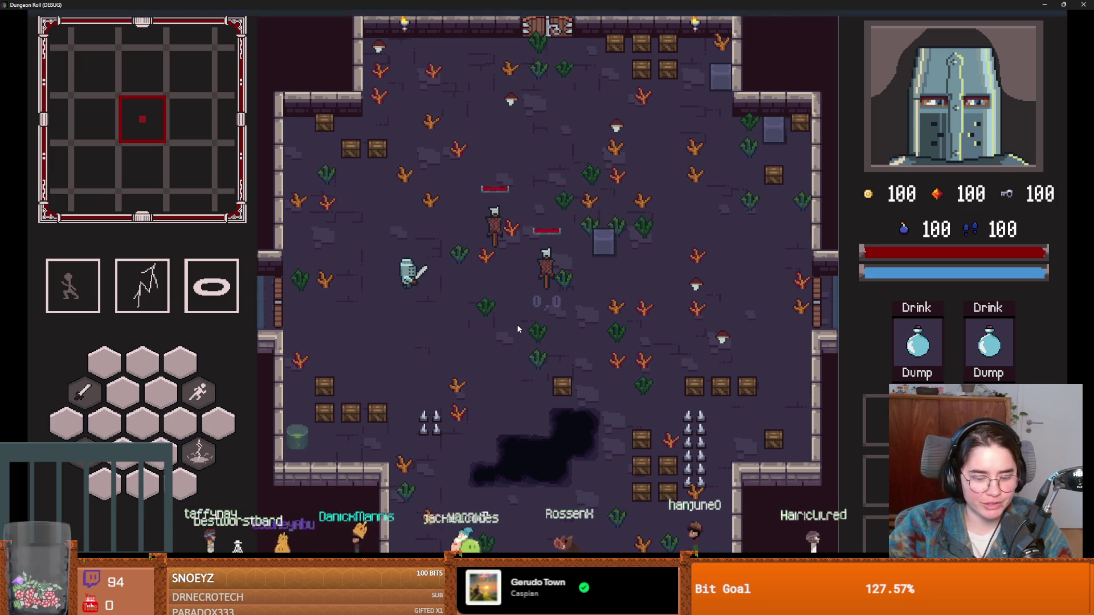
# Run spawn_enemy "archer" 1 true from the debug console to spawn an archer.
pyautogui.press('`')
pyautogui.write('em')
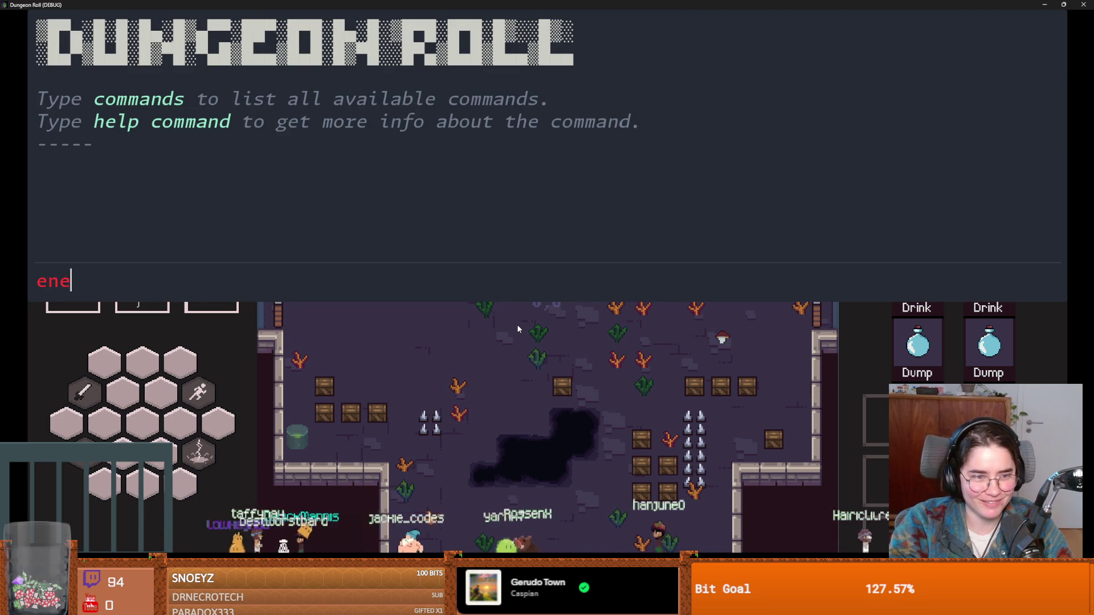
pyautogui.press('BackSpace')
pyautogui.press('BackSpace')
pyautogui.write('sp')
pyautogui.press('Up')
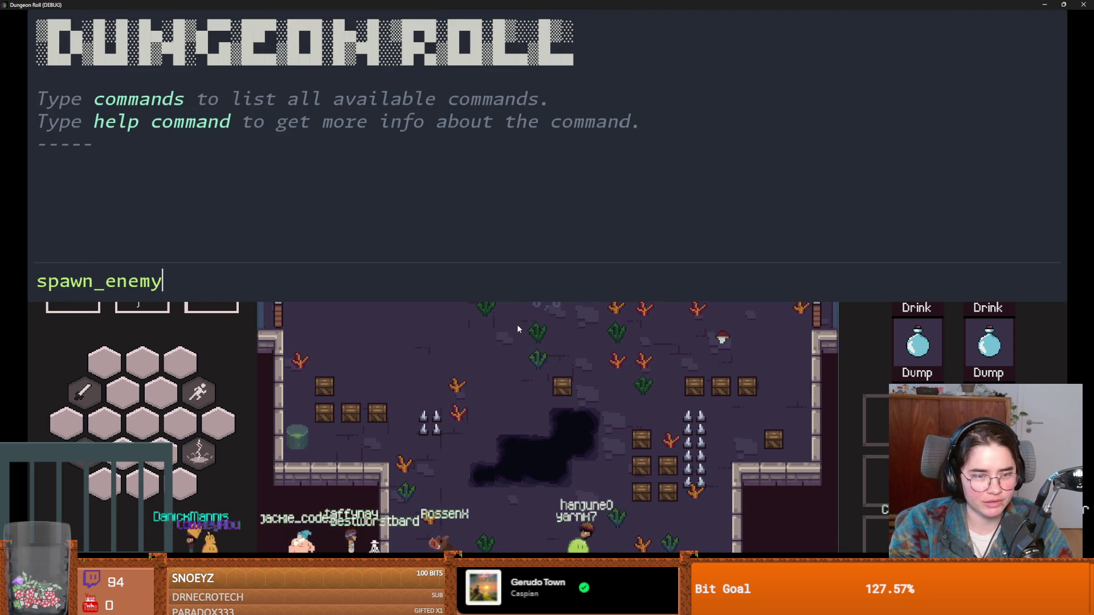
pyautogui.press('Return')
pyautogui.press('`')
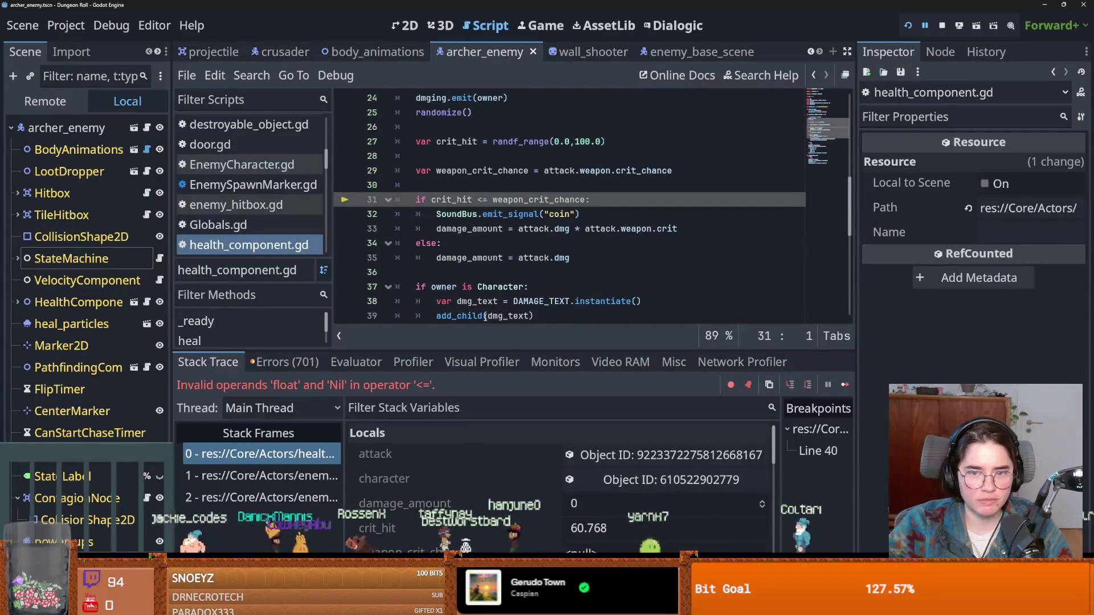
# Inspect the attack local to show its properties: Is Straight on, Expire 3.0, Is Enemy on.
pyautogui.scroll(-1, 483, 484)
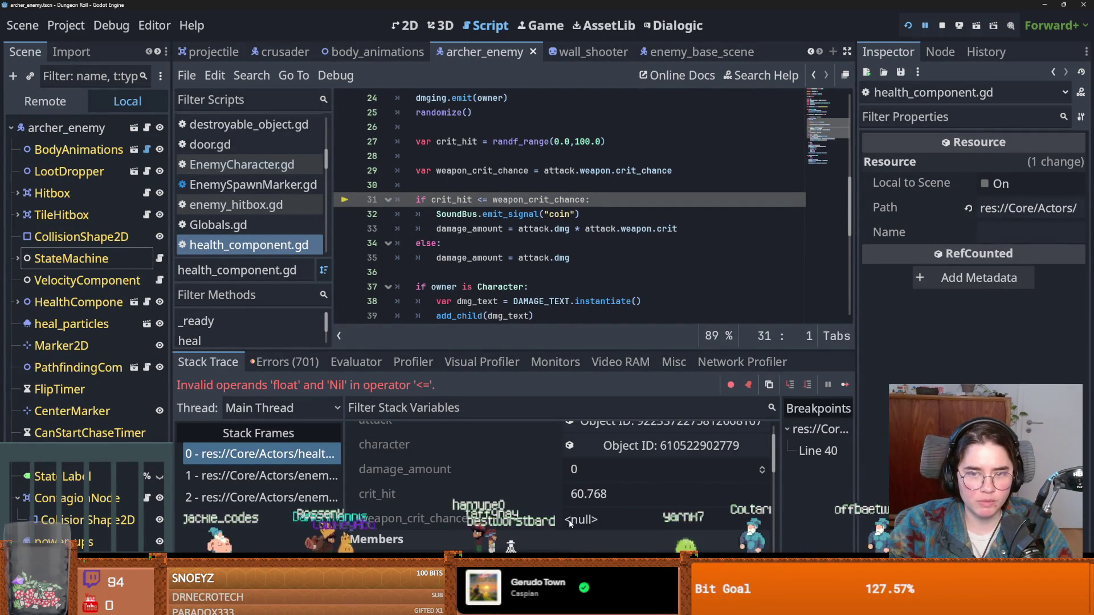
pyautogui.scroll(1, 530, 506)
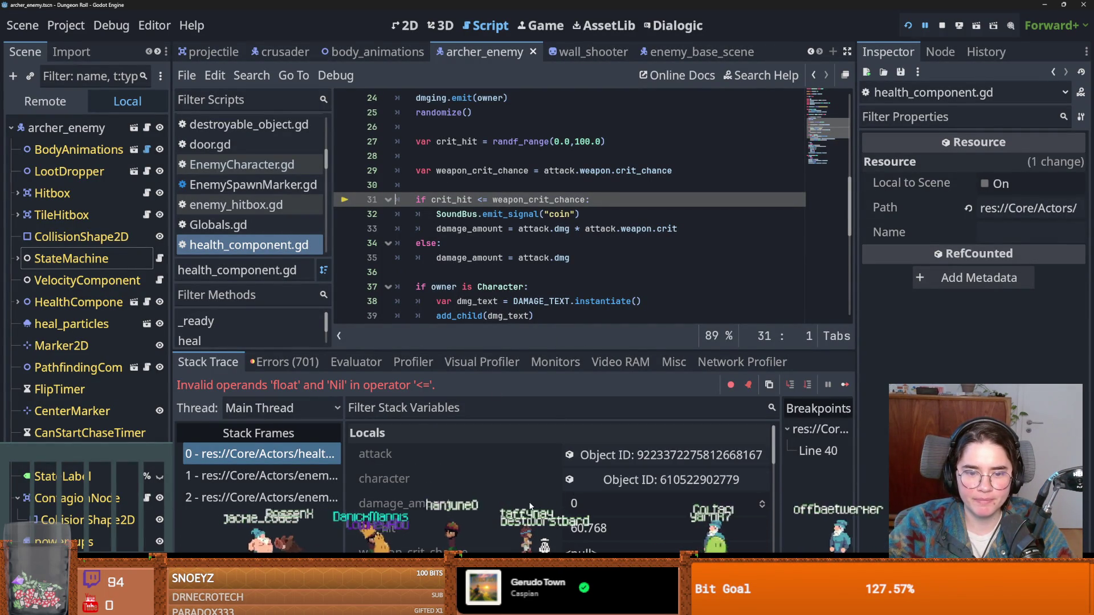
pyautogui.click(619, 458)
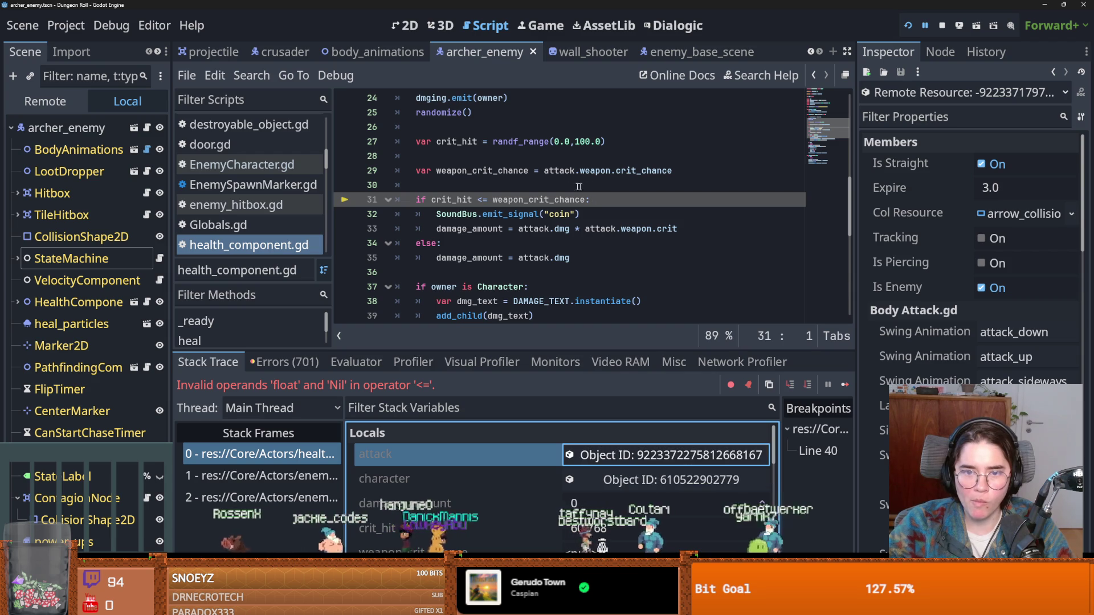
pyautogui.scroll(5, 534, 268)
pyautogui.scroll(-4, 534, 268)
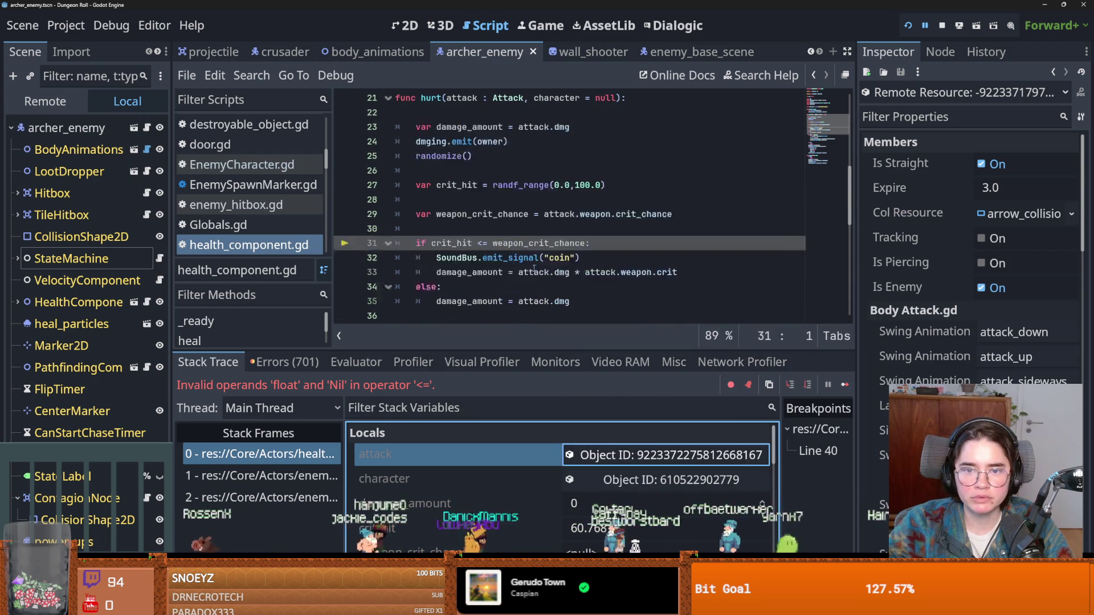
# Insert 'var weapon = attack.weapon' on line 29 of health_component.gd.
pyautogui.click(465, 199)
pyautogui.press('Return')
pyautogui.write('var weap')
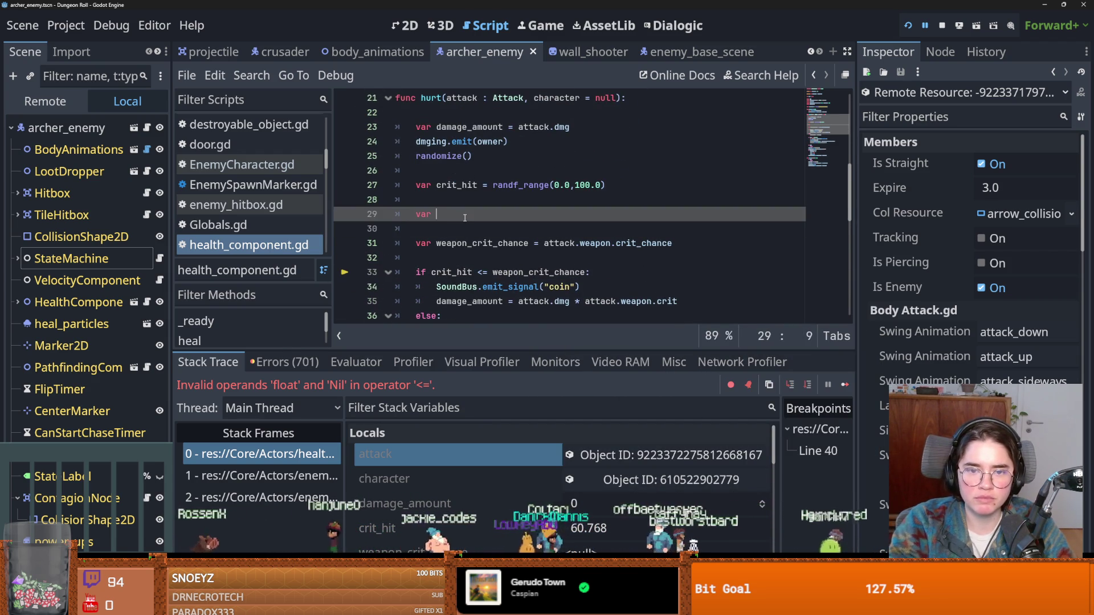
pyautogui.write('on =')
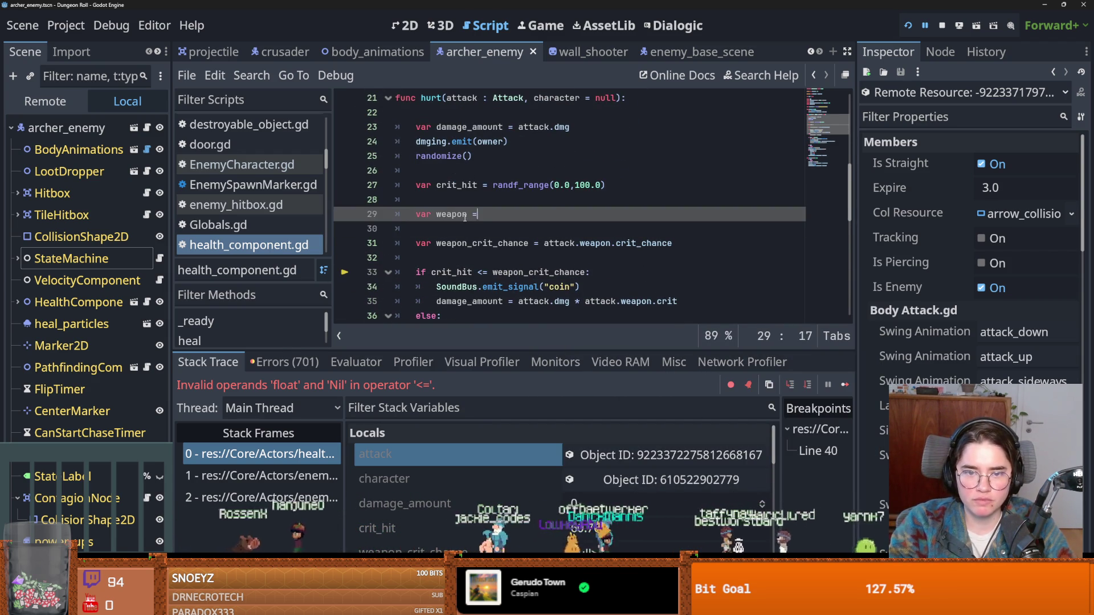
pyautogui.press('Return')
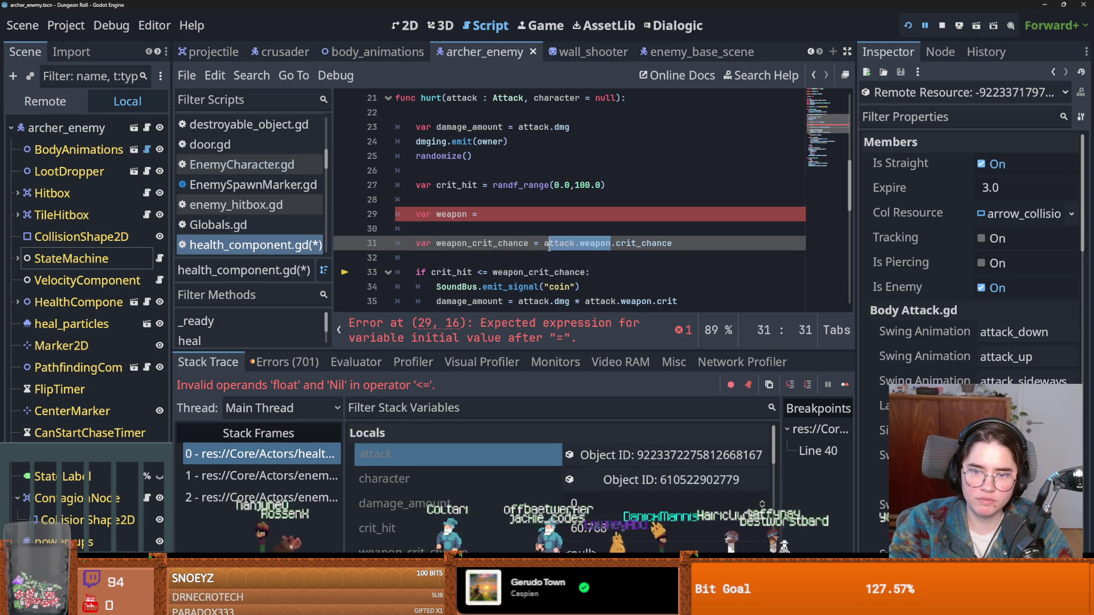
pyautogui.click(493, 214)
pyautogui.write('attack.weapon')
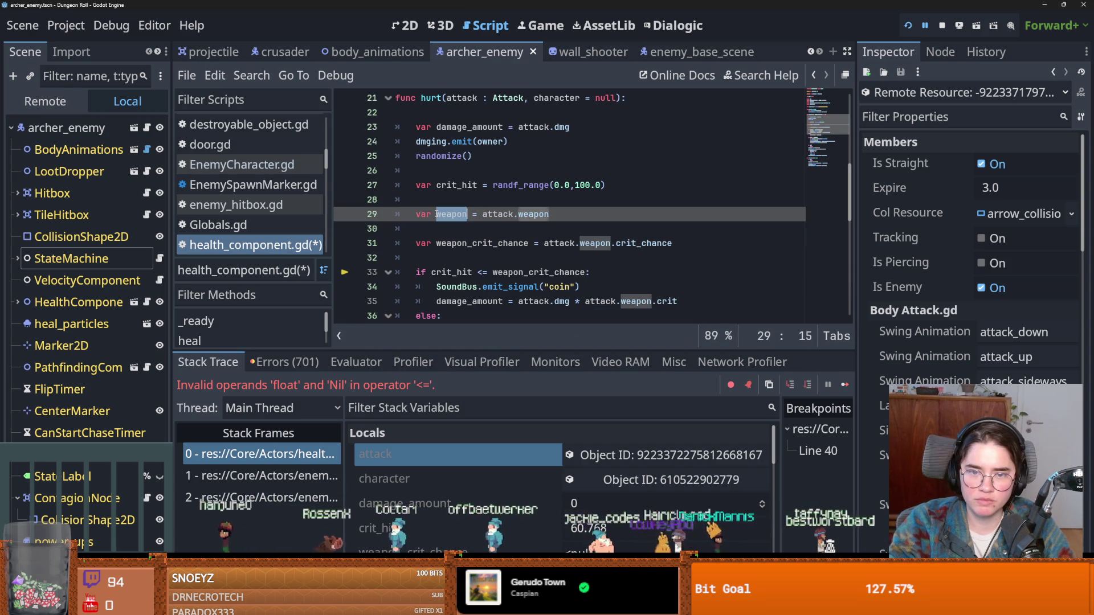
# Replace attack.weapon with weapon on the crit_chance line and relaunch the game.
pyautogui.click(613, 243)
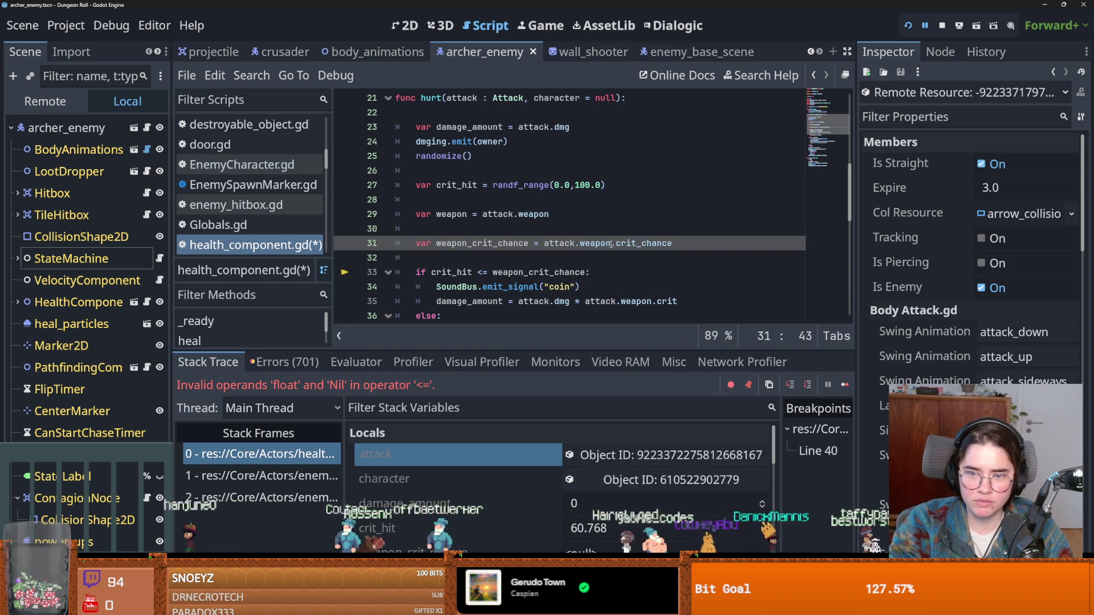
pyautogui.moveTo(613, 244); pyautogui.dragTo(544, 243)
pyautogui.write('weapon')
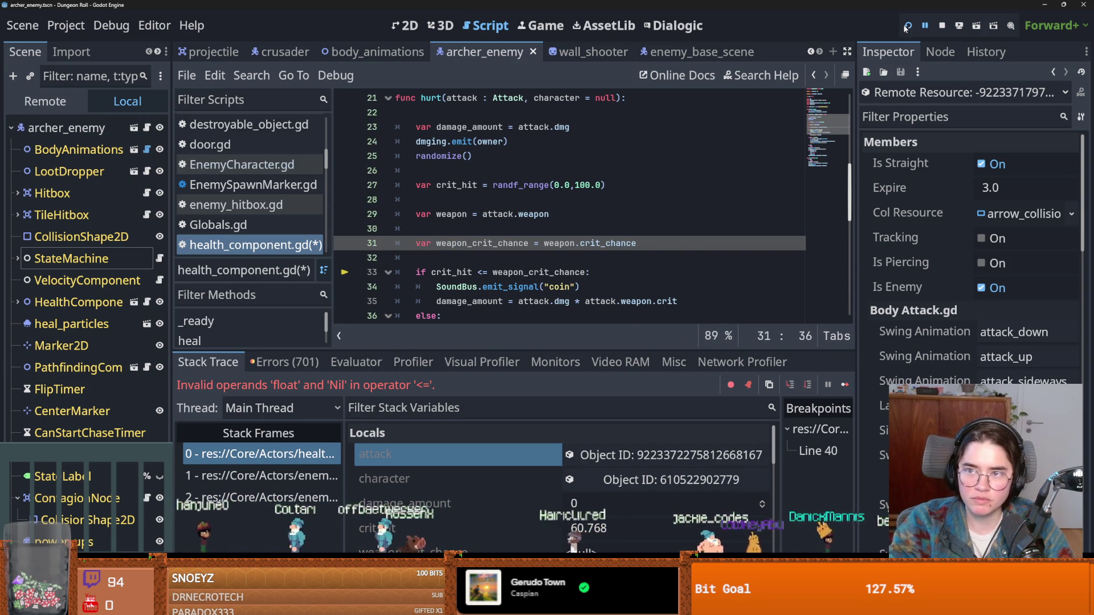
pyautogui.click(901, 26)
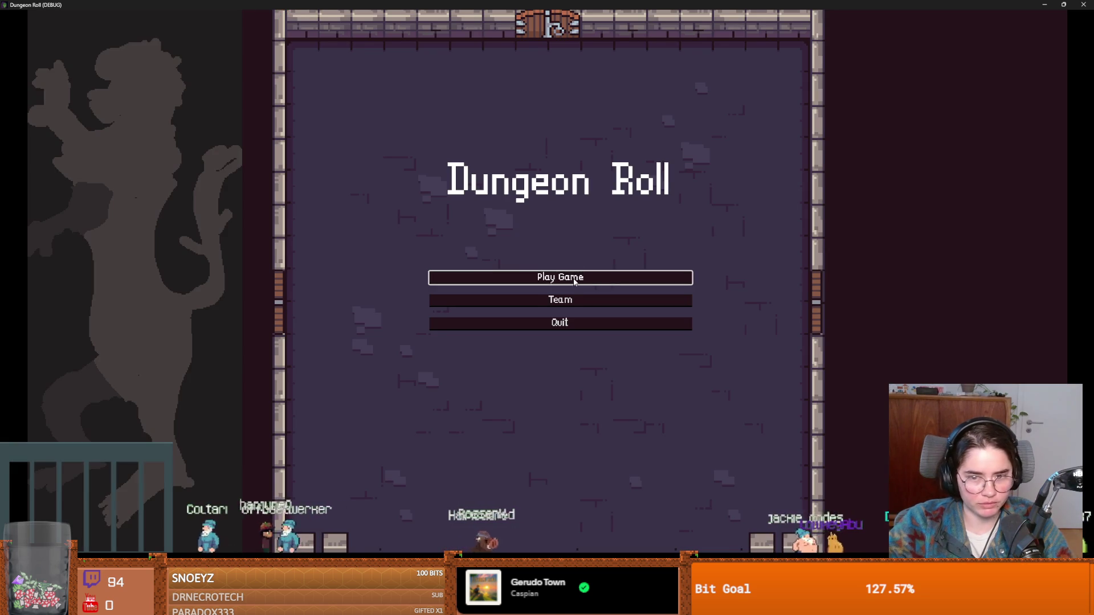
# Start a game as the Crusader and walk the knight around, swinging the sword.
pyautogui.click(575, 279)
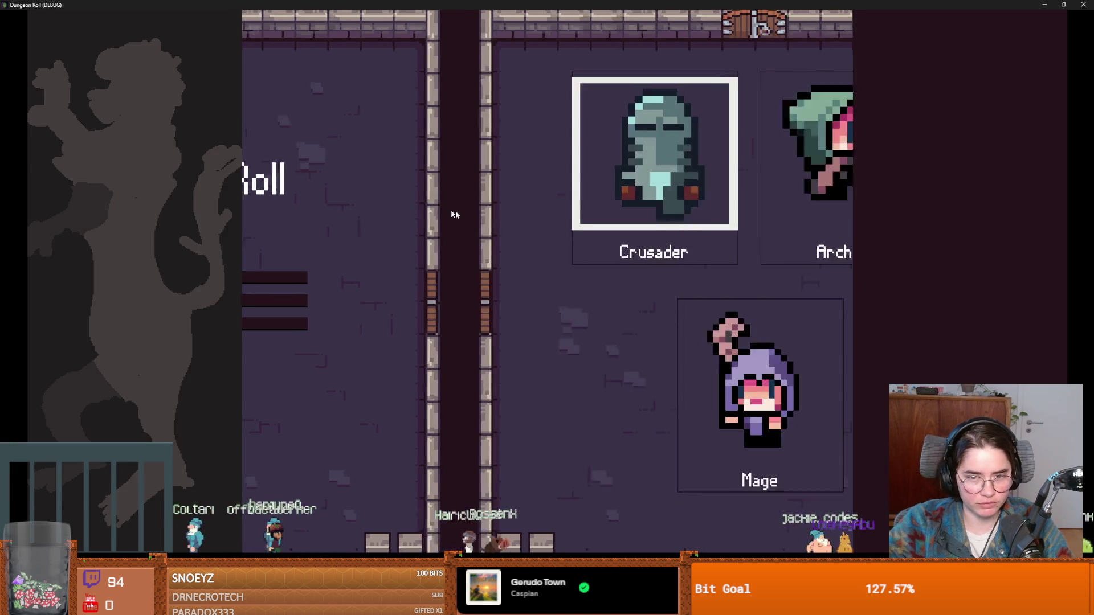
pyautogui.click(520, 243)
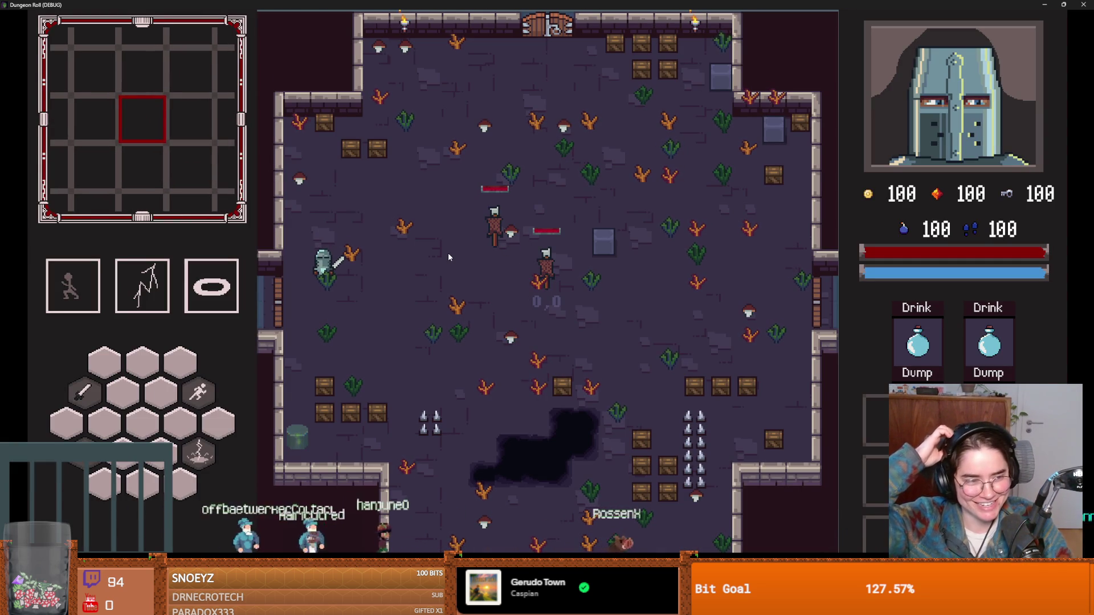
pyautogui.click(434, 277)
pyautogui.press('s')
pyautogui.press('a')
pyautogui.press('s')
pyautogui.press('d')
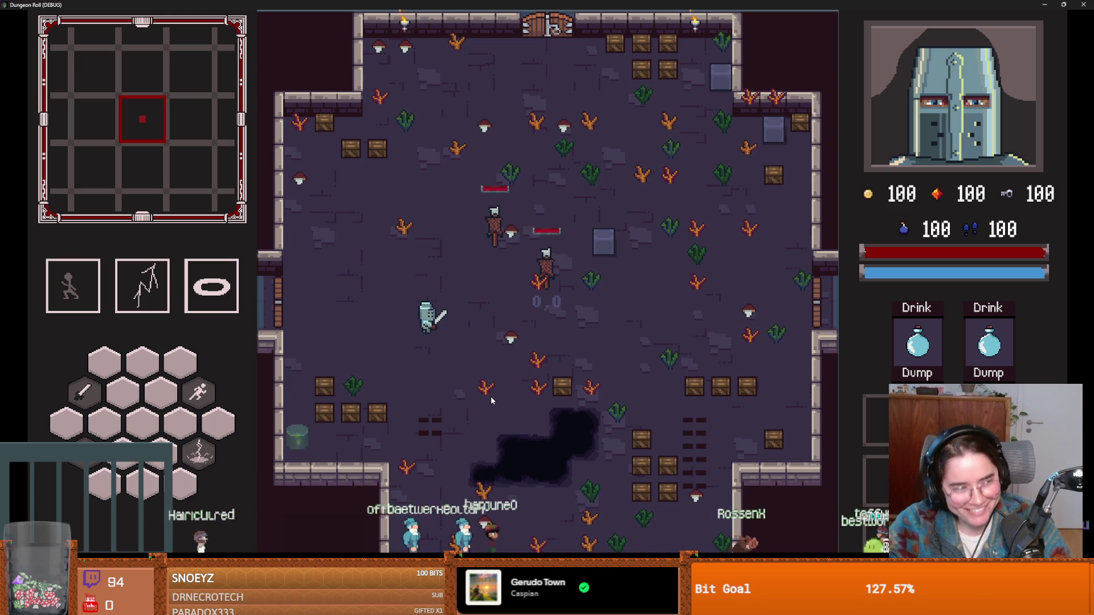
pyautogui.press('a')
pyautogui.press('d')
# Spawn an archer through the console's spawn command and attack it until the debugger breaks.
pyautogui.press('`')
pyautogui.write('spawn')
pyautogui.press('Tab')
pyautogui.press('Tab')
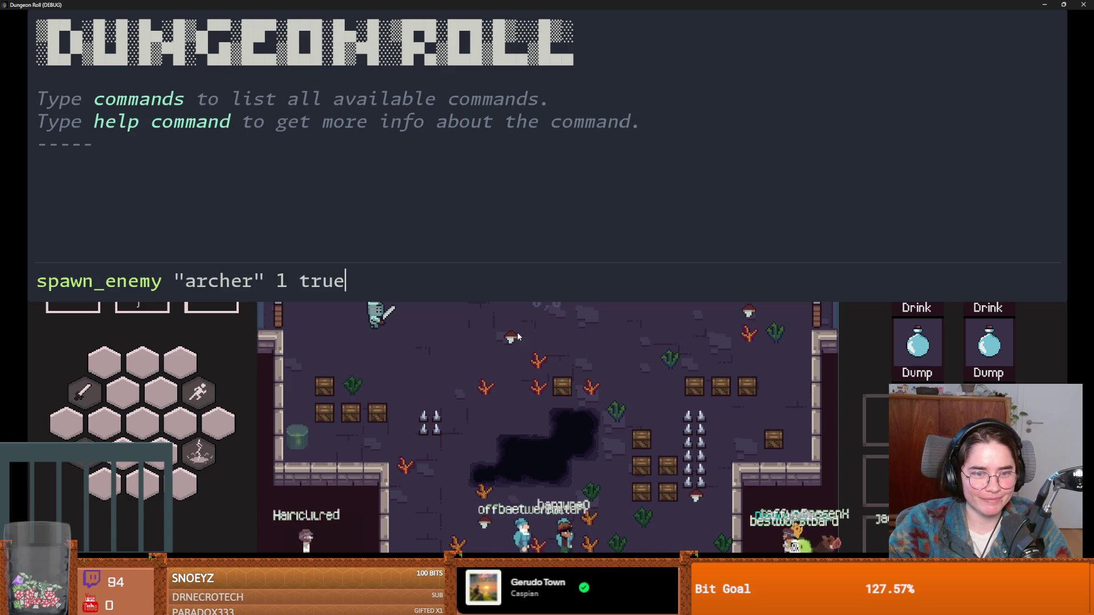
pyautogui.press('Return')
pyautogui.press('`')
pyautogui.click(501, 299)
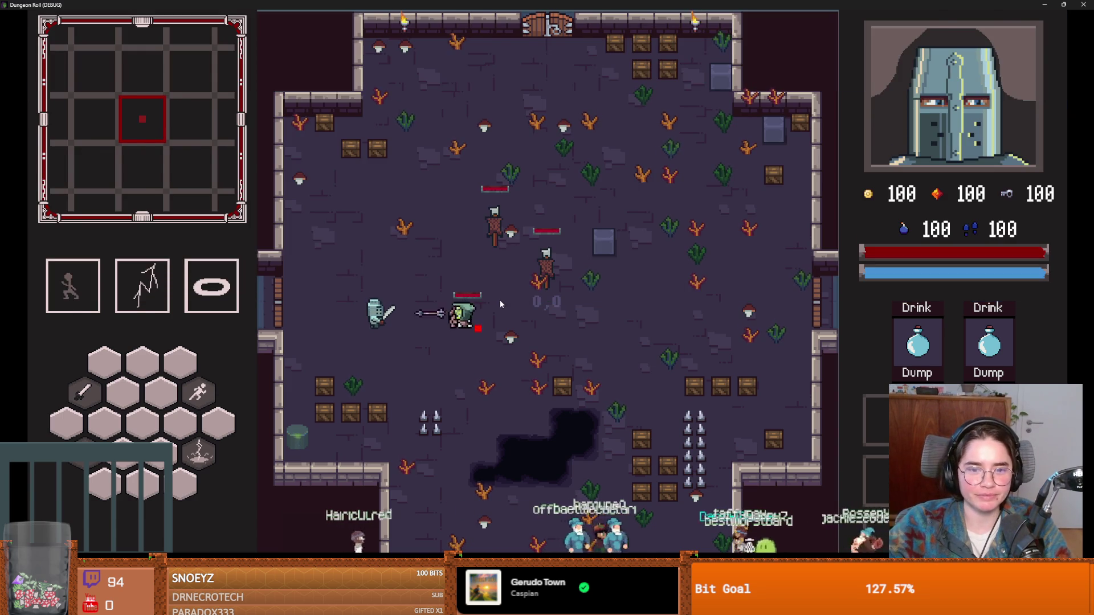
pyautogui.scroll(-3, 508, 448)
# Inspect the weapon local, showing the archer weapon's Crit Chance and Crit are null.
pyautogui.click(591, 472)
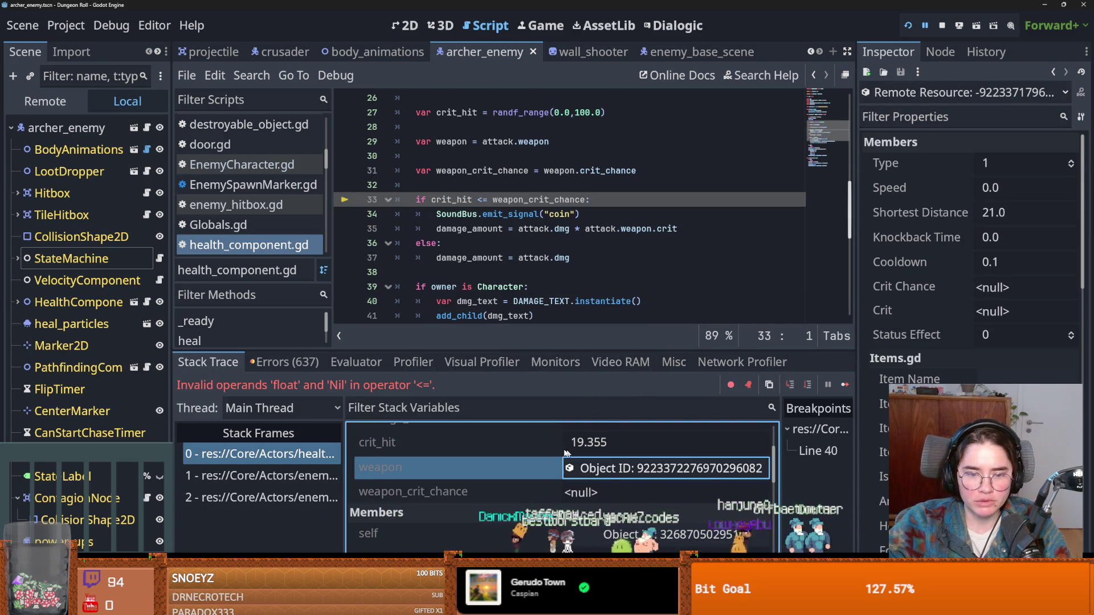
pyautogui.scroll(3, 510, 481)
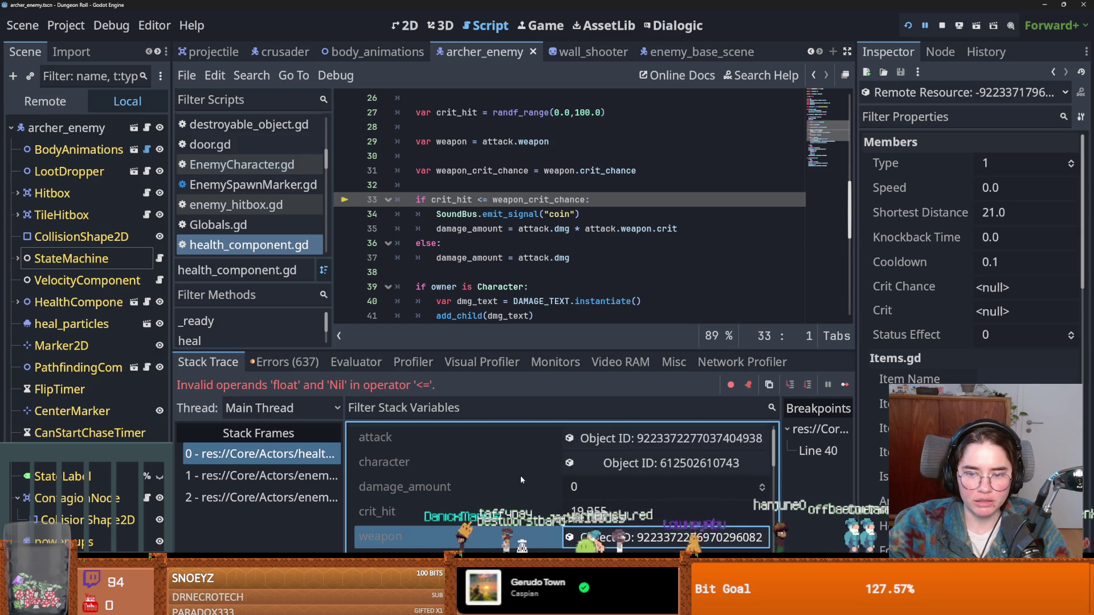
pyautogui.scroll(1, 520, 475)
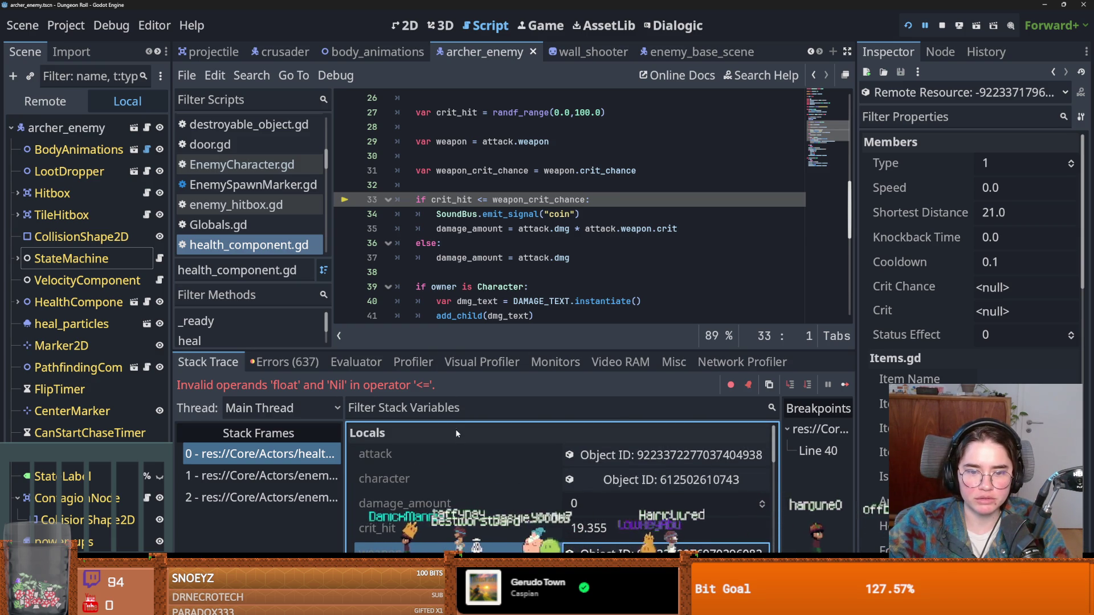
# Select the archer's attack_state and expand its ranged attack resource enemy_archer_1_arrow.tres.
pyautogui.click(65, 259)
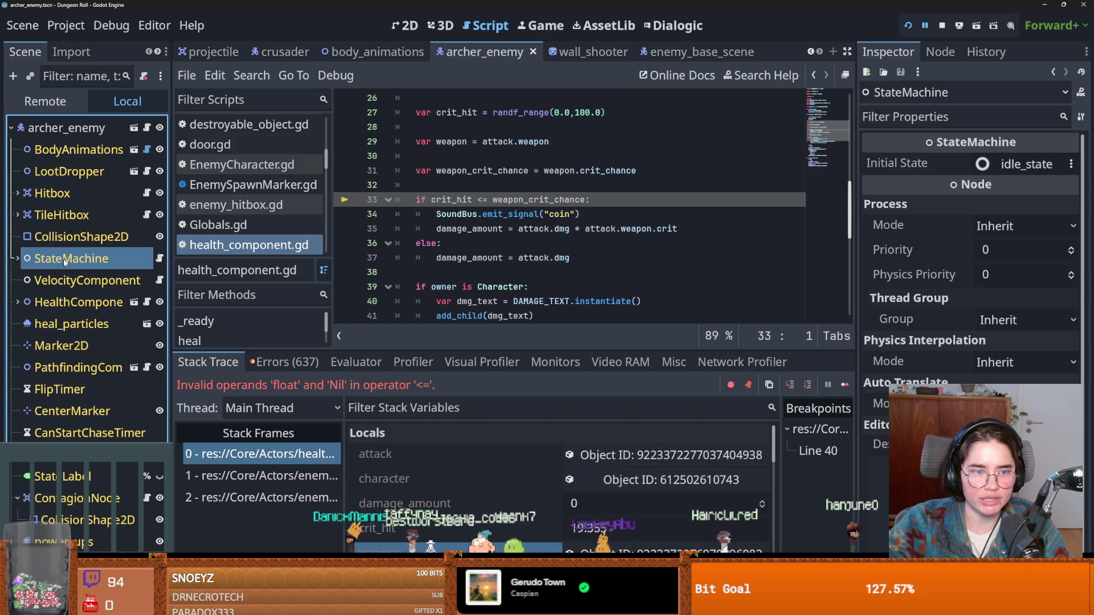
pyautogui.click(21, 260)
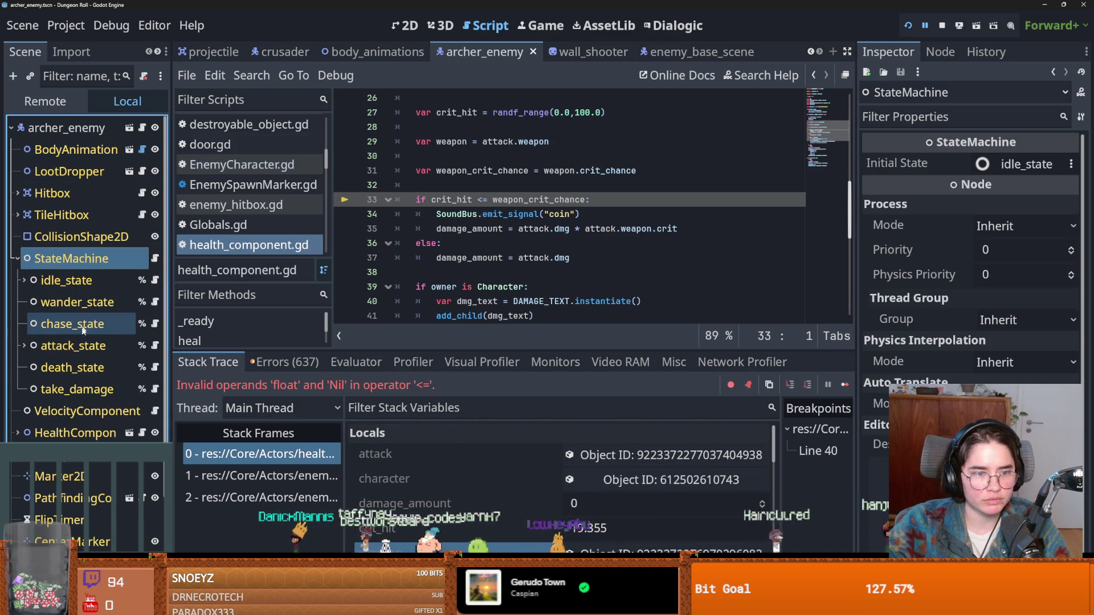
pyautogui.click(73, 346)
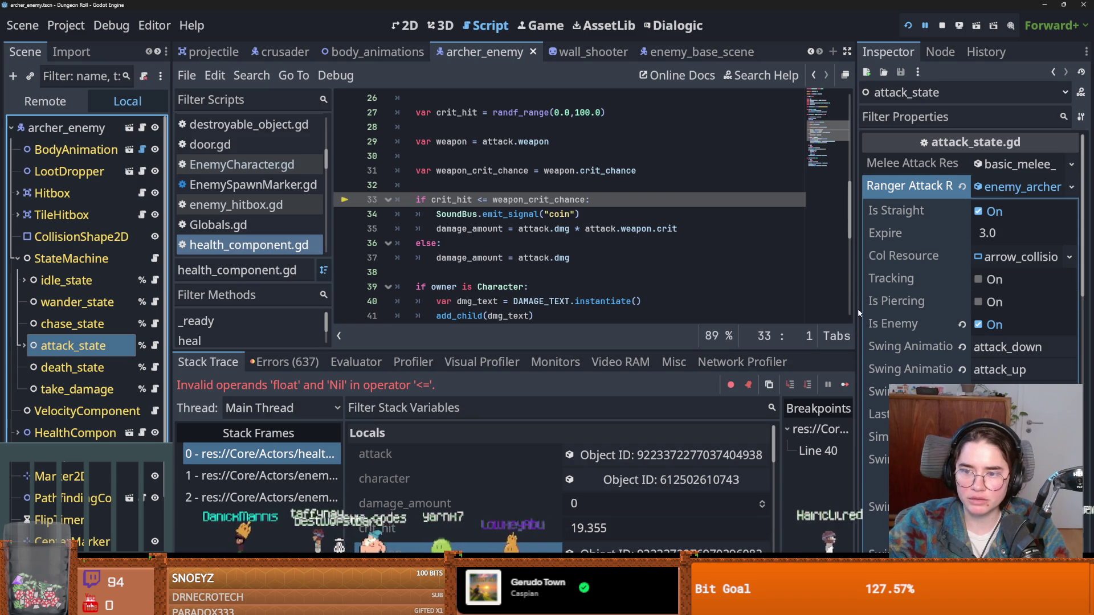
pyautogui.moveTo(857, 309); pyautogui.dragTo(627, 310)
pyautogui.scroll(-5, 778, 351)
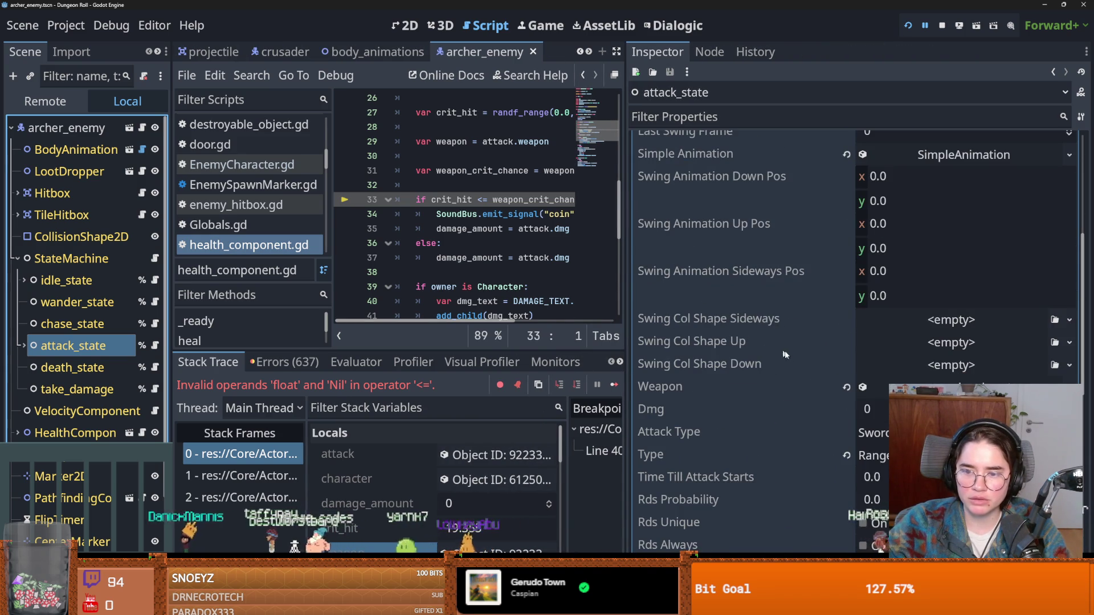
pyautogui.click(935, 387)
pyautogui.scroll(-4, 811, 369)
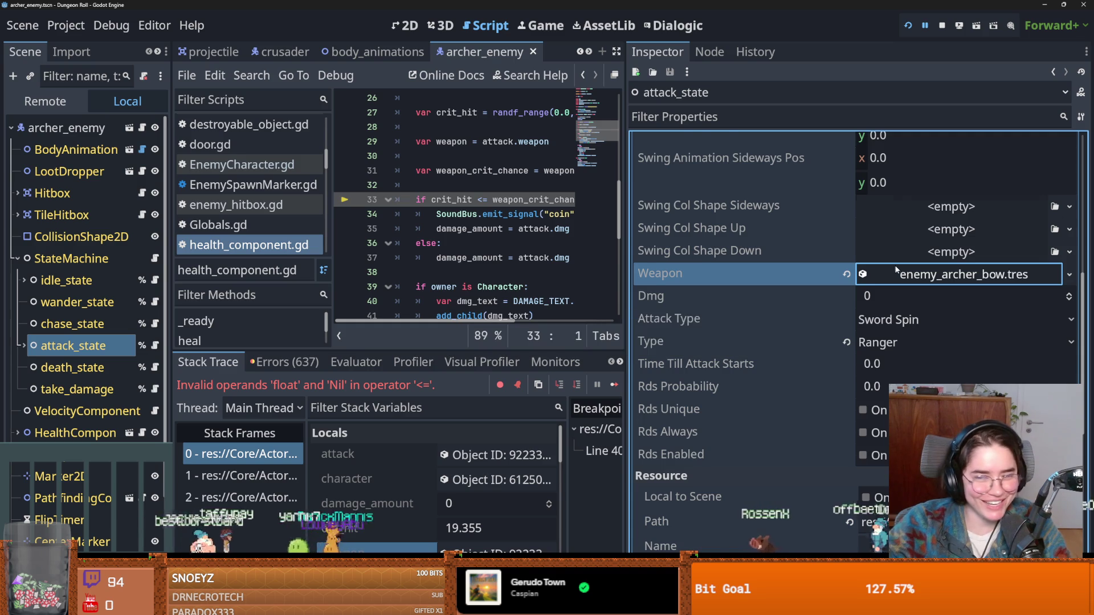
pyautogui.scroll(10, 896, 270)
pyautogui.click(911, 188)
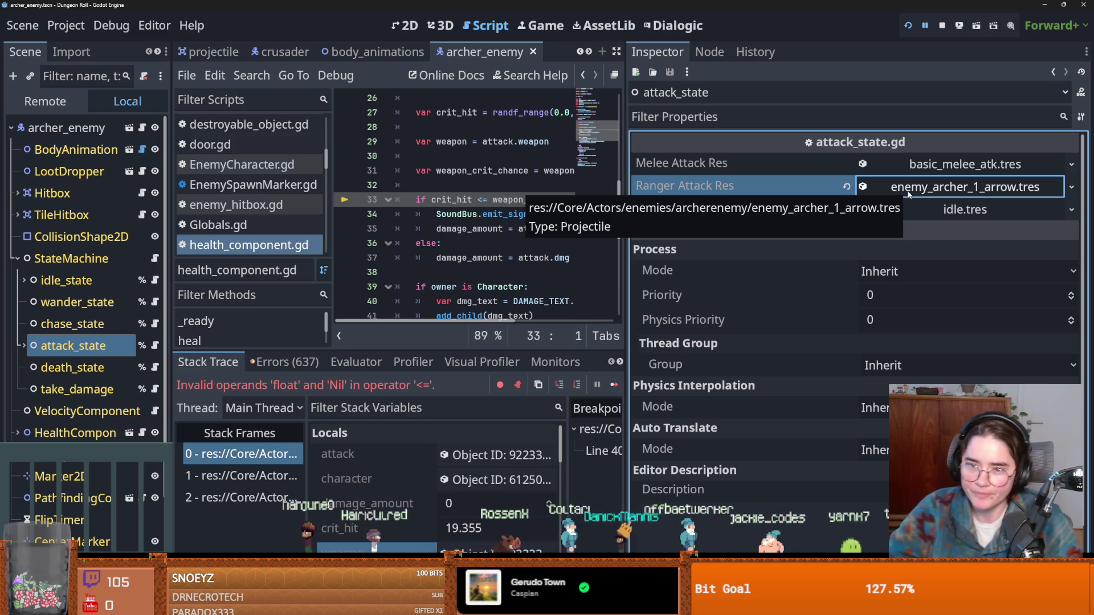
# Expand basic_melee_atk.tres to check Attack Type Sword Spin, Dmg 0 and weapon basic_melee_sword.tres.
pyautogui.click(918, 165)
pyautogui.scroll(-10, 685, 350)
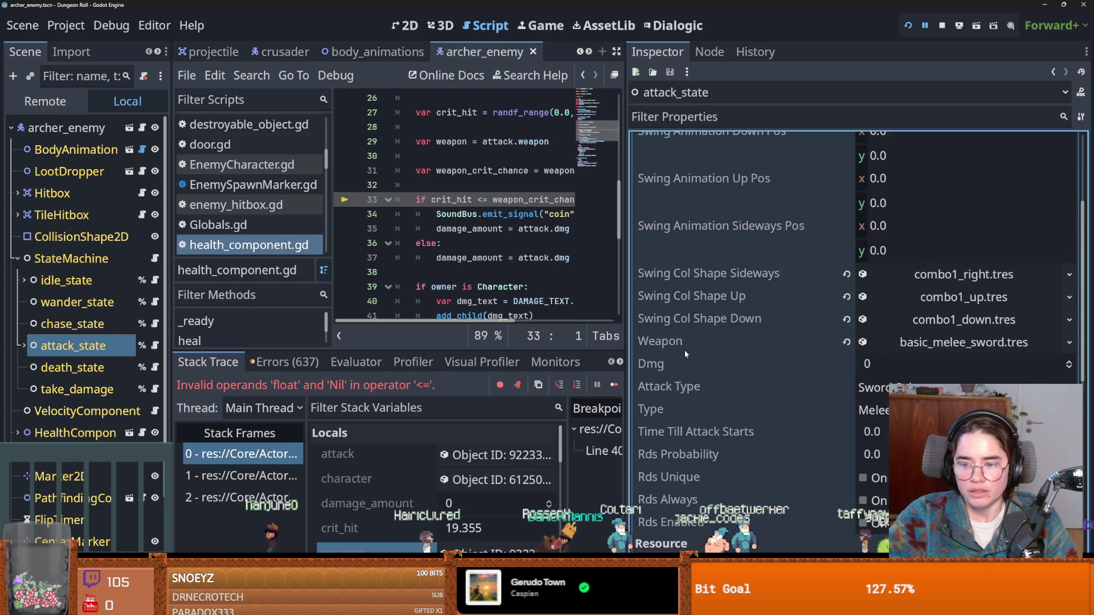
pyautogui.scroll(6, 685, 350)
pyautogui.scroll(-10, 704, 354)
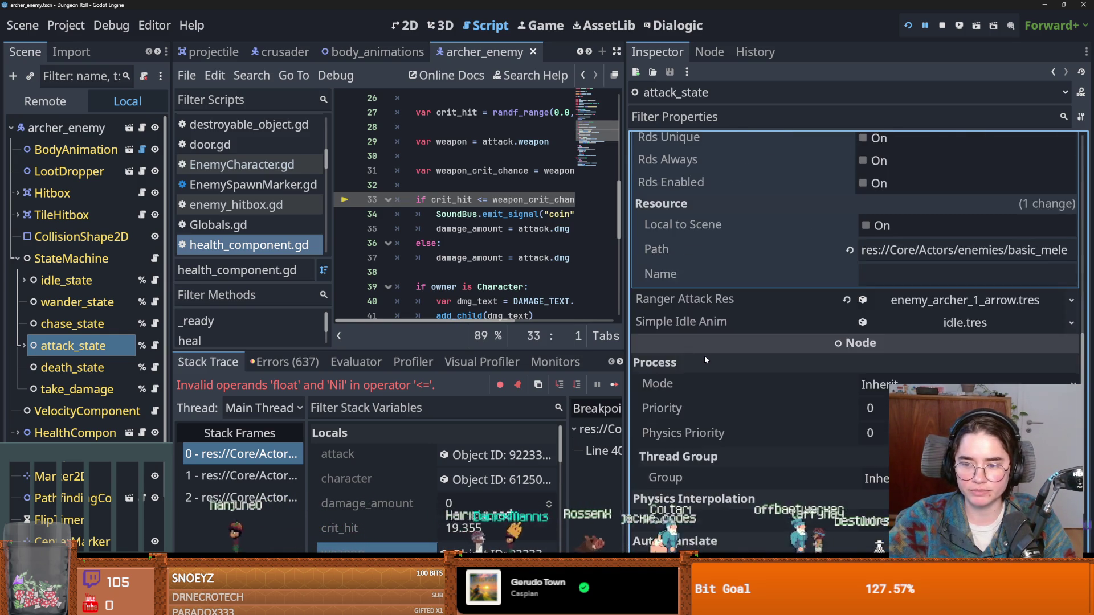
pyautogui.scroll(3, 704, 354)
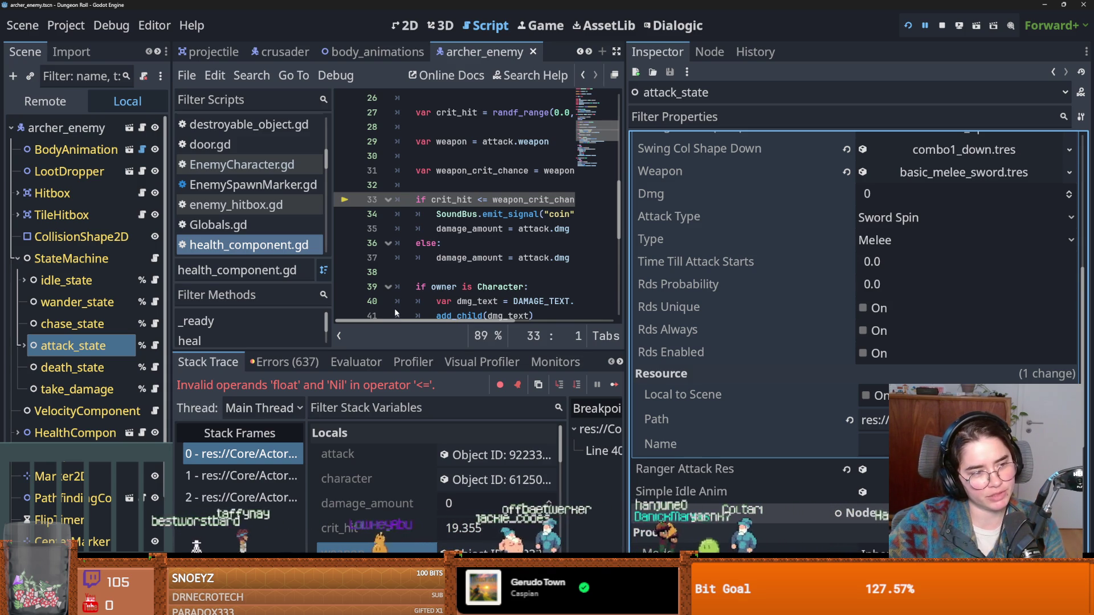
pyautogui.click(397, 286)
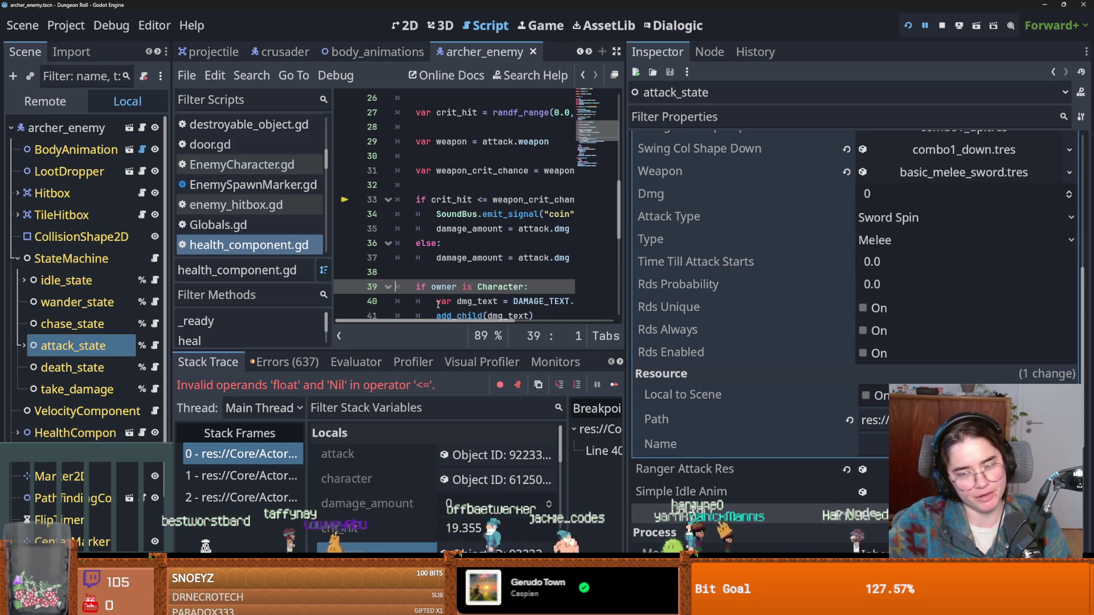
# Widen the script editor and inspect the live attack object's properties in Locals.
pyautogui.moveTo(629, 284); pyautogui.dragTo(882, 283)
pyautogui.click(639, 243)
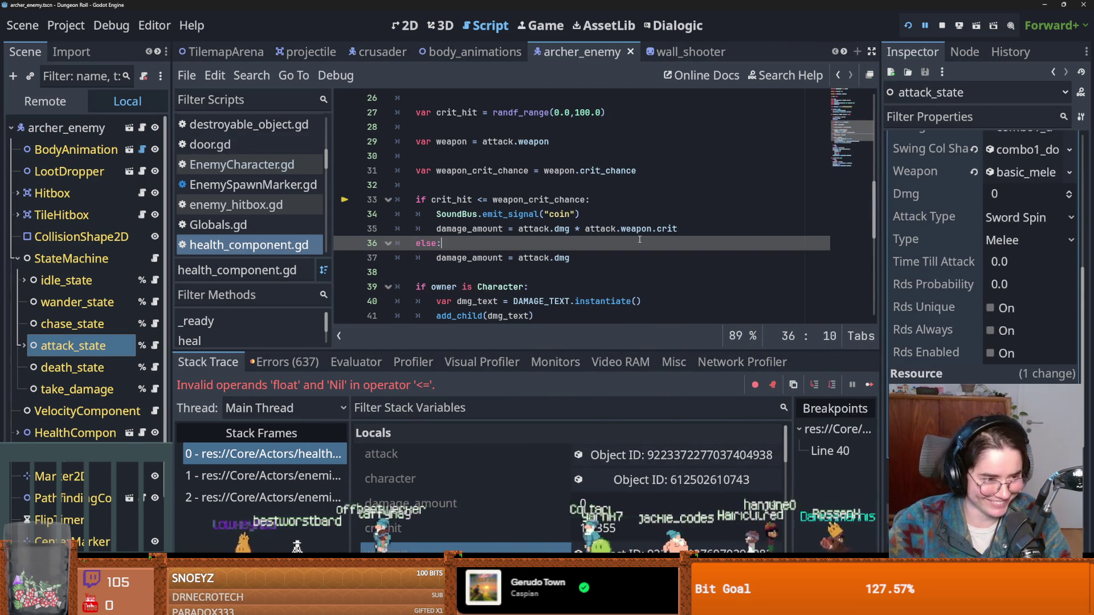
pyautogui.scroll(4, 640, 239)
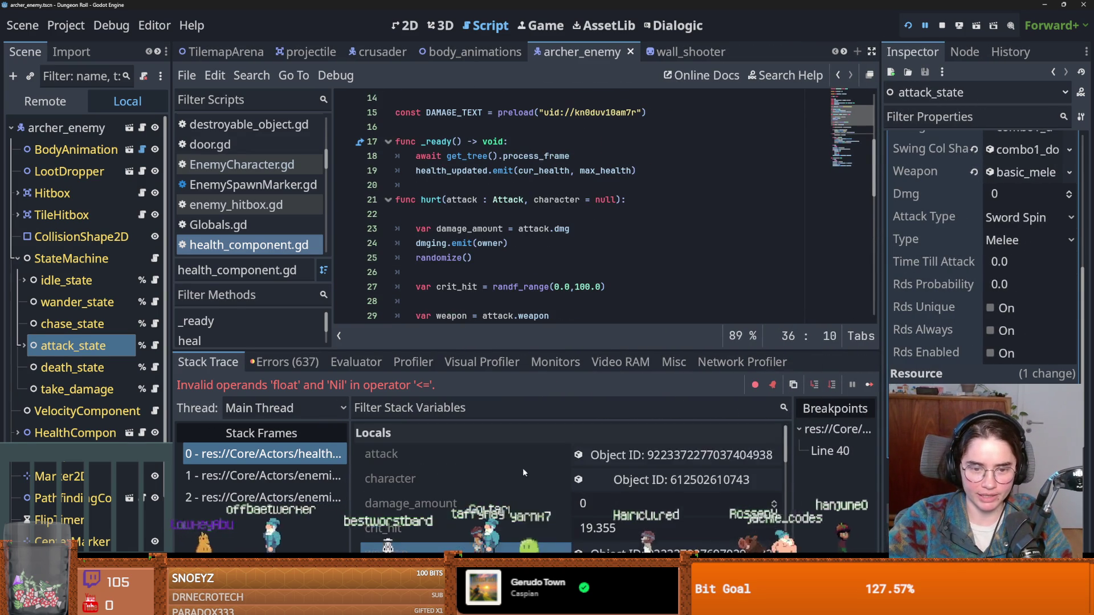
pyautogui.click(678, 454)
pyautogui.moveTo(882, 333); pyautogui.dragTo(692, 342)
pyautogui.scroll(-2, 765, 352)
pyautogui.scroll(-2, 766, 351)
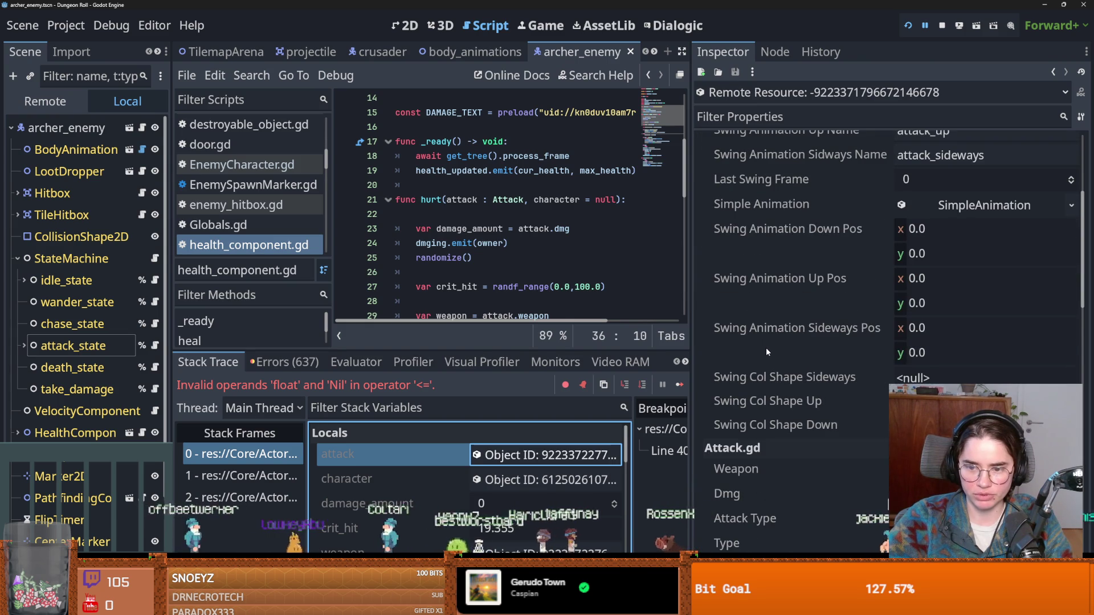
pyautogui.scroll(-1, 767, 352)
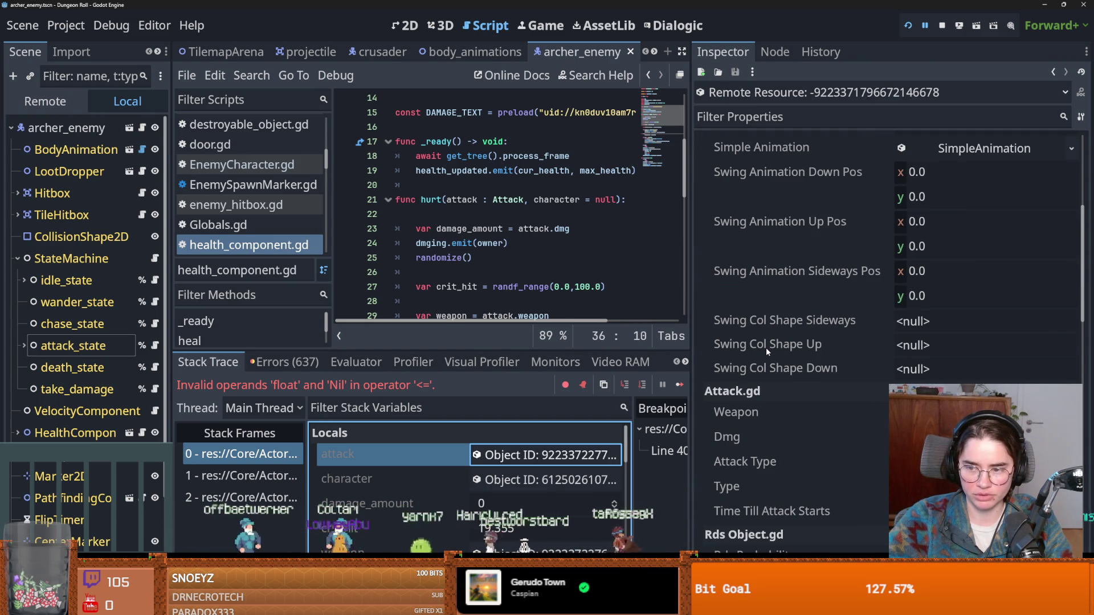
# Expand the attack's Weapon property, then jump to stack frame 1 in enemy_hitbox.gd.
pyautogui.click(911, 412)
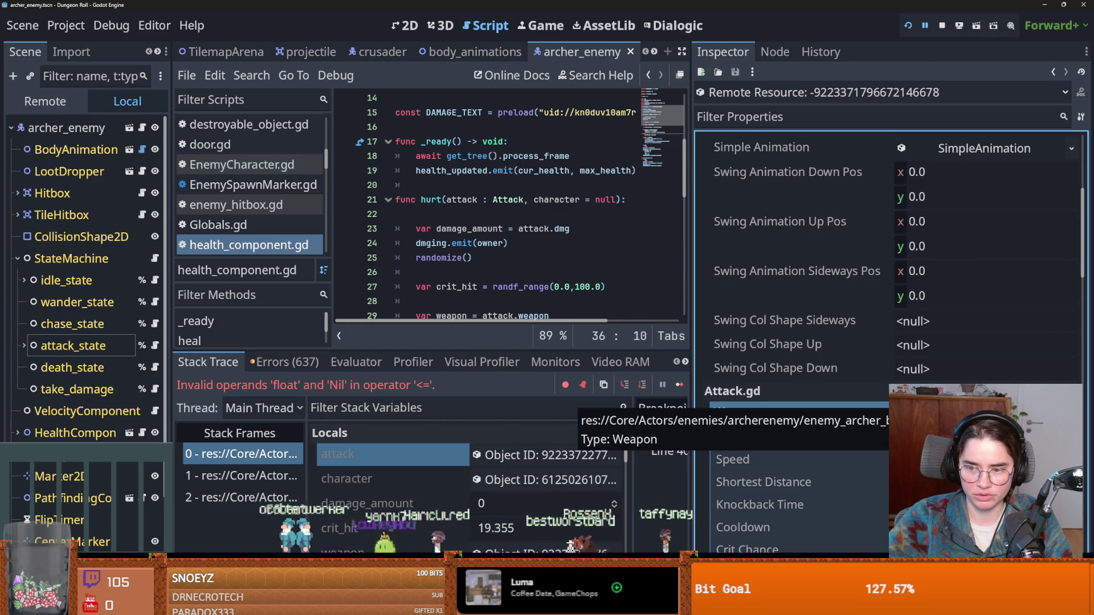
pyautogui.click(911, 412)
pyautogui.scroll(1, 862, 374)
pyautogui.scroll(2, 863, 374)
pyautogui.click(267, 476)
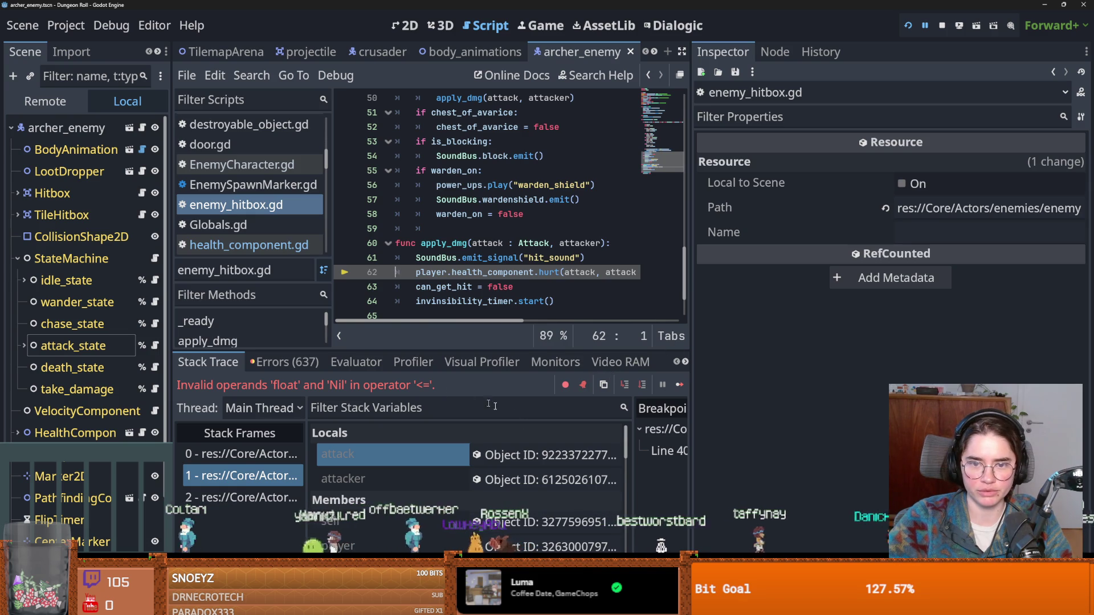
# Inspect the attack in apply_dmg, then return to frame 0 at health_component.gd line 33.
pyautogui.click(530, 459)
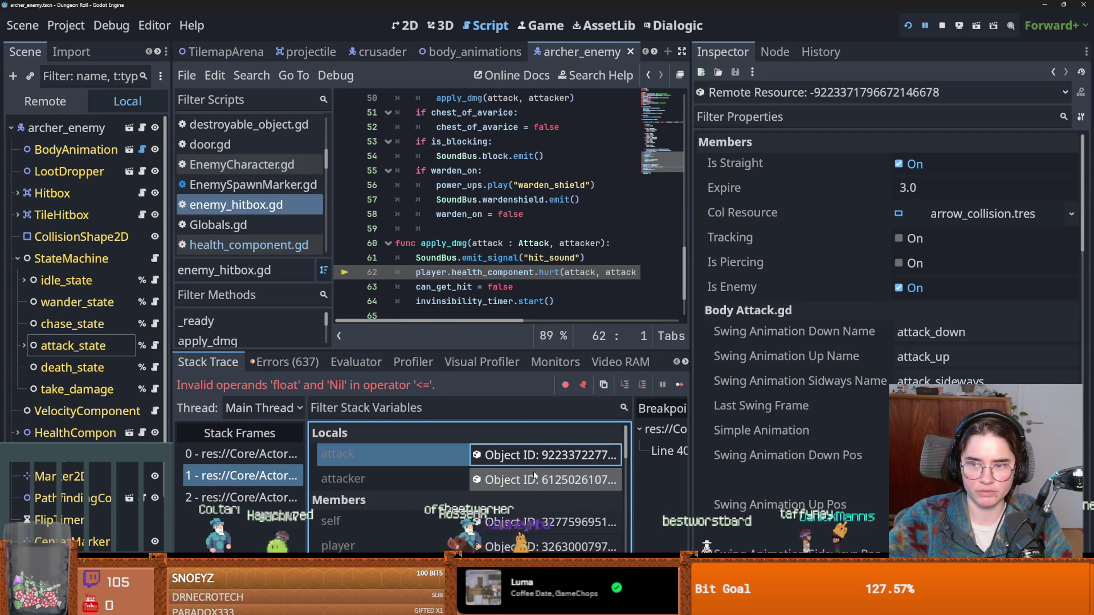
pyautogui.scroll(-5, 719, 467)
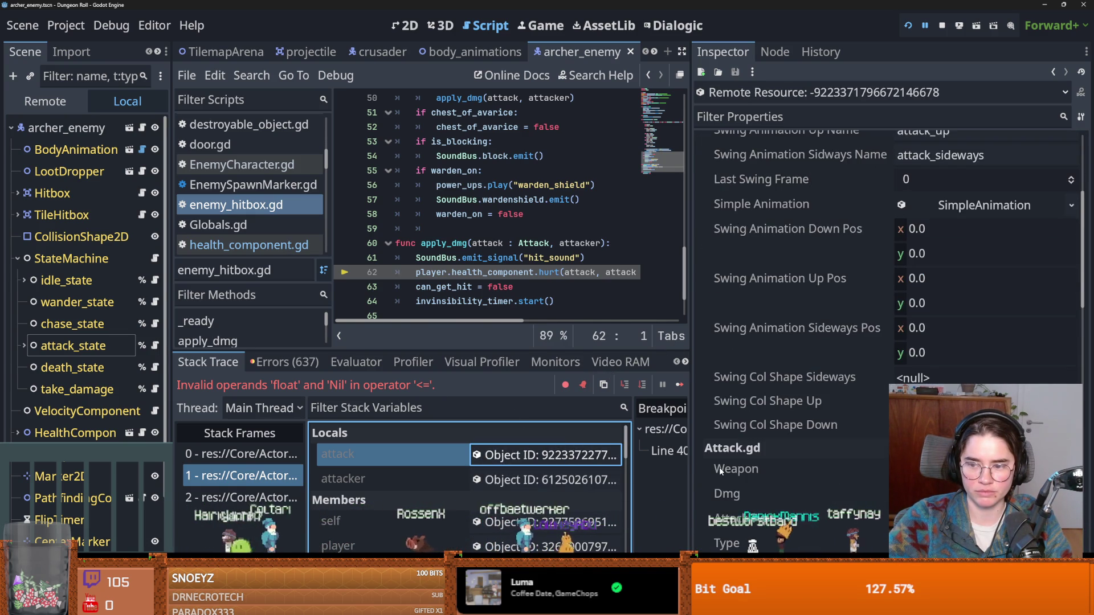
pyautogui.click(240, 475)
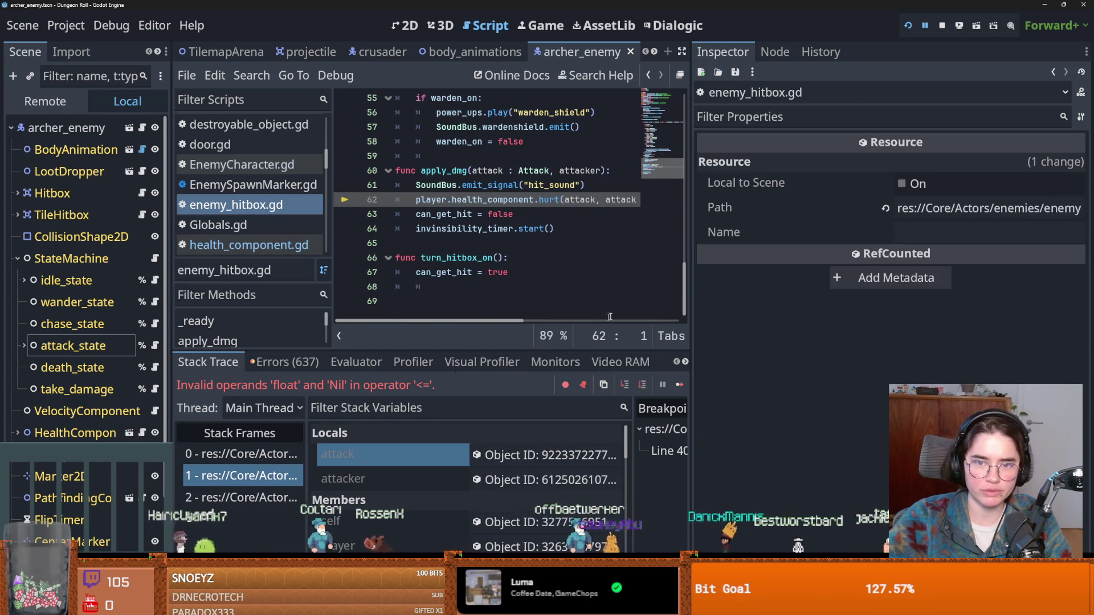
pyautogui.moveTo(691, 310); pyautogui.dragTo(929, 309)
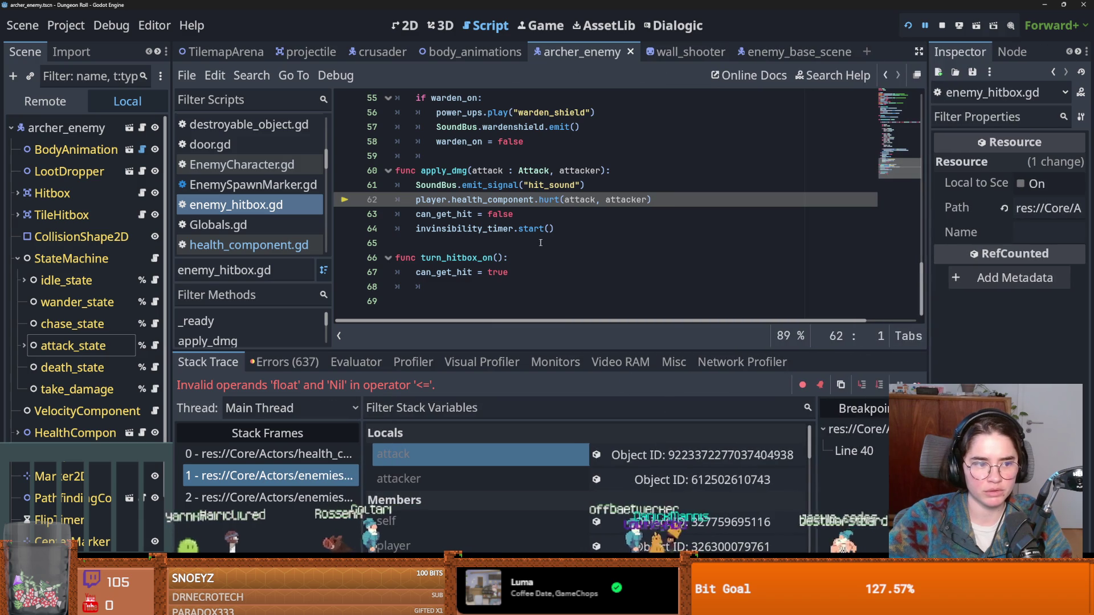
pyautogui.press('Up')
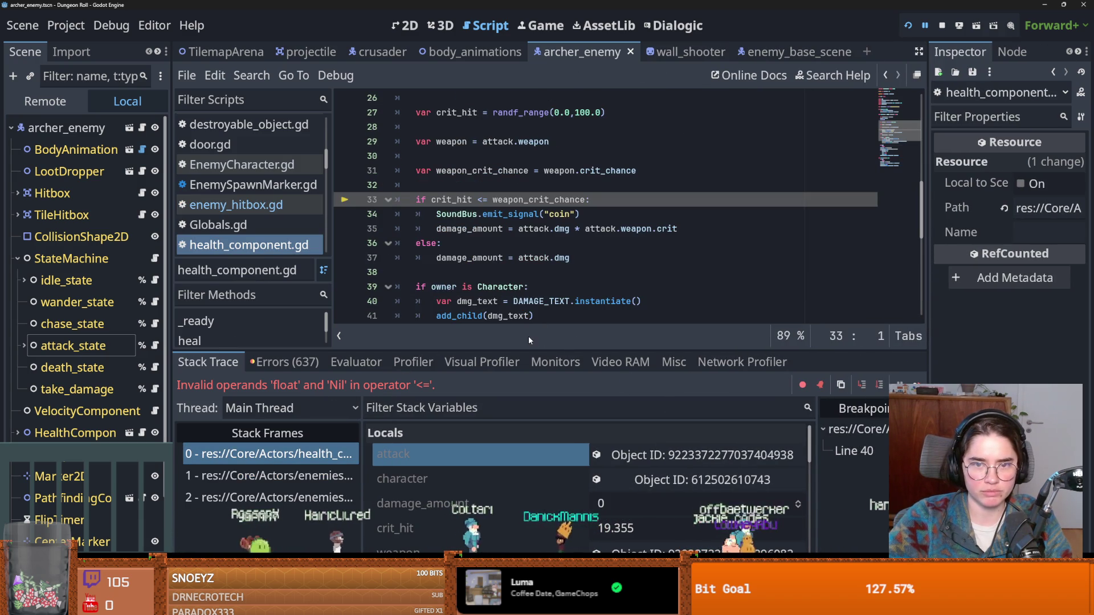
# Highlight every use of weapon on line 29 and inspect the live weapon object.
pyautogui.click(451, 152)
pyautogui.doubleClick(451, 142)
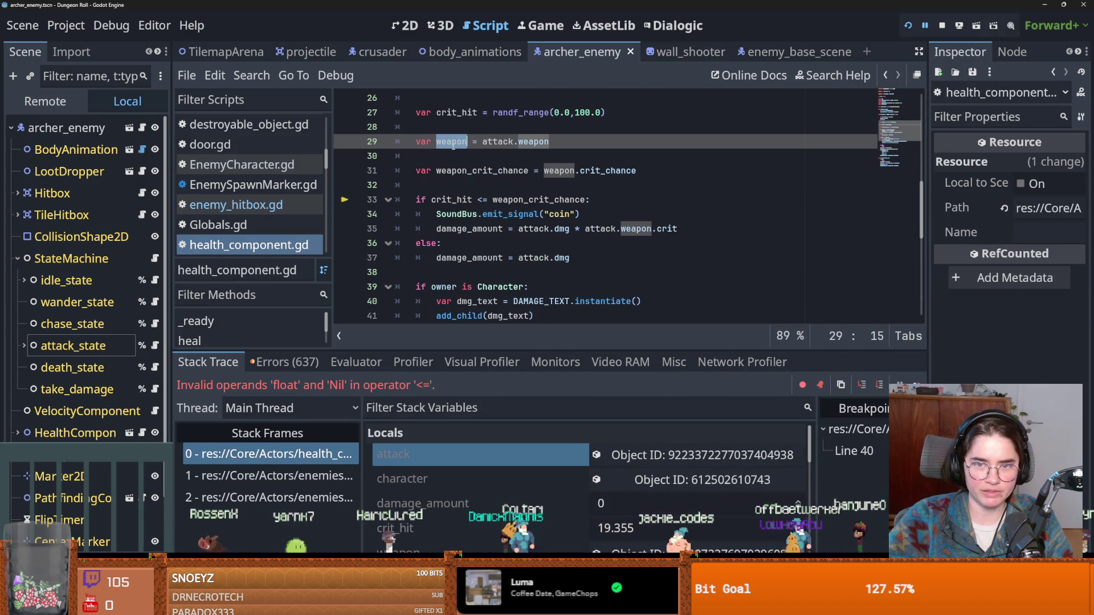
pyautogui.click(684, 503)
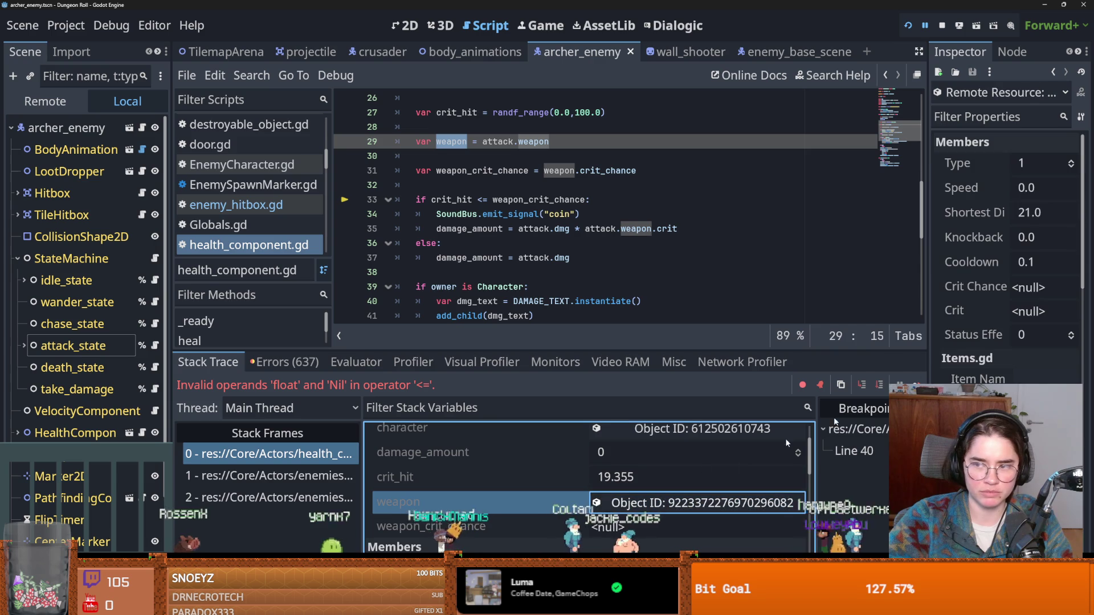
pyautogui.moveTo(928, 314); pyautogui.dragTo(757, 285)
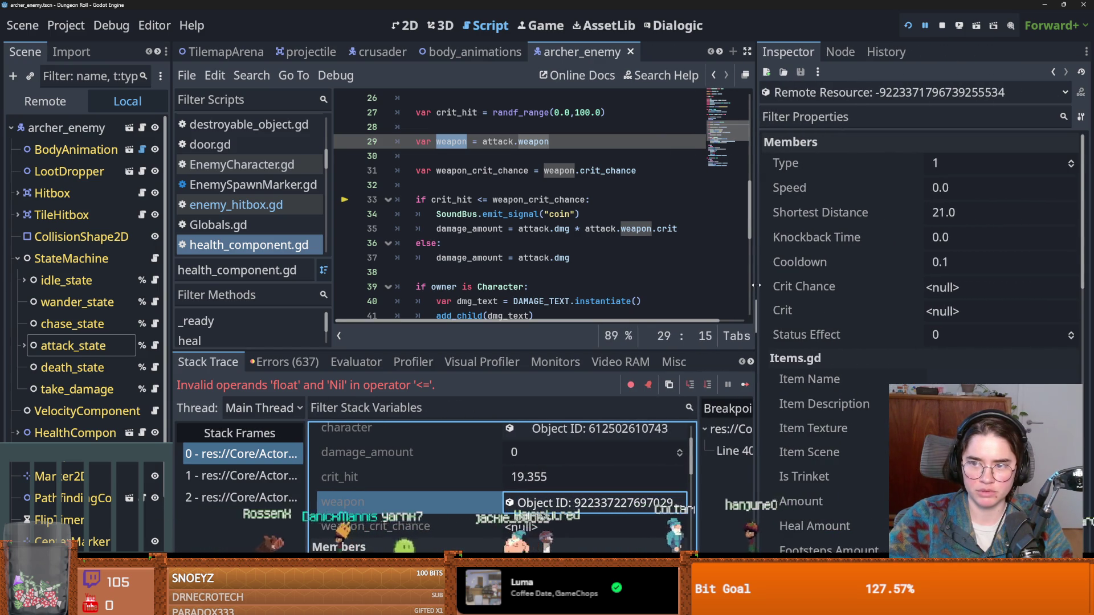
# Scroll through the live attack object's properties, finding the weapon's Crit Chance and Crit null.
pyautogui.click(593, 455)
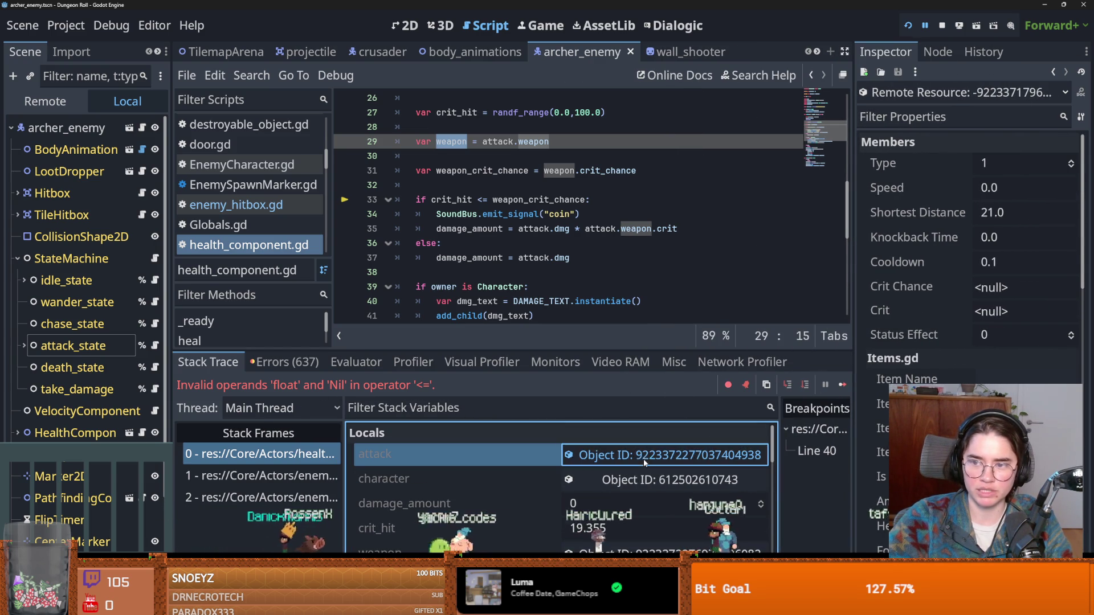
pyautogui.scroll(-5, 966, 256)
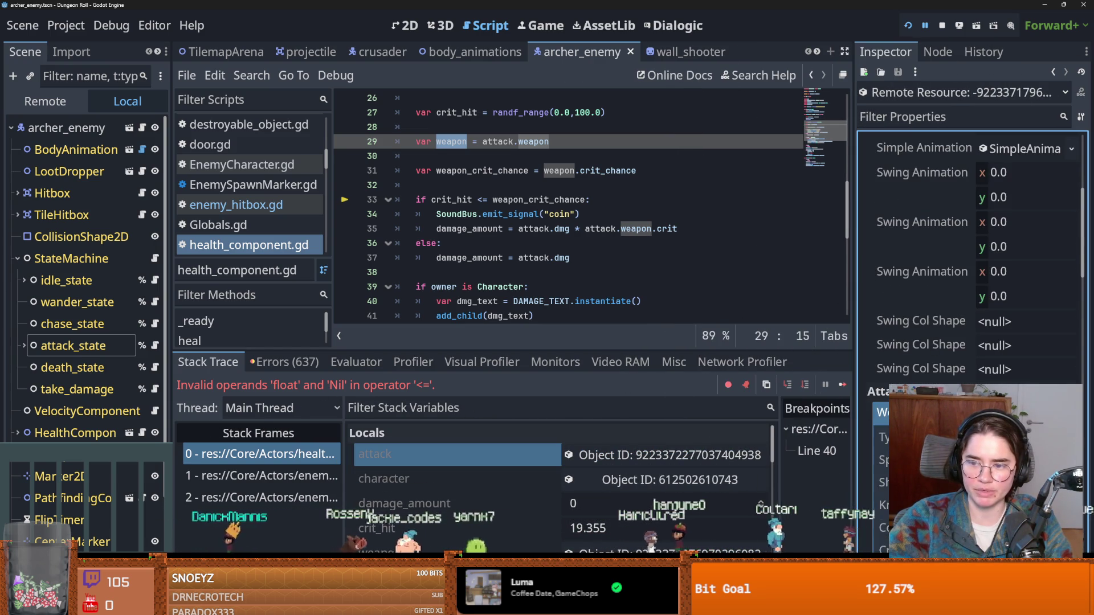
pyautogui.scroll(5, 908, 355)
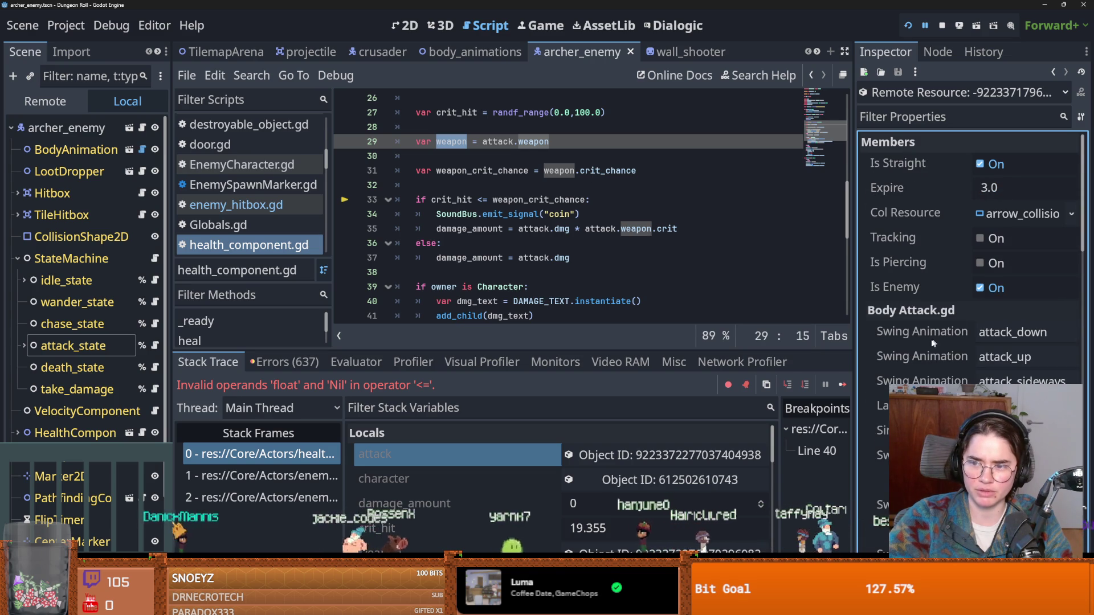
pyautogui.scroll(-10, 923, 348)
pyautogui.scroll(-4, 905, 361)
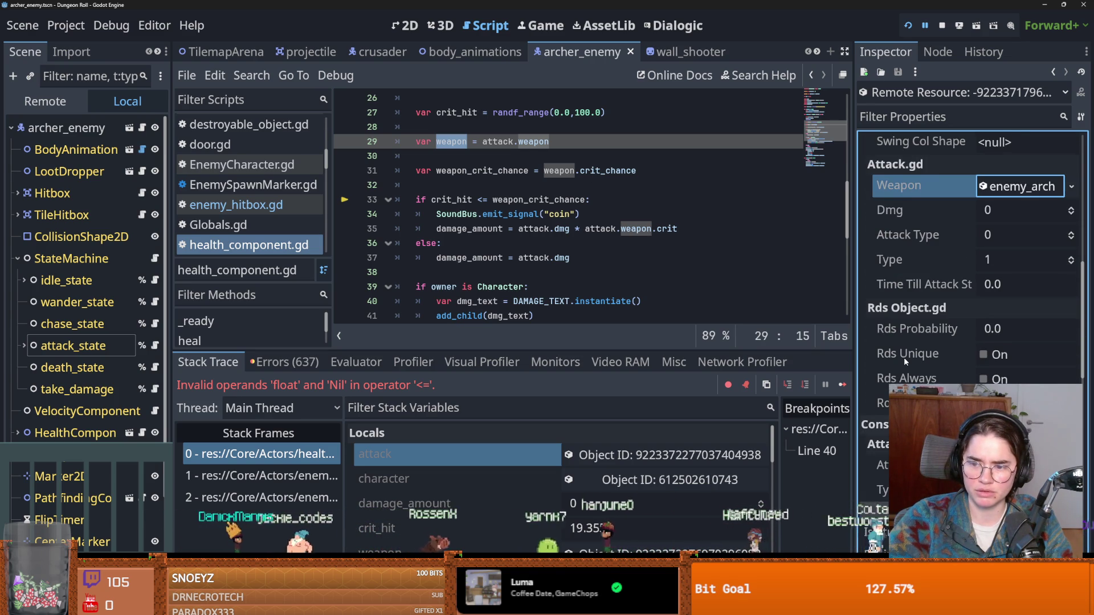
pyautogui.scroll(-2, 905, 361)
pyautogui.scroll(6, 905, 362)
pyautogui.scroll(-10, 905, 361)
pyautogui.scroll(-12, 904, 361)
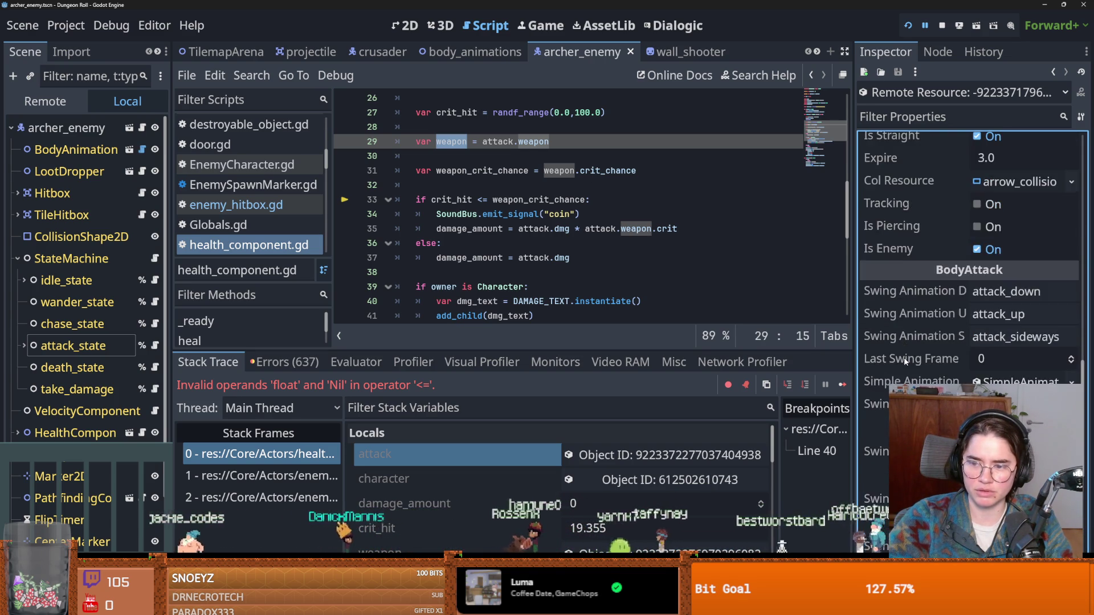
pyautogui.scroll(6, 904, 357)
pyautogui.scroll(-5, 903, 361)
pyautogui.scroll(4, 903, 361)
pyautogui.scroll(-6, 907, 359)
pyautogui.scroll(3, 907, 359)
pyautogui.scroll(-3, 907, 359)
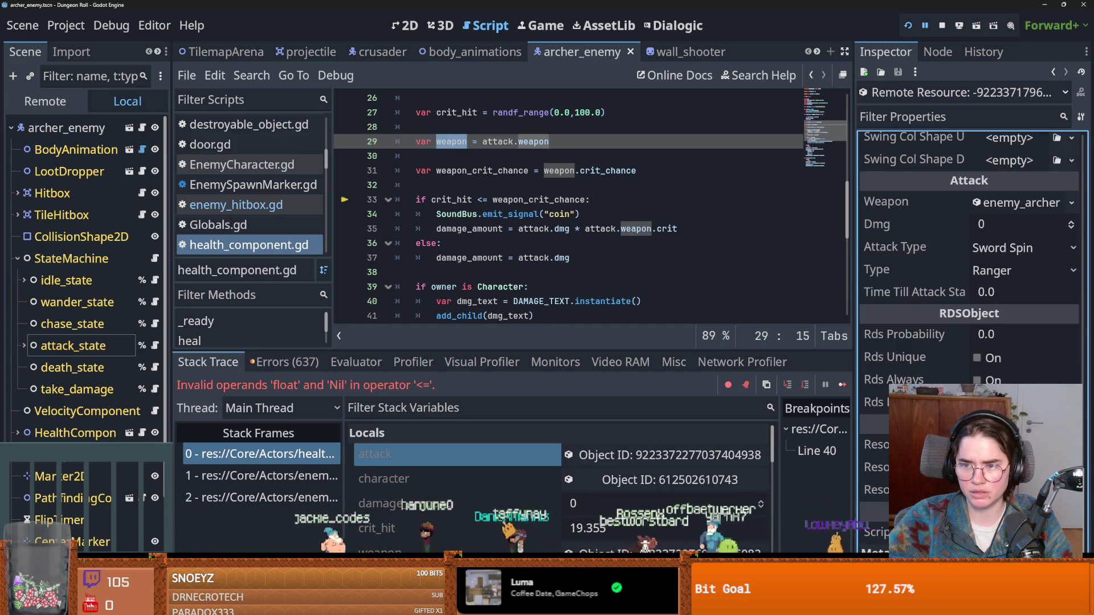
pyautogui.scroll(5, 907, 359)
pyautogui.scroll(-2, 907, 359)
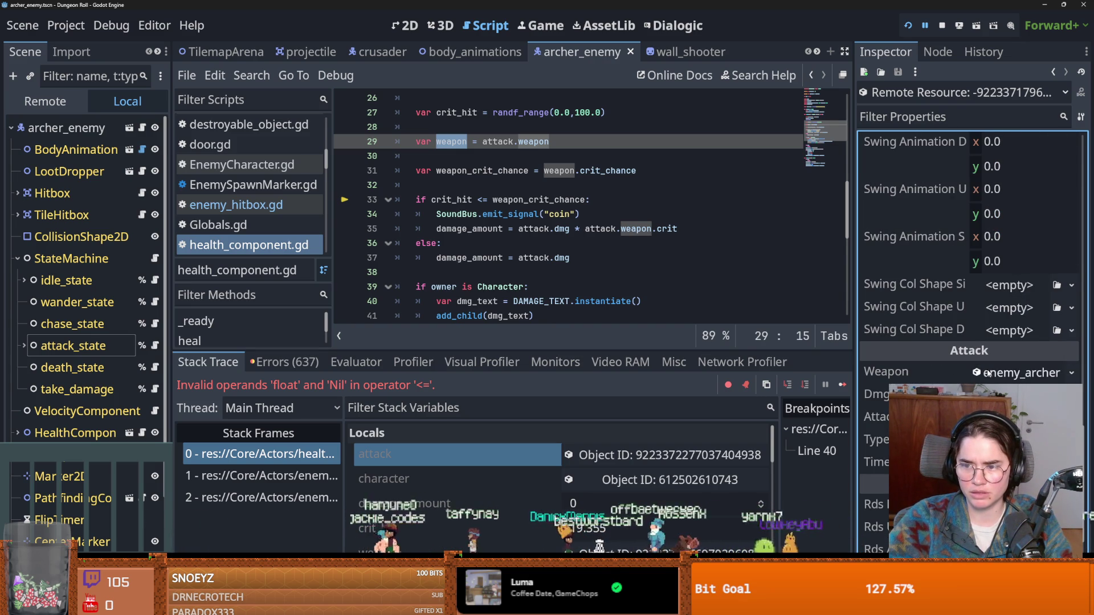
pyautogui.scroll(5, 907, 359)
pyautogui.scroll(-4, 908, 359)
pyautogui.scroll(3, 907, 359)
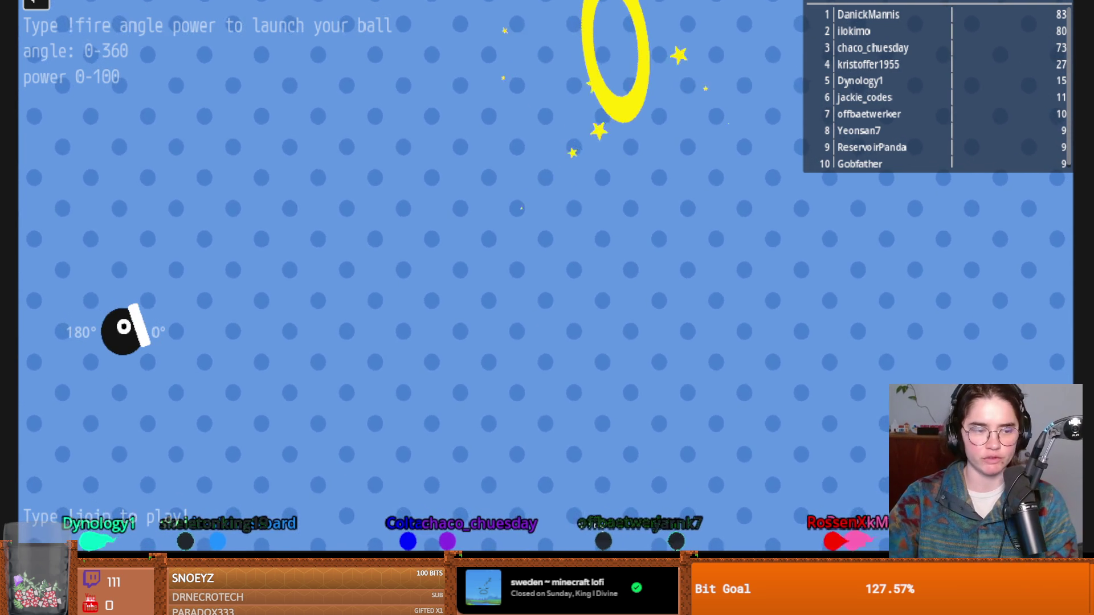
pyautogui.click(26, 5)
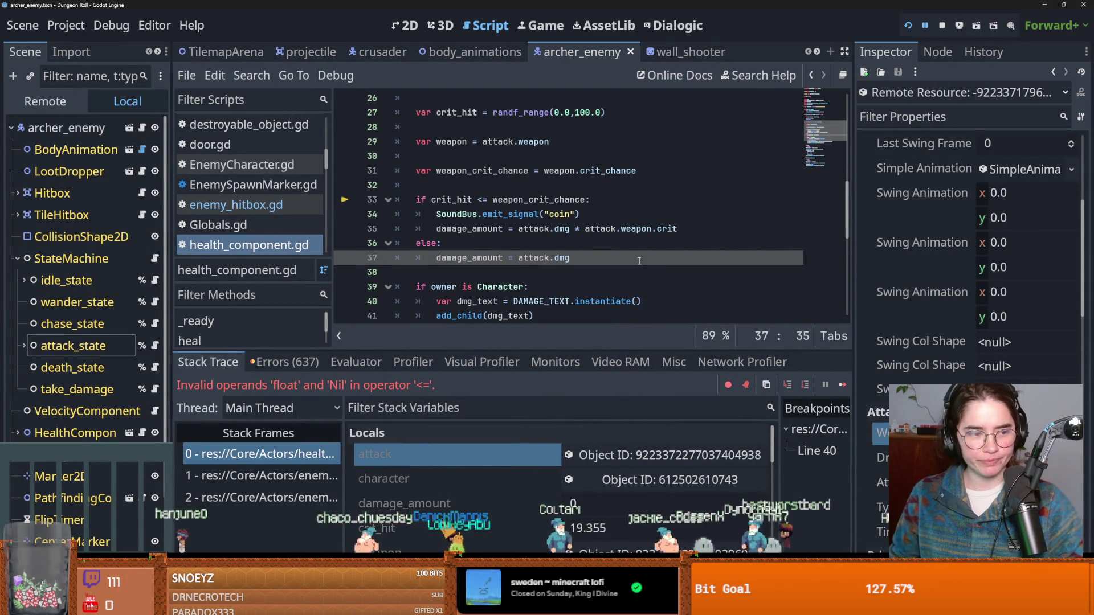
# Save the current script with Ctrl+S.
pyautogui.click(592, 245)
pyautogui.hotkey('ctrl', 's')
pyautogui.scroll(3, 589, 269)
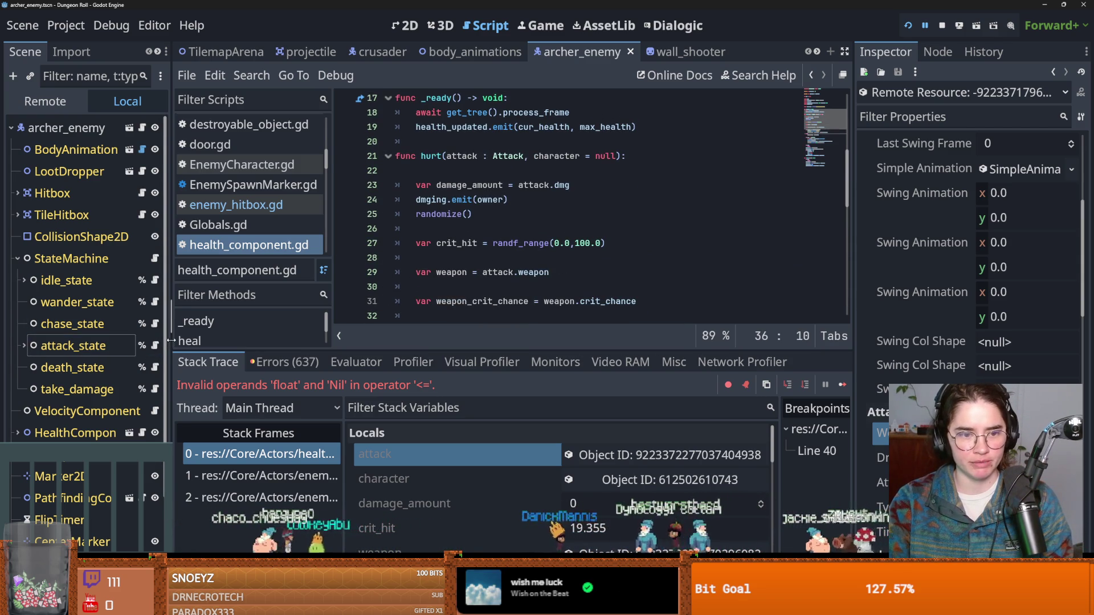
# Open enemy_archer_1_arrow.tres from the archerenemy folder in the FileSystem dock.
pyautogui.moveTo(170, 339); pyautogui.dragTo(280, 340)
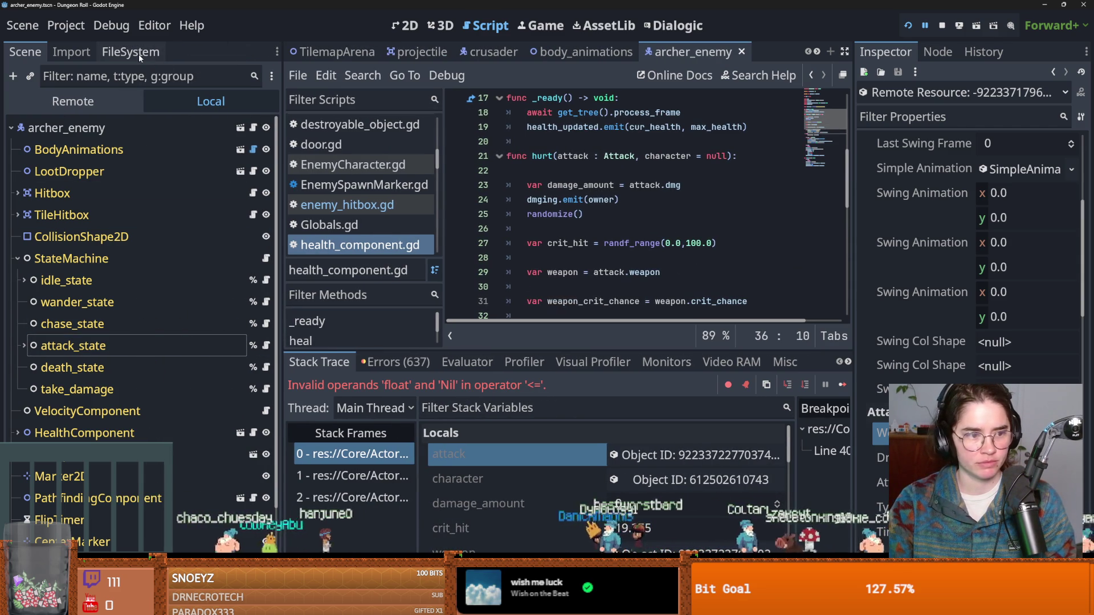
pyautogui.click(139, 54)
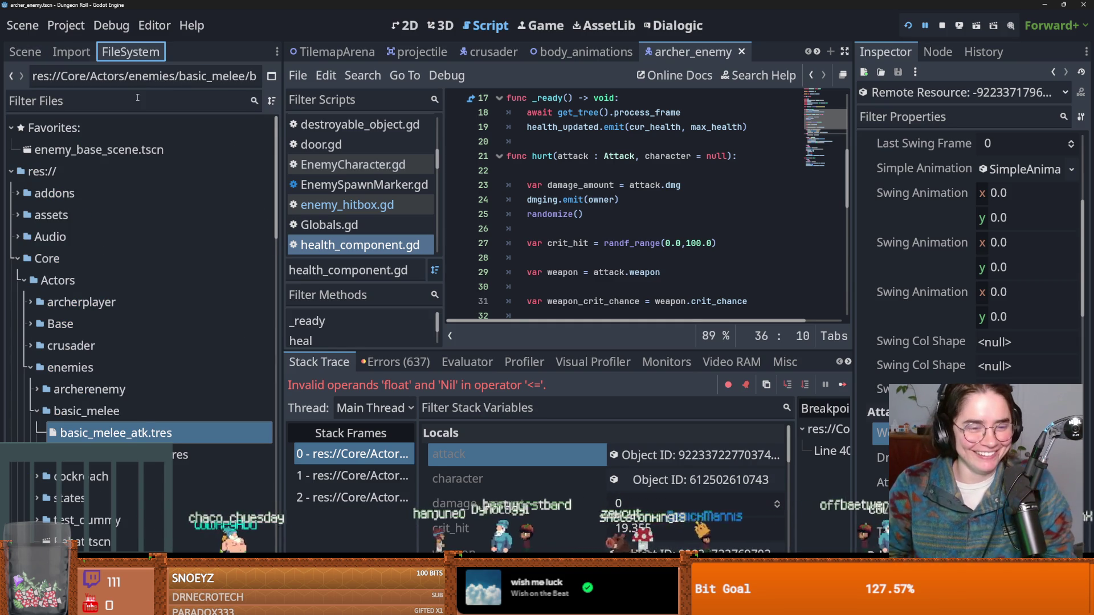
pyautogui.click(36, 410)
pyautogui.click(36, 390)
pyautogui.doubleClick(143, 433)
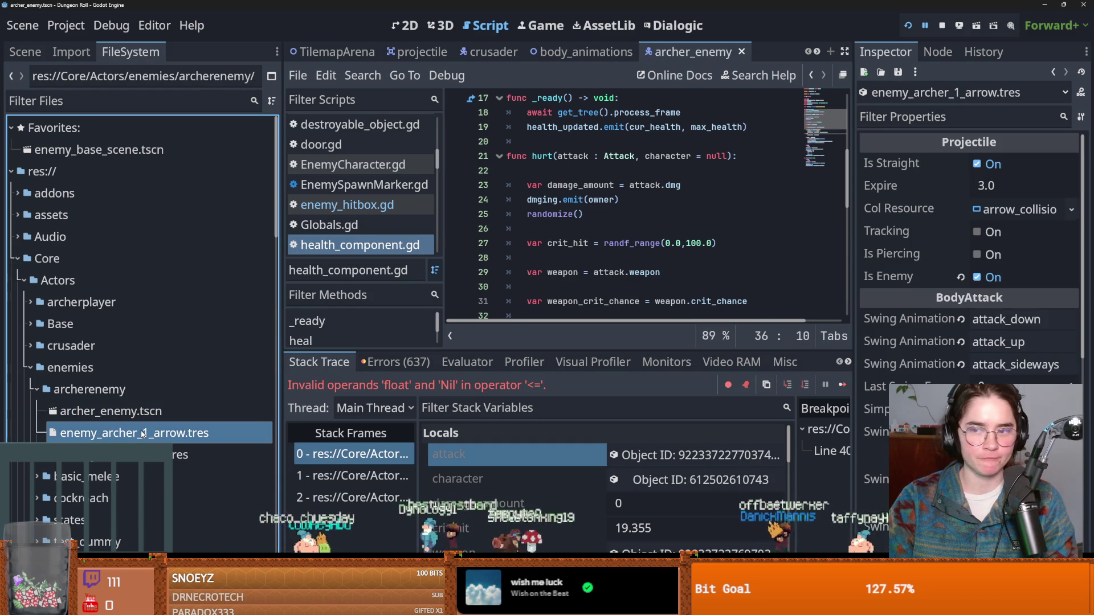
pyautogui.moveTo(854, 329); pyautogui.dragTo(694, 330)
pyautogui.scroll(-5, 809, 385)
pyautogui.scroll(5, 813, 386)
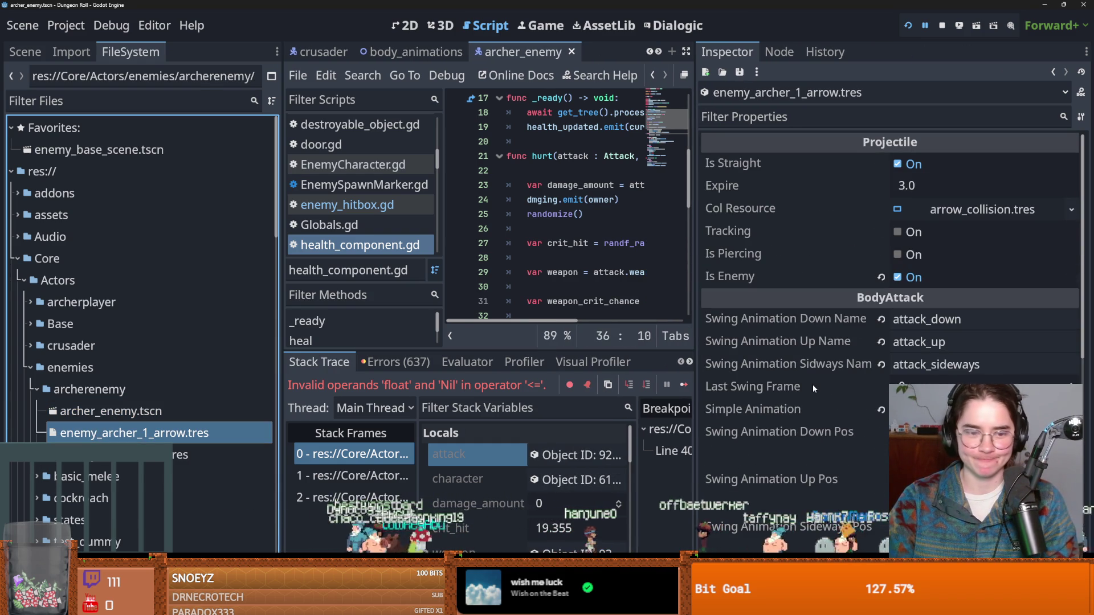
pyautogui.moveTo(812, 385)
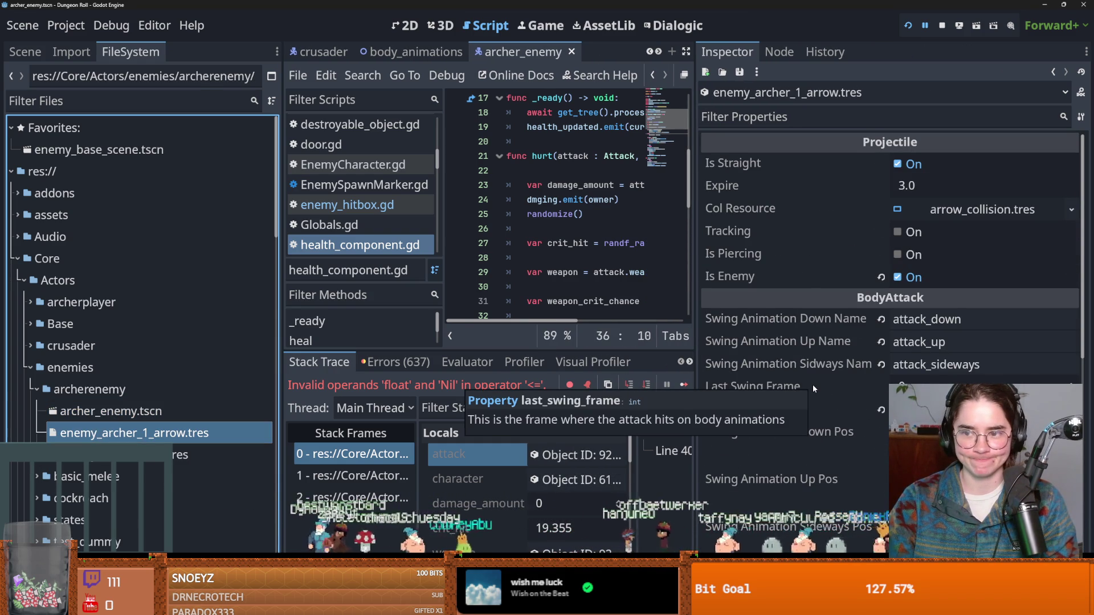
pyautogui.scroll(-3, 813, 384)
pyautogui.scroll(1, 813, 384)
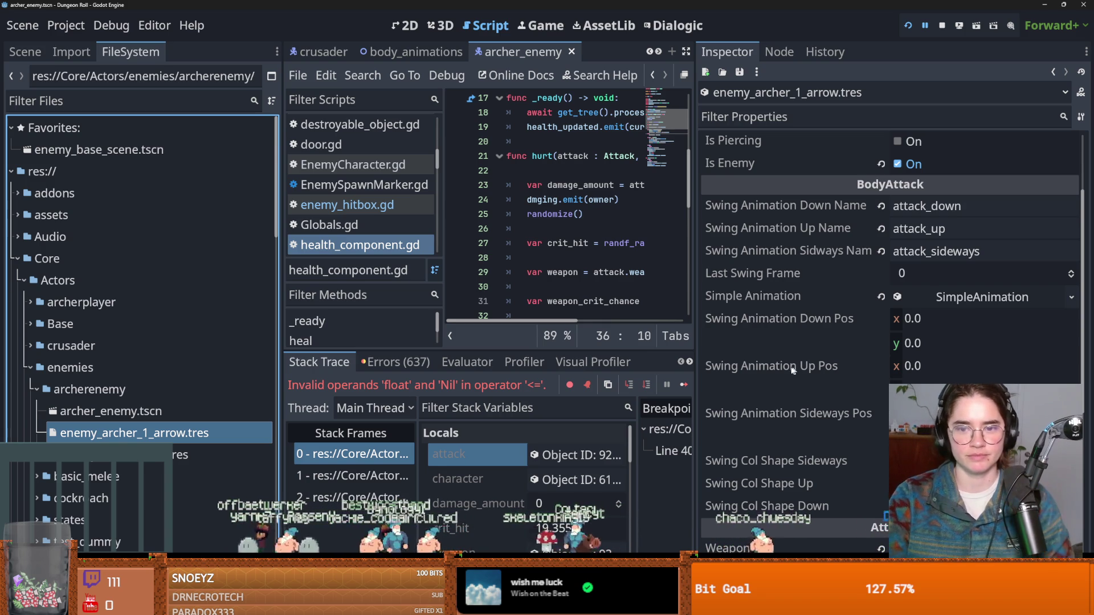
pyautogui.scroll(-5, 789, 349)
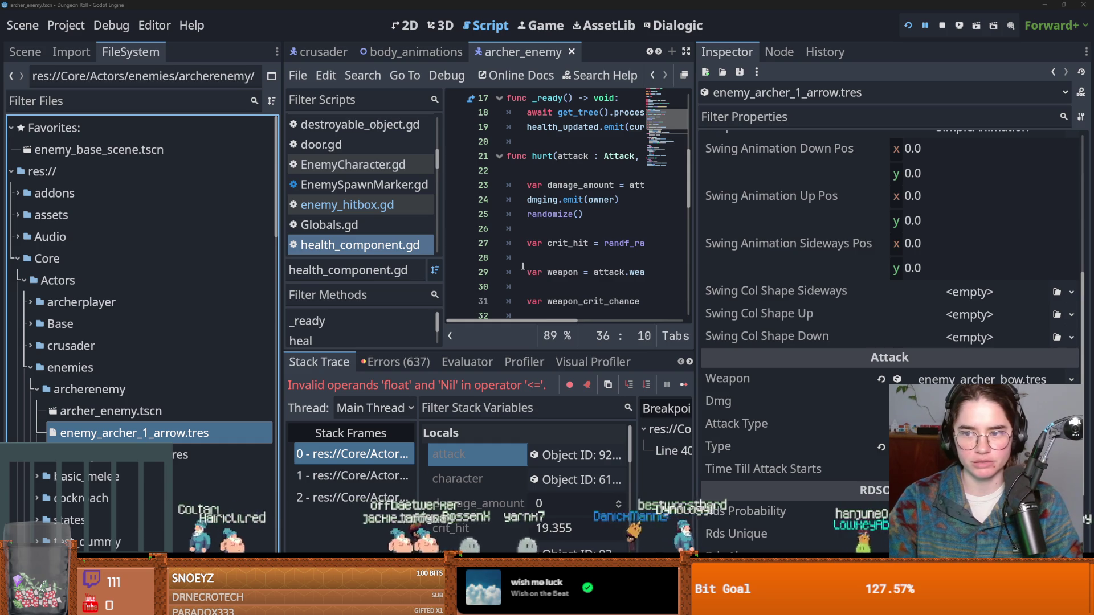
pyautogui.scroll(5, 801, 356)
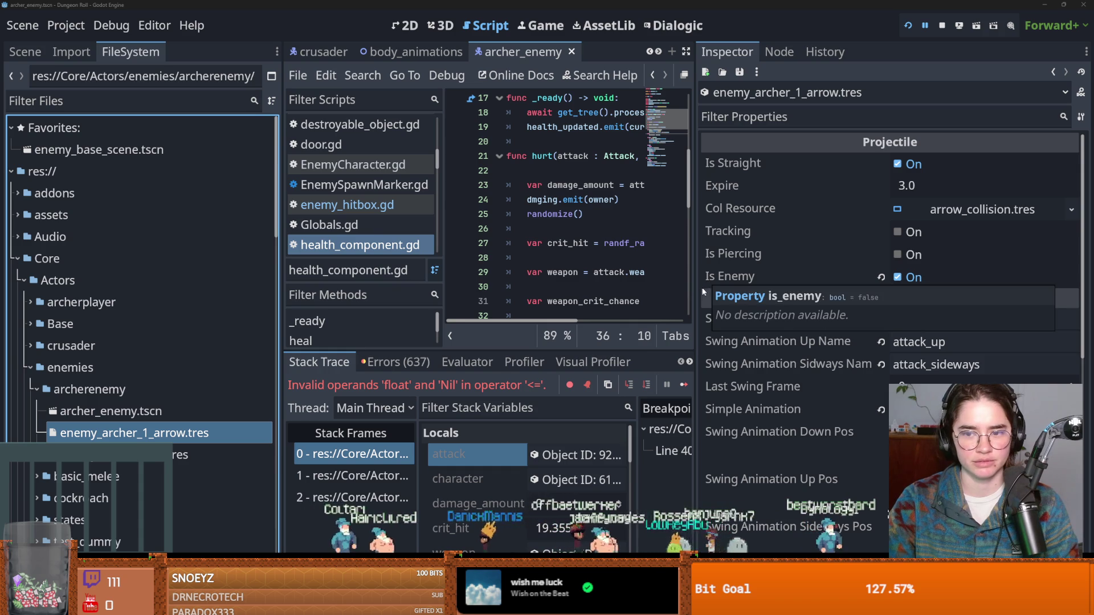
pyautogui.moveTo(695, 289); pyautogui.dragTo(934, 290)
pyautogui.scroll(-1, 597, 266)
pyautogui.click(763, 454)
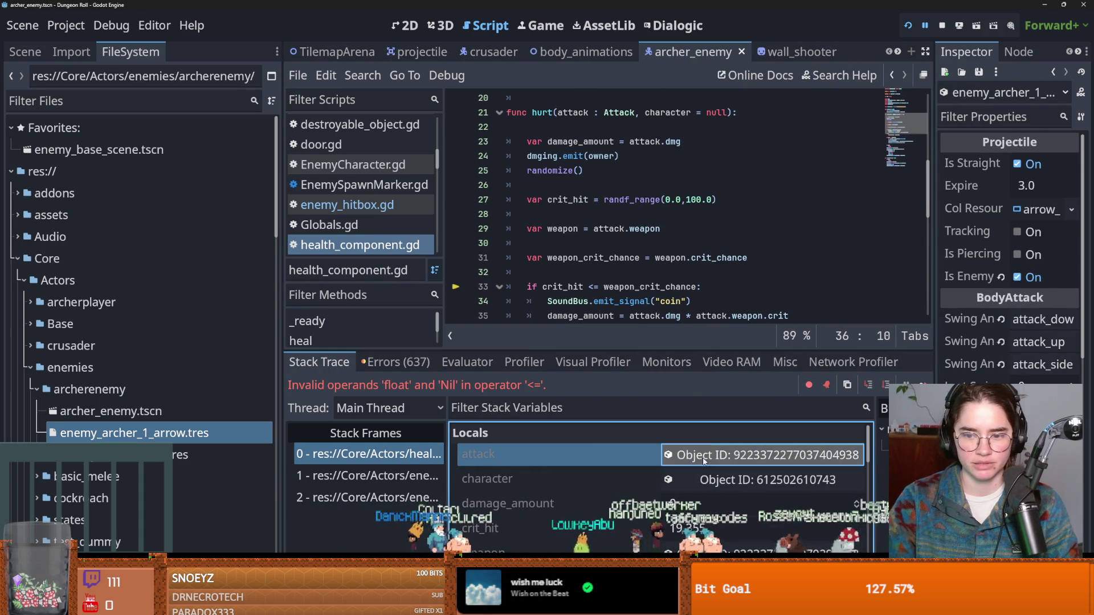
# Widen the property list and highlight every use of crit_hit in health_component.gd.
pyautogui.moveTo(935, 321); pyautogui.dragTo(847, 322)
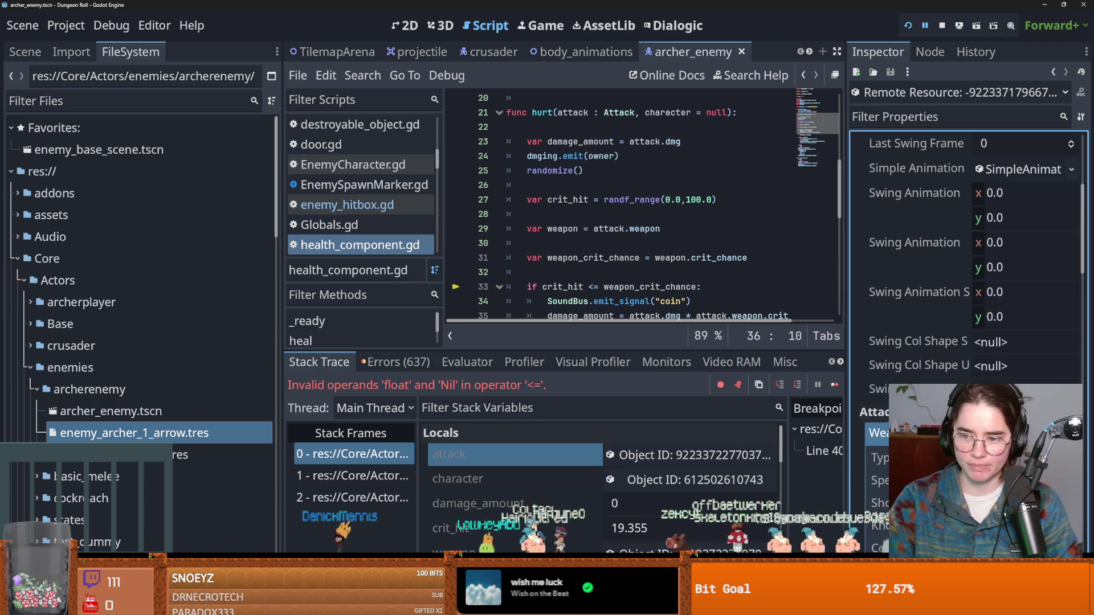
pyautogui.scroll(-1, 595, 225)
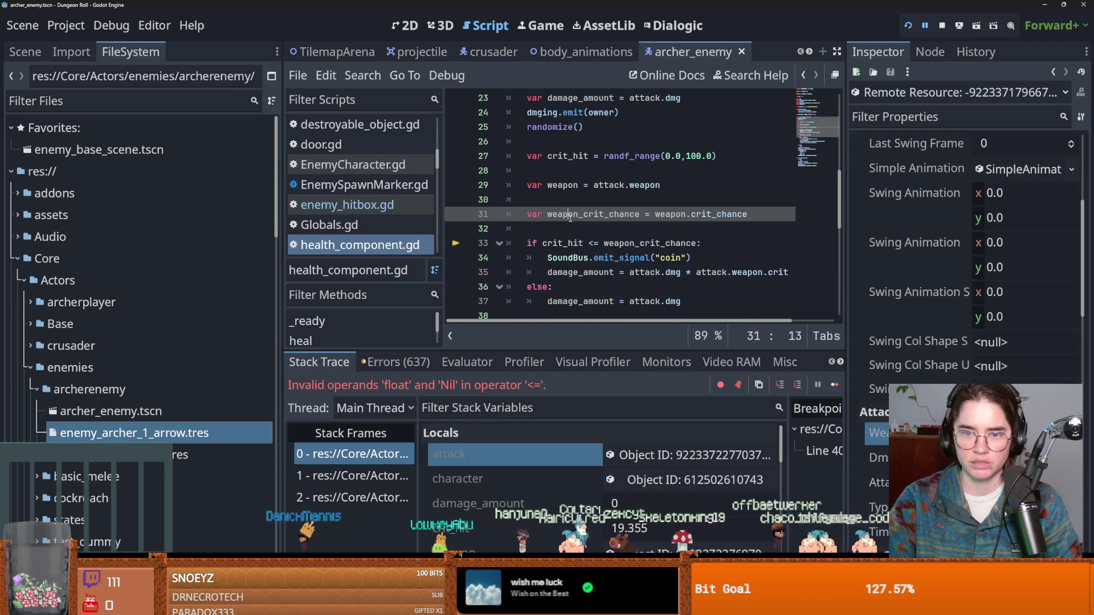
pyautogui.doubleClick(562, 243)
pyautogui.scroll(-1, 618, 278)
pyautogui.scroll(-5, 618, 278)
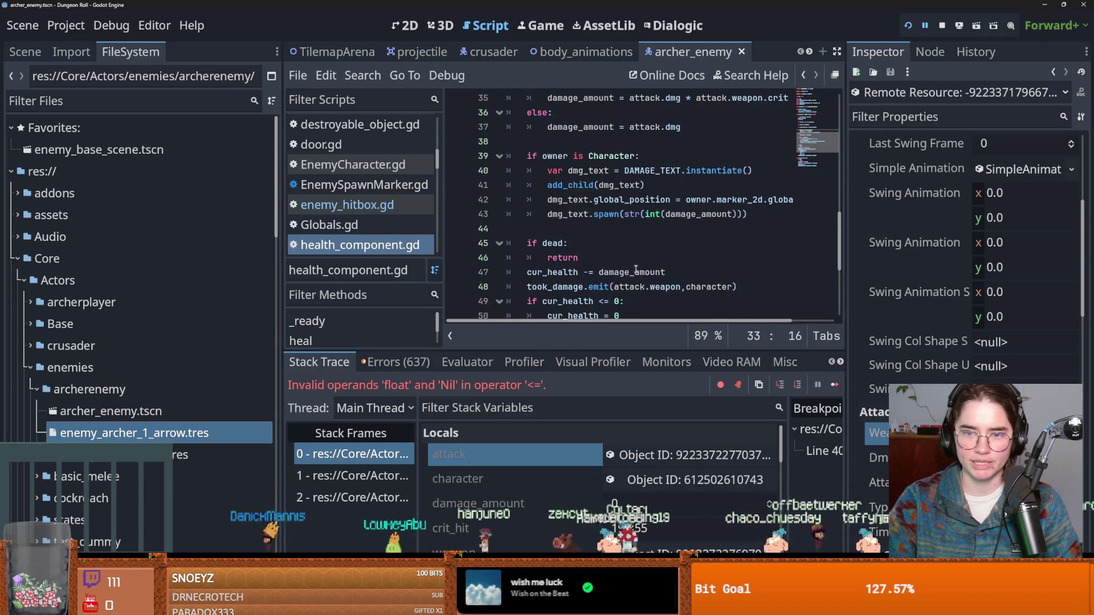
pyautogui.scroll(4, 615, 228)
# Filter the FileSystem for 'attack' and open Attack.gd to see how weapon is declared.
pyautogui.moveTo(609, 141)
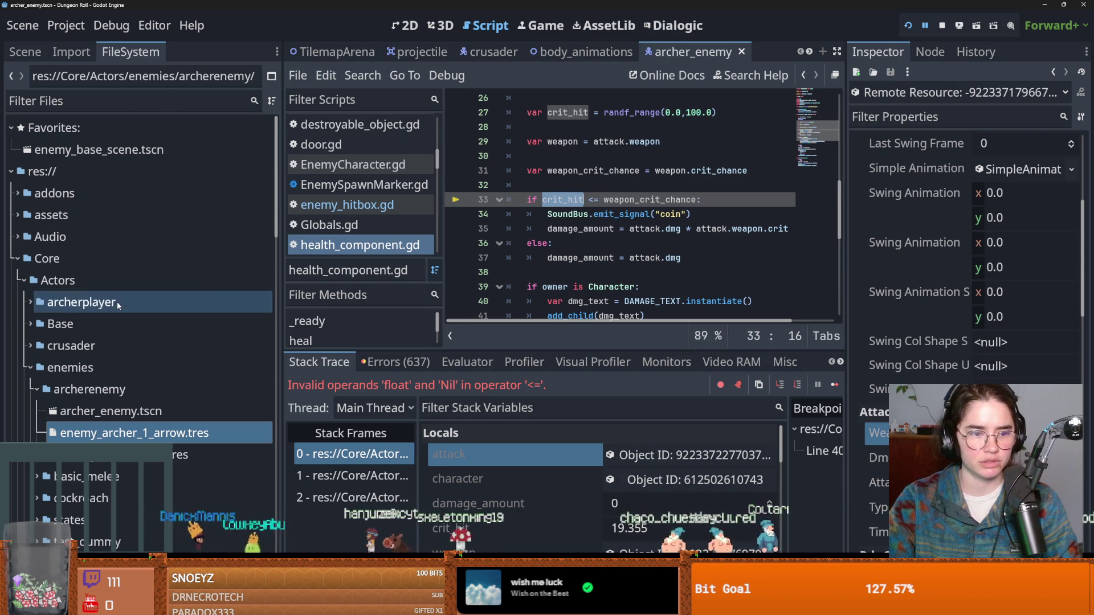
pyautogui.click(87, 103)
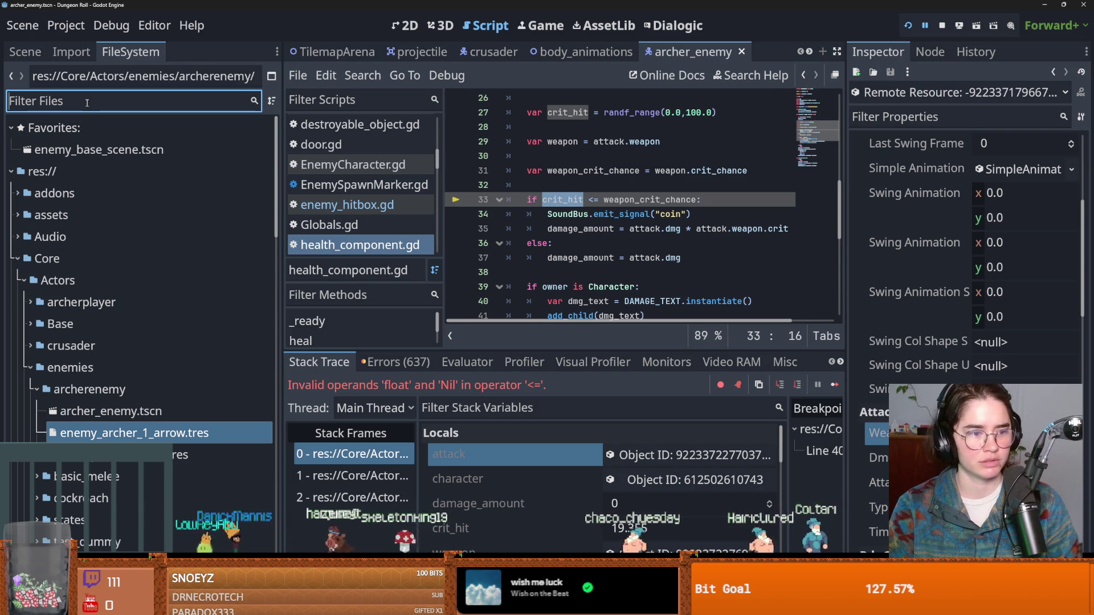
pyautogui.write('attack')
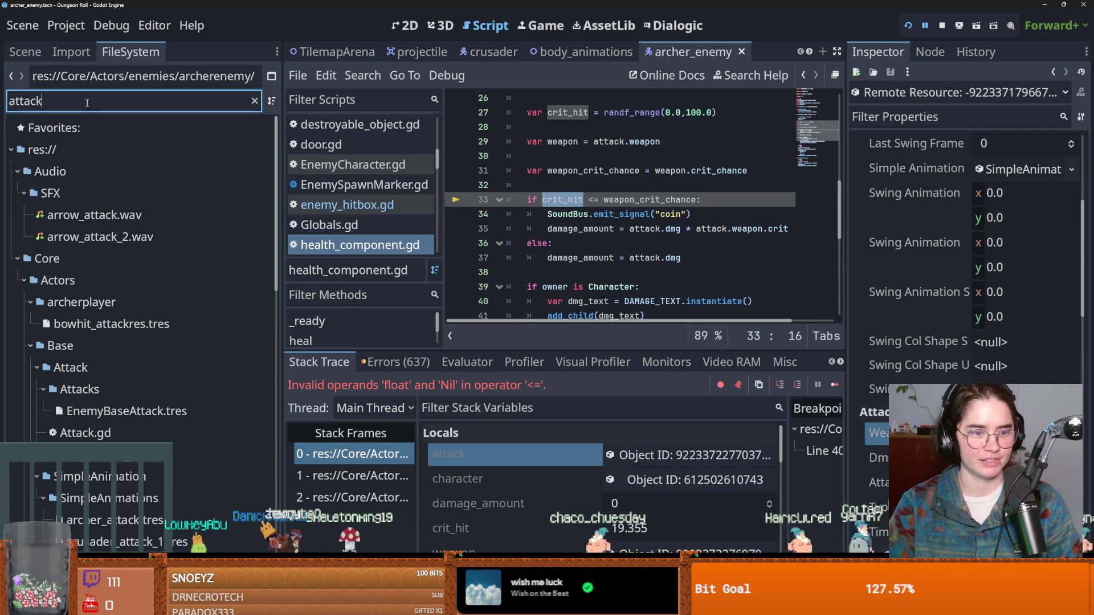
pyautogui.doubleClick(86, 433)
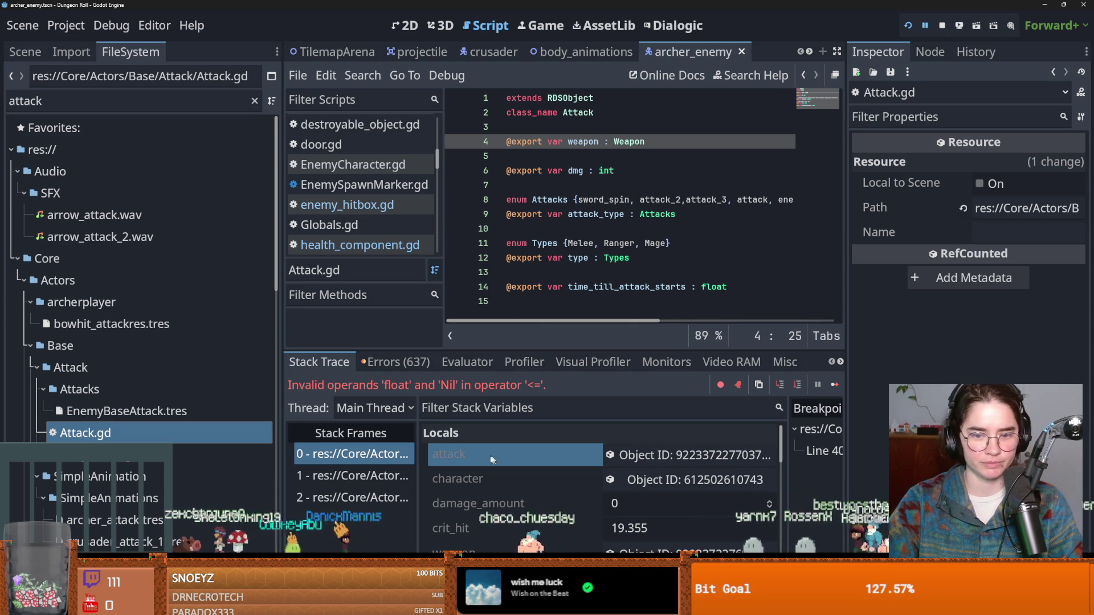
# Return to the paused health_component.gd line, clear the file filter, and show the archer_enemy node tree.
pyautogui.click(351, 454)
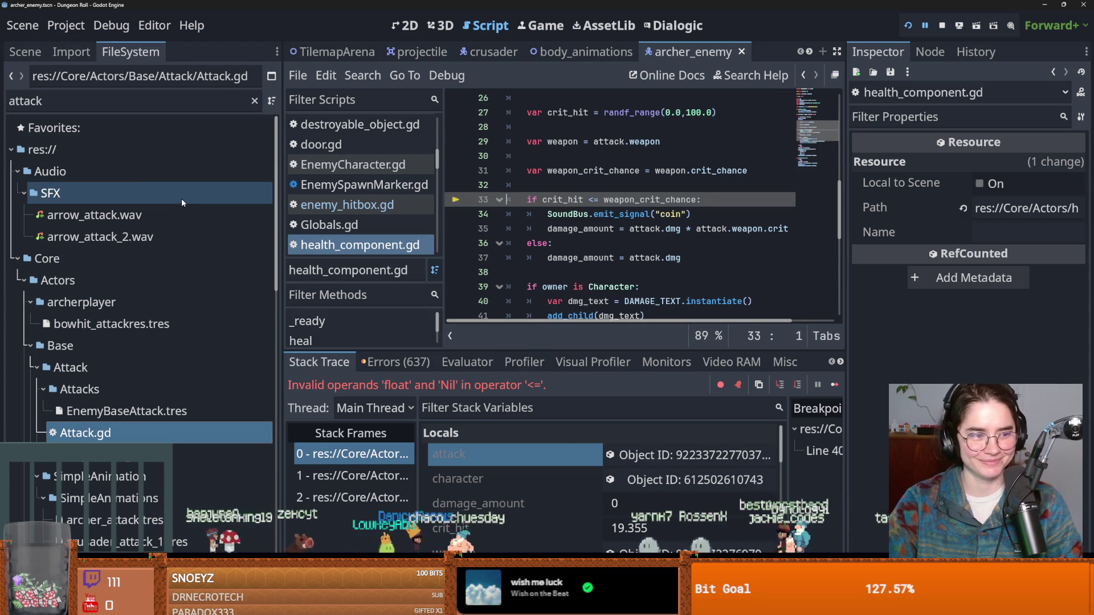
pyautogui.doubleClick(57, 99)
pyautogui.press('BackSpace')
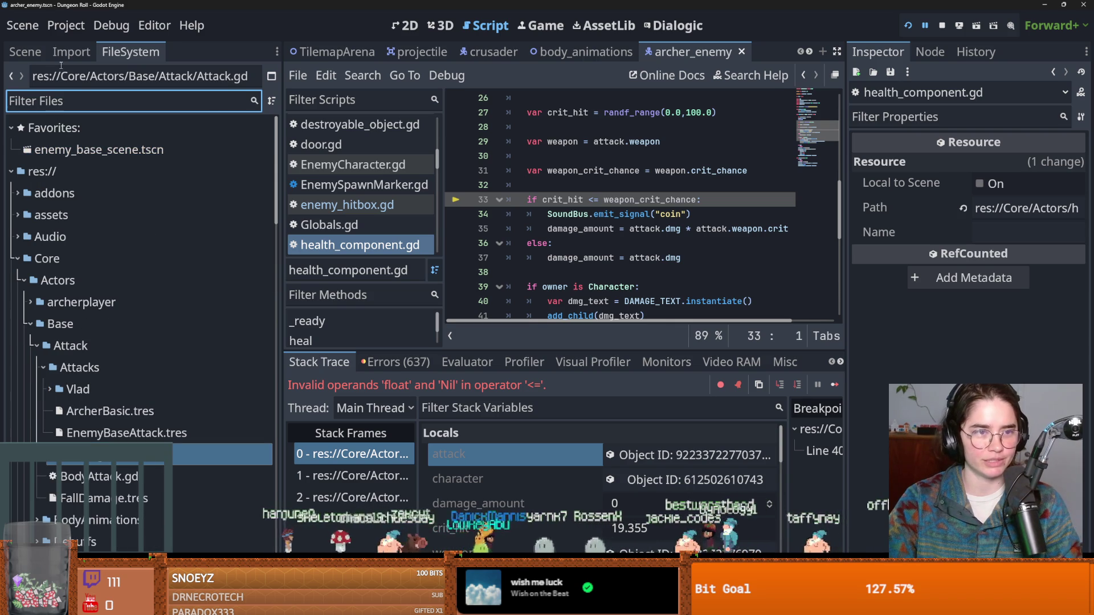
pyautogui.click(25, 52)
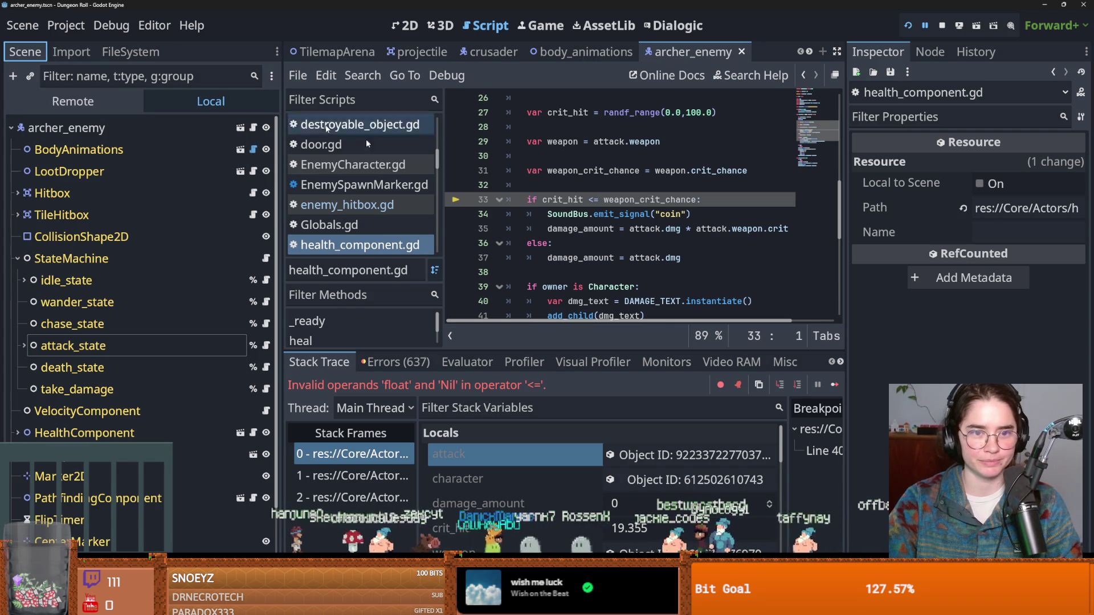
# Return to the top stack frame and filter the attack's Inspector properties for 'weapon'.
pyautogui.click(361, 476)
pyautogui.press('Up')
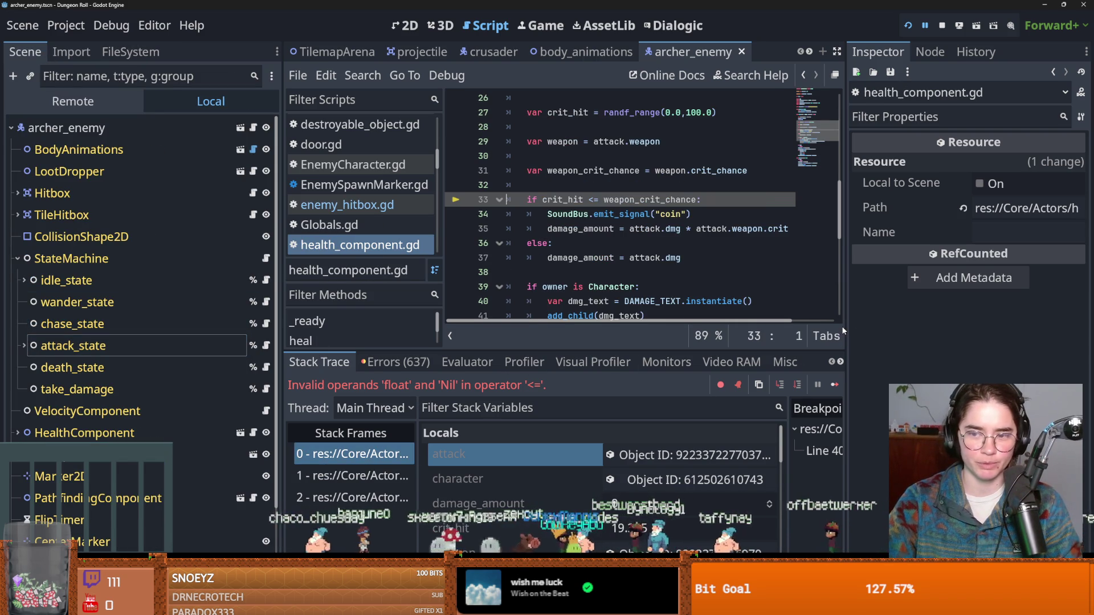
pyautogui.moveTo(842, 331); pyautogui.dragTo(724, 330)
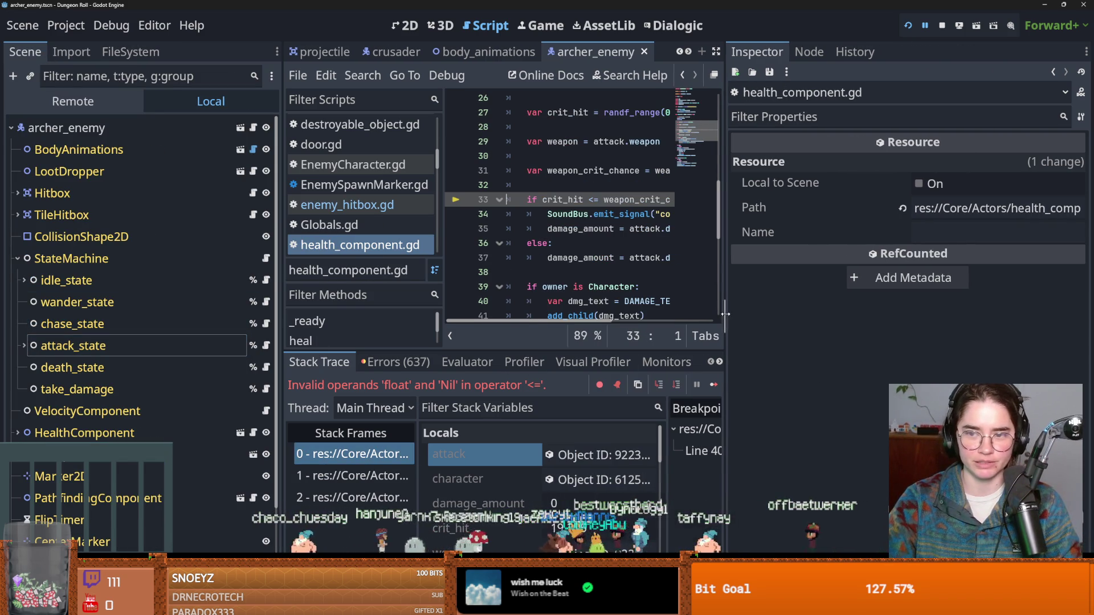
pyautogui.click(562, 455)
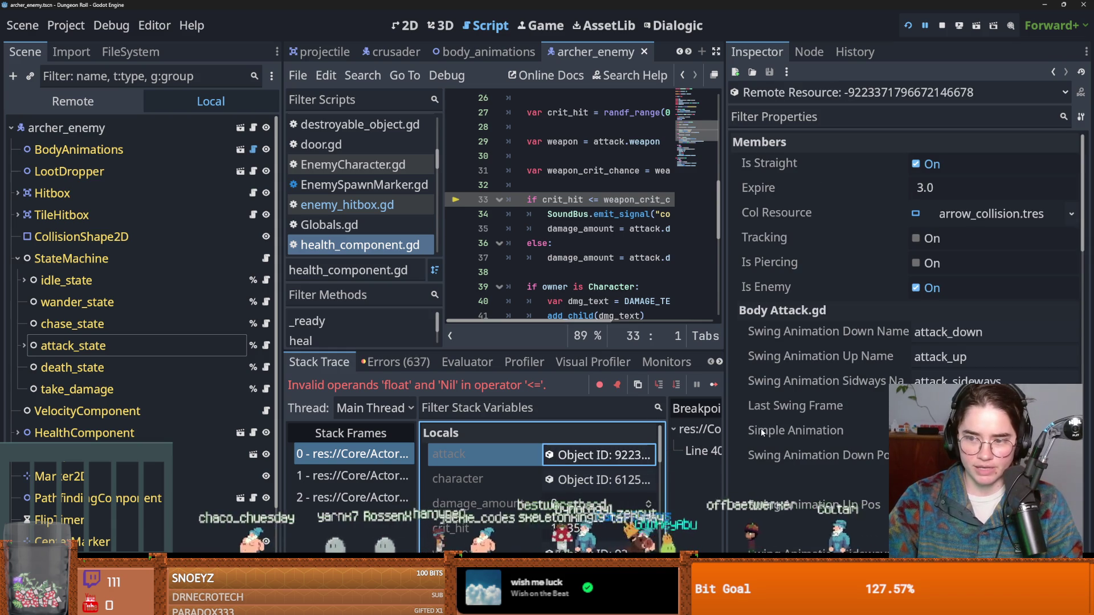
pyautogui.scroll(-5, 762, 433)
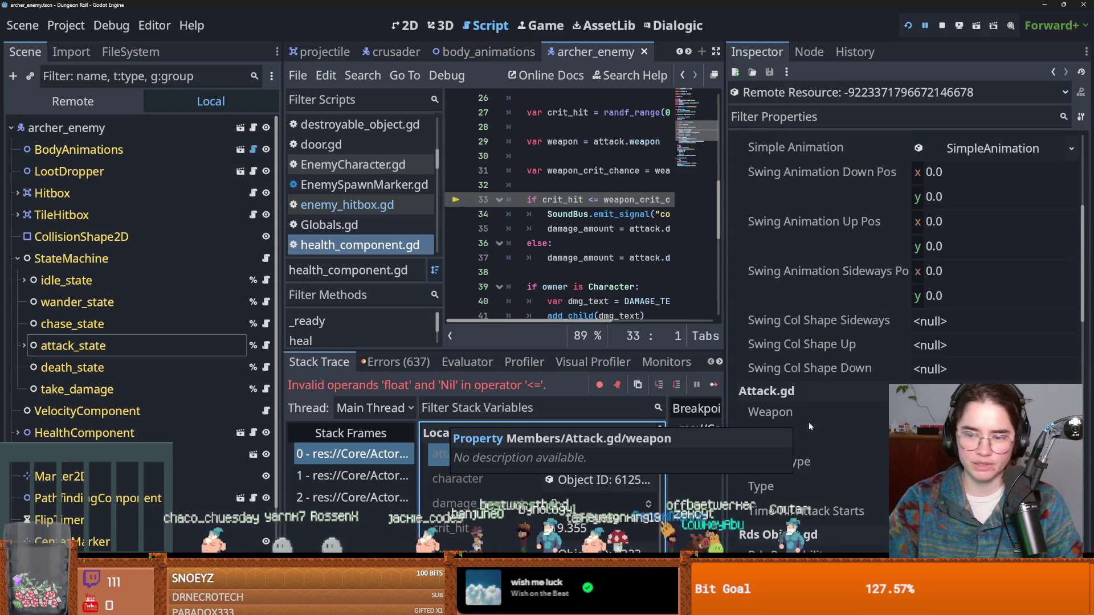
pyautogui.click(838, 116)
pyautogui.write('wea')
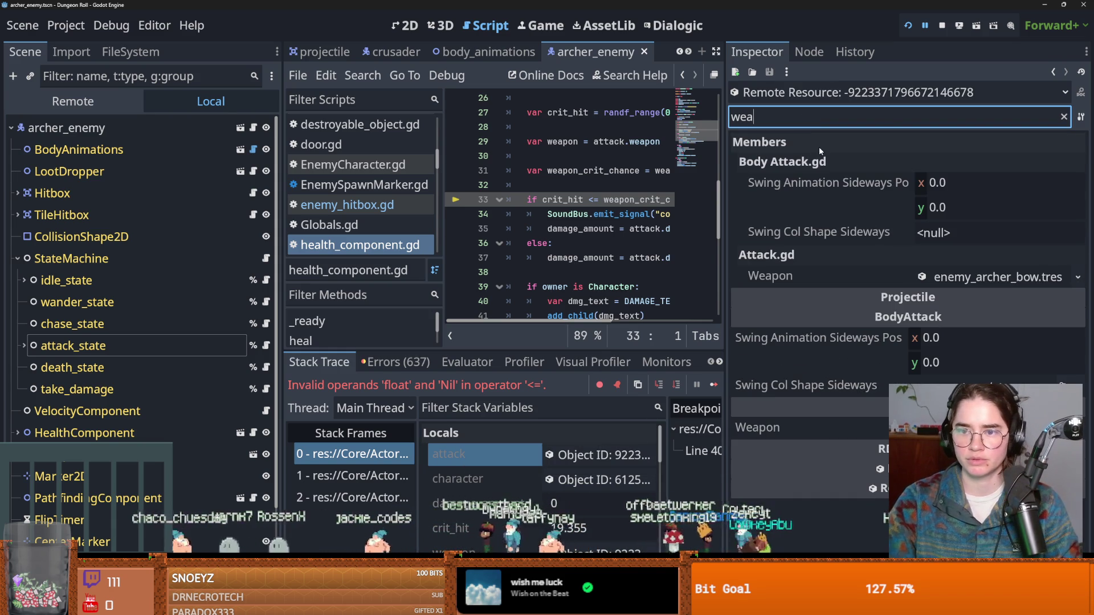
pyautogui.write('pon')
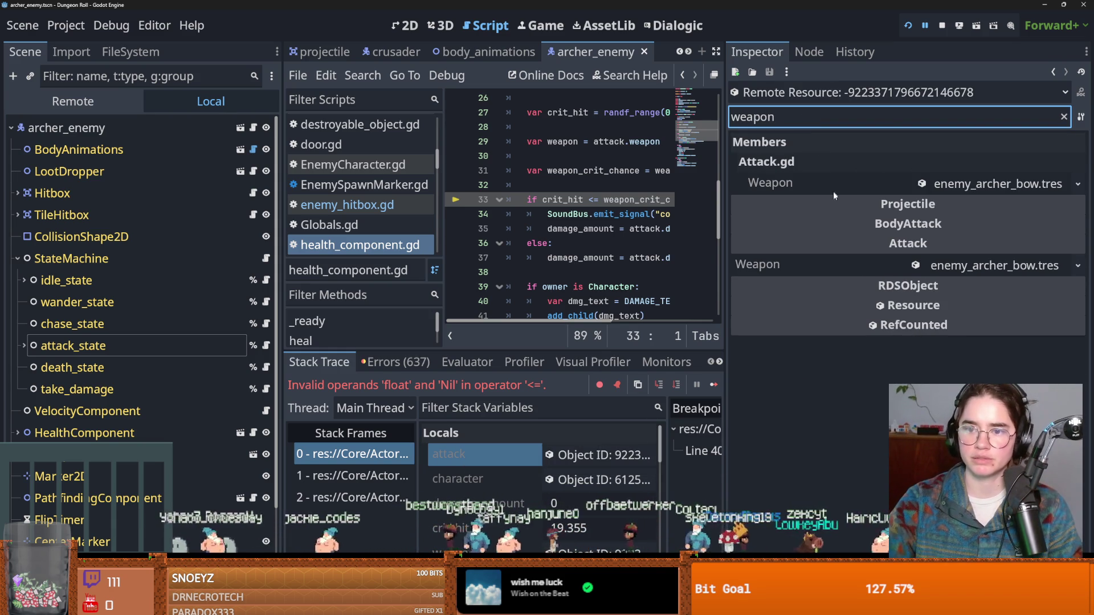
# Expand and fold the enemy_archer_bow.tres and Weapon resources, then enlarge the script and debugger areas.
pyautogui.click(976, 267)
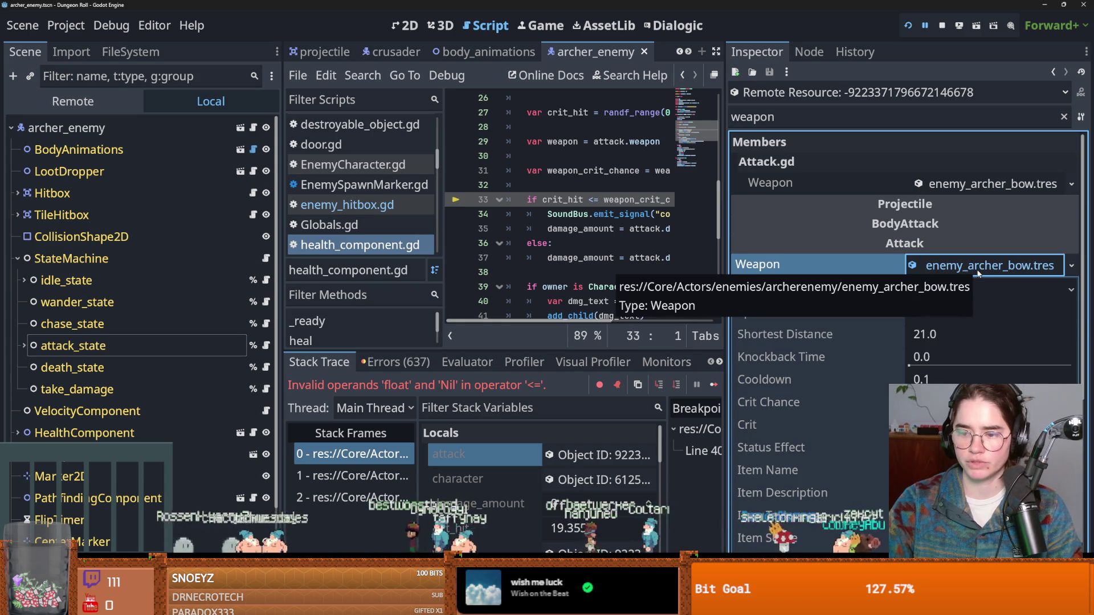
pyautogui.click(978, 266)
pyautogui.click(991, 183)
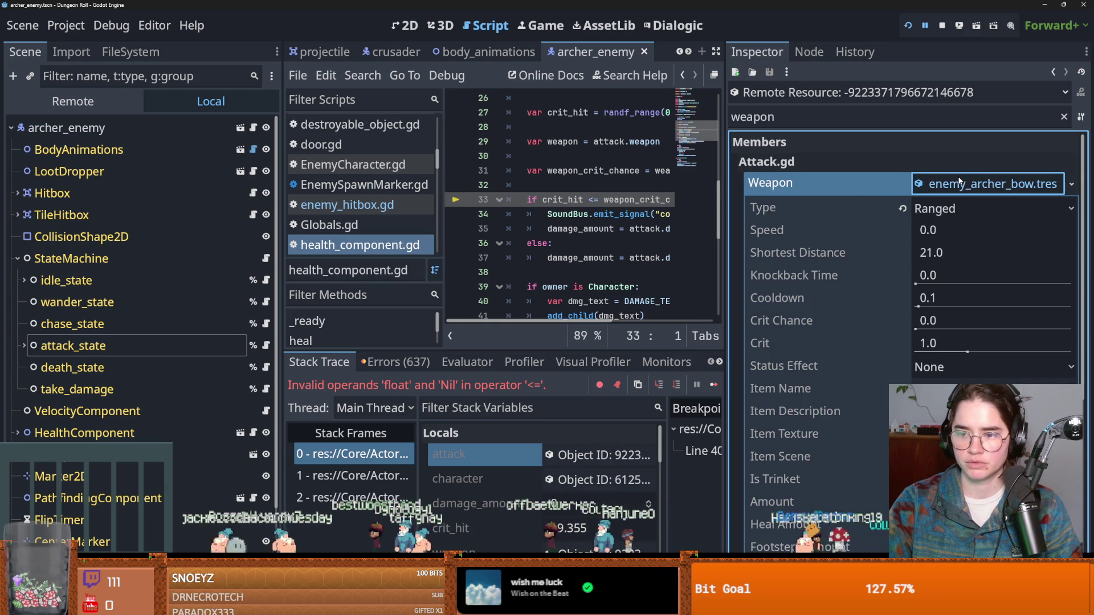
pyautogui.click(991, 183)
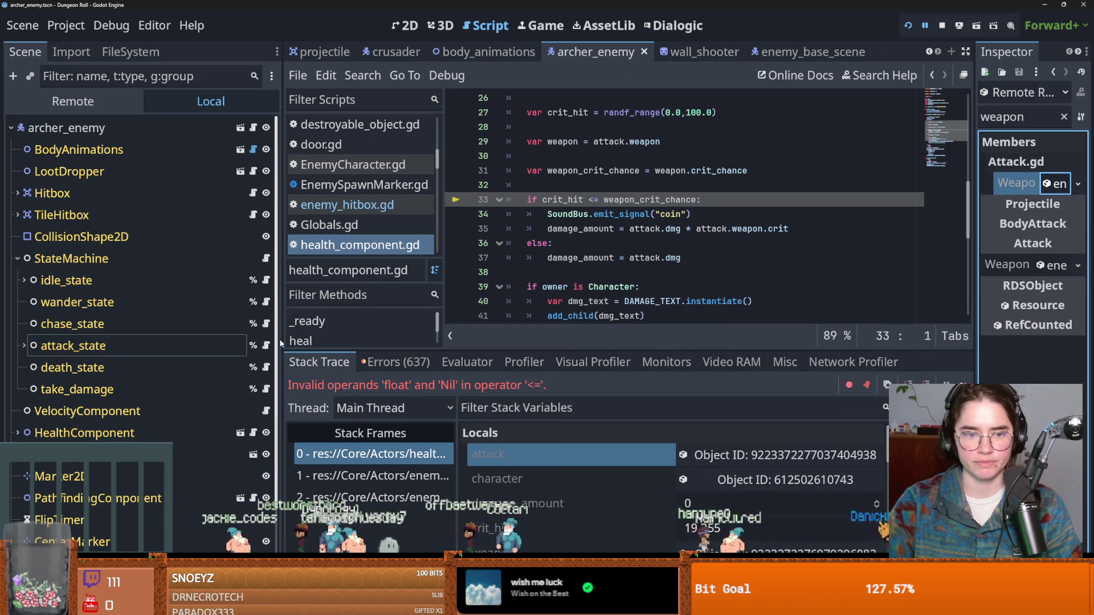
pyautogui.moveTo(281, 328)
pyautogui.mouseDown()
pyautogui.moveTo(242, 328)
pyautogui.moveTo(315, 327)
pyautogui.mouseUp()
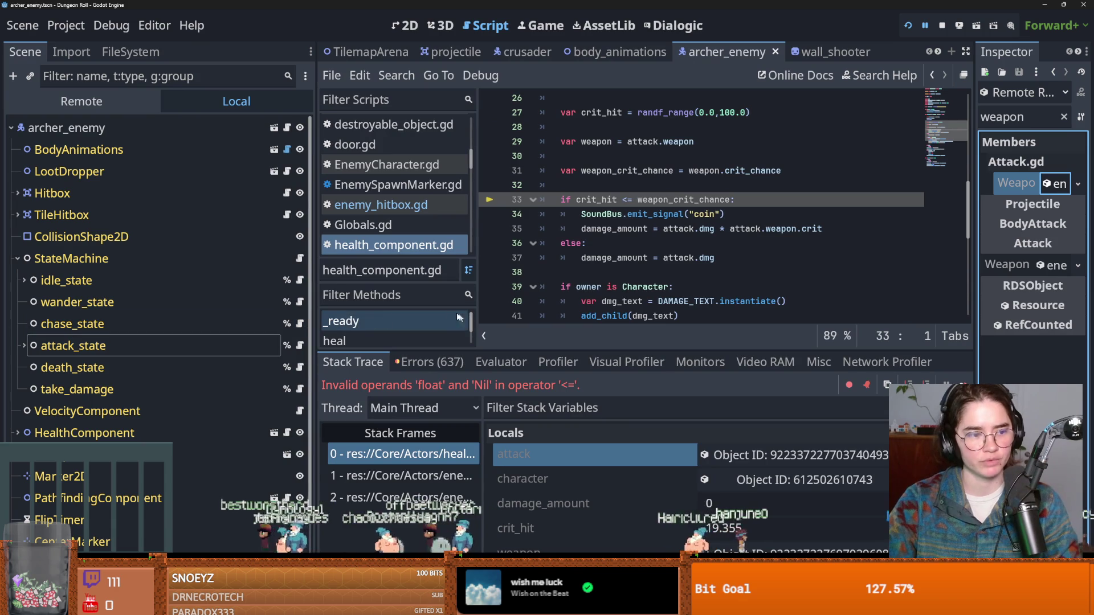
pyautogui.moveTo(633, 351)
pyautogui.mouseDown()
pyautogui.moveTo(649, 383)
pyautogui.moveTo(661, 330)
pyautogui.moveTo(642, 314)
pyautogui.mouseUp()
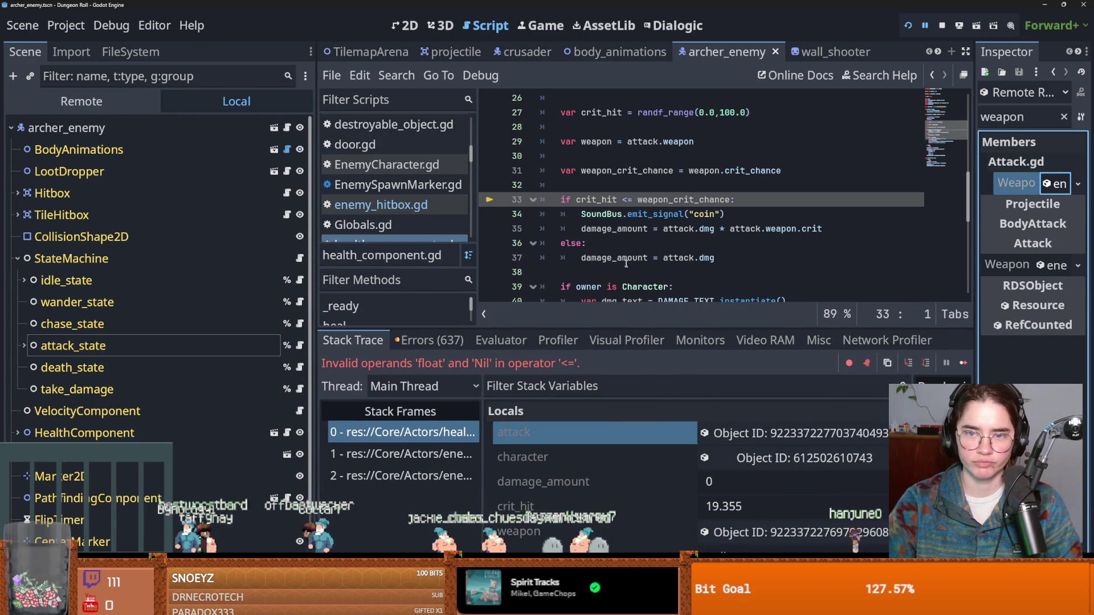
pyautogui.scroll(1, 650, 297)
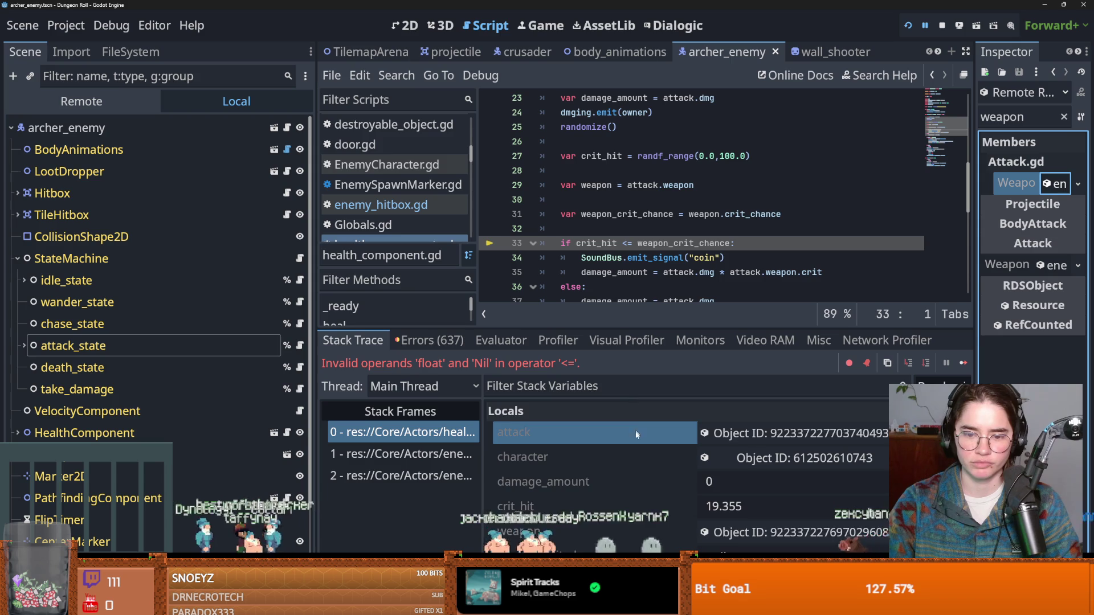
pyautogui.scroll(-2, 637, 422)
# Show all the weapon's properties, revealing null Crit Chance and Crit, then select the enemy_hitbox frame.
pyautogui.click(627, 492)
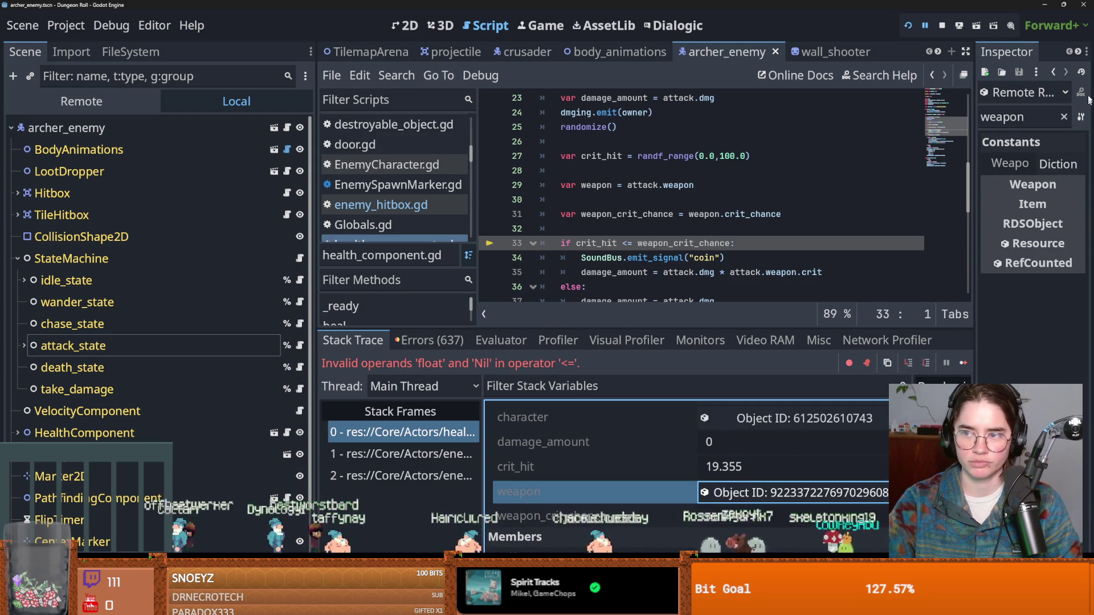
pyautogui.click(1064, 116)
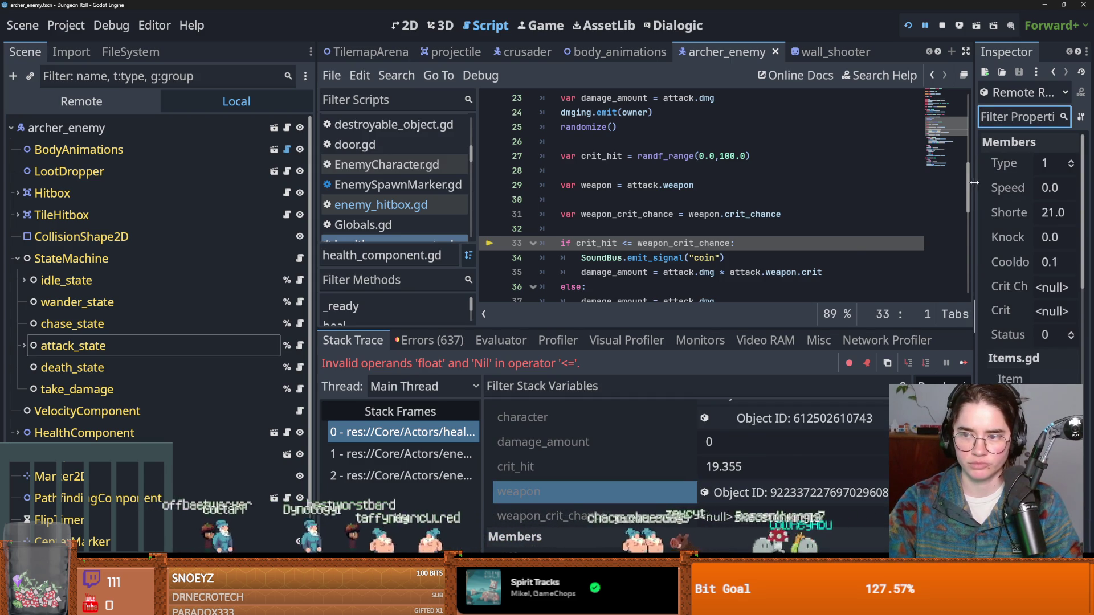
pyautogui.moveTo(974, 183); pyautogui.dragTo(780, 189)
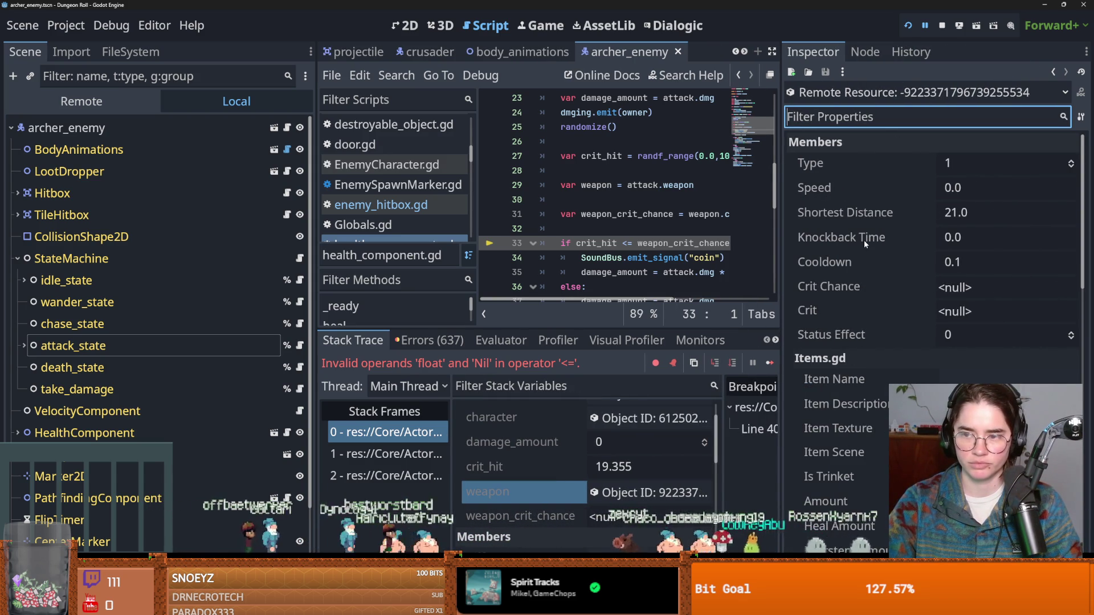
pyautogui.scroll(-8, 867, 242)
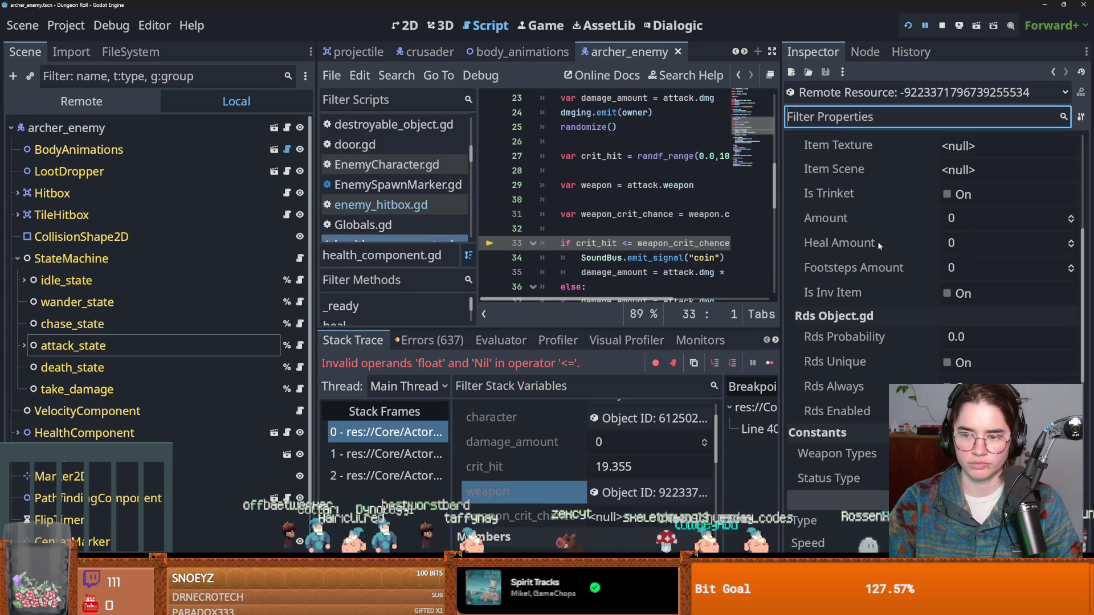
pyautogui.scroll(2, 872, 245)
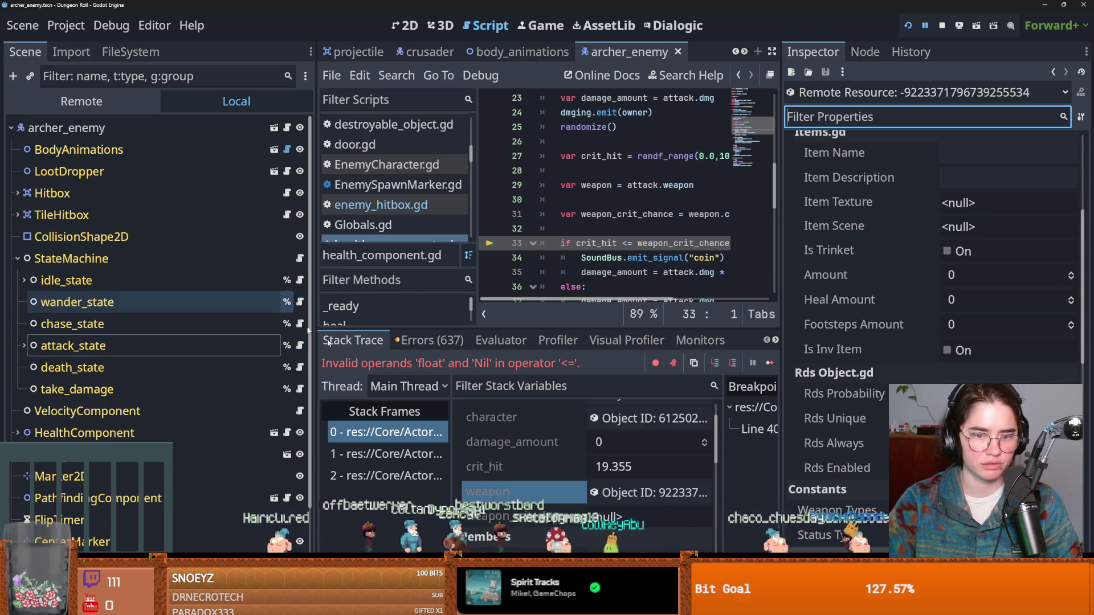
pyautogui.click(386, 476)
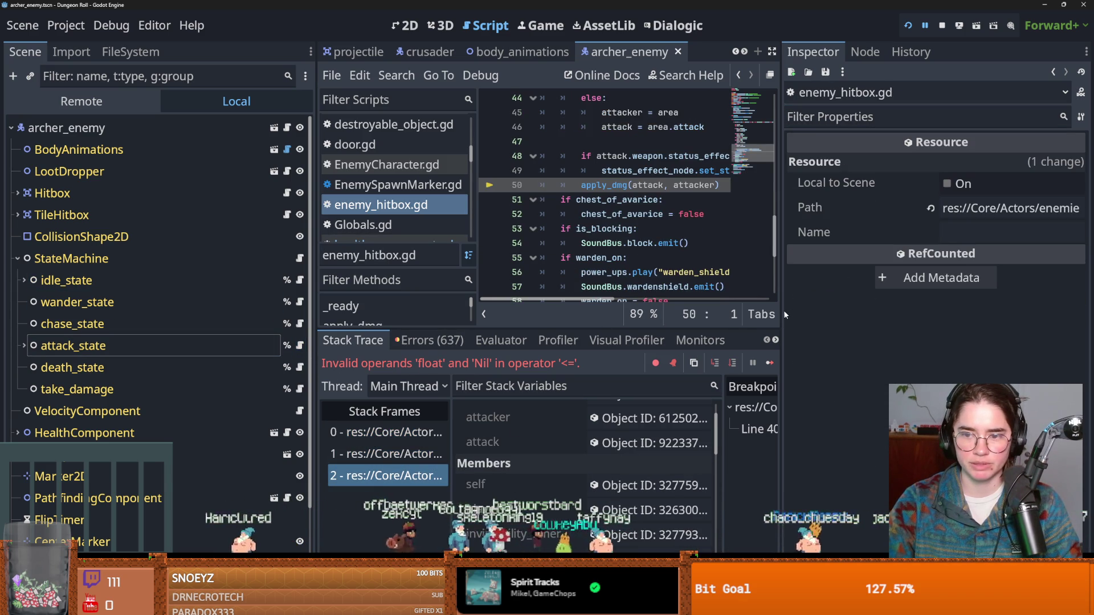
# Inspect the attacker Area2D's remote properties from the enemy_hitbox frame.
pyautogui.moveTo(780, 313); pyautogui.dragTo(931, 325)
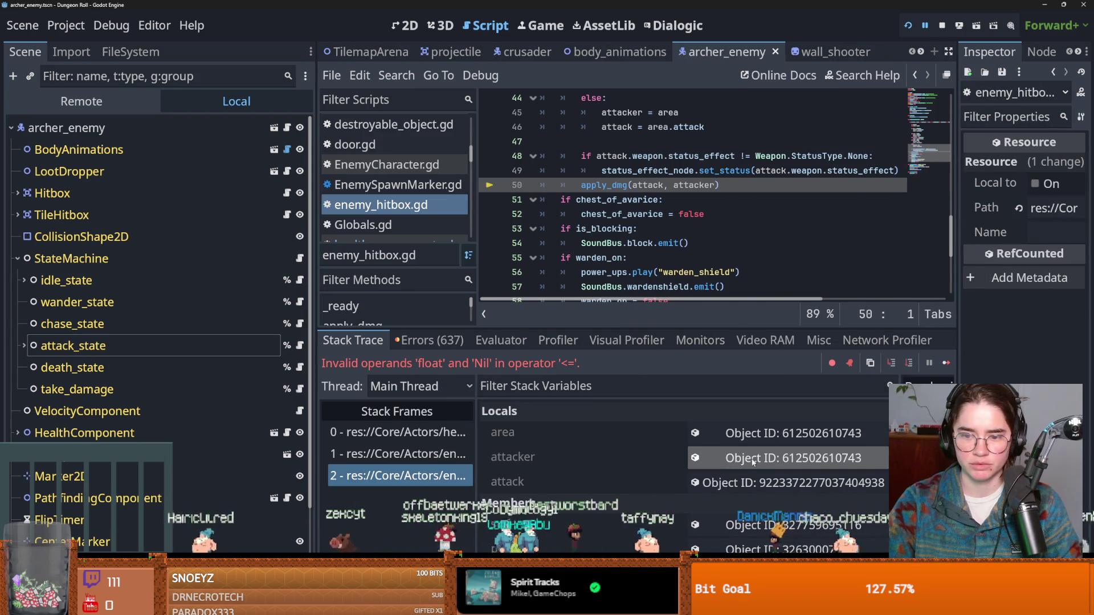
pyautogui.click(757, 454)
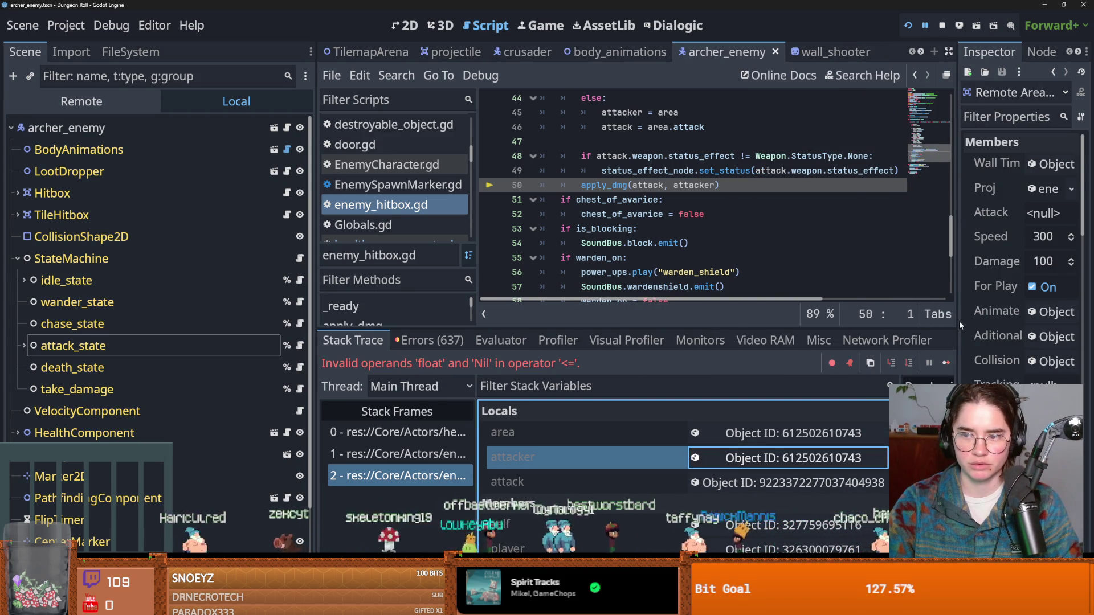
pyautogui.moveTo(957, 323); pyautogui.dragTo(780, 324)
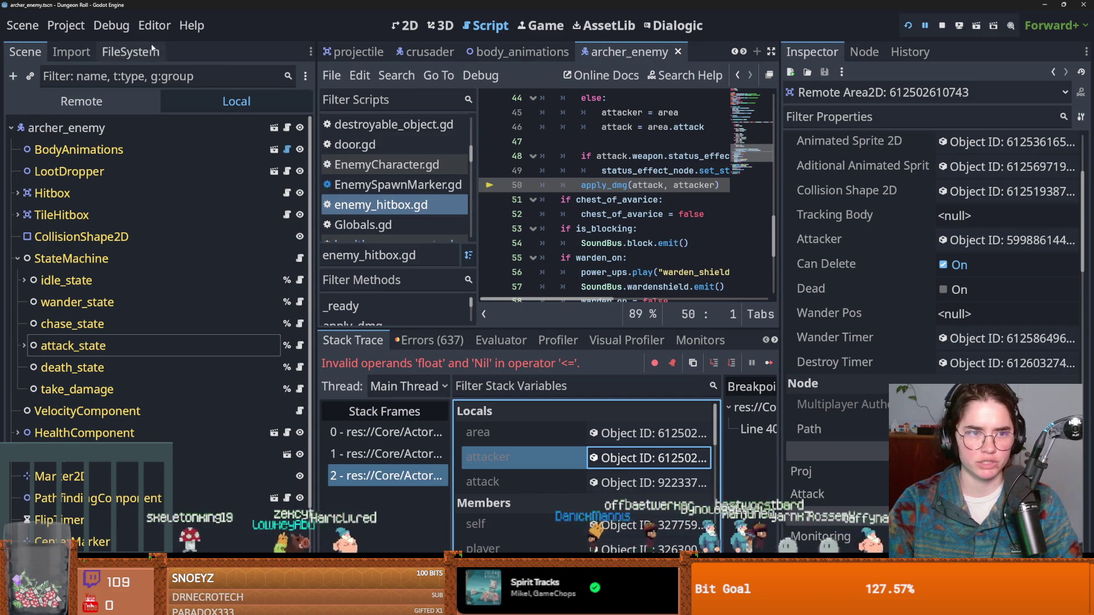
# Filter the FileSystem dock for 'projectile' to find projectile.tscn.
pyautogui.click(130, 51)
pyautogui.click(100, 100)
pyautogui.write('projectile')
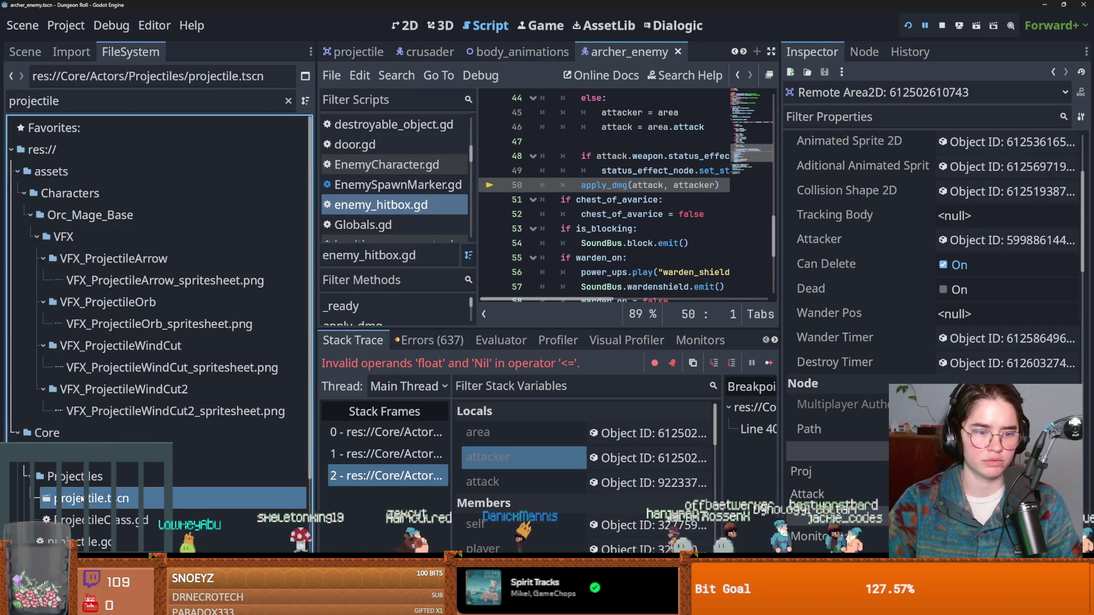
# Open projectile.tscn and highlight the proj and attack variables on lines 5 and 6.
pyautogui.doubleClick(83, 499)
pyautogui.click(25, 51)
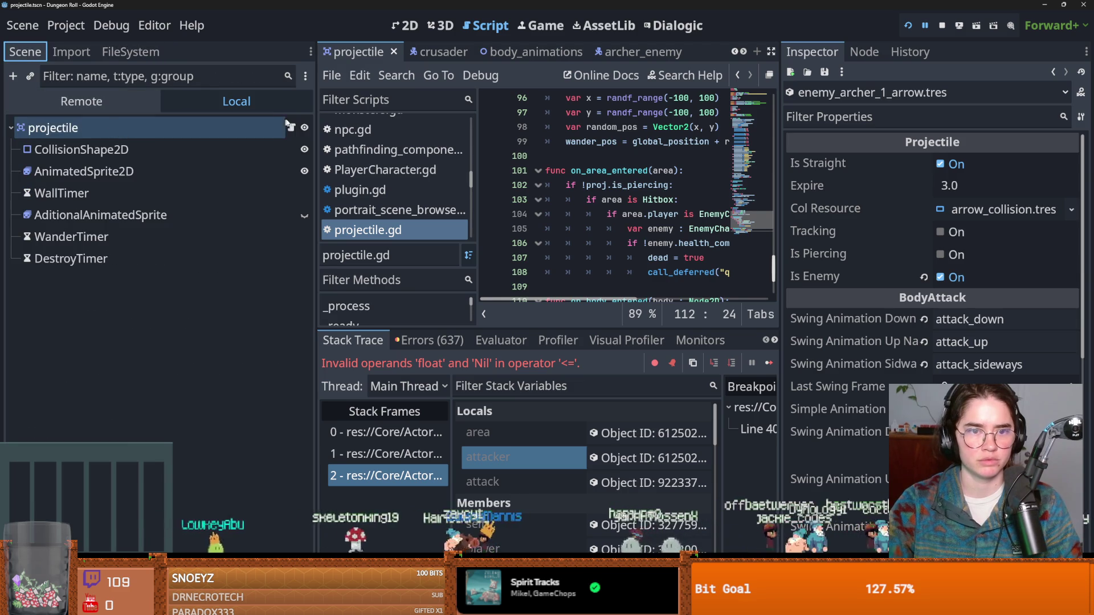
pyautogui.scroll(10, 695, 214)
pyautogui.scroll(3, 695, 215)
pyautogui.moveTo(779, 209); pyautogui.dragTo(950, 189)
pyautogui.scroll(12, 946, 145)
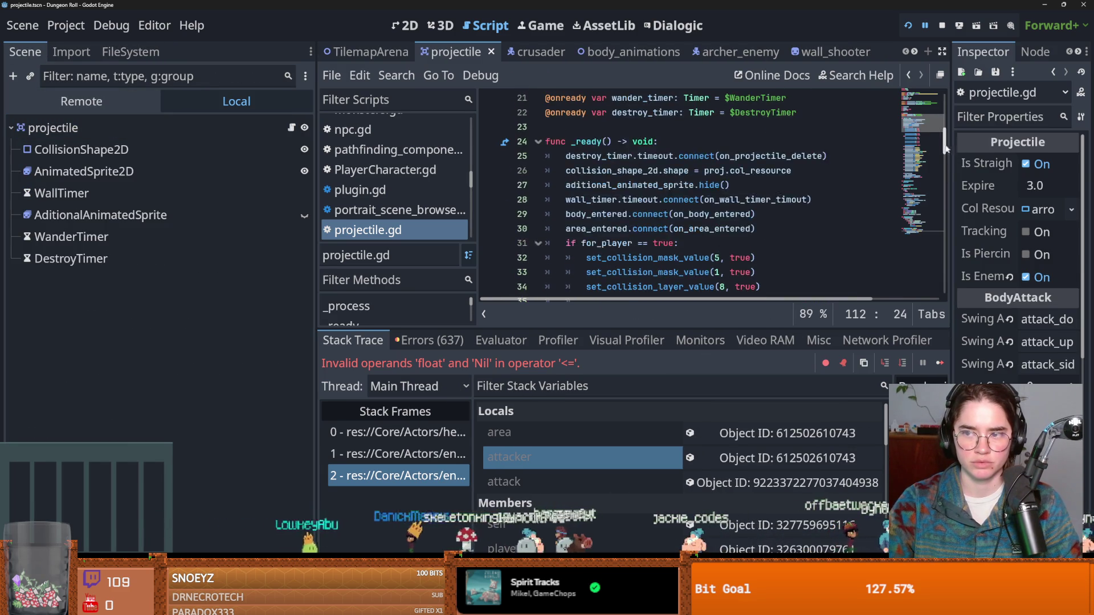
pyautogui.doubleClick(618, 156)
pyautogui.doubleClick(668, 156)
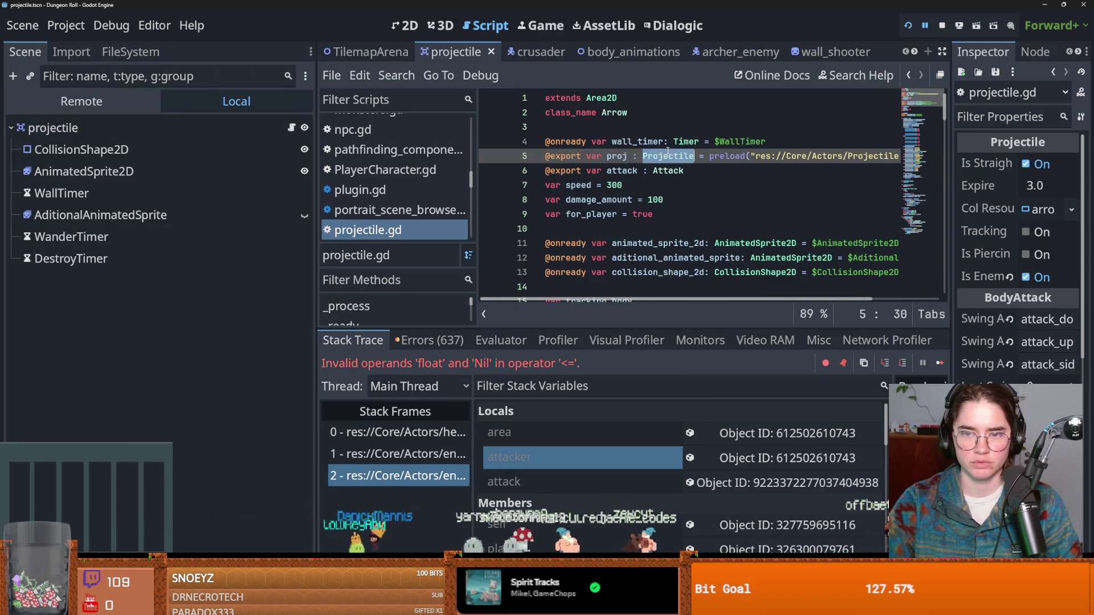
pyautogui.doubleClick(621, 170)
# Inspect the projectile node's exports: Proj arrow_1.tres and the empty Attack property.
pyautogui.click(180, 131)
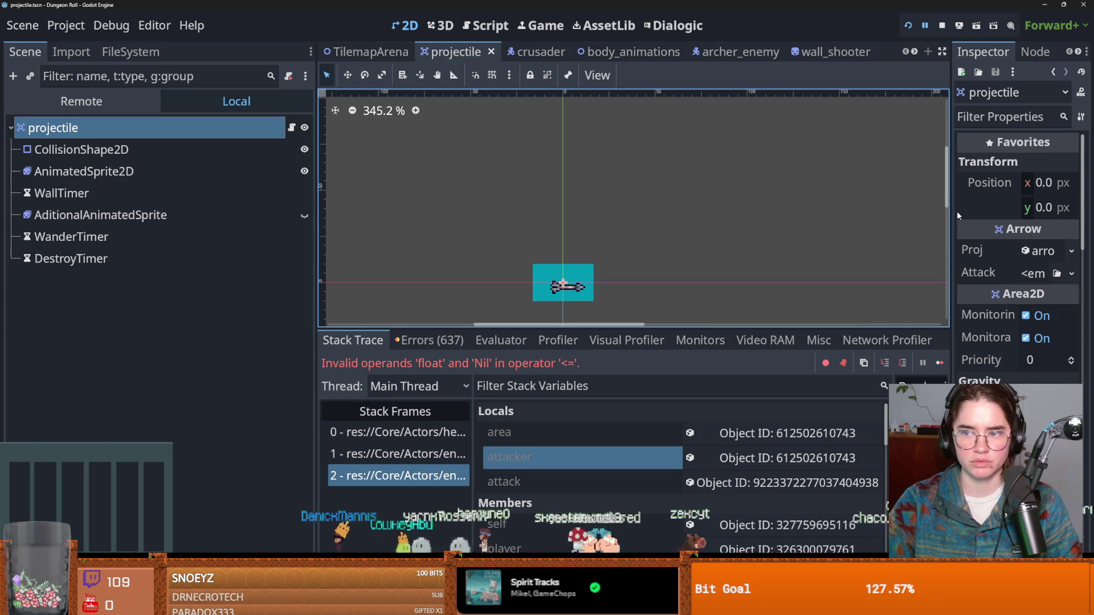
pyautogui.moveTo(950, 212); pyautogui.dragTo(712, 228)
pyautogui.click(977, 252)
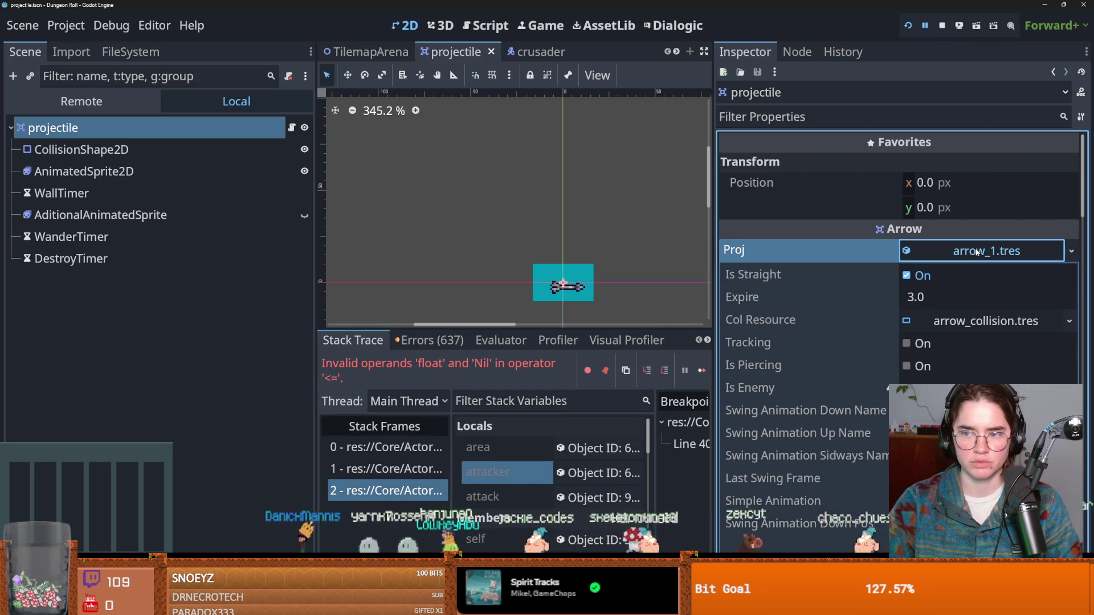
pyautogui.click(976, 252)
pyautogui.click(964, 275)
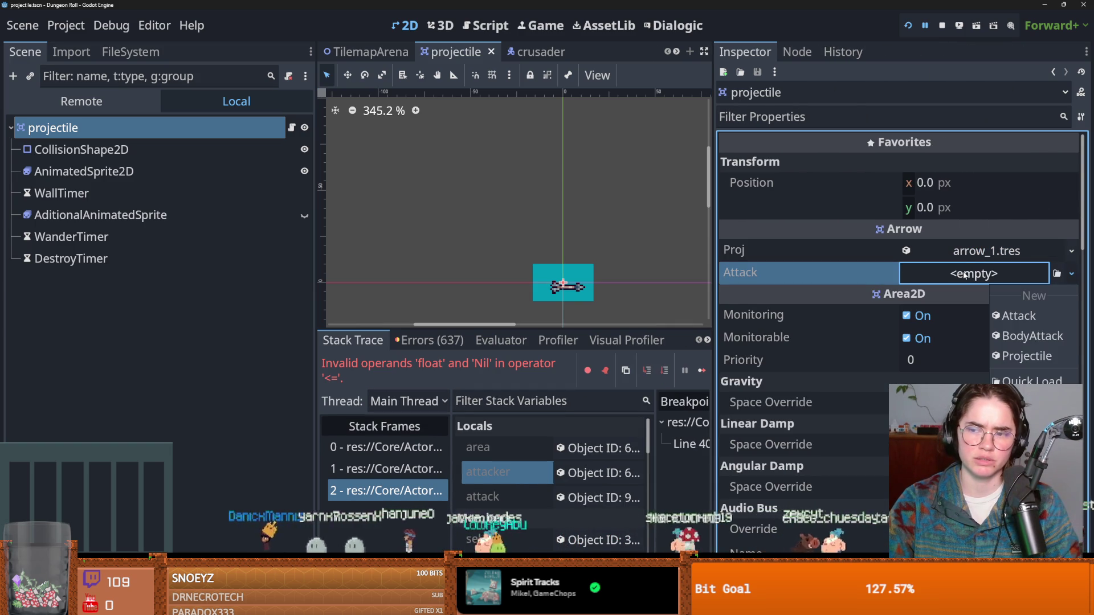
pyautogui.click(977, 253)
pyautogui.click(977, 252)
pyautogui.click(977, 253)
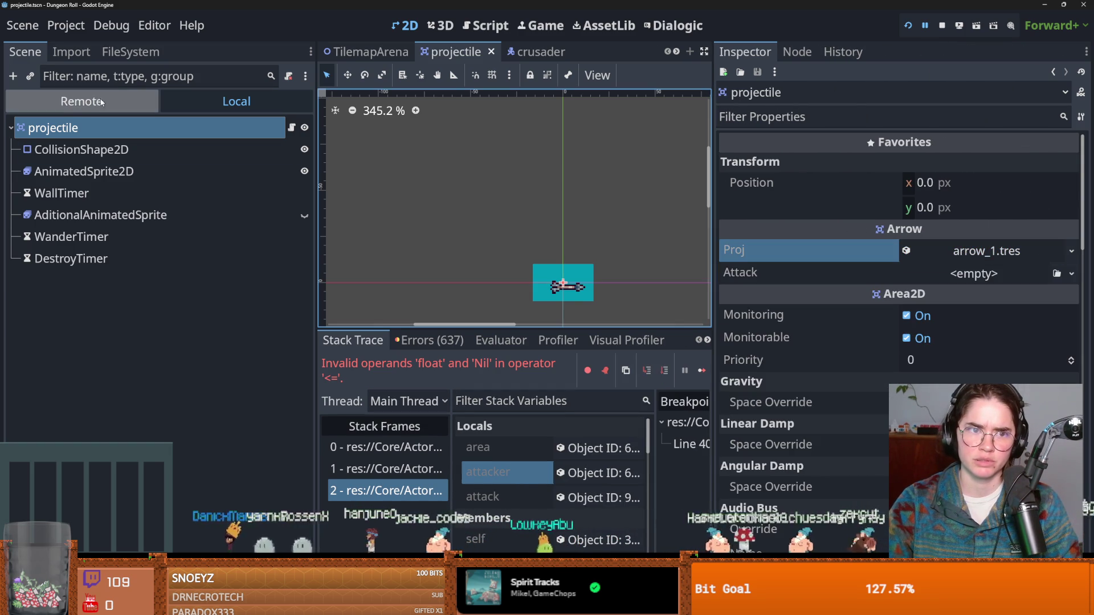
# Delete the exported attack variable line from projectile.gd.
pyautogui.click(291, 128)
pyautogui.click(669, 185)
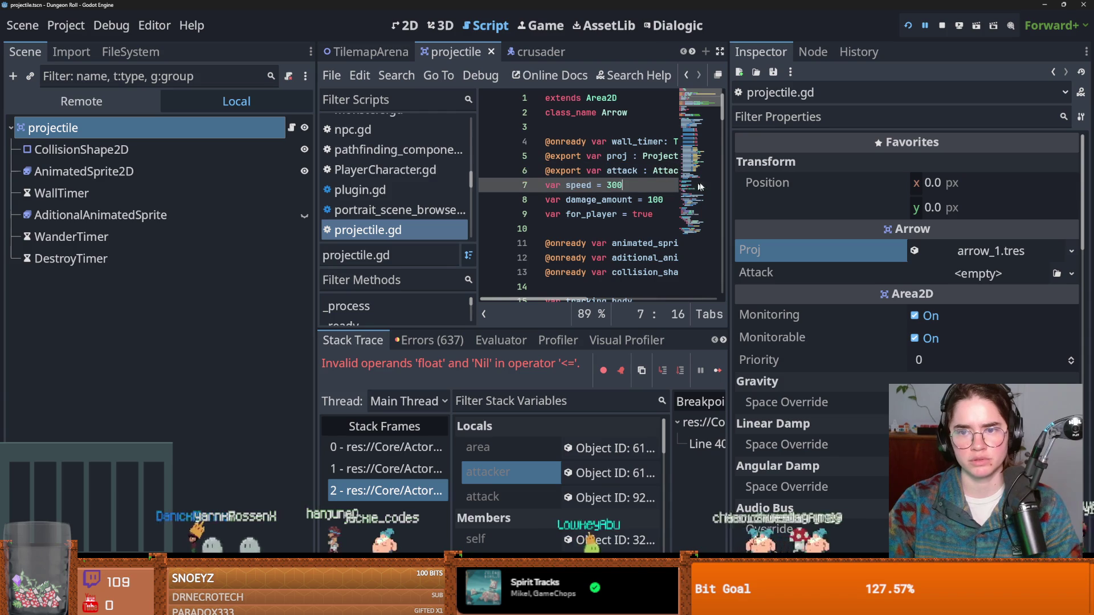
pyautogui.moveTo(729, 184); pyautogui.dragTo(950, 184)
pyautogui.moveTo(717, 177); pyautogui.dragTo(482, 171)
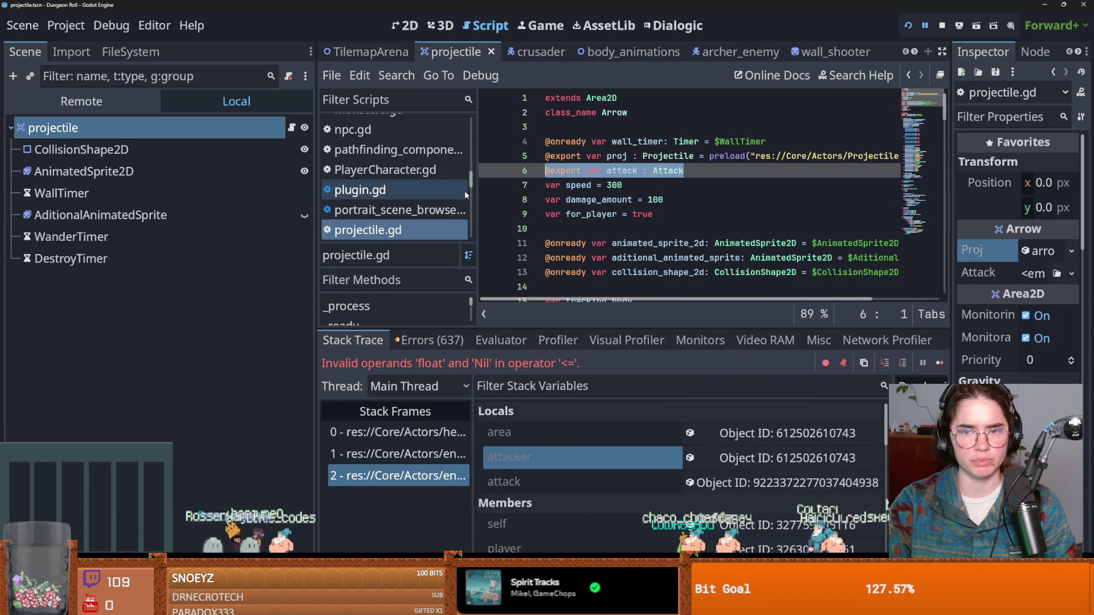
pyautogui.press('BackSpace')
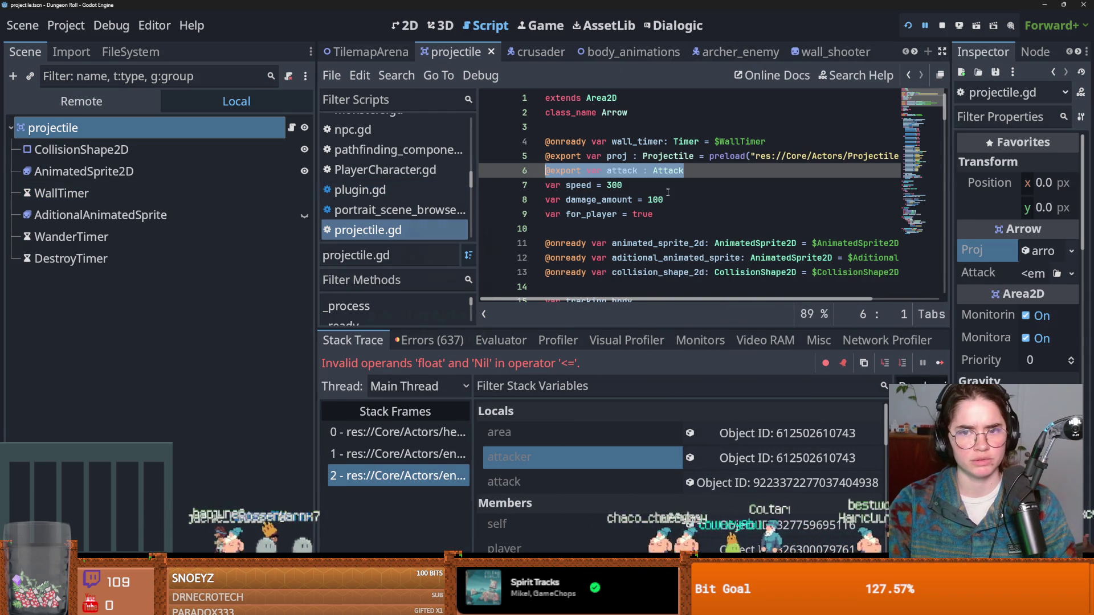
pyautogui.scroll(-3, 947, 175)
pyautogui.scroll(-15, 947, 176)
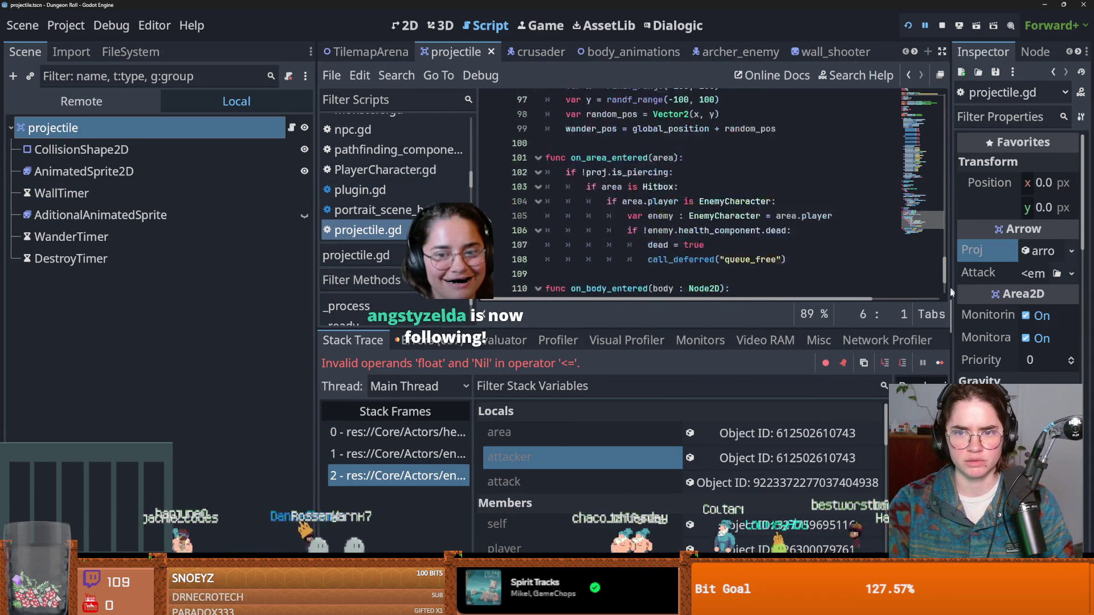
pyautogui.scroll(20, 950, 300)
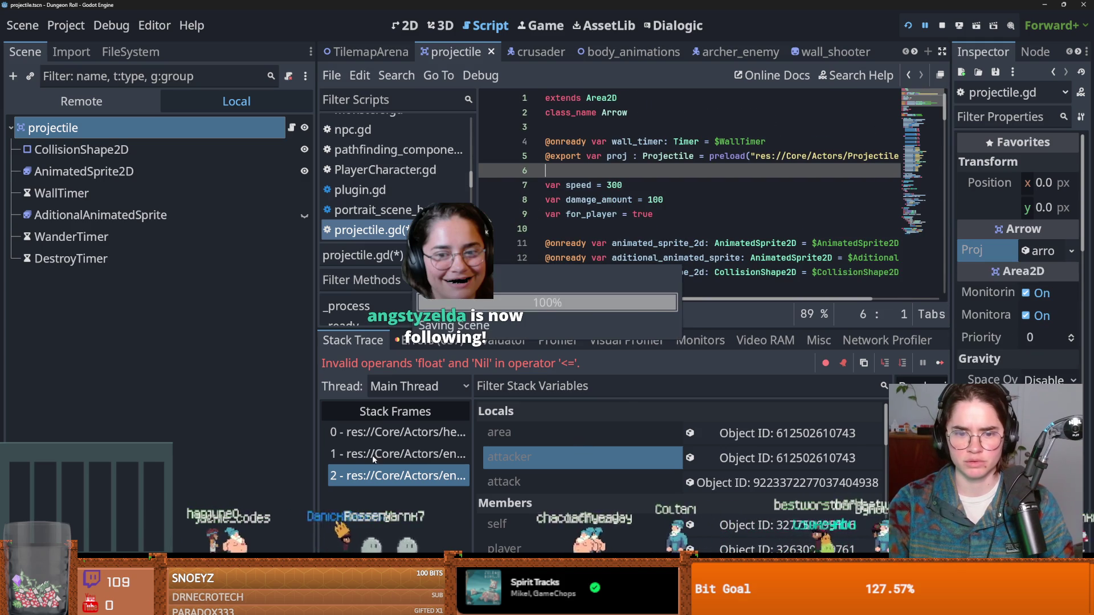
# Review the attack = area.proj line in the apply_dmg frame and restart the project.
pyautogui.click(397, 454)
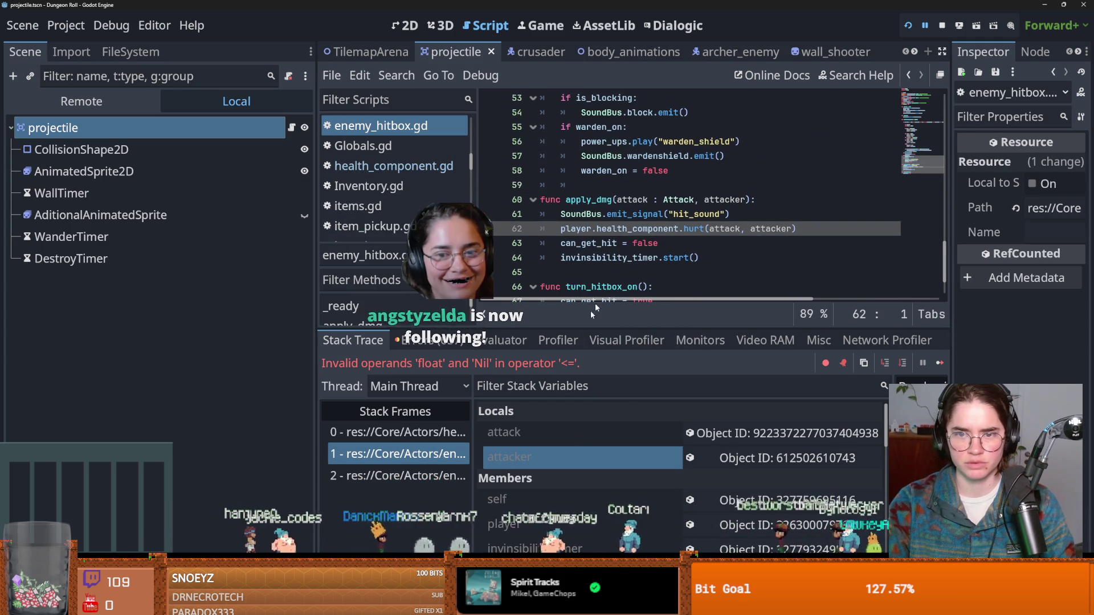
pyautogui.press('Down')
pyautogui.scroll(4, 632, 233)
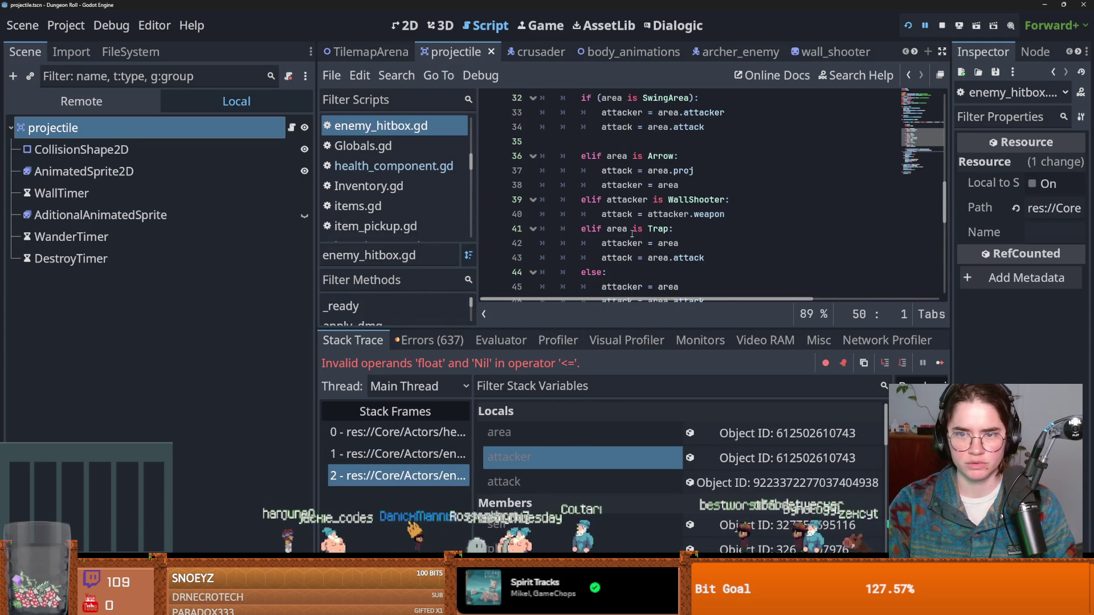
pyautogui.click(664, 170)
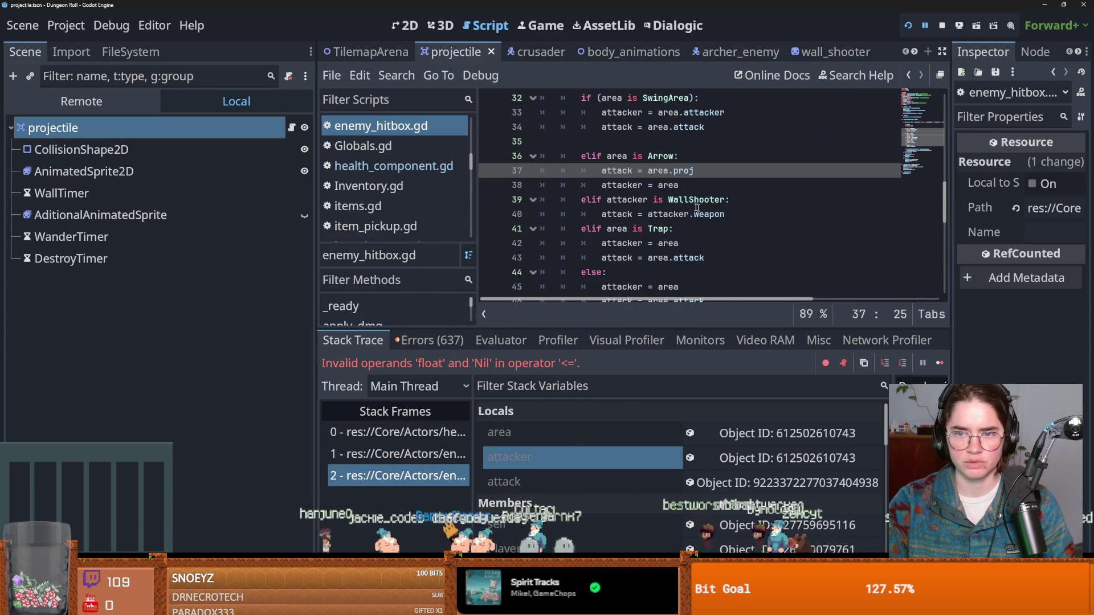
pyautogui.scroll(-3, 701, 209)
pyautogui.click(910, 26)
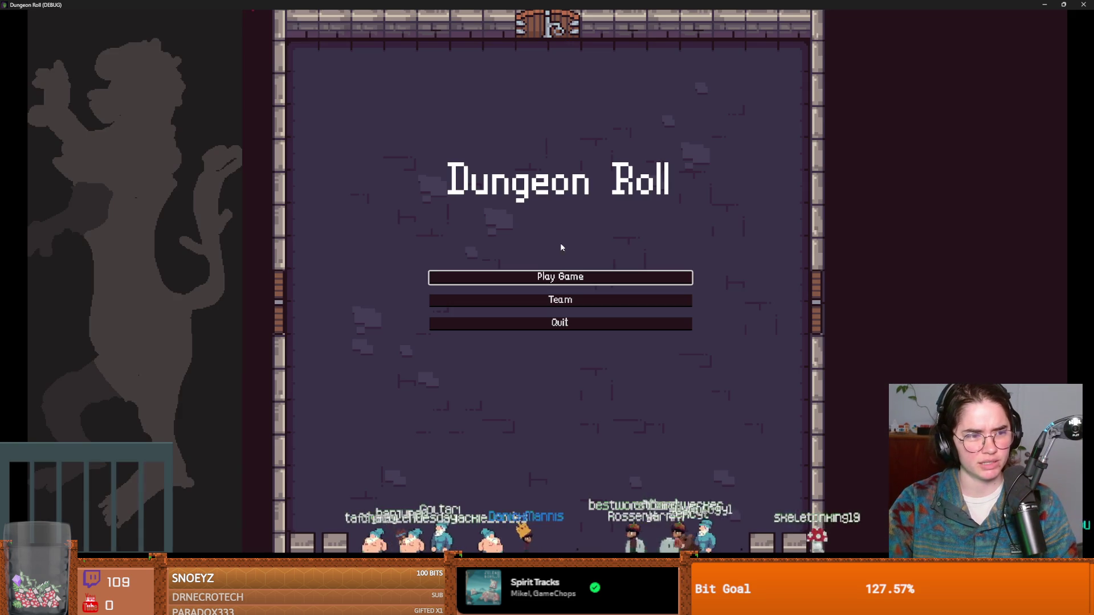
# Start a new game and spawn one archer with spawn_enemy "archer" 1 true.
pyautogui.click(544, 277)
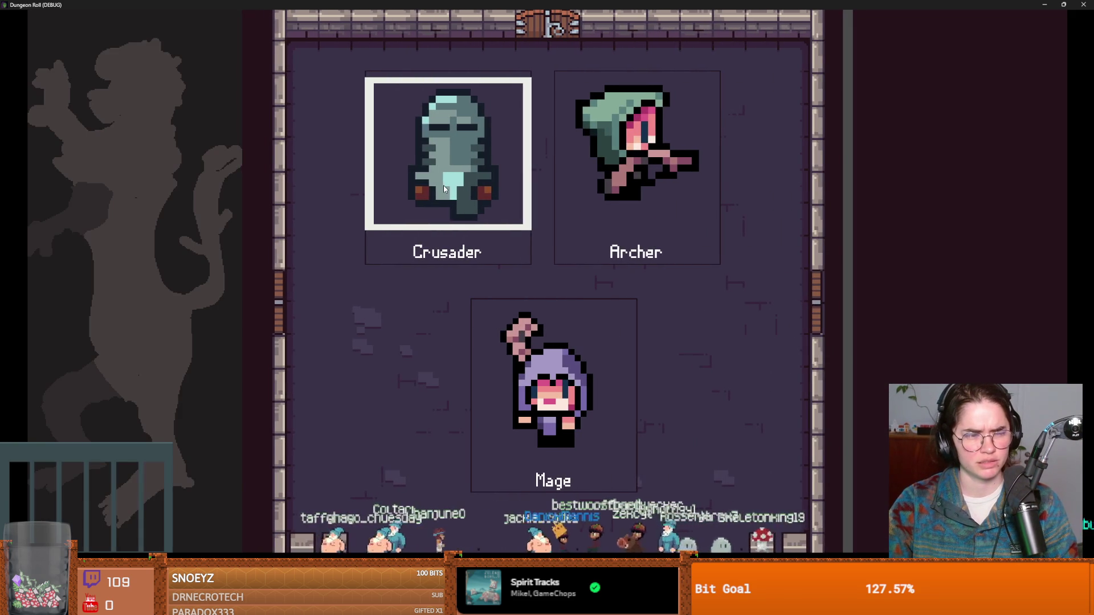
pyautogui.write('dspawn_enemy "archer" 1 true')
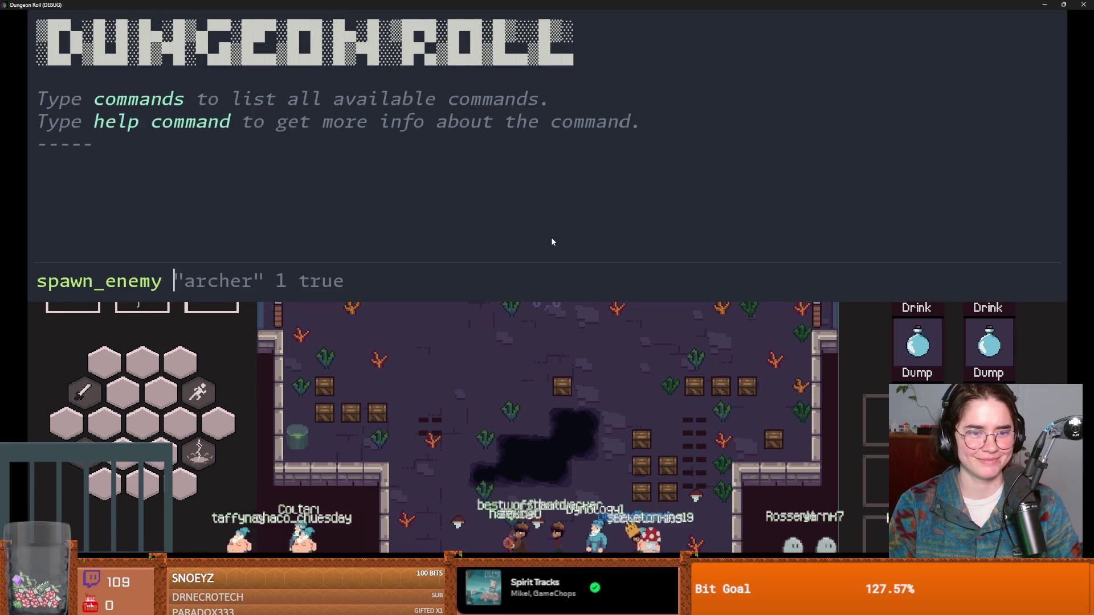
pyautogui.press('Return')
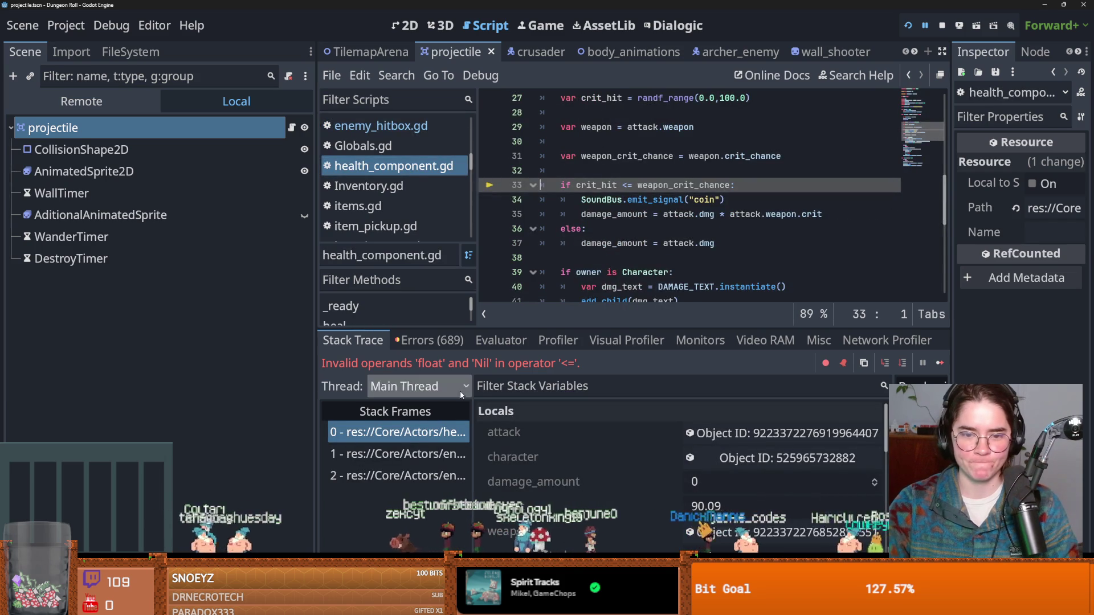
# Select the apply_dmg stack frame and view the attack variable's properties in a widened Inspector.
pyautogui.click(424, 454)
pyautogui.click(428, 475)
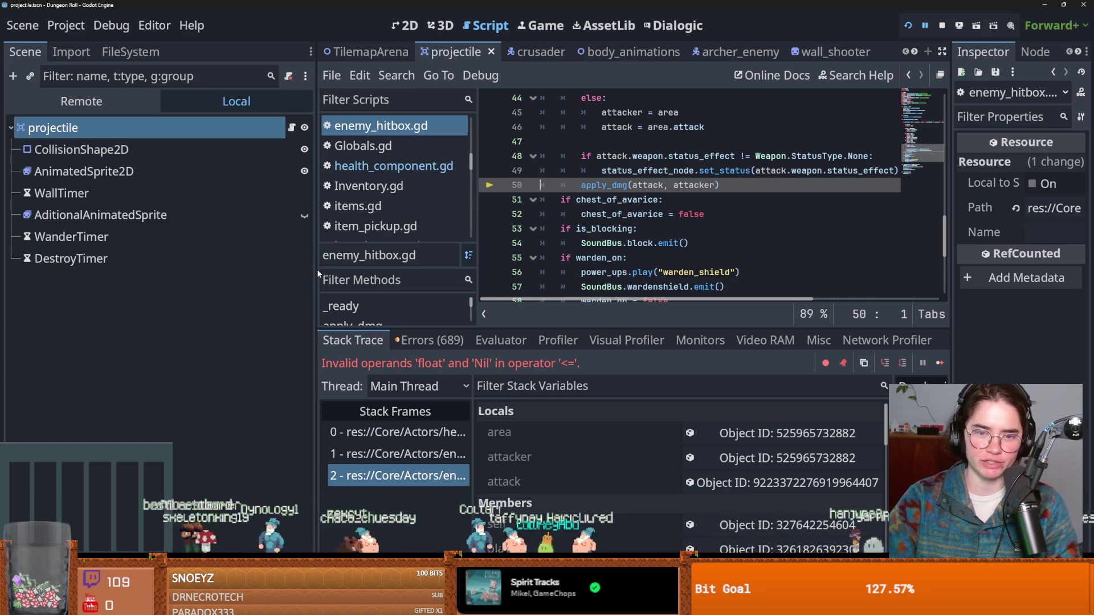
pyautogui.moveTo(318, 269); pyautogui.dragTo(201, 269)
pyautogui.moveTo(598, 333)
pyautogui.mouseDown()
pyautogui.moveTo(598, 344)
pyautogui.moveTo(599, 314)
pyautogui.mouseUp()
pyautogui.click(724, 463)
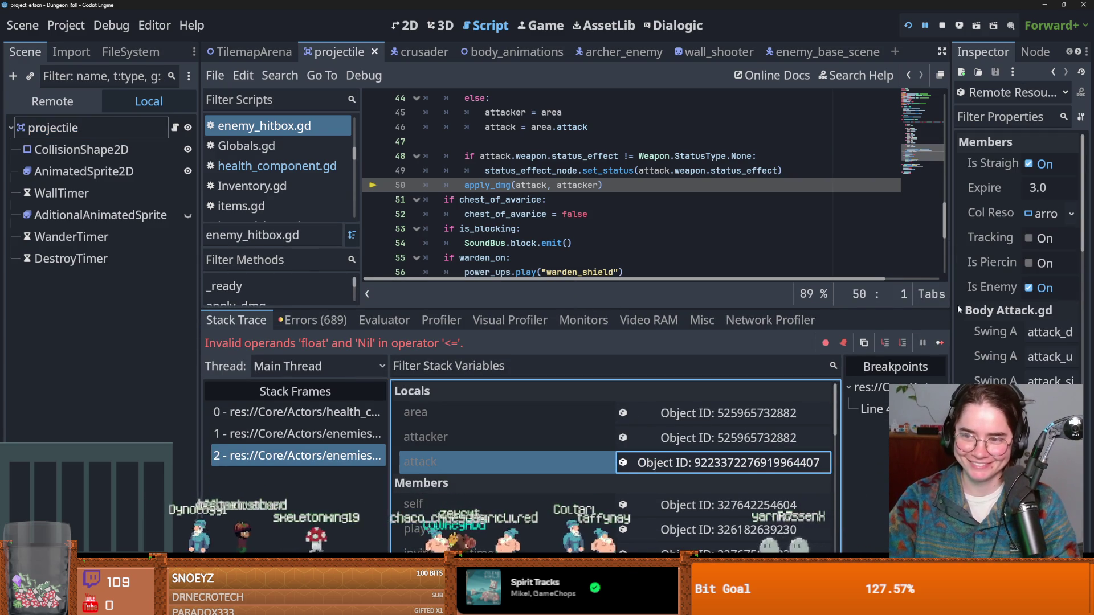
pyautogui.moveTo(958, 309)
pyautogui.mouseDown()
pyautogui.moveTo(888, 309)
pyautogui.moveTo(952, 310)
pyautogui.mouseUp()
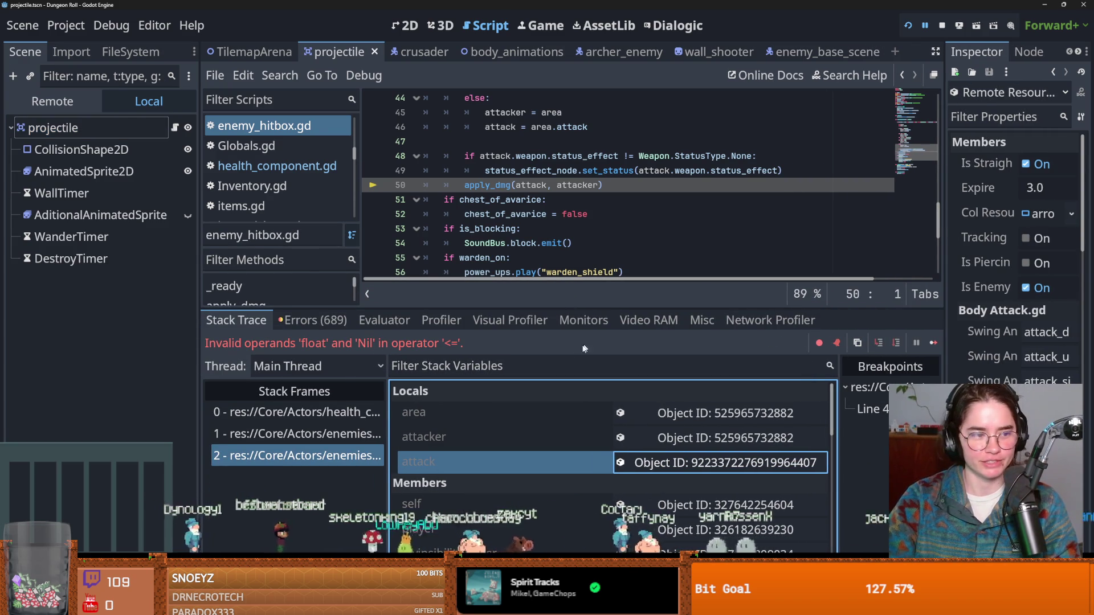
pyautogui.scroll(-3, 1014, 257)
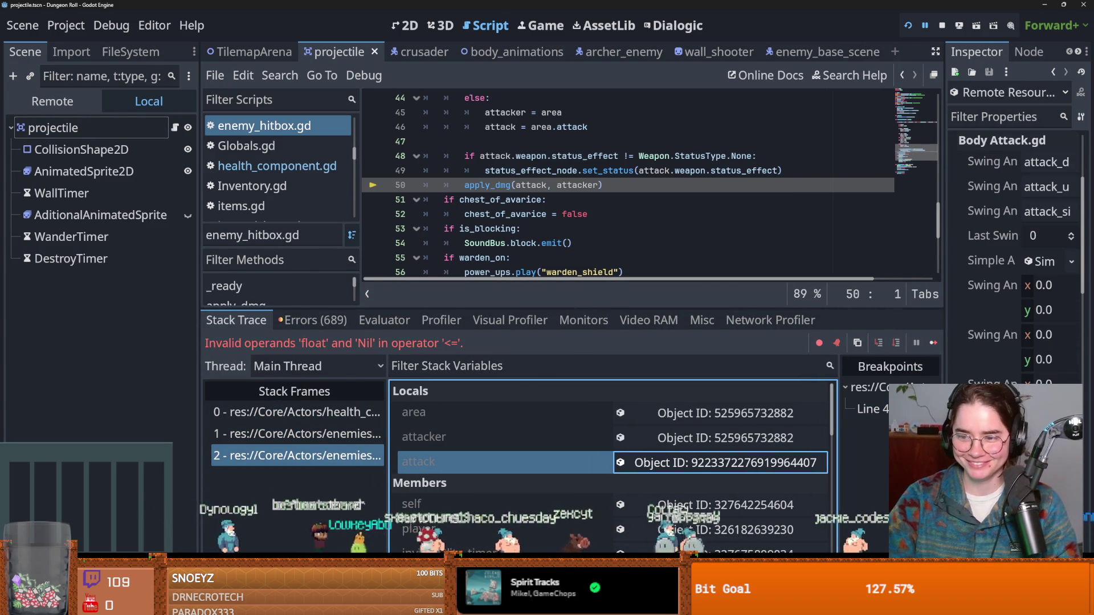
pyautogui.moveTo(944, 399); pyautogui.dragTo(828, 411)
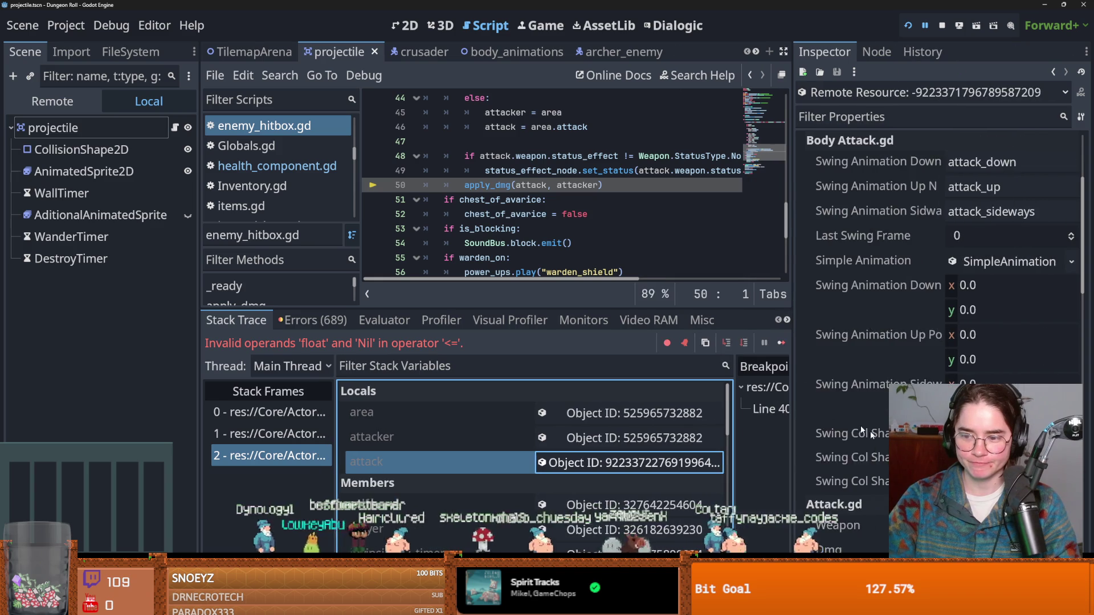
pyautogui.scroll(-3, 828, 411)
# In health_component.gd's failing frame, trace weapon_crit_chance back to weapon and hurt's Attack parameter.
pyautogui.click(271, 412)
pyautogui.doubleClick(567, 199)
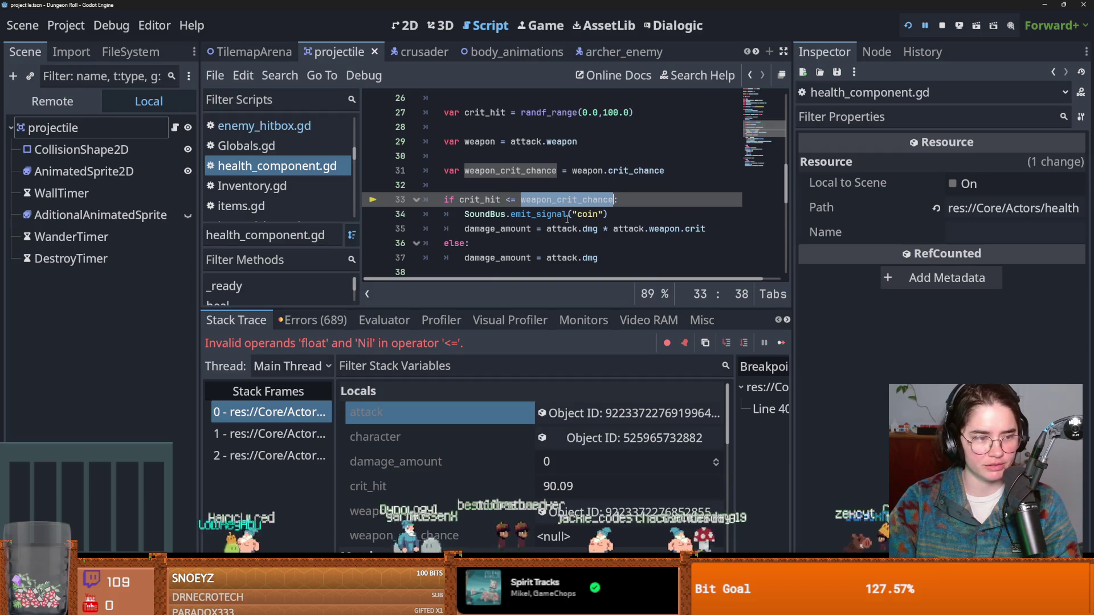
pyautogui.moveTo(575, 235)
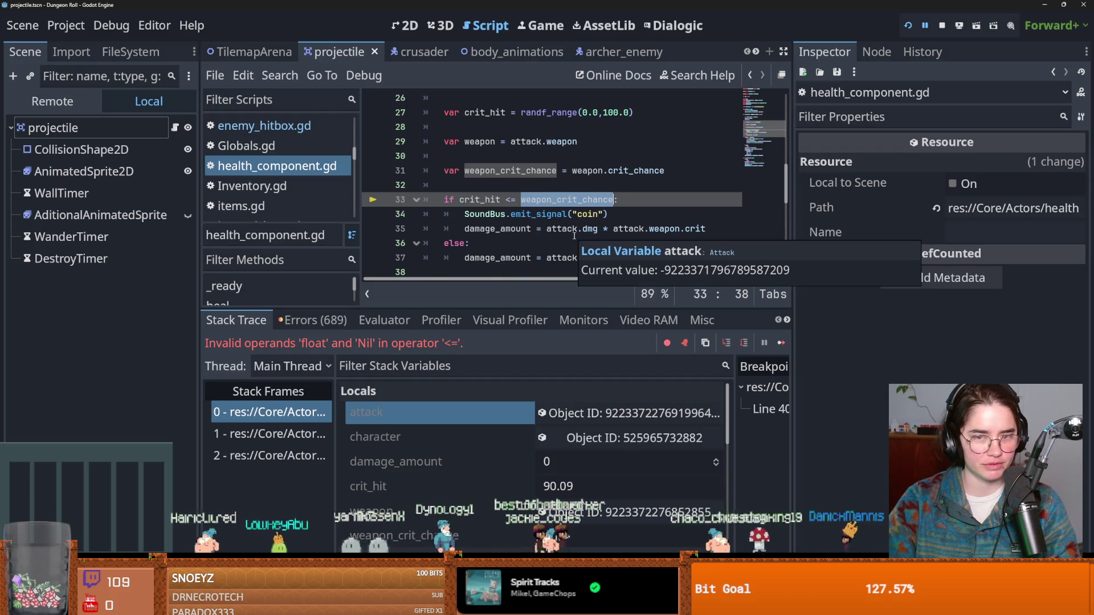
pyautogui.scroll(2, 575, 235)
pyautogui.doubleClick(480, 228)
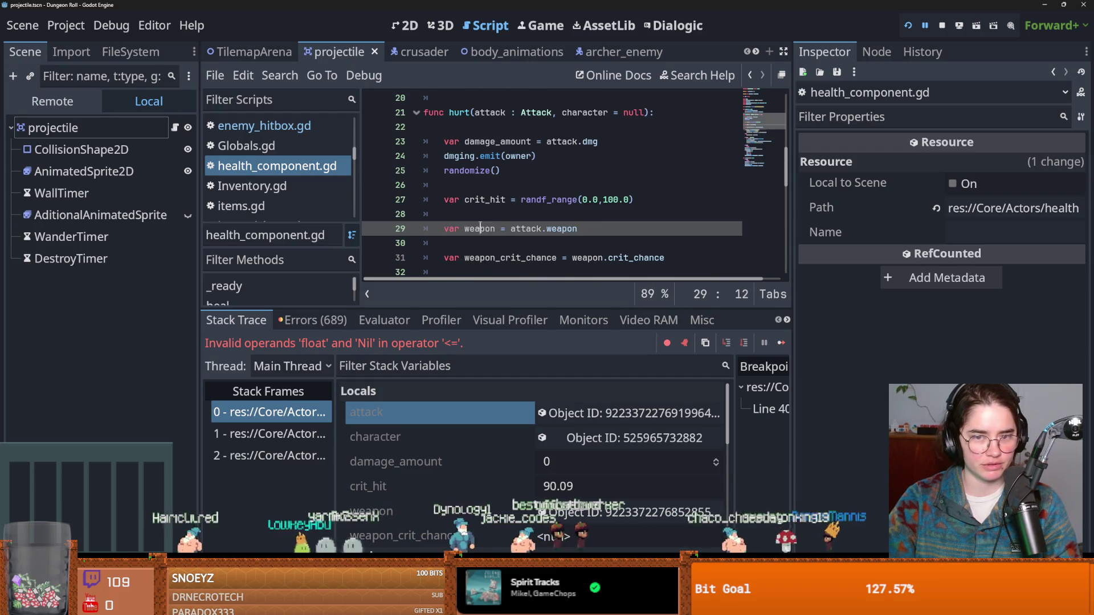
pyautogui.doubleClick(489, 113)
pyautogui.click(542, 118)
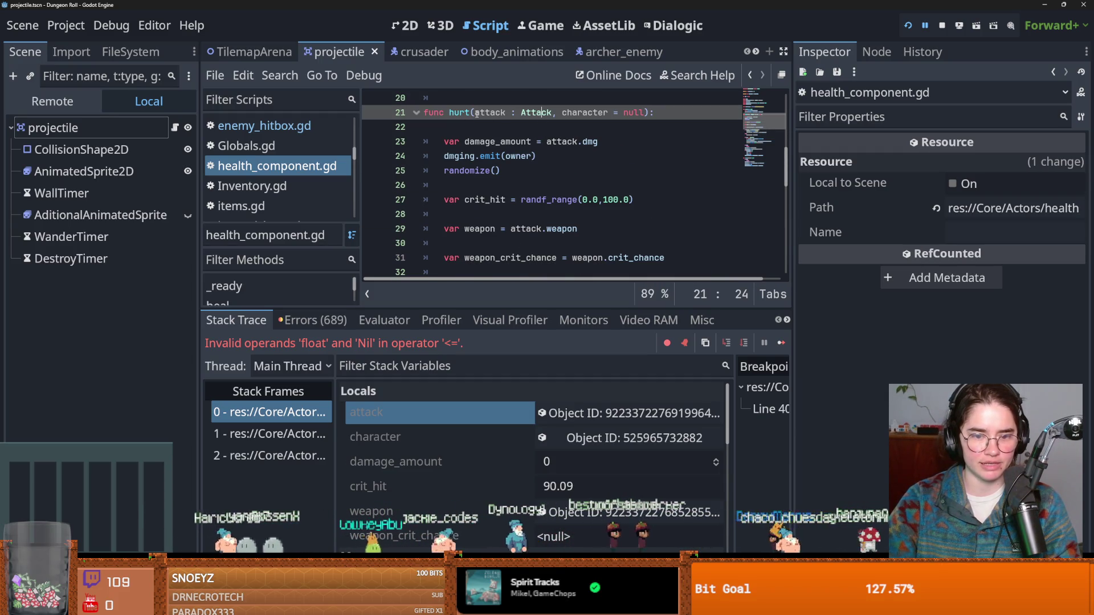
# Expand the attack's Weapon resource and view the runtime weapon local's properties.
pyautogui.click(627, 413)
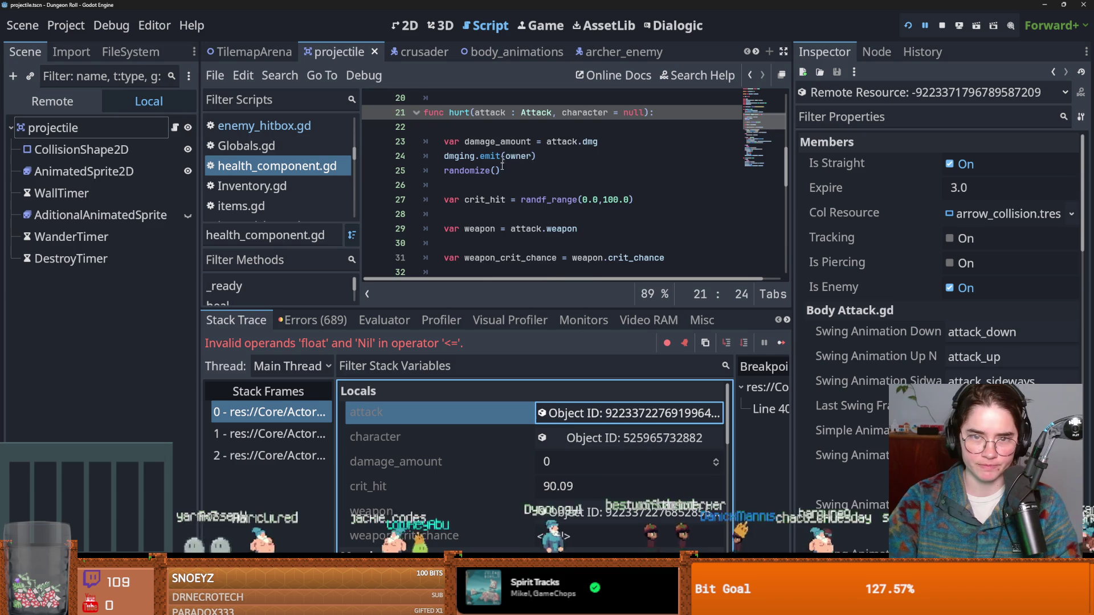
pyautogui.scroll(-1, 538, 218)
pyautogui.doubleClick(525, 186)
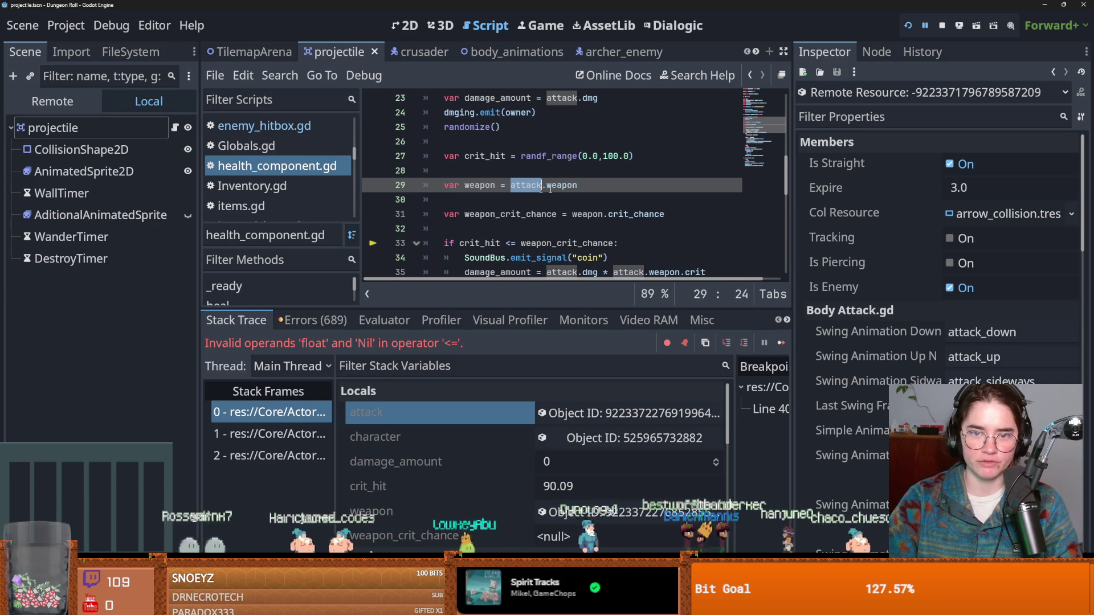
pyautogui.scroll(-5, 854, 281)
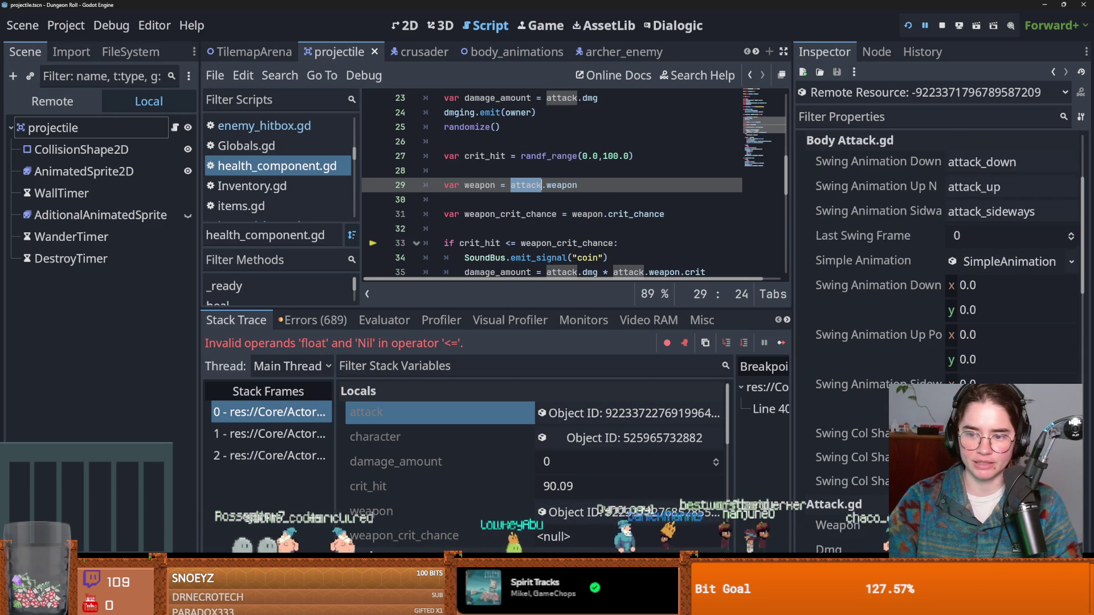
pyautogui.scroll(-6, 967, 333)
pyautogui.click(988, 302)
pyautogui.scroll(-3, 896, 341)
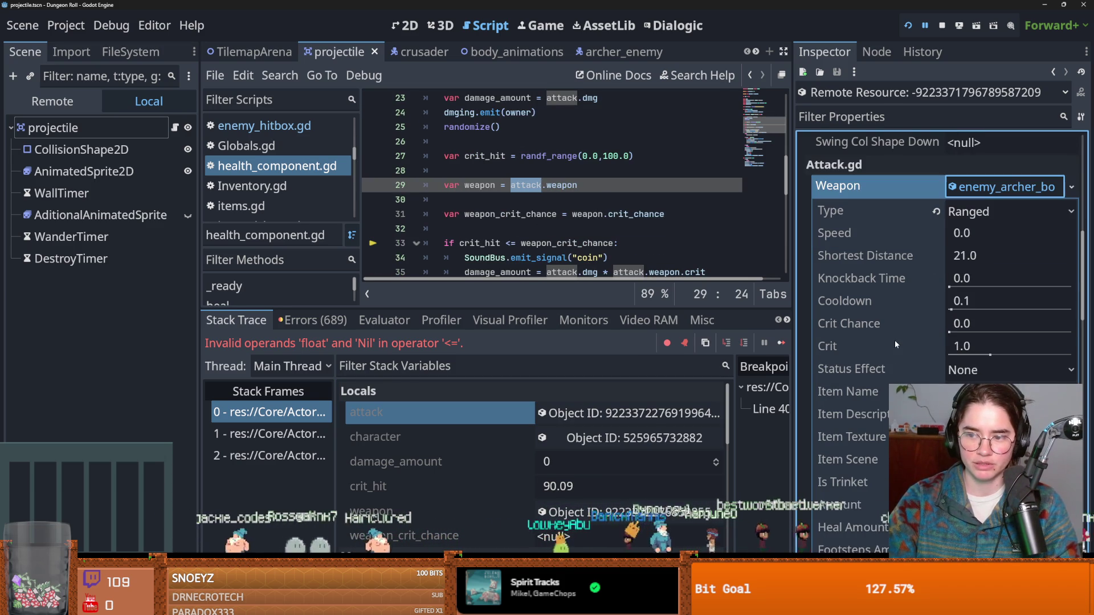
pyautogui.click(580, 516)
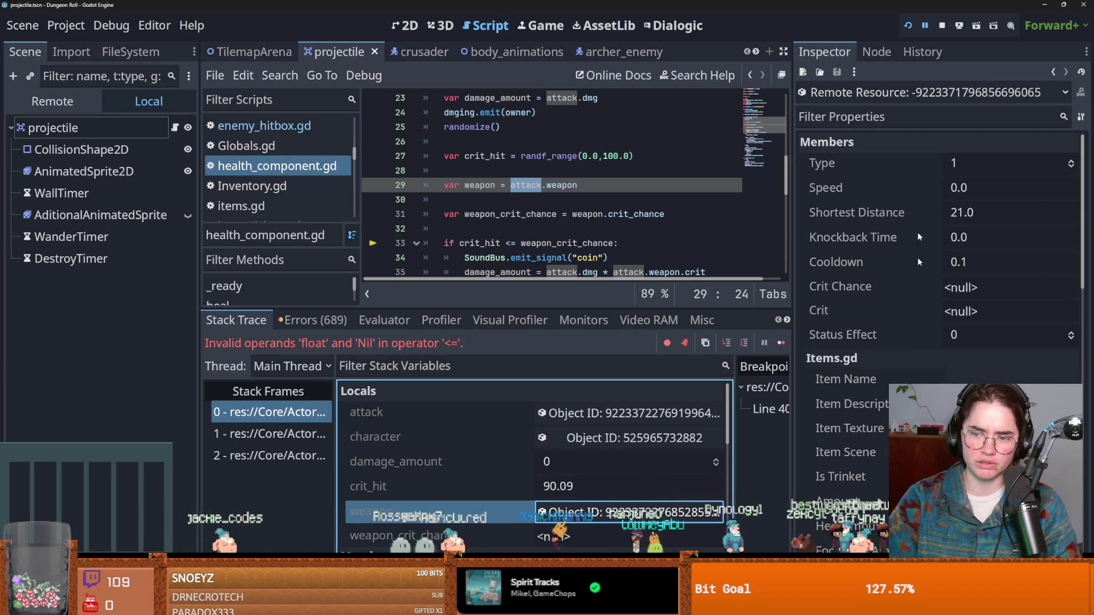
pyautogui.scroll(-5, 917, 188)
pyautogui.scroll(5, 916, 188)
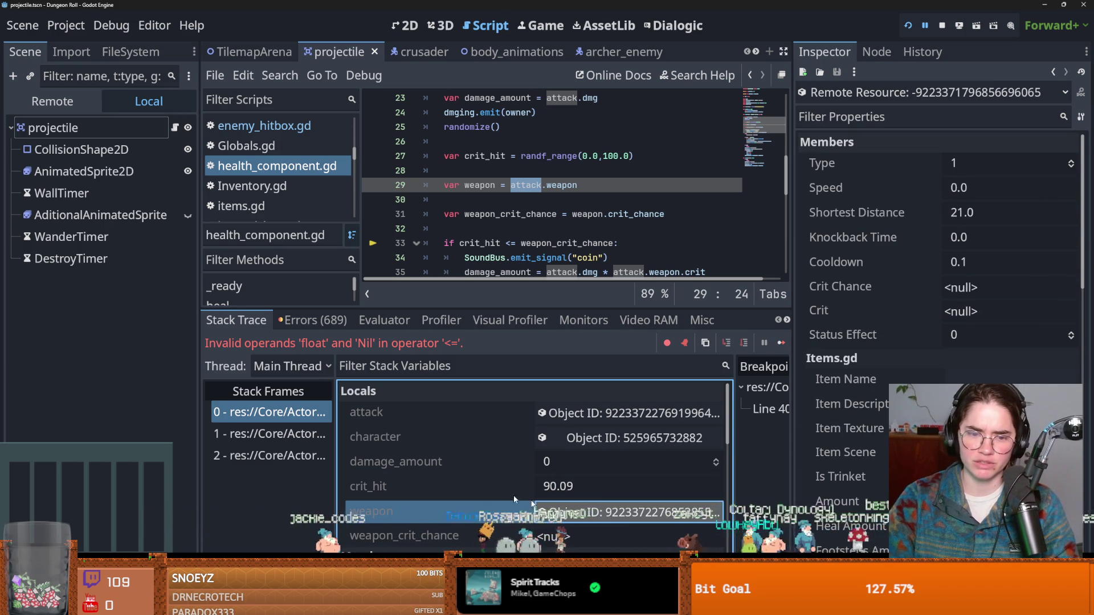
# Re-check the attack's Weapon and the weapon local, confirming Crit Chance and Crit are null.
pyautogui.click(626, 413)
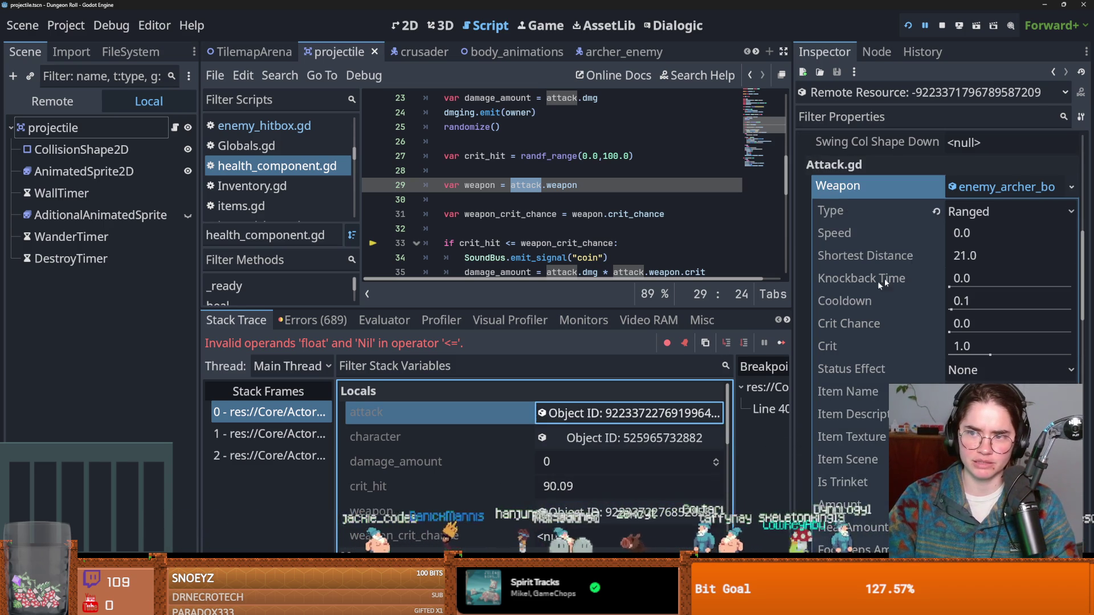
pyautogui.click(965, 190)
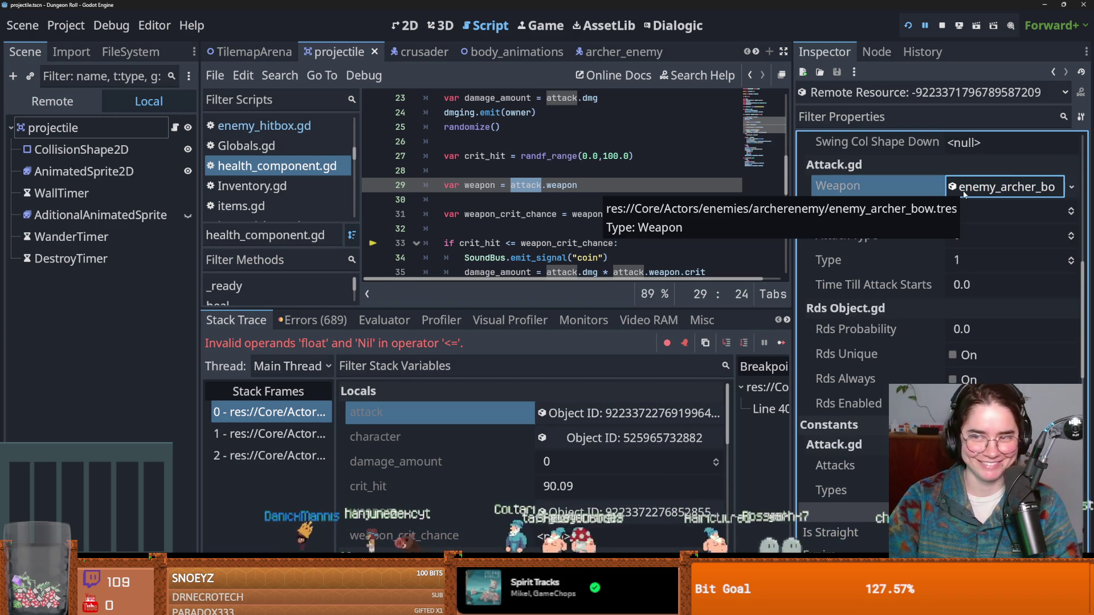
pyautogui.scroll(2, 870, 325)
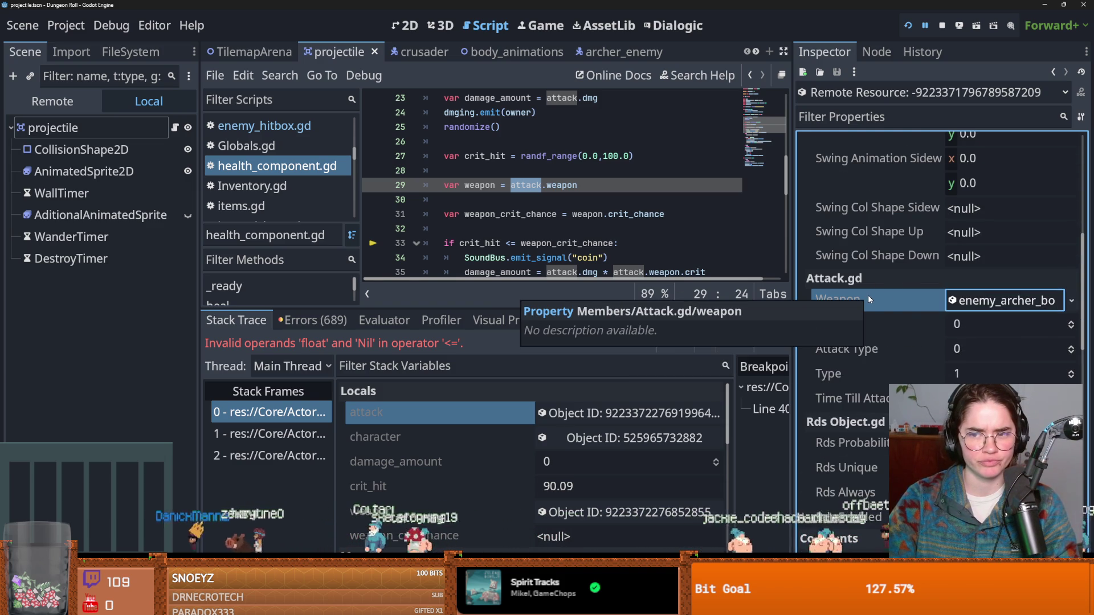
pyautogui.scroll(2, 866, 332)
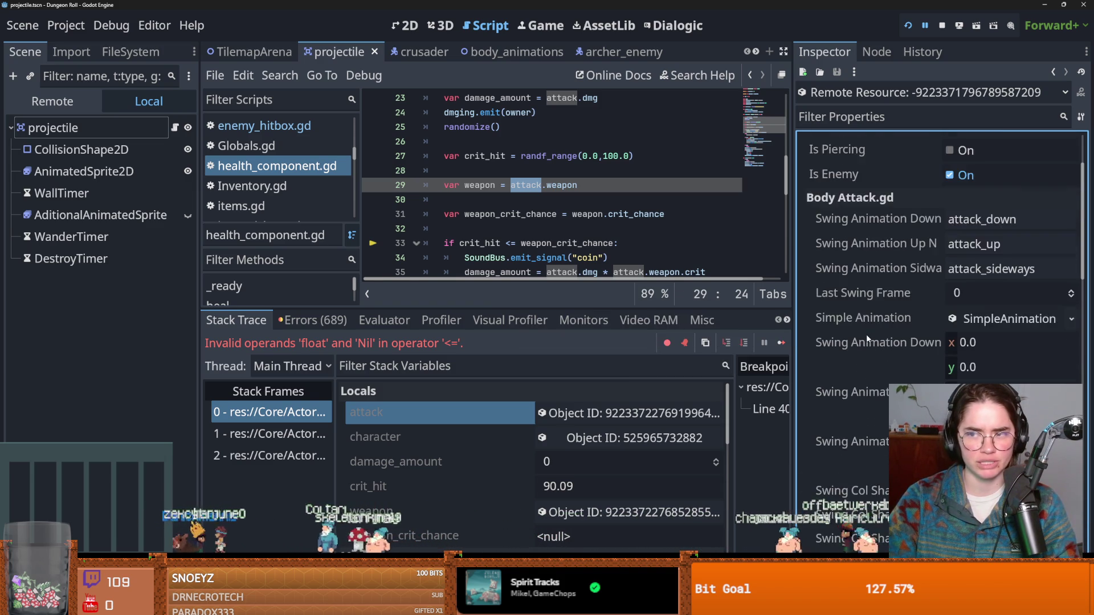
pyautogui.scroll(2, 867, 338)
pyautogui.click(629, 413)
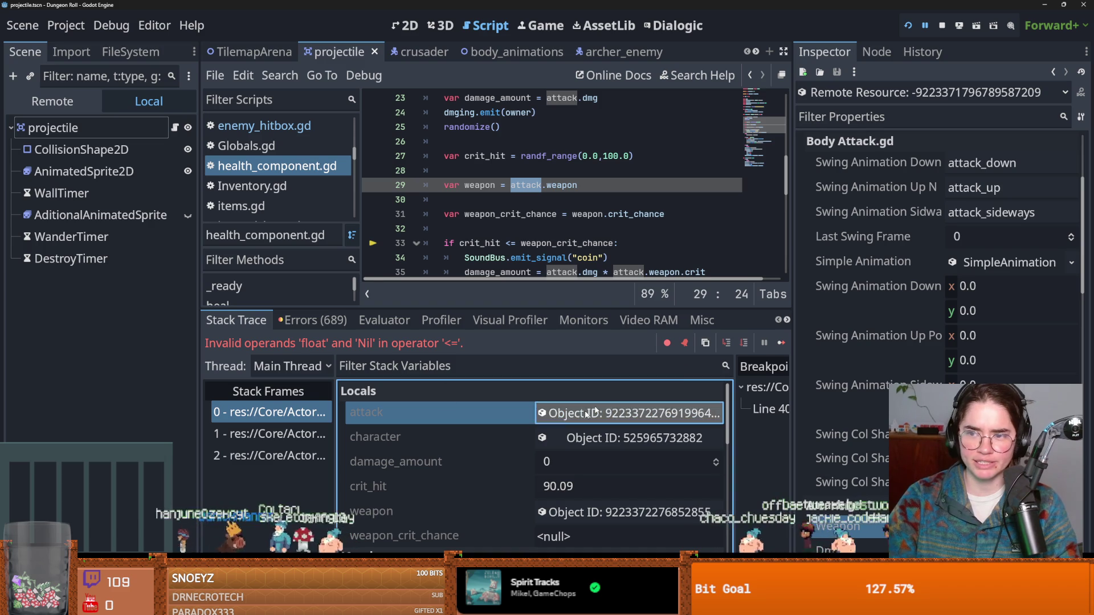
pyautogui.scroll(-4, 829, 381)
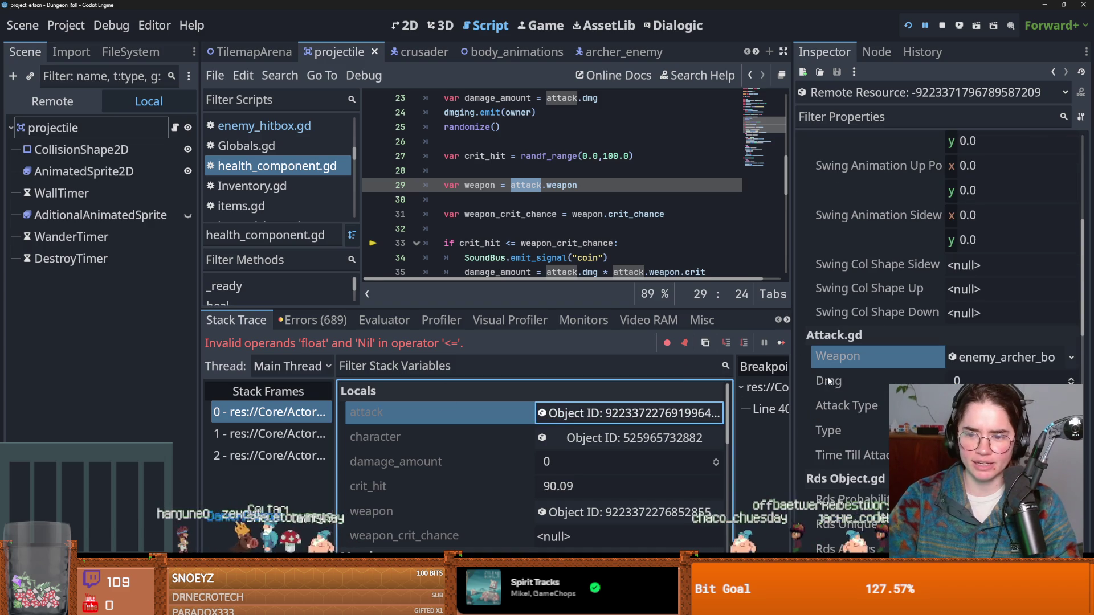
pyautogui.click(994, 359)
pyautogui.scroll(-2, 941, 355)
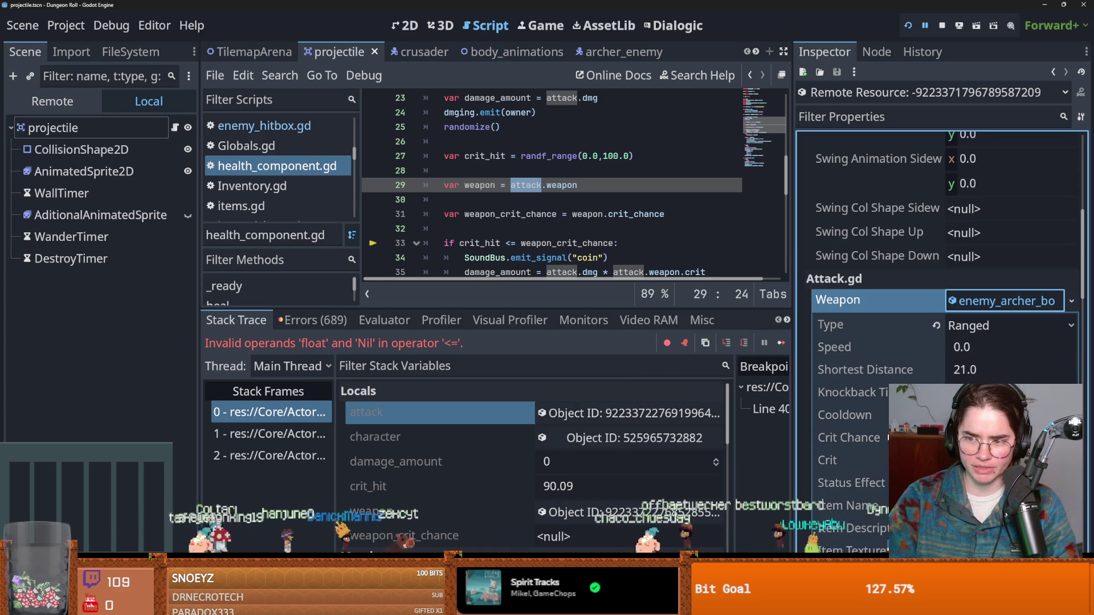
pyautogui.click(513, 512)
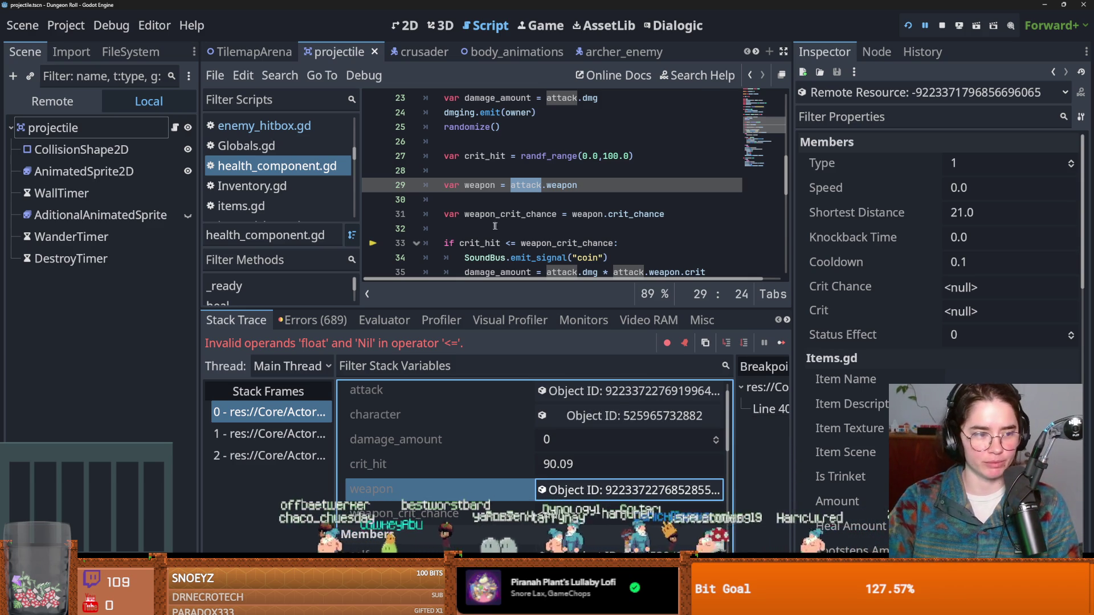
# Resize the panels and open projectile.gd from the FileSystem filtered to projectile.
pyautogui.moveTo(796, 233); pyautogui.dragTo(884, 234)
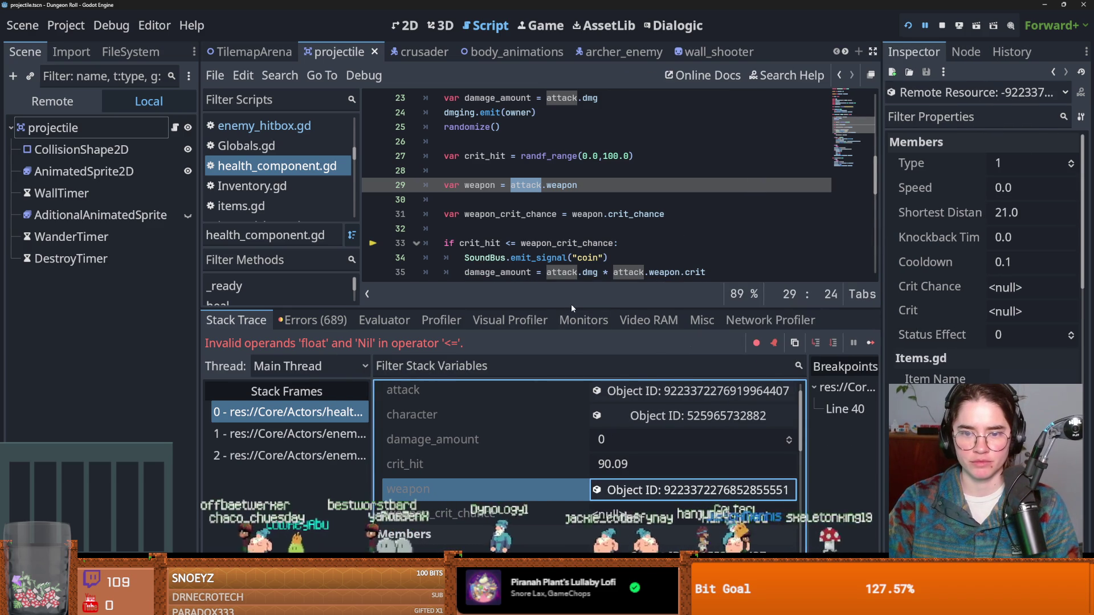
pyautogui.moveTo(571, 305); pyautogui.dragTo(571, 264)
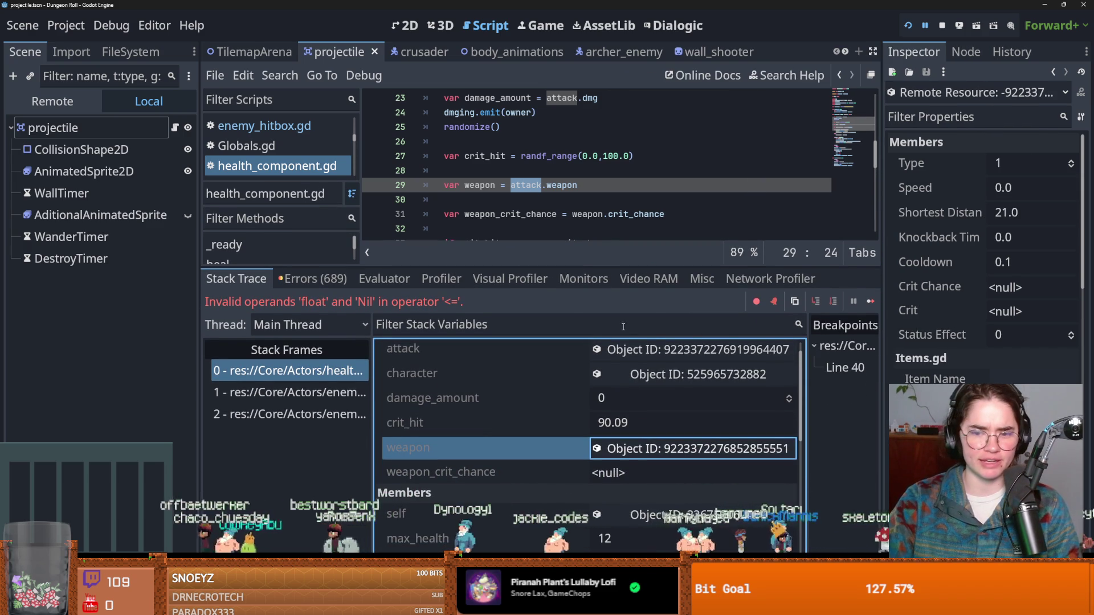
pyautogui.scroll(1, 515, 394)
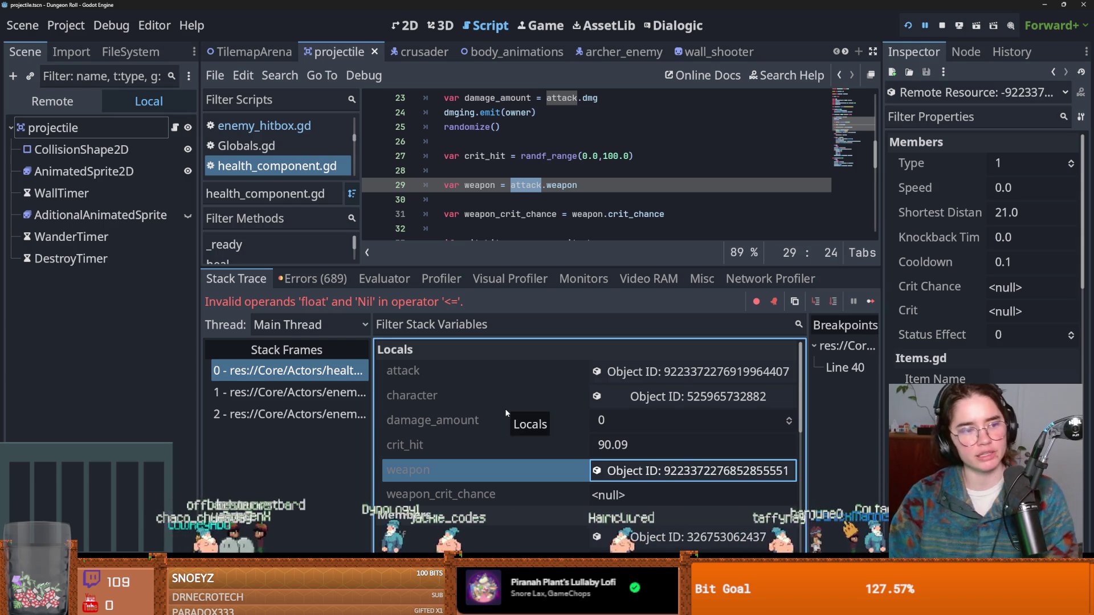
pyautogui.click(130, 51)
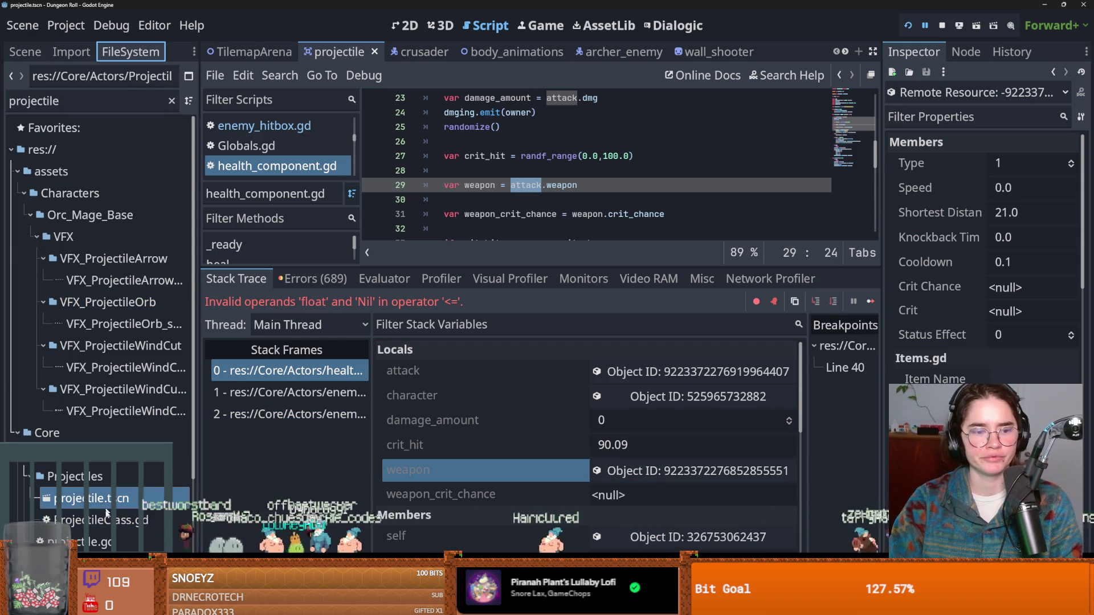
pyautogui.scroll(-5, 105, 507)
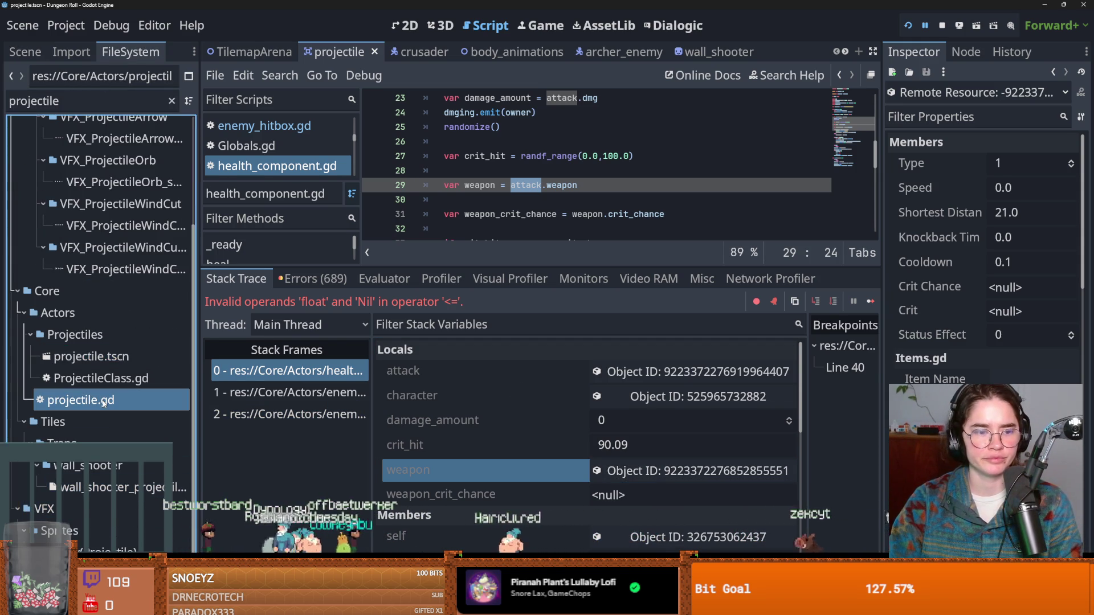
pyautogui.doubleClick(104, 402)
# Save, then follow the Projectile type to ProjectileClass.gd, which extends BodyAttack.
pyautogui.moveTo(525, 267); pyautogui.dragTo(525, 433)
pyautogui.click(582, 330)
pyautogui.hotkey('ctrl', 's')
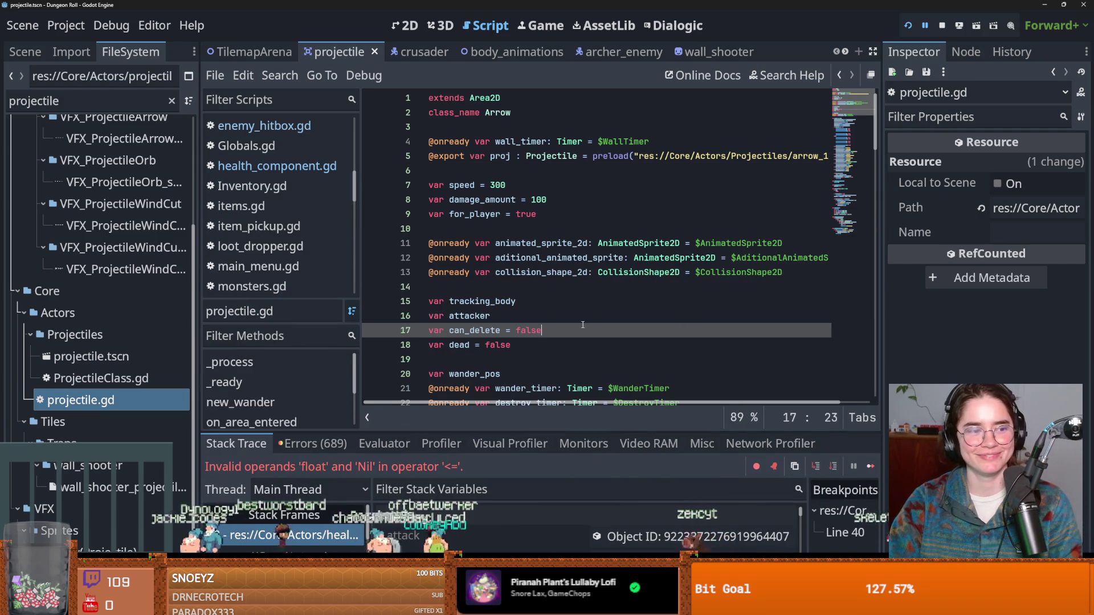
pyautogui.scroll(-2, 555, 329)
pyautogui.scroll(2, 556, 329)
pyautogui.keyDown('ctrl'); pyautogui.click(561, 156); pyautogui.keyUp('ctrl')
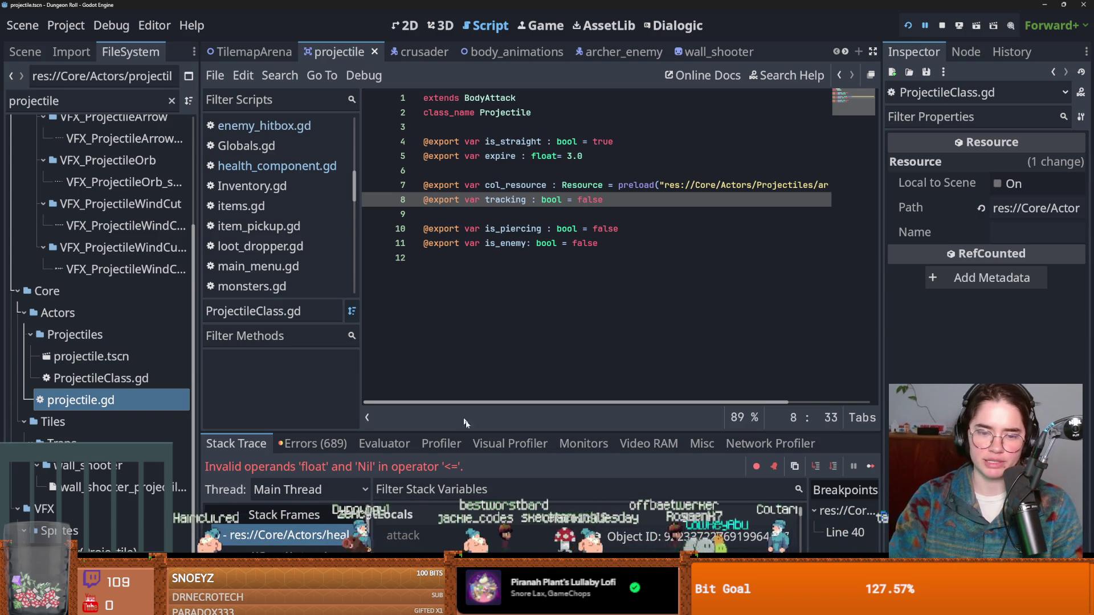
pyautogui.click(488, 442)
# Inspect the paused attack, then its weapon object, confirming Crit Chance and Crit are null.
pyautogui.click(253, 447)
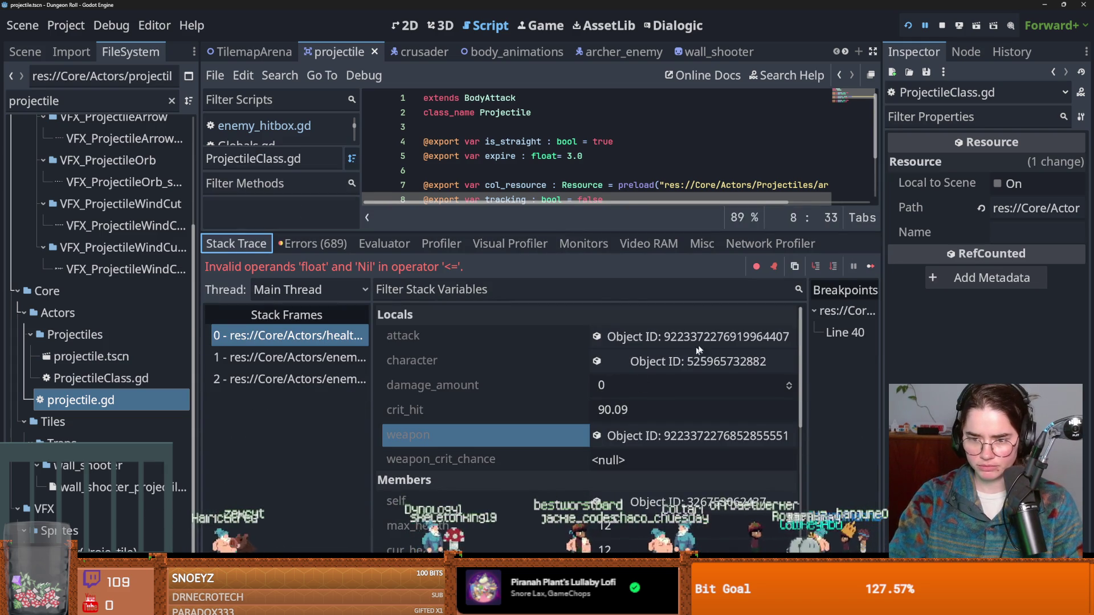
pyautogui.click(681, 337)
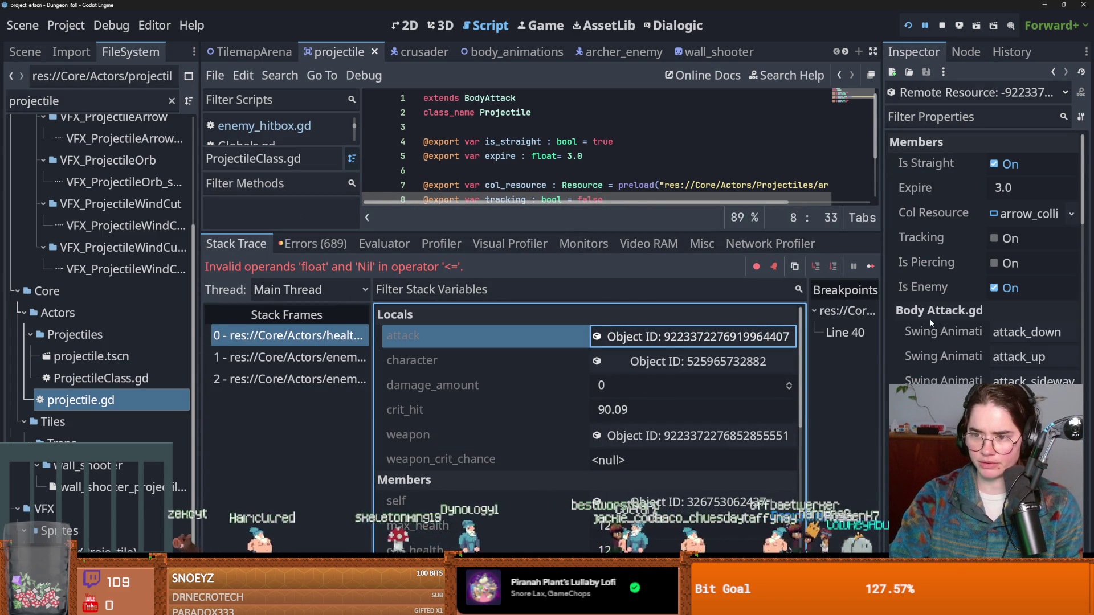
pyautogui.scroll(-5, 931, 323)
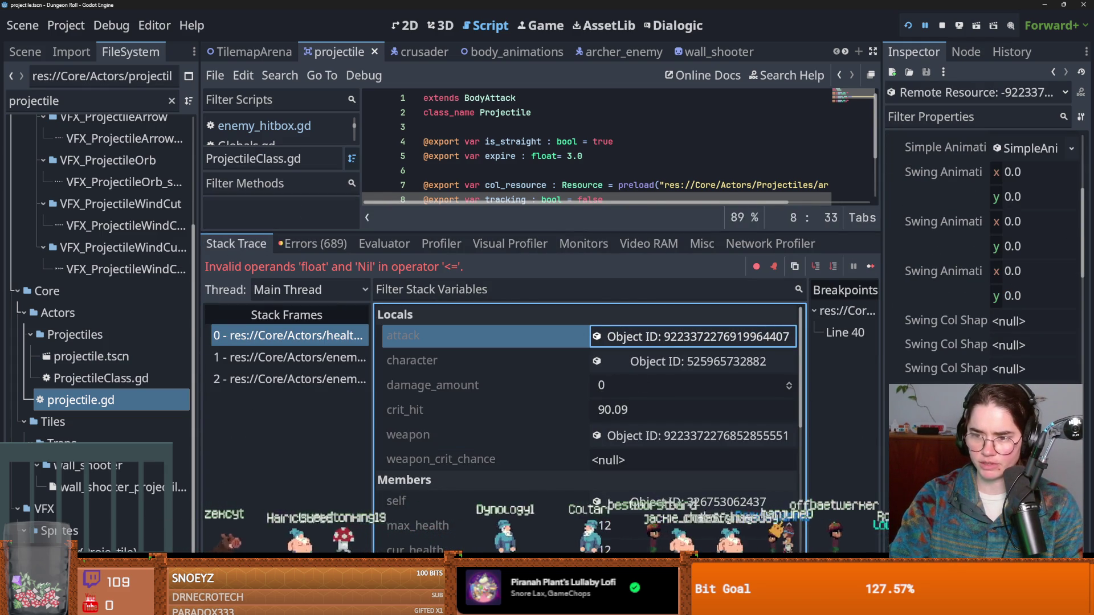
pyautogui.click(702, 436)
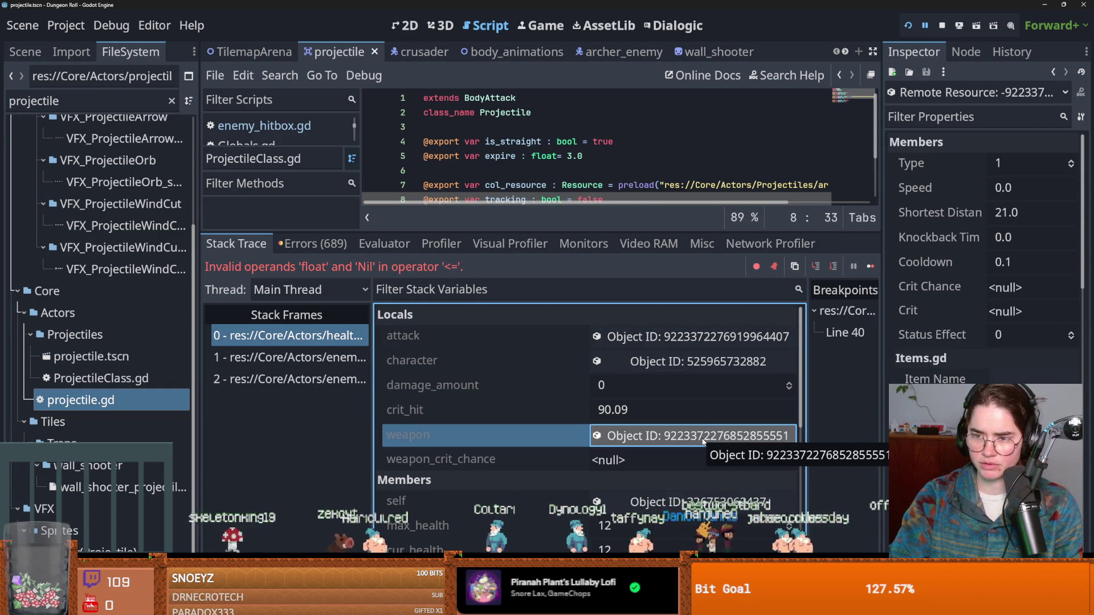
pyautogui.click(1018, 314)
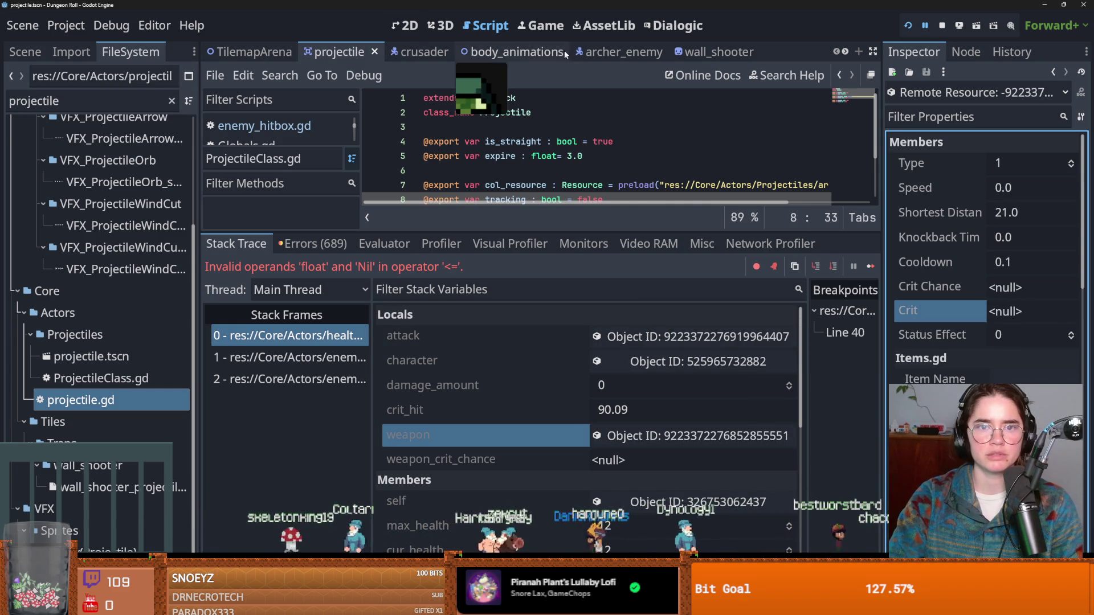
pyautogui.click(634, 52)
# Select the archer_enemy's attack_state and expand its Ranger Attack Res instead of the melee one.
pyautogui.click(25, 52)
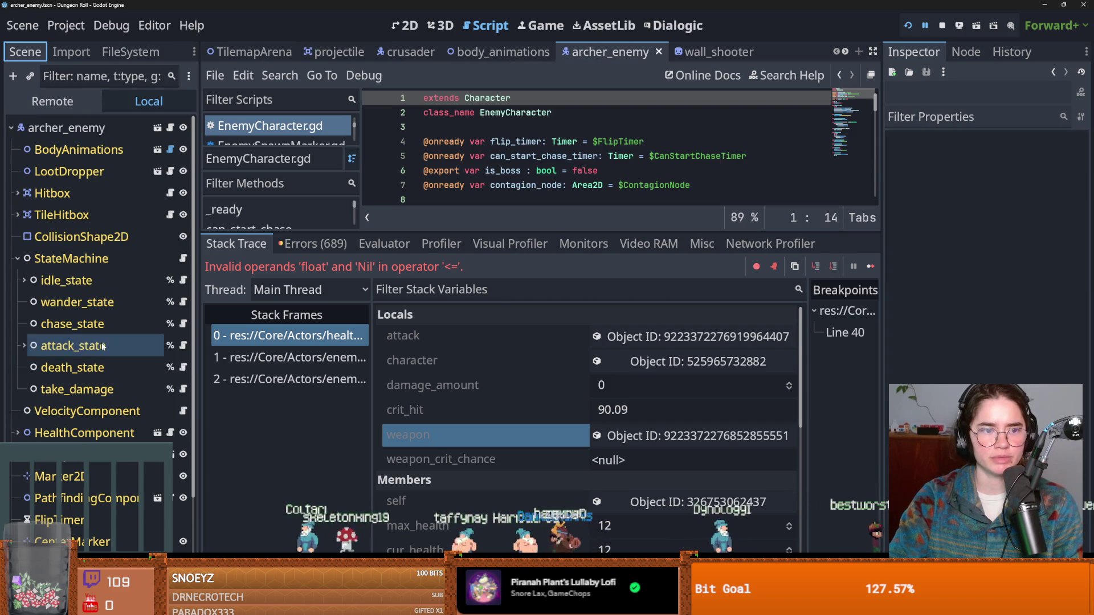
pyautogui.click(103, 348)
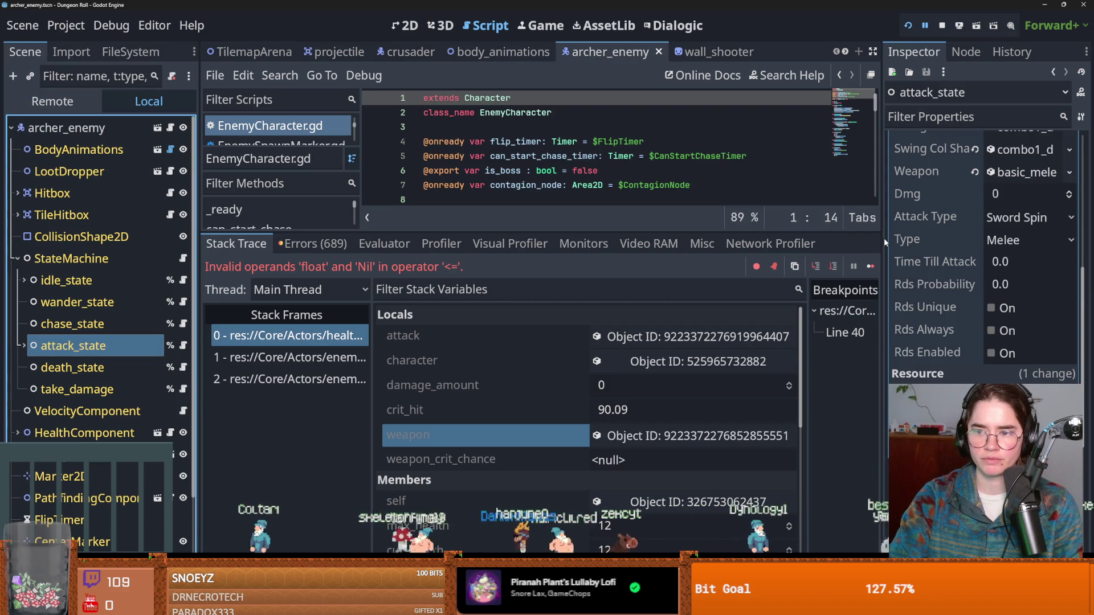
pyautogui.moveTo(881, 241); pyautogui.dragTo(618, 245)
pyautogui.scroll(5, 875, 370)
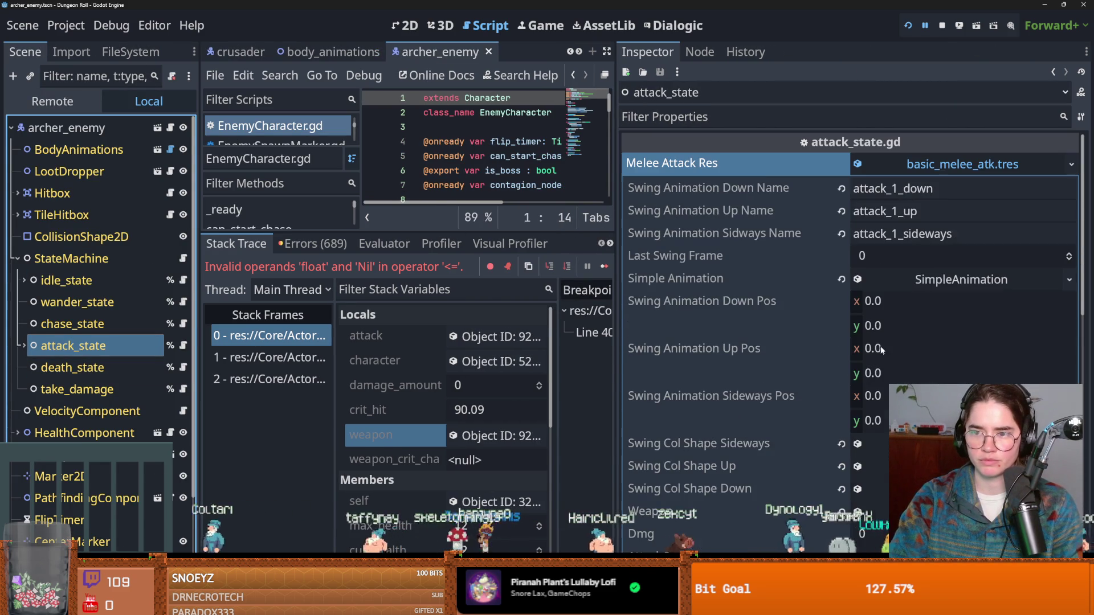
pyautogui.click(941, 164)
pyautogui.click(963, 186)
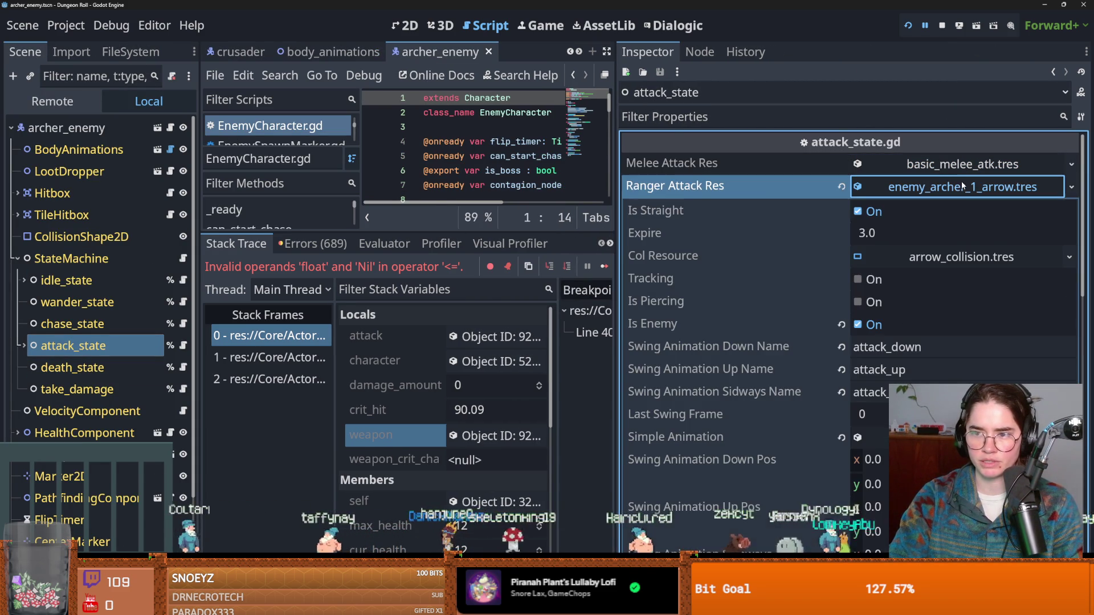
# Expand the ranged attack's Weapon and revert it to empty.
pyautogui.scroll(-3, 909, 328)
pyautogui.scroll(-4, 909, 330)
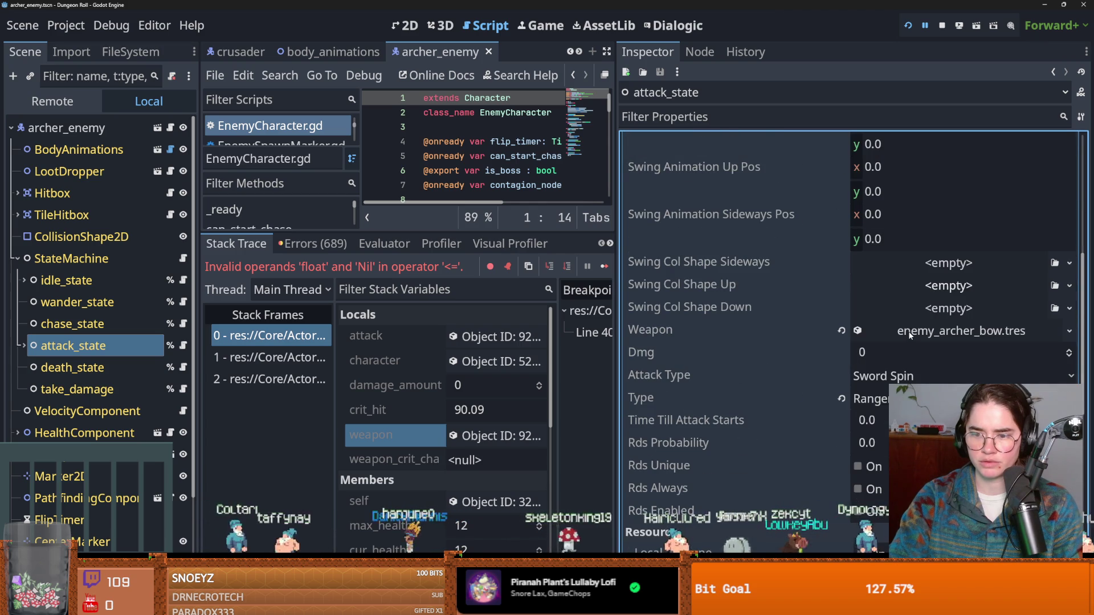
pyautogui.scroll(-3, 825, 392)
pyautogui.scroll(5, 825, 392)
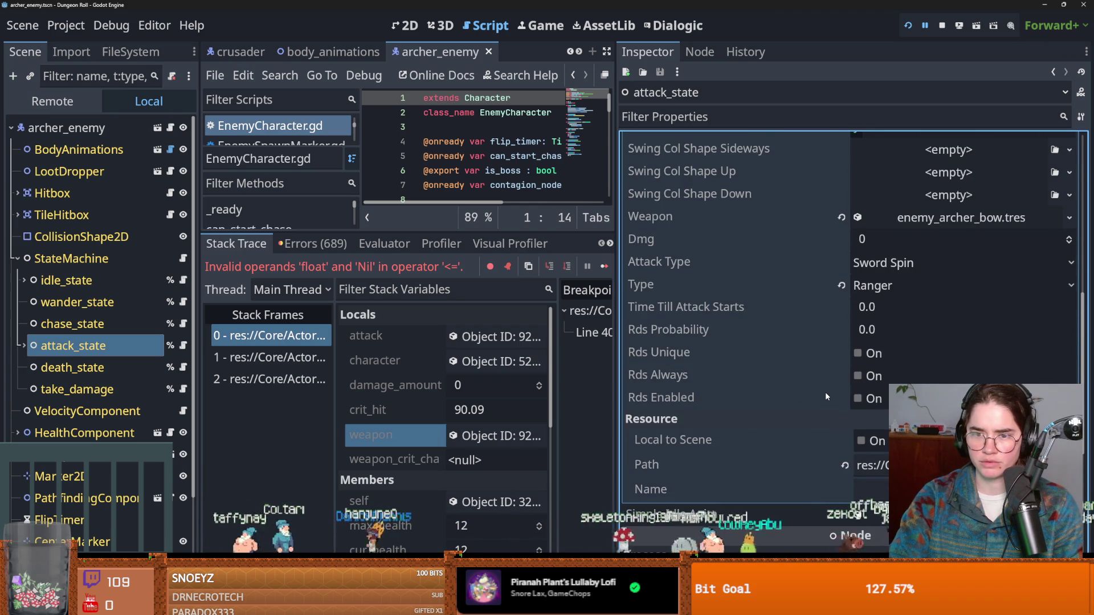
pyautogui.scroll(4, 825, 392)
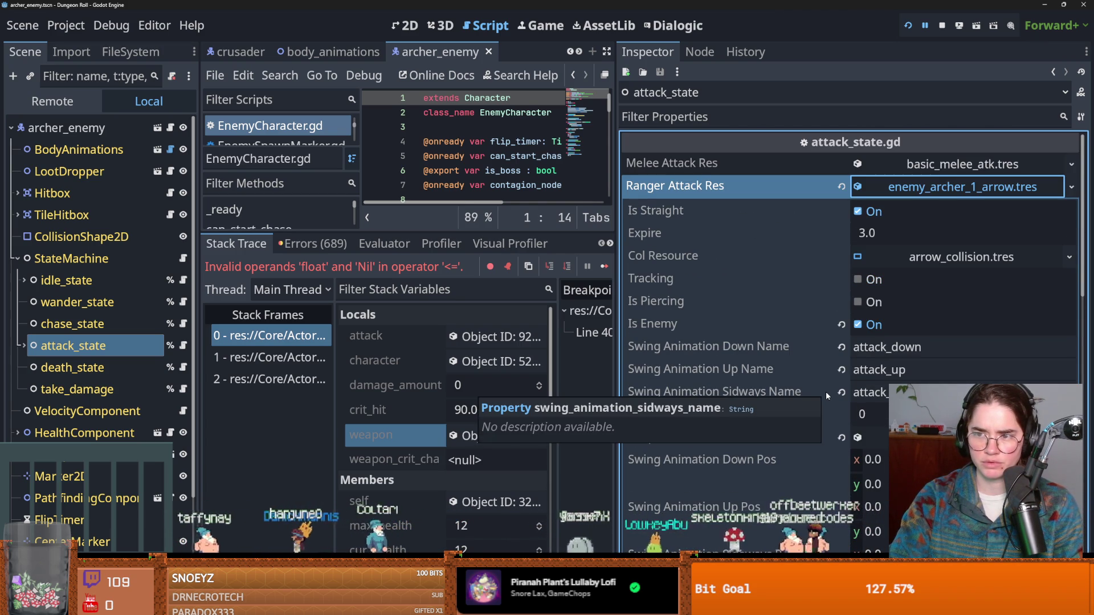
pyautogui.scroll(-5, 753, 364)
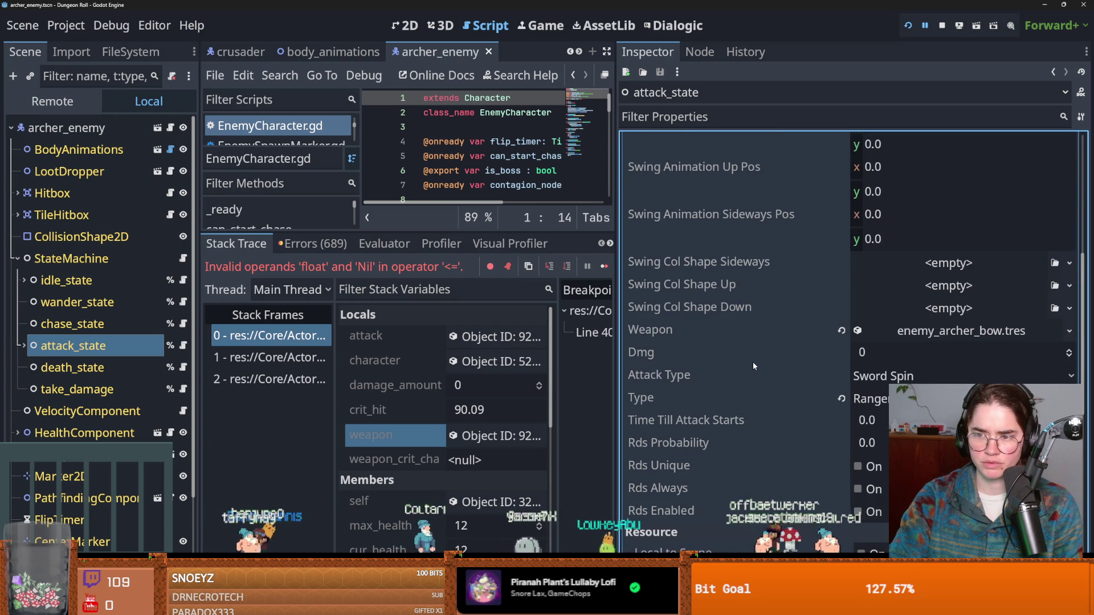
pyautogui.click(892, 329)
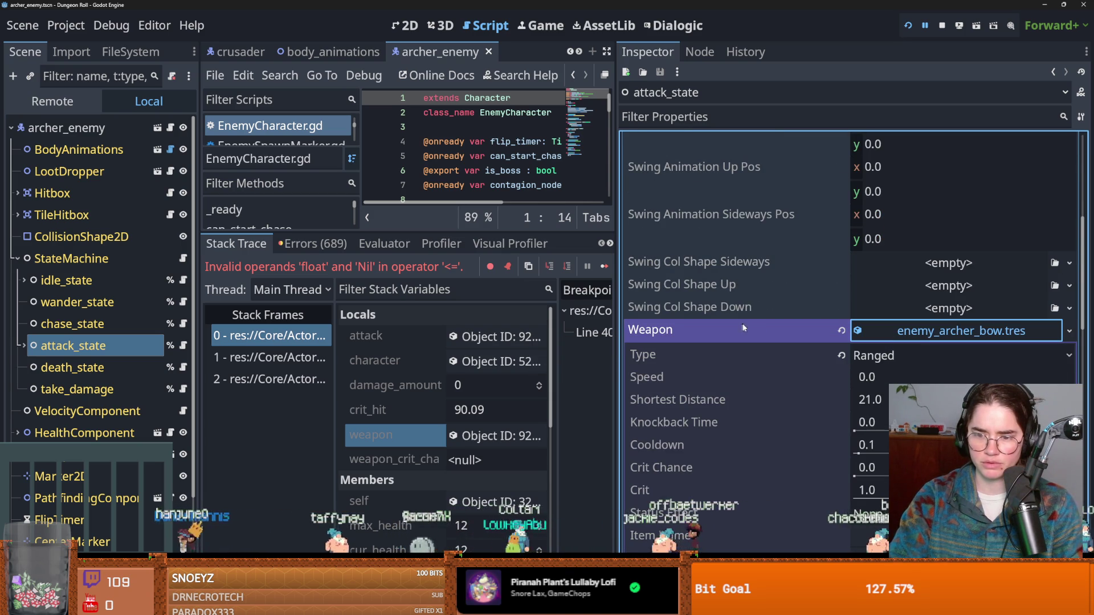
pyautogui.click(841, 330)
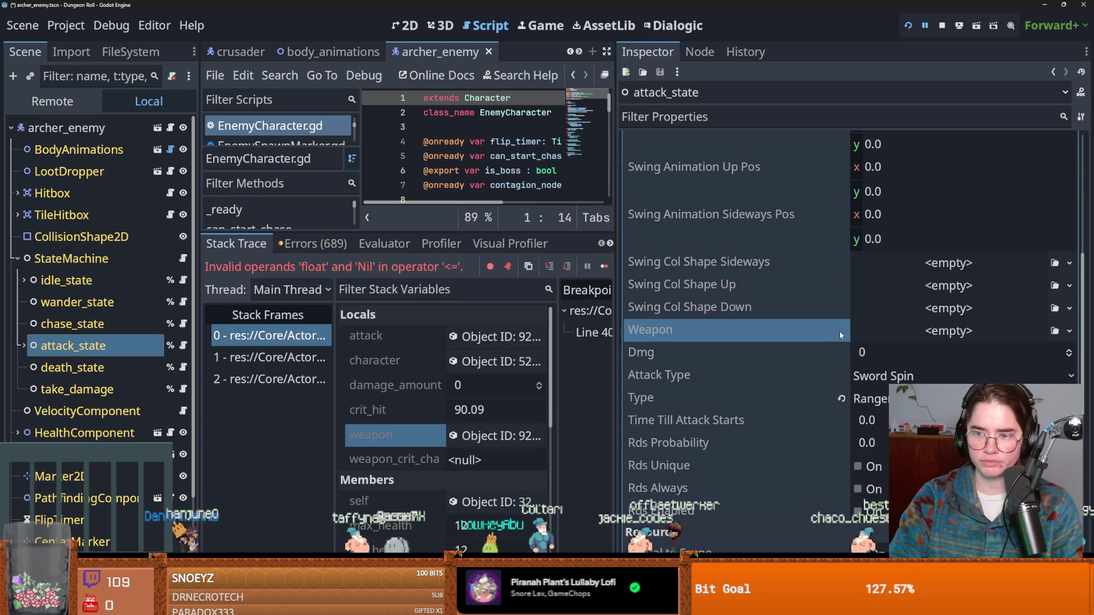
# Reassign enemy_archer_bow.tres as the ranged Weapon via Quick Load, searching 'arch'.
pyautogui.click(1069, 331)
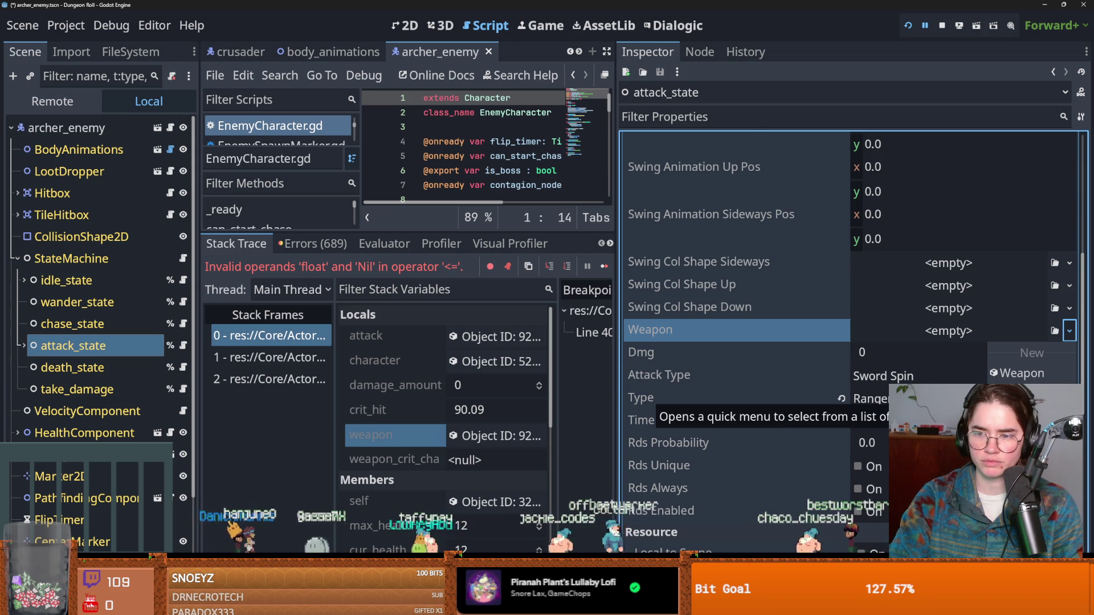
pyautogui.click(1025, 405)
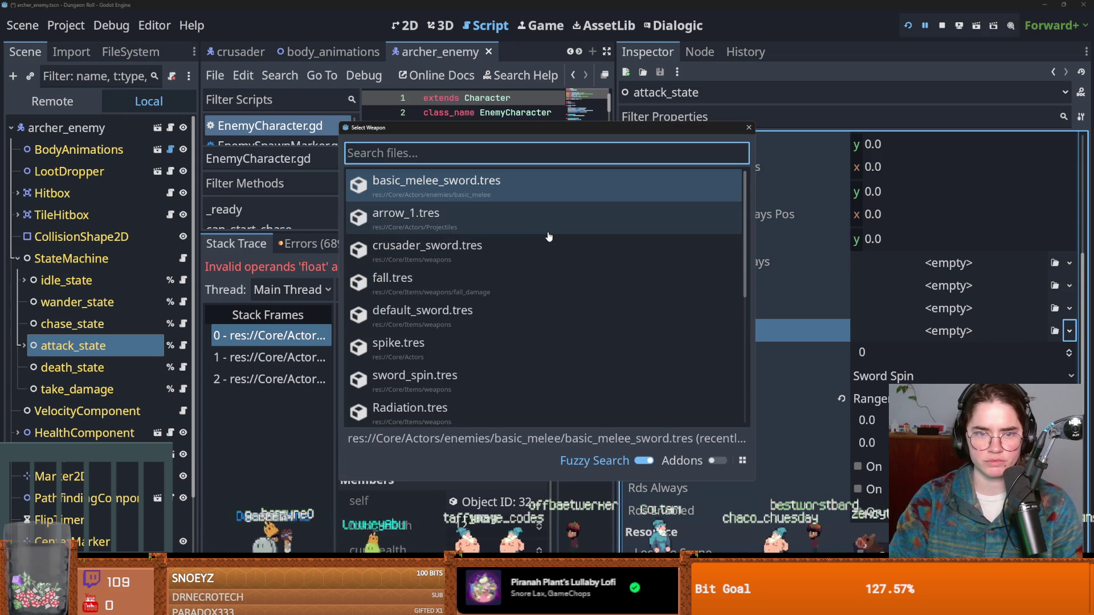
pyautogui.write('arch')
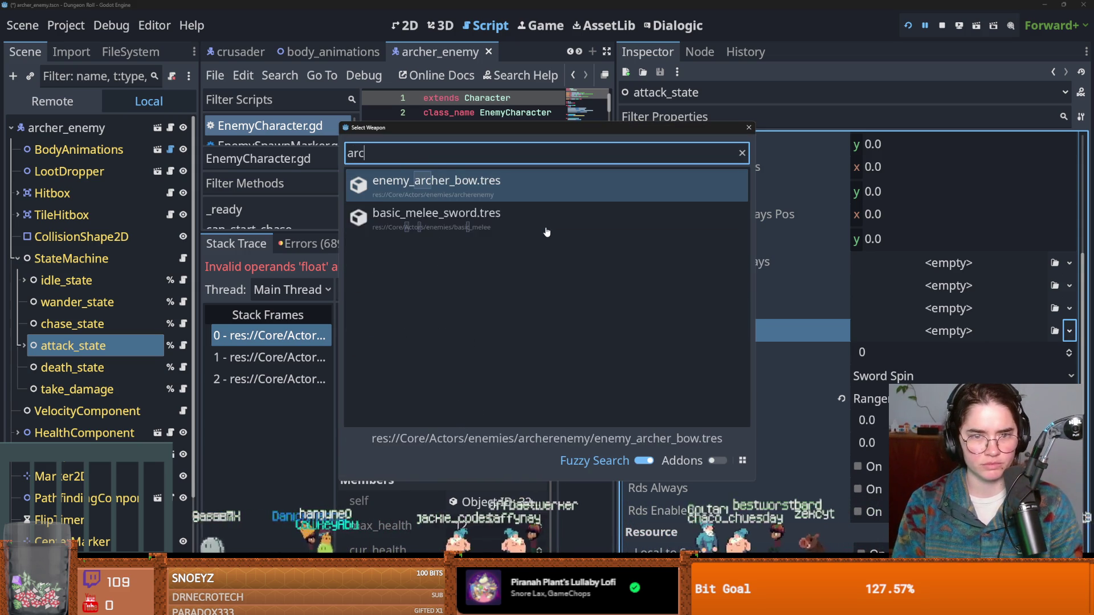
pyautogui.press('Return')
# Save the archer_enemy scene and request Project > Reload Current Project.
pyautogui.hotkey('ctrl', 's')
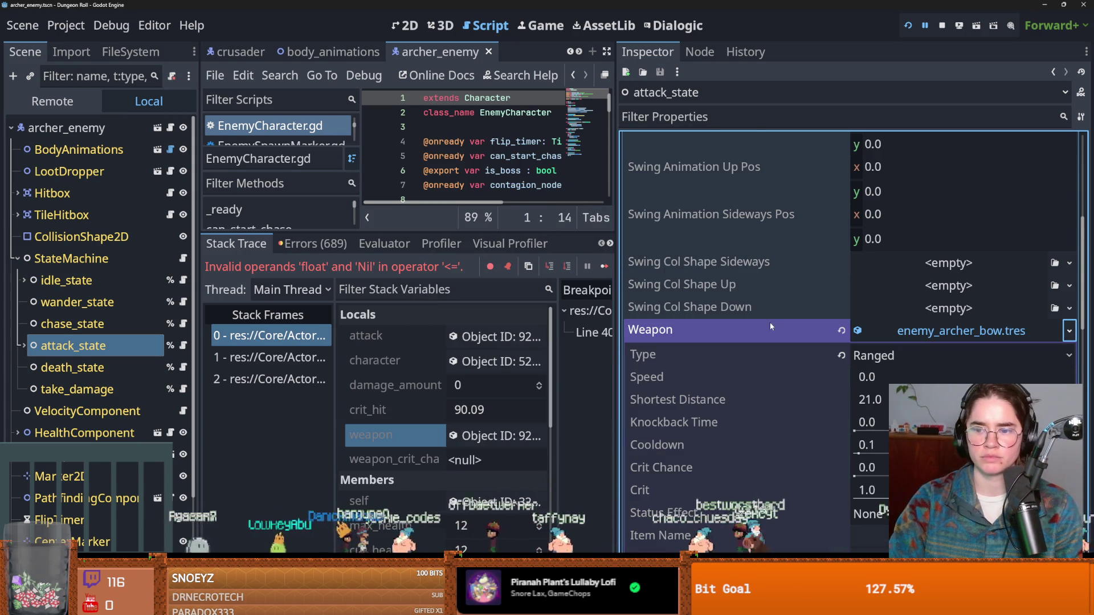
pyautogui.hotkey('ctrl', 's')
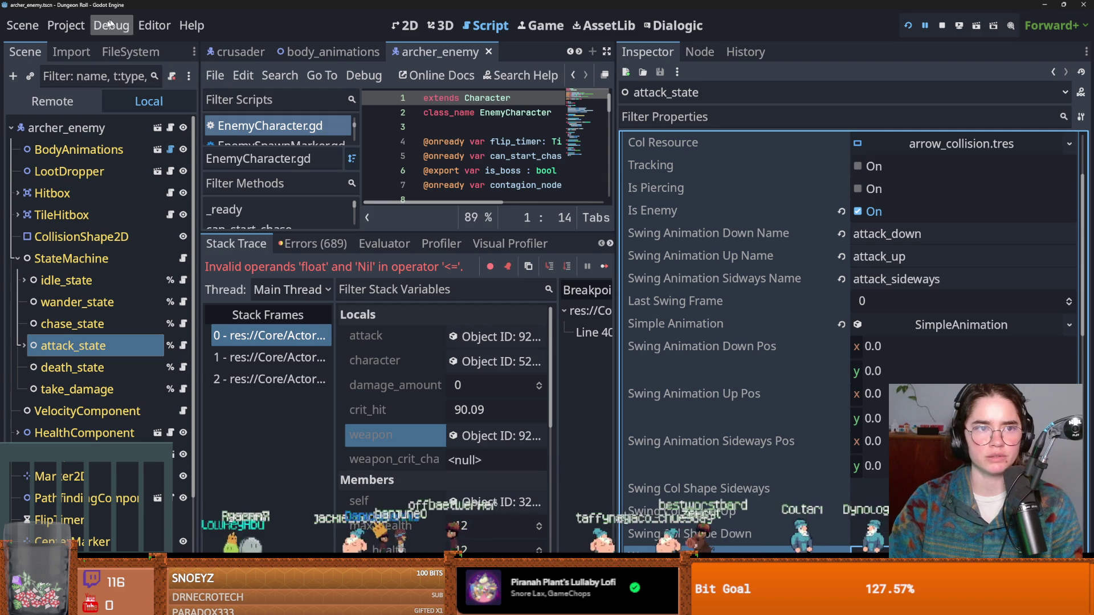
pyautogui.click(65, 25)
pyautogui.click(107, 230)
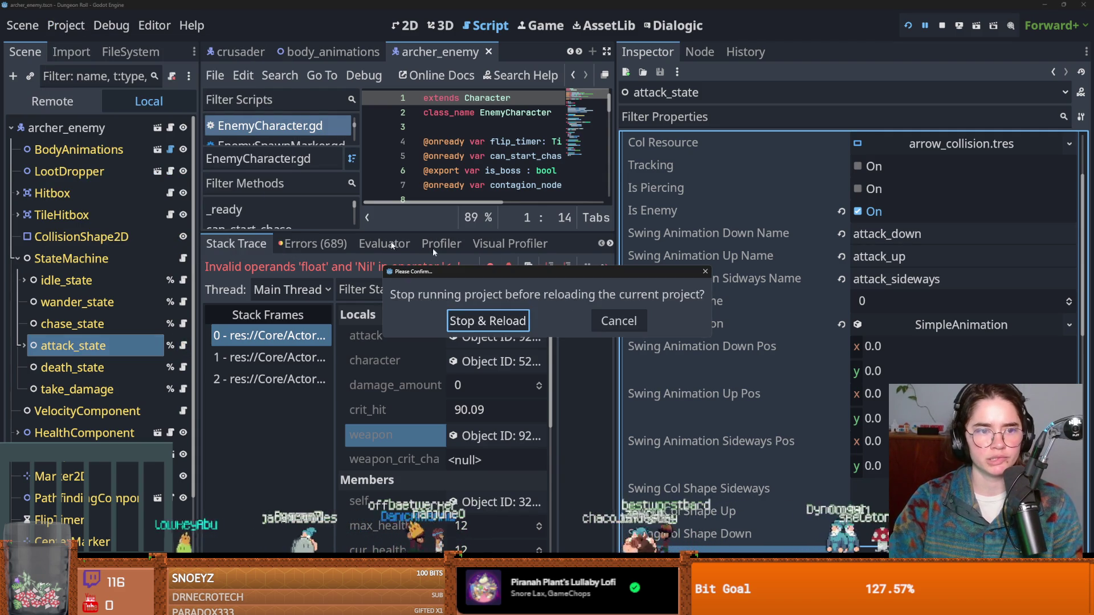
# Stop and reload the project, dismiss the mage_enemy load error, and relaunch with F5.
pyautogui.click(514, 322)
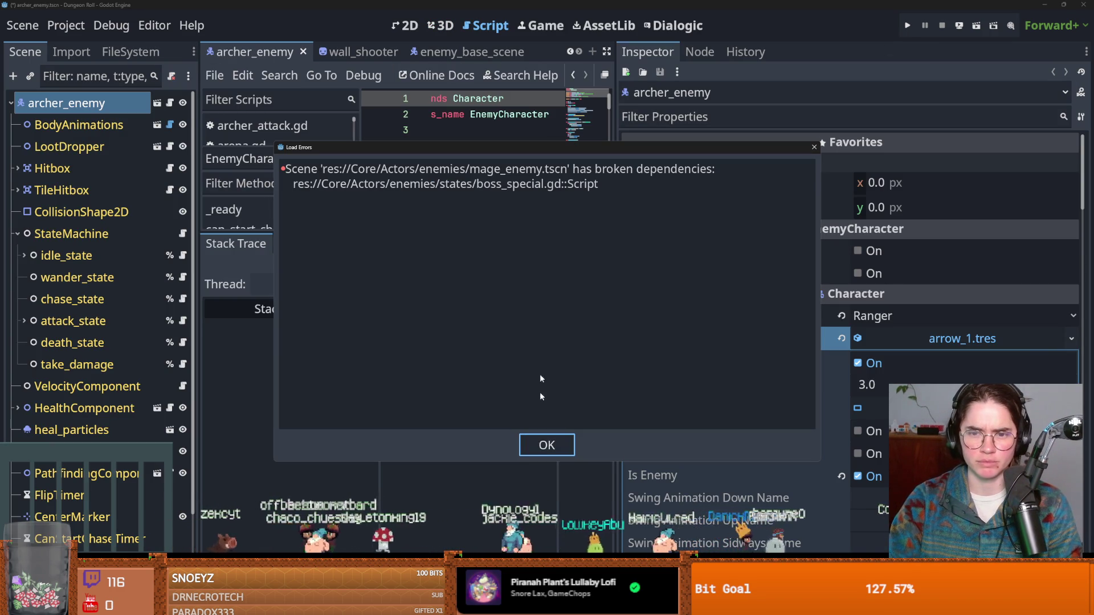
pyautogui.click(559, 438)
pyautogui.press('F5')
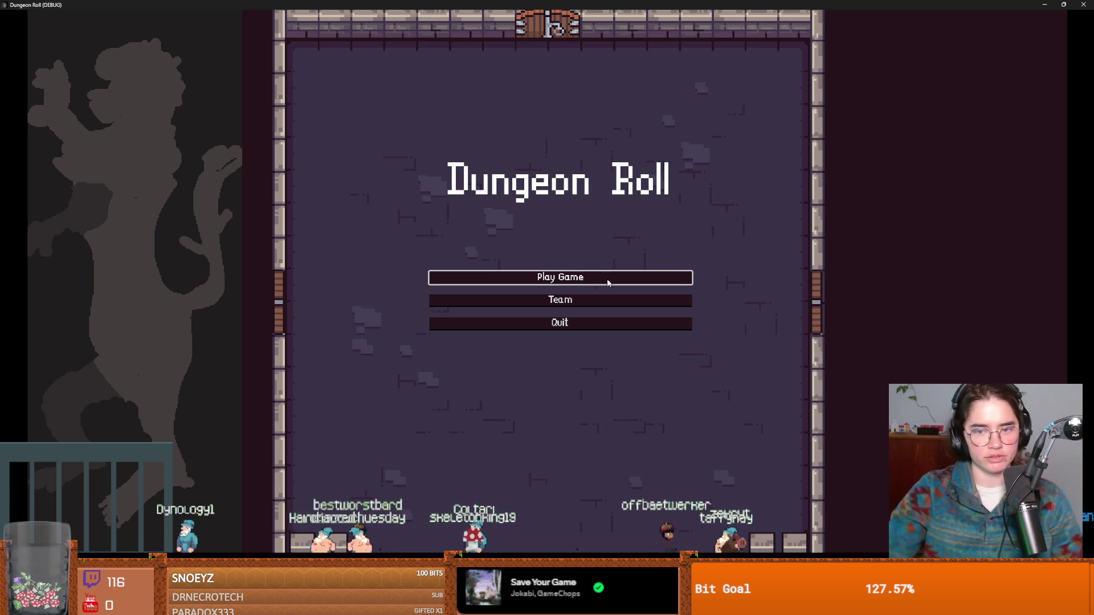
# Start a Crusader run and run spawn_enemy "archer" 1 true in the debug console.
pyautogui.click(570, 281)
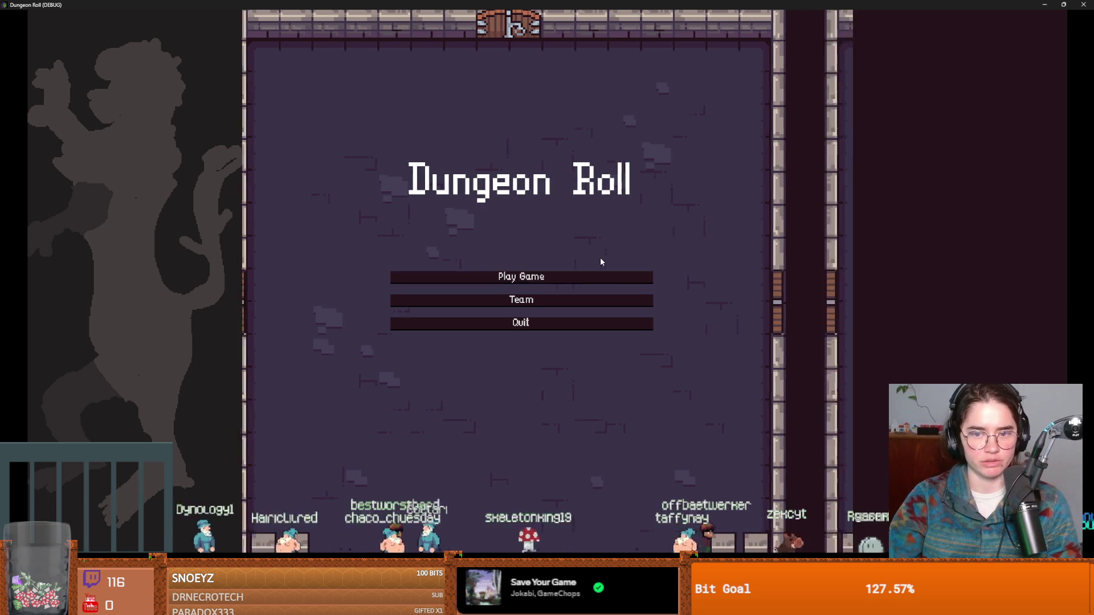
pyautogui.press('Return')
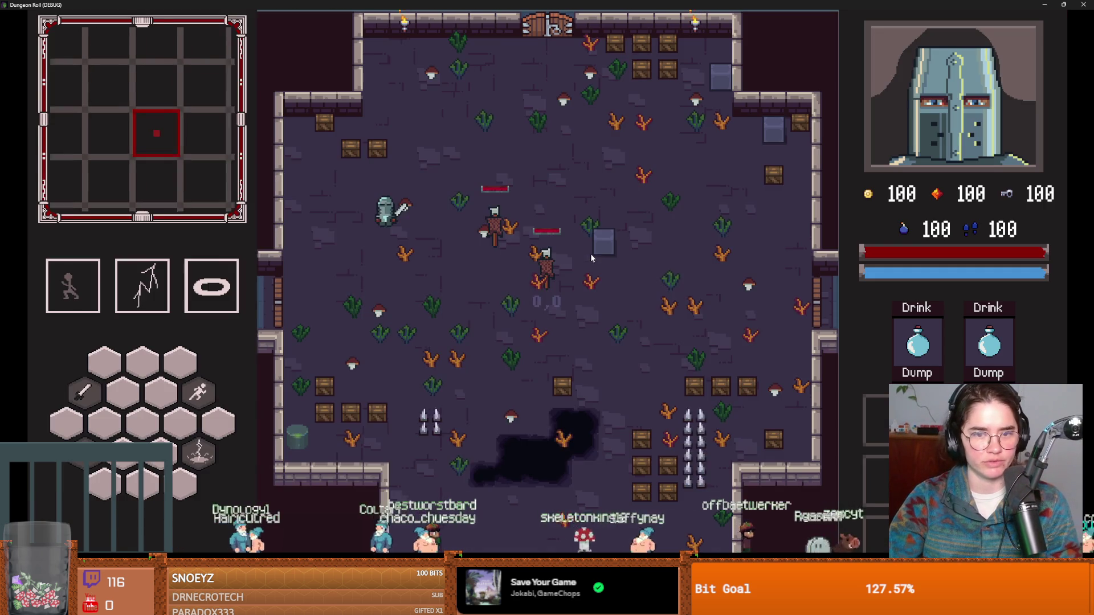
pyautogui.press('`')
pyautogui.write('spawn')
pyautogui.press('BackSpace')
pyautogui.write('_')
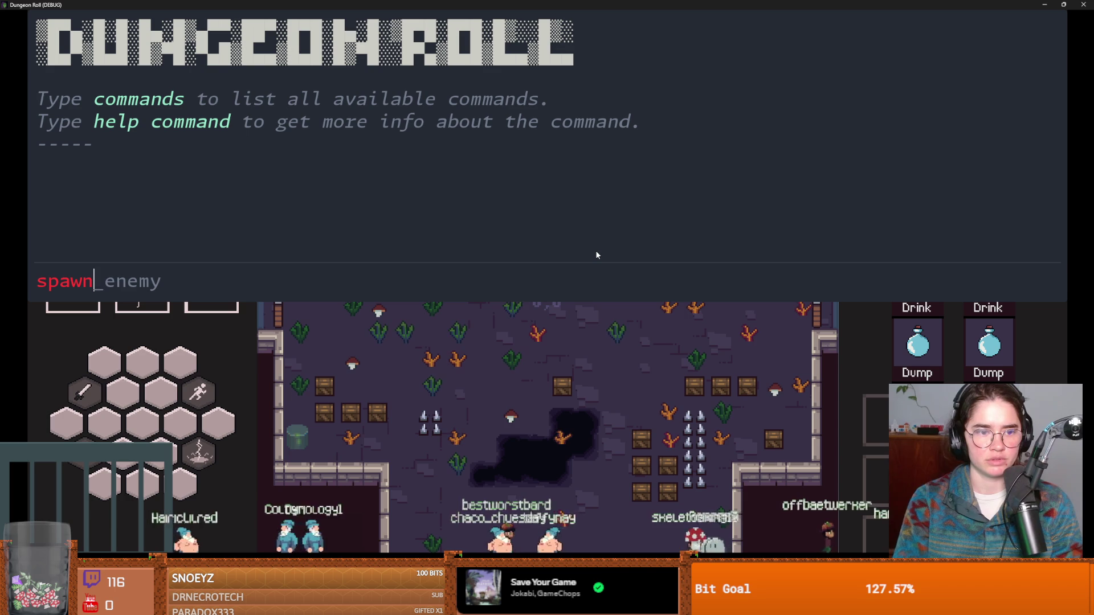
pyautogui.write('enm')
pyautogui.press('BackSpace')
pyautogui.write('emy')
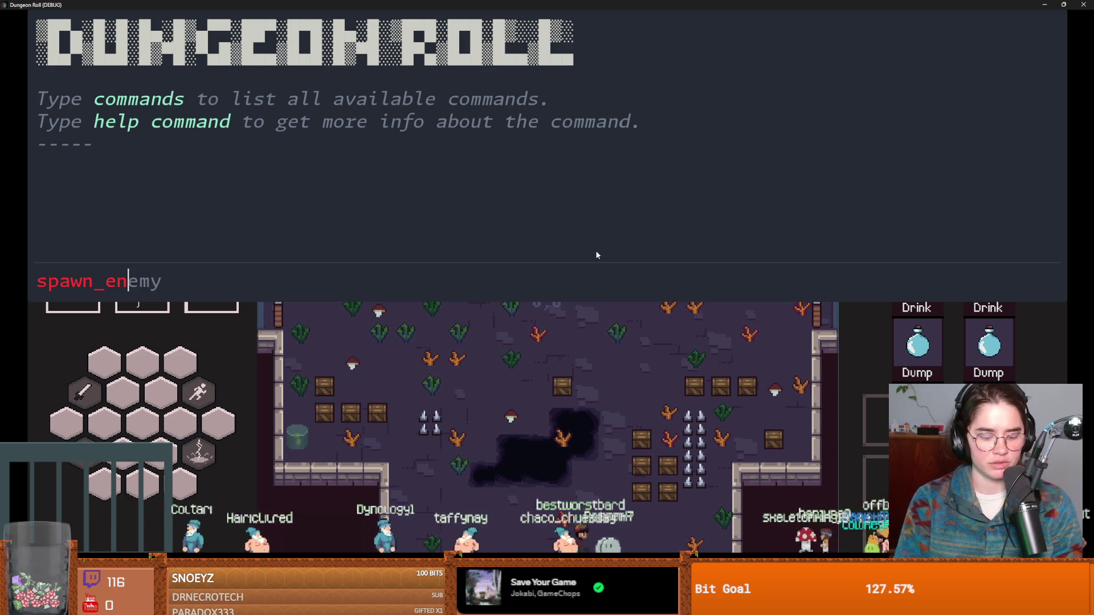
pyautogui.press('Tab')
pyautogui.press('Return')
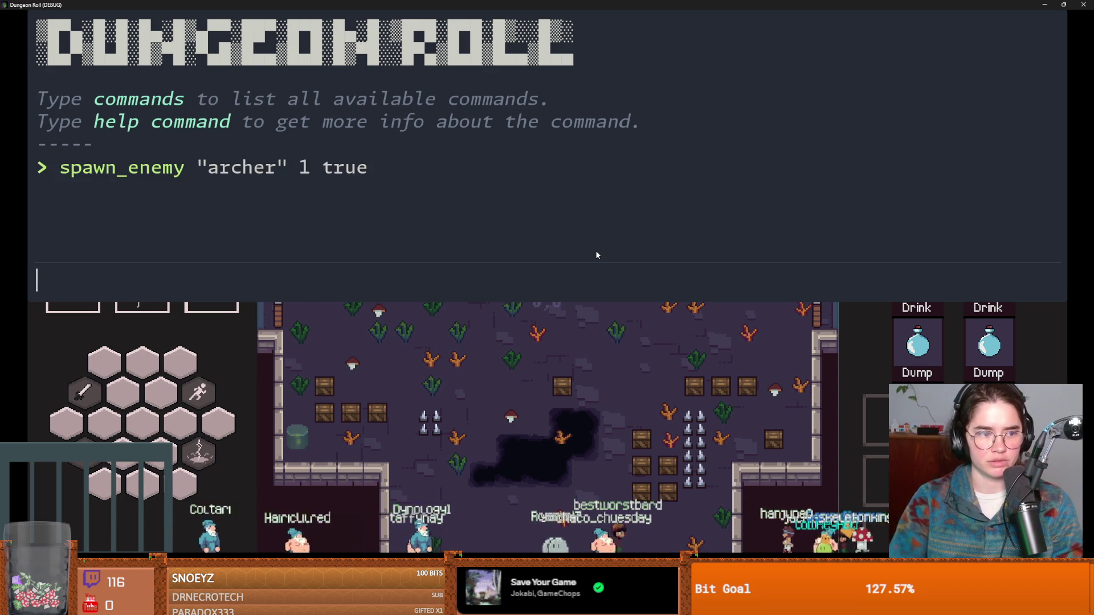
pyautogui.press('Escape')
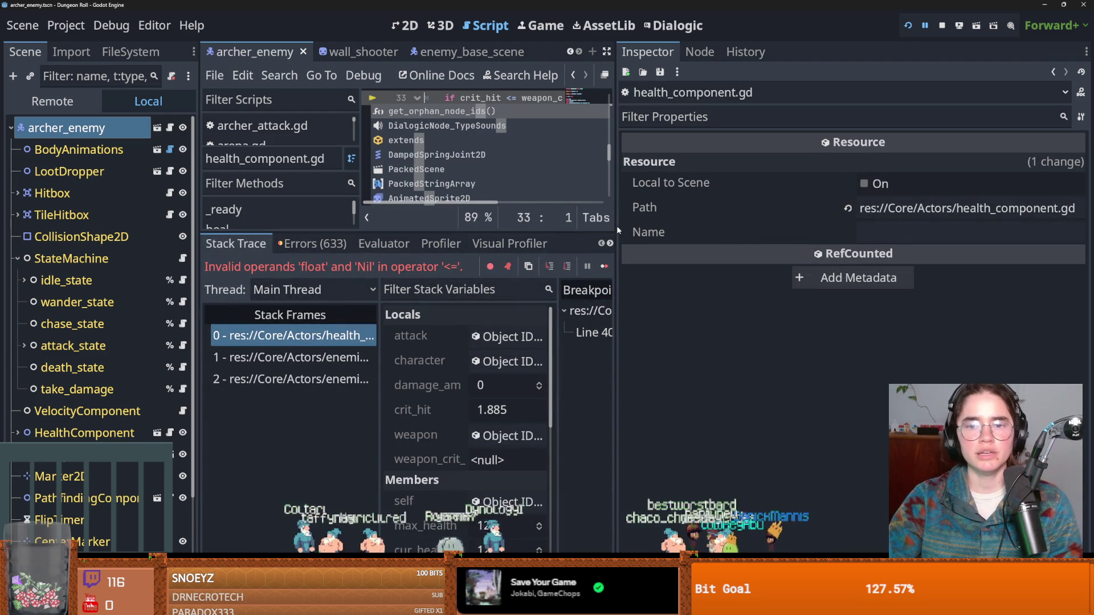
# Browse the live attack object's Body Attack.gd and Attack.gd properties, including its enemy_archer_bow weapon.
pyautogui.moveTo(617, 231); pyautogui.dragTo(784, 230)
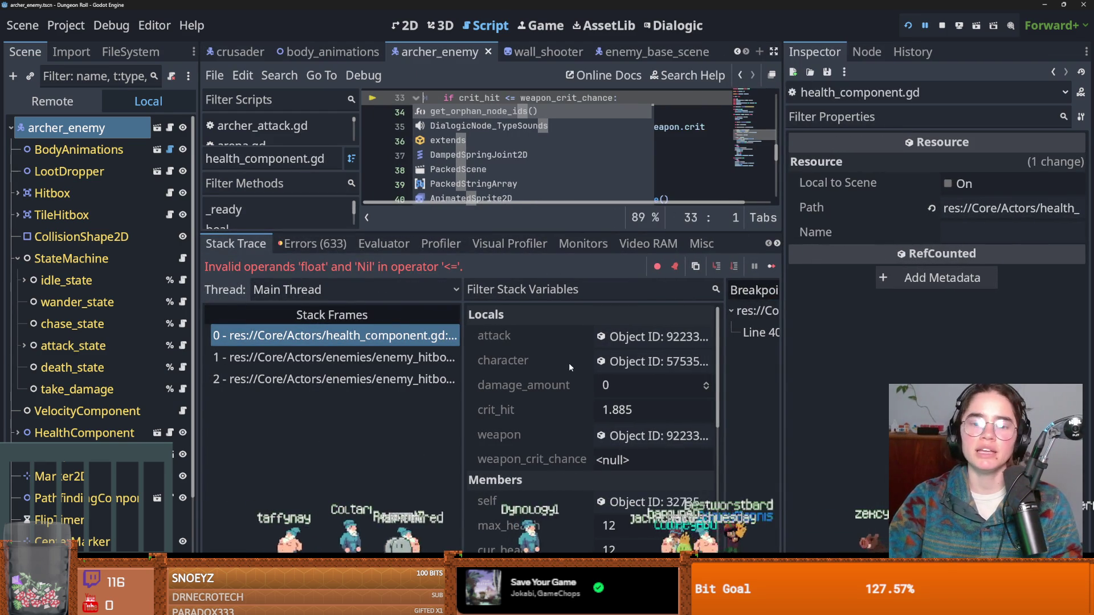
pyautogui.click(653, 435)
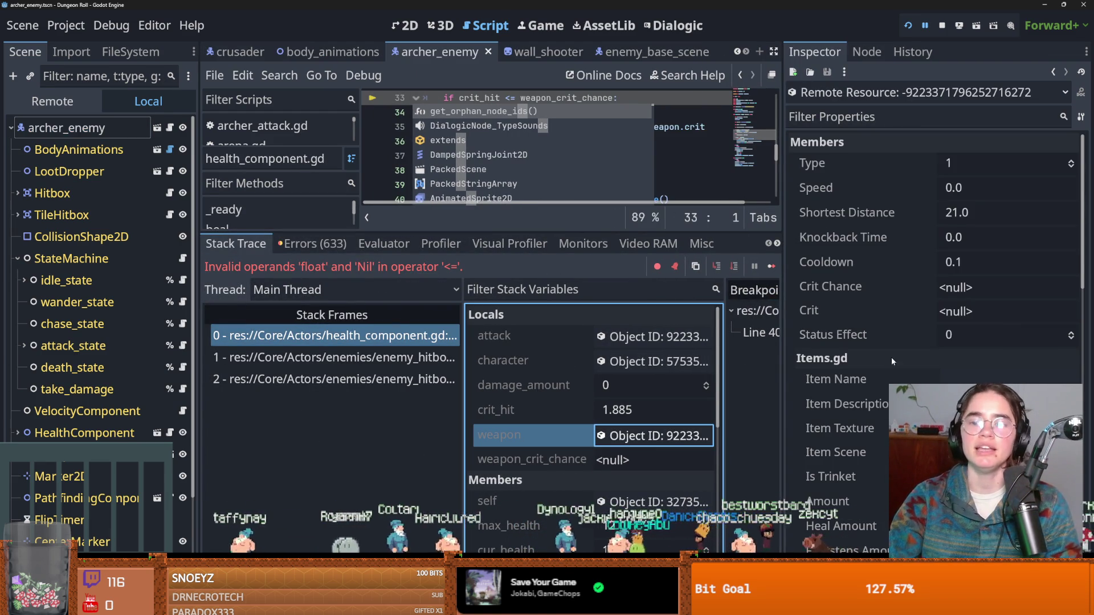
pyautogui.scroll(-5, 870, 406)
pyautogui.scroll(-3, 870, 405)
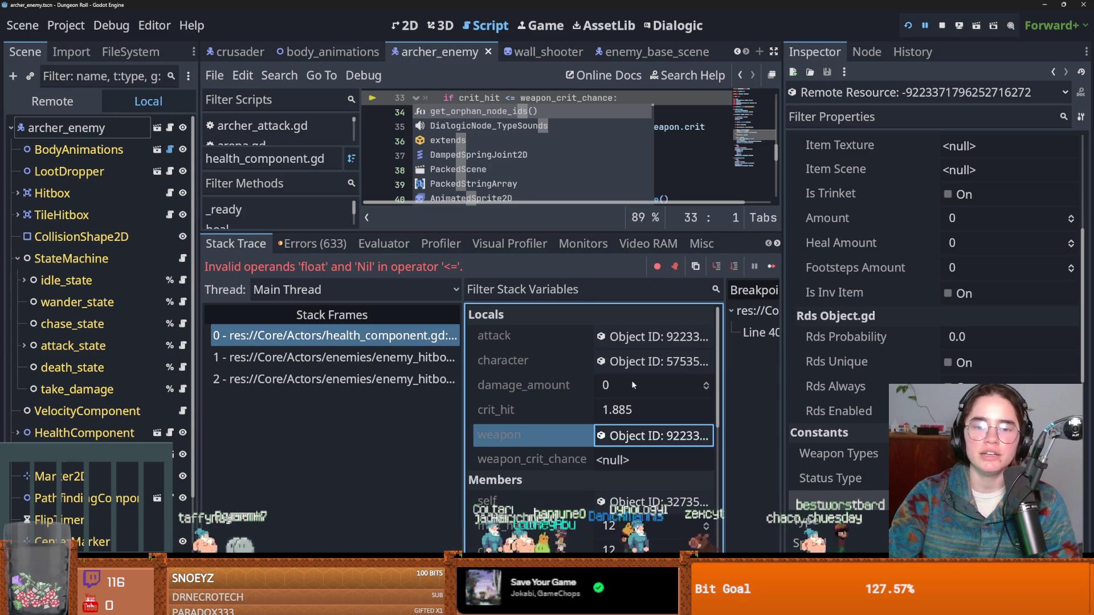
pyautogui.click(705, 337)
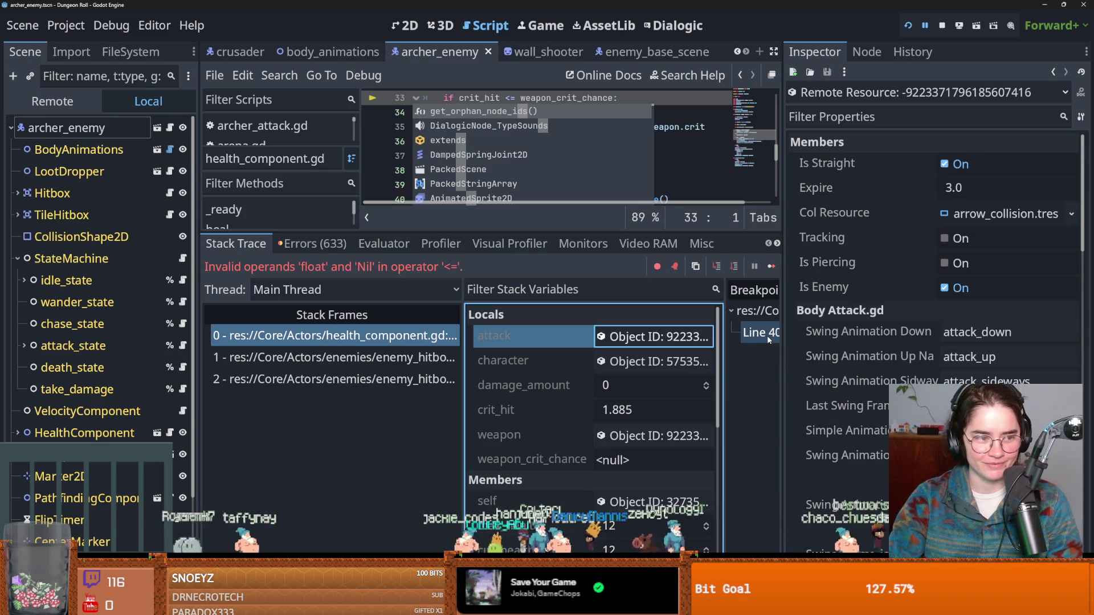
pyautogui.scroll(-10, 902, 267)
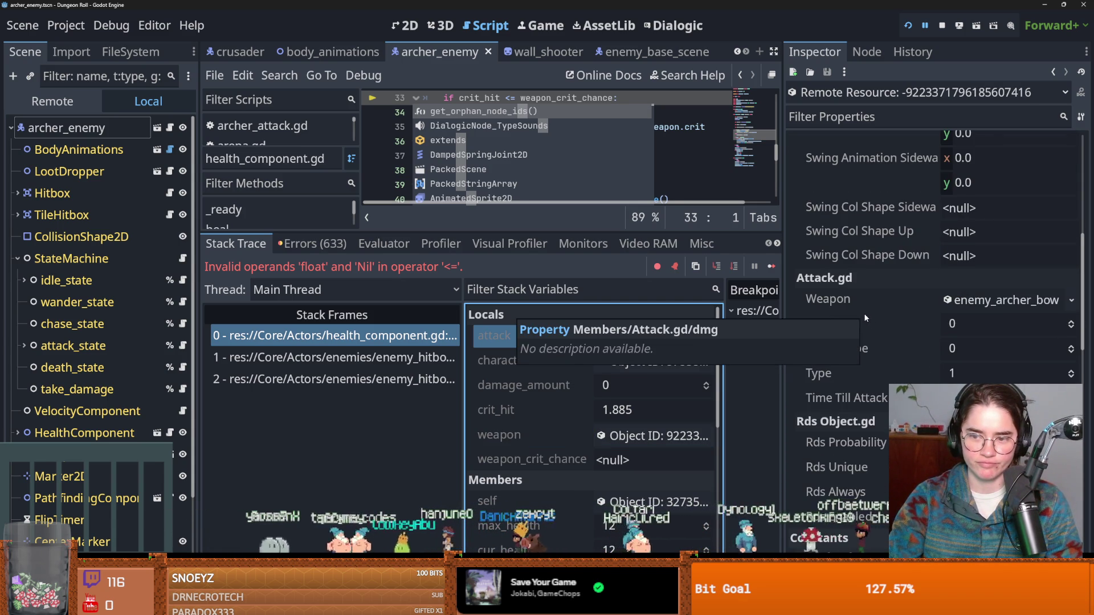
pyautogui.scroll(4, 865, 317)
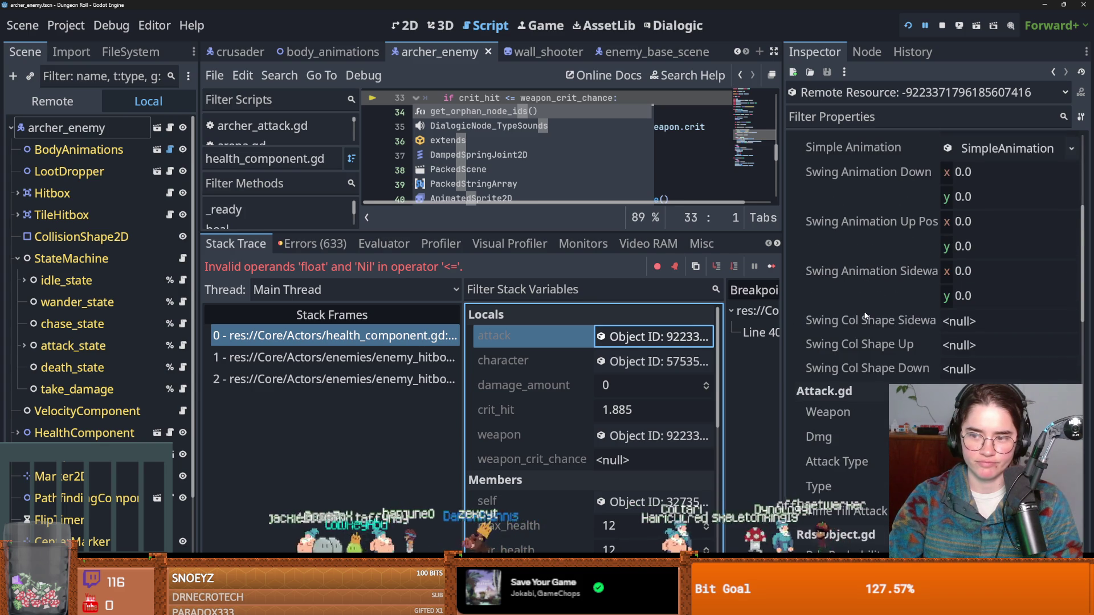
pyautogui.scroll(8, 865, 315)
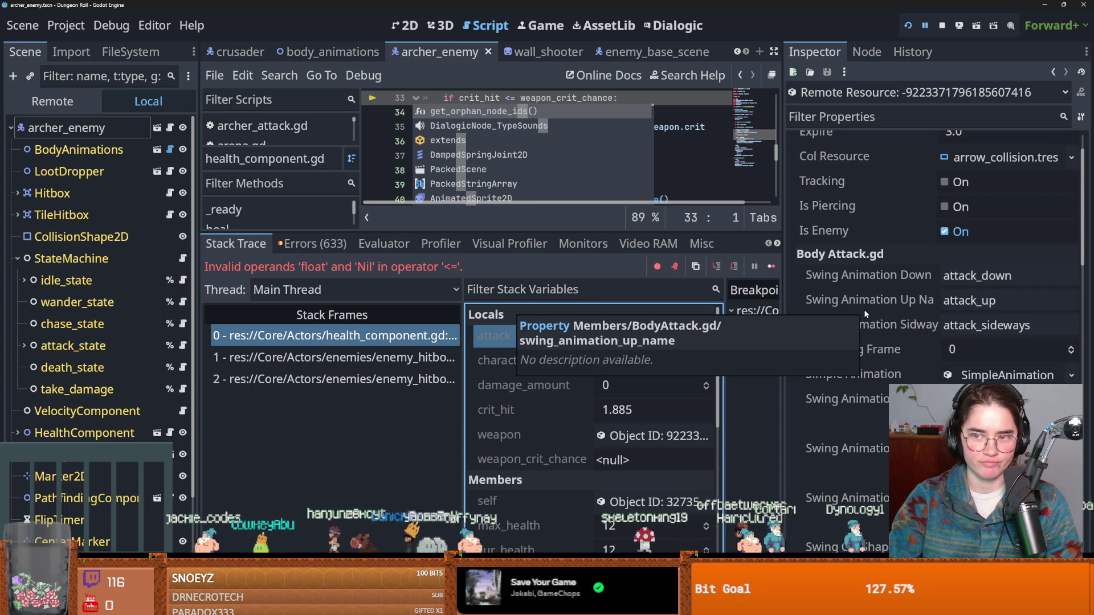
pyautogui.scroll(2, 864, 309)
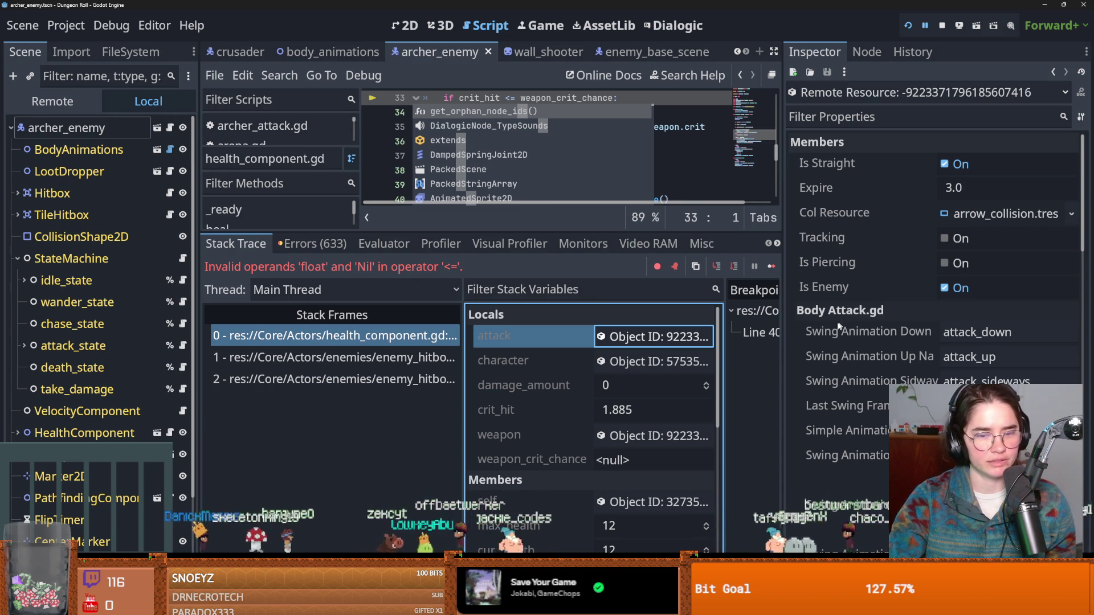
pyautogui.moveTo(585, 231); pyautogui.dragTo(590, 436)
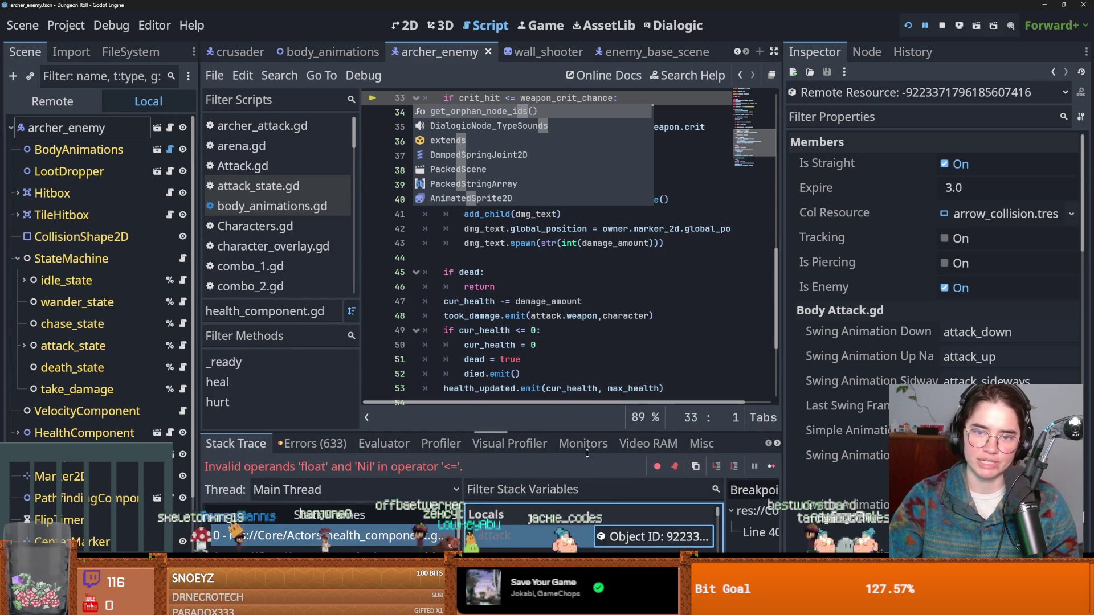
# Widen the code editor, review the crit check lines around line 30-34, and save.
pyautogui.moveTo(781, 308); pyautogui.dragTo(972, 309)
pyautogui.click(683, 359)
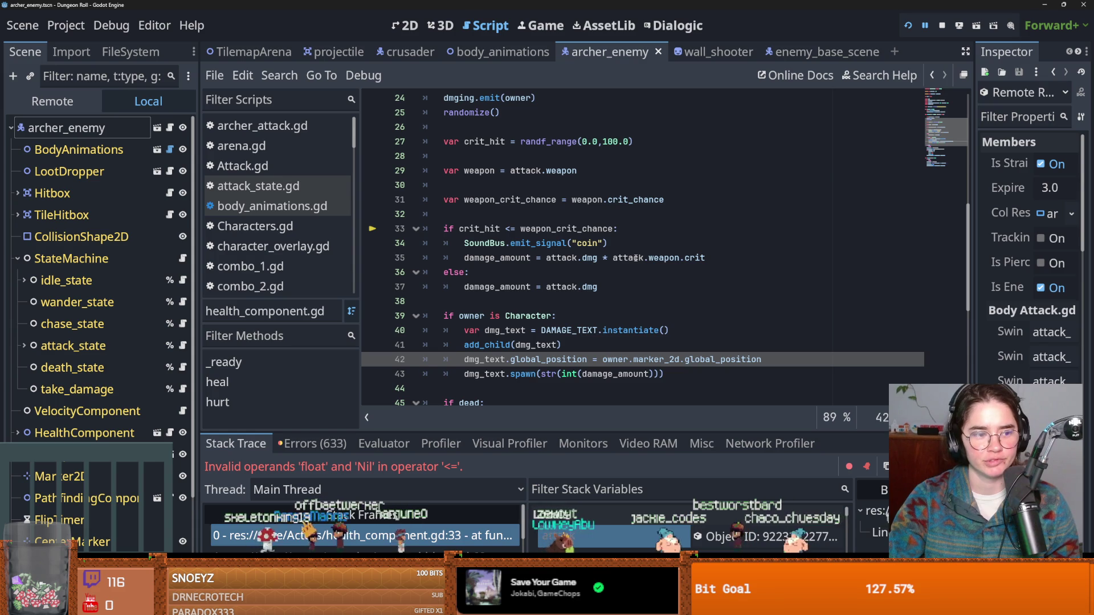
pyautogui.moveTo(635, 258)
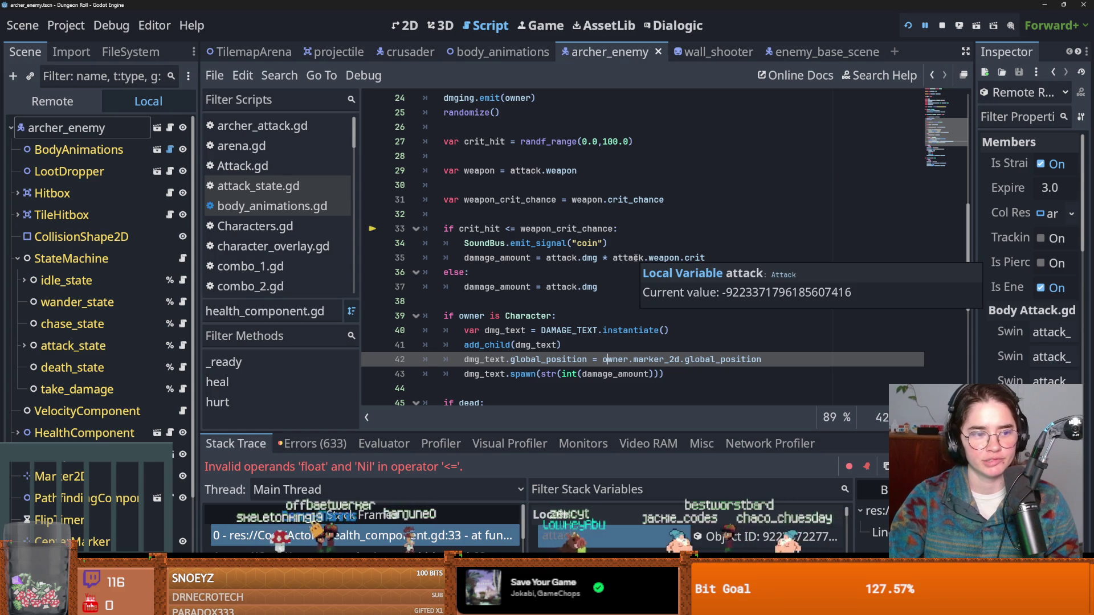
pyautogui.click(606, 215)
pyautogui.scroll(2, 606, 278)
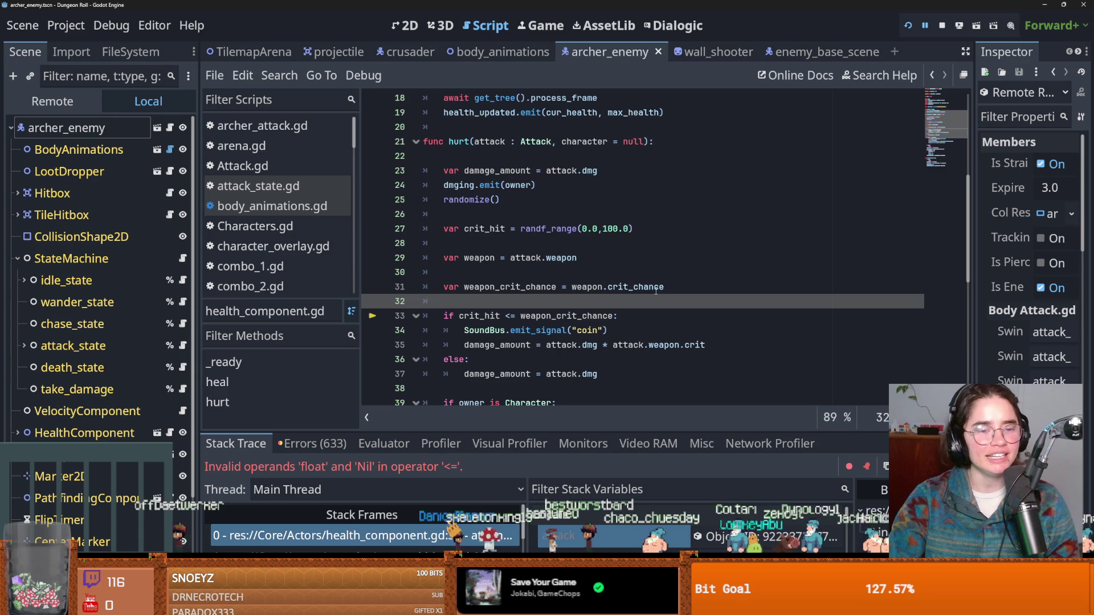
pyautogui.moveTo(656, 291)
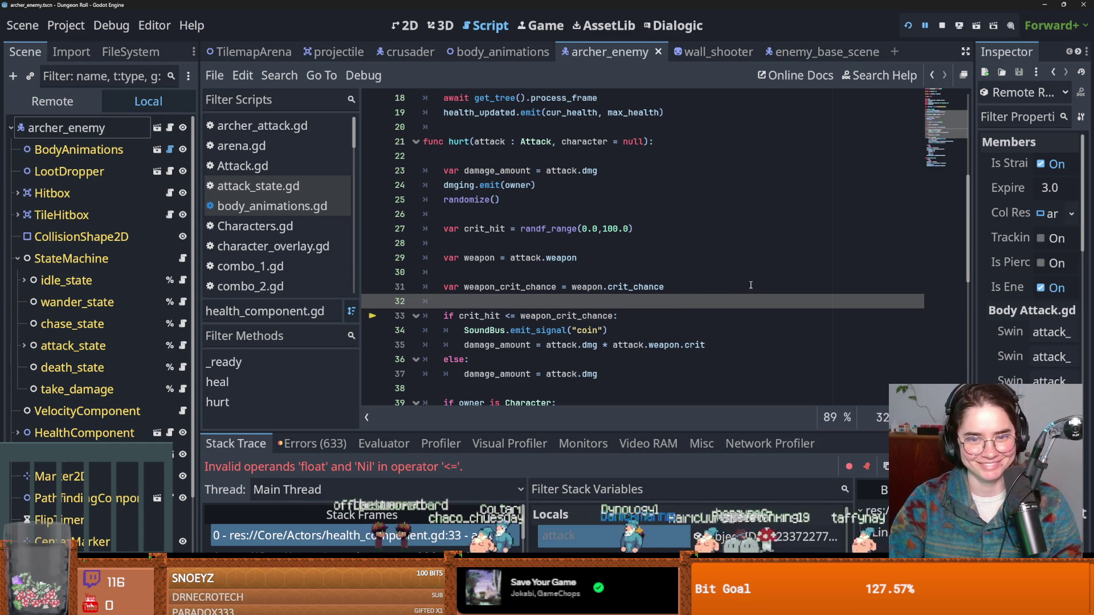
pyautogui.click(505, 273)
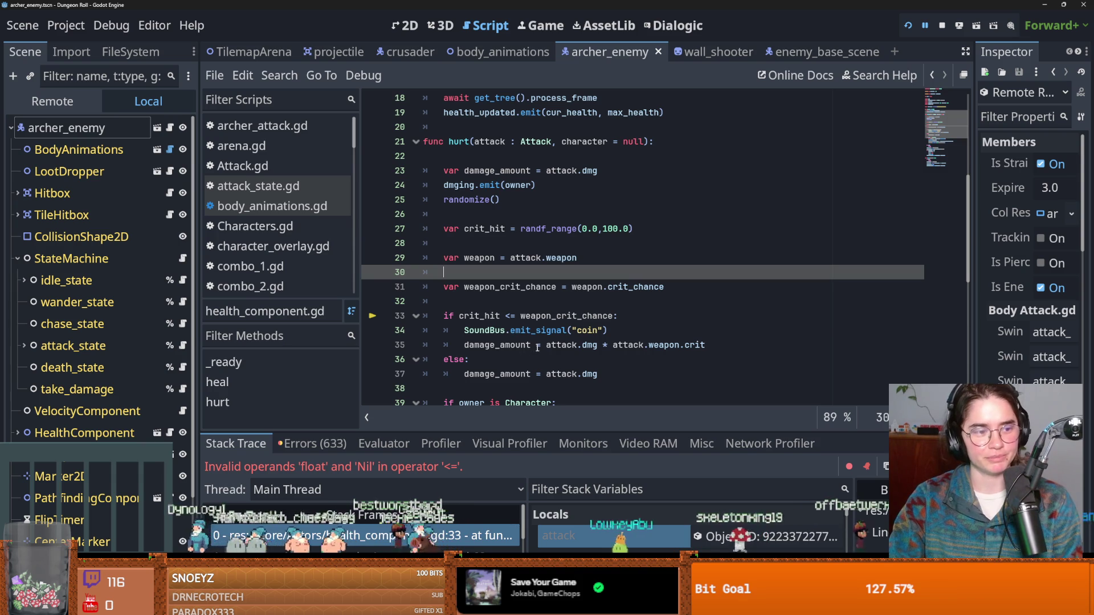
pyautogui.click(550, 330)
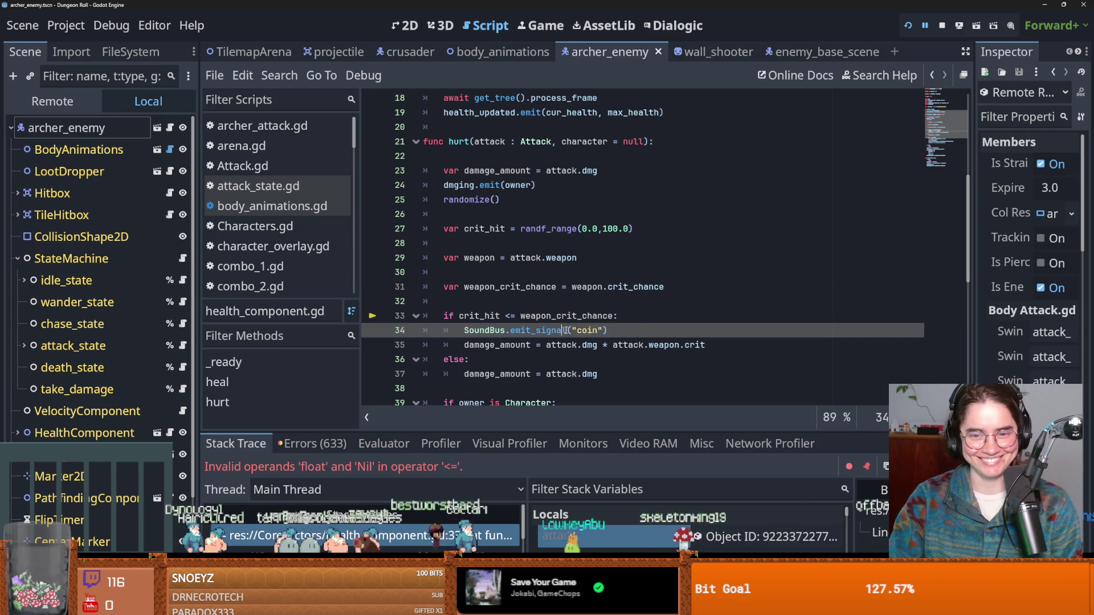
pyautogui.click(541, 302)
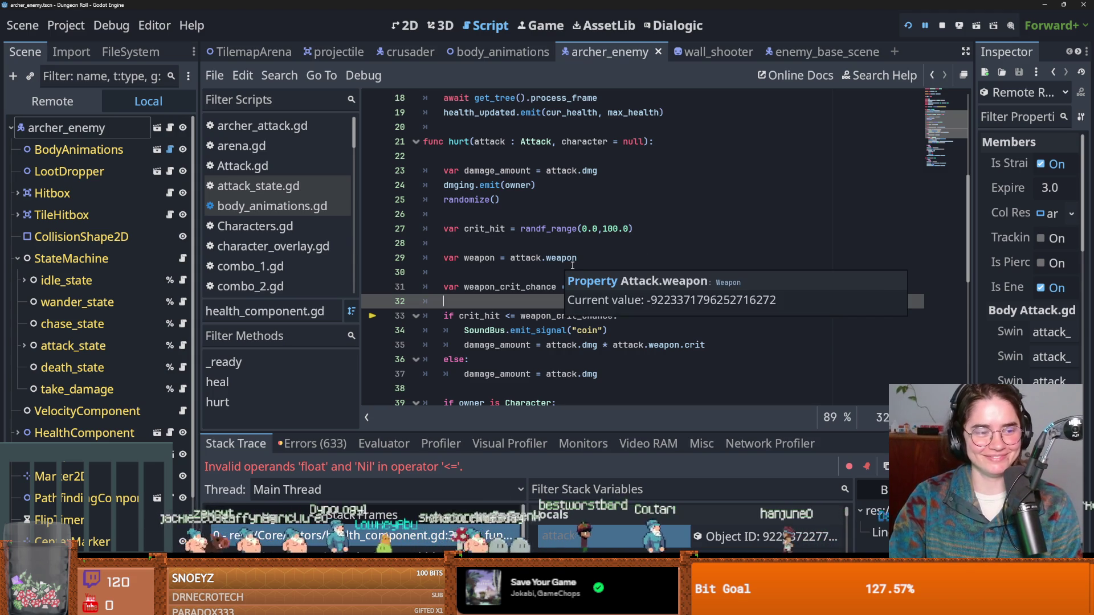
pyautogui.click(621, 278)
pyautogui.hotkey('ctrl', 's')
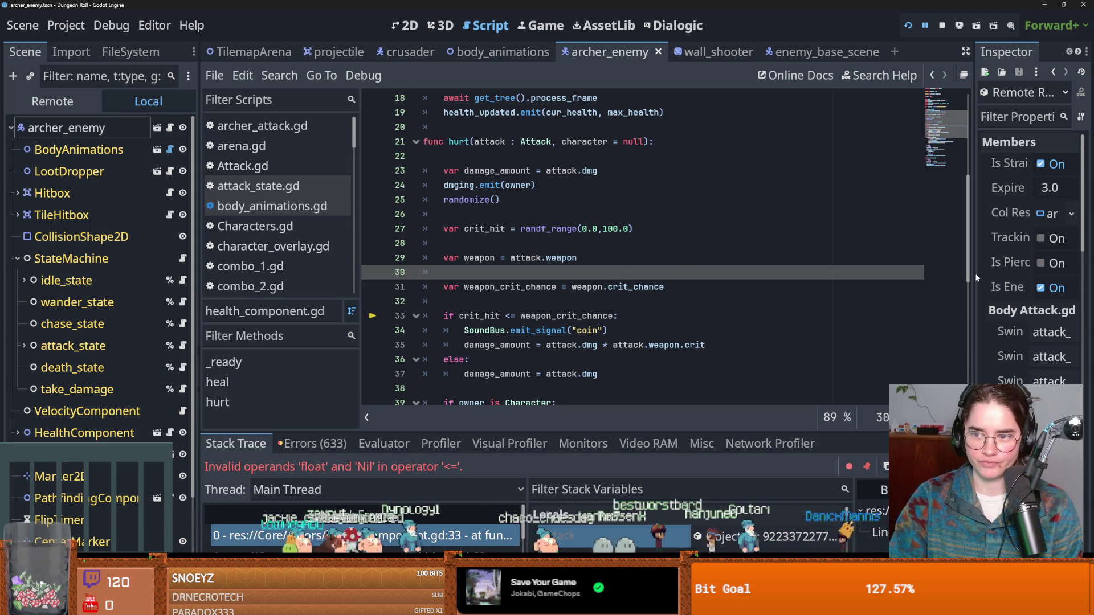
# Widen the Inspector again and scroll up to the top of health_component.gd.
pyautogui.moveTo(976, 273); pyautogui.dragTo(882, 285)
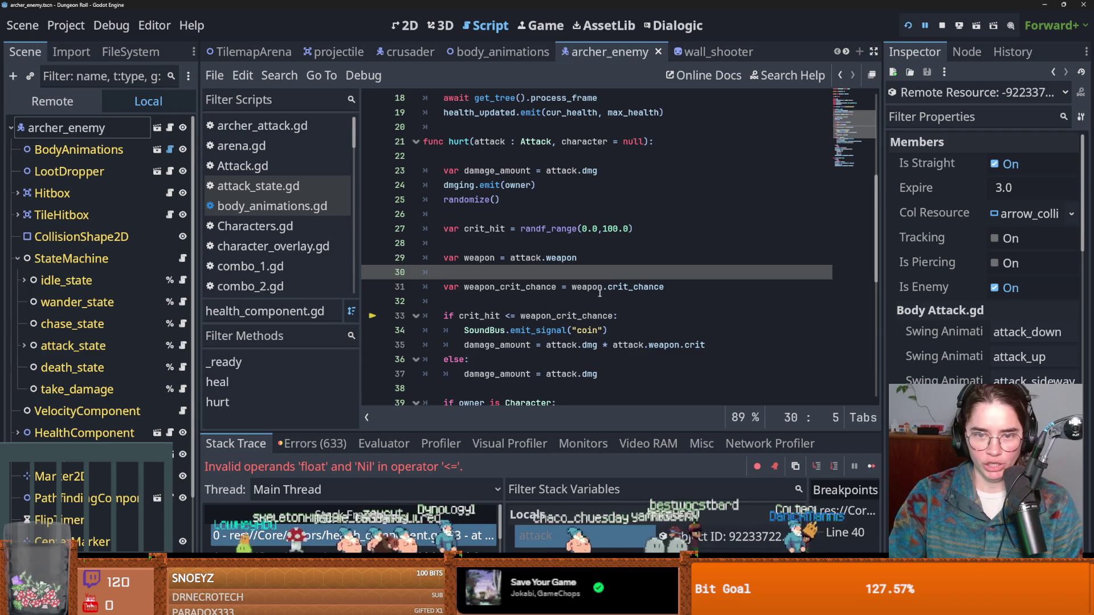
pyautogui.scroll(-2, 611, 274)
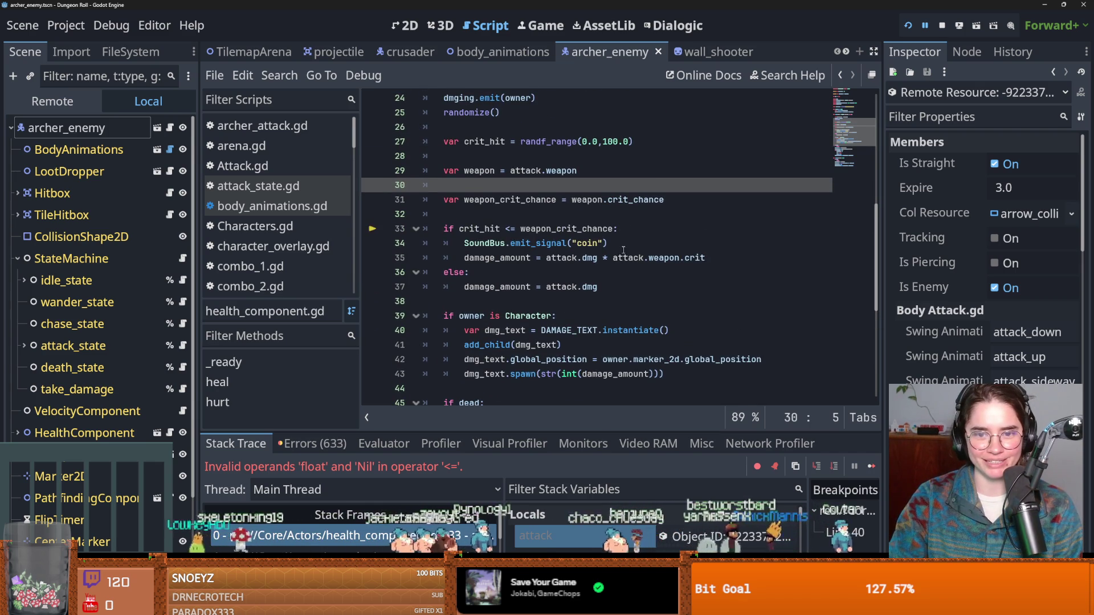
pyautogui.click(623, 251)
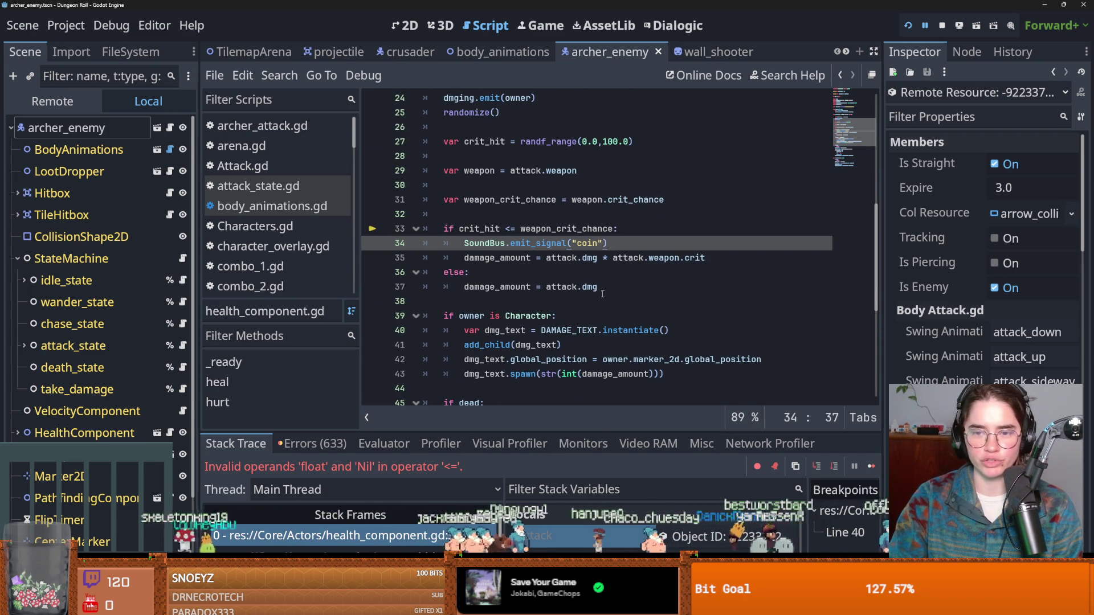
pyautogui.scroll(1, 602, 294)
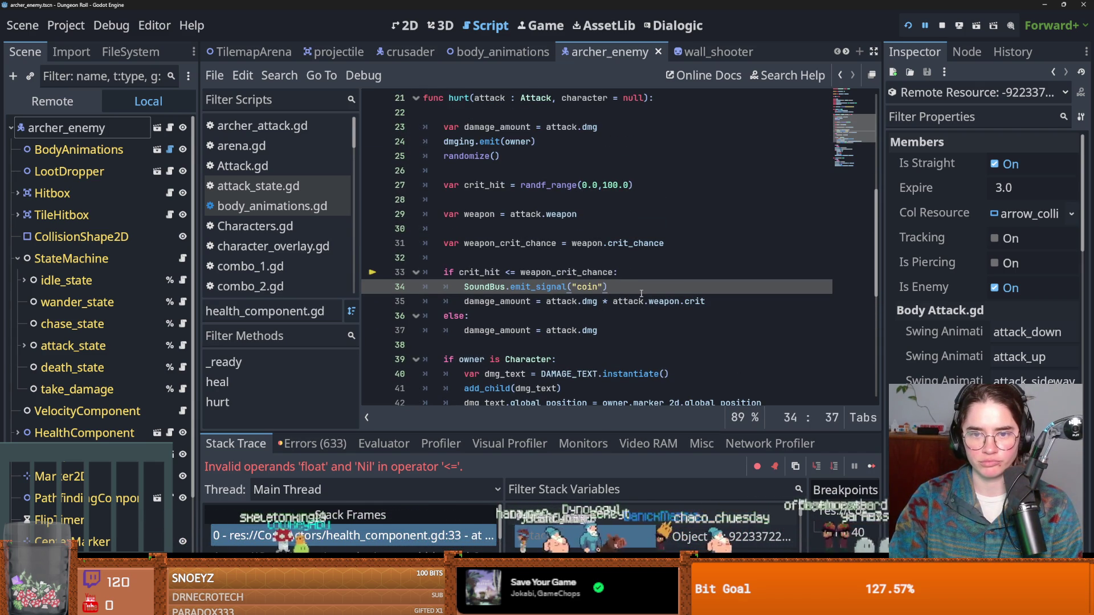
pyautogui.scroll(1, 641, 294)
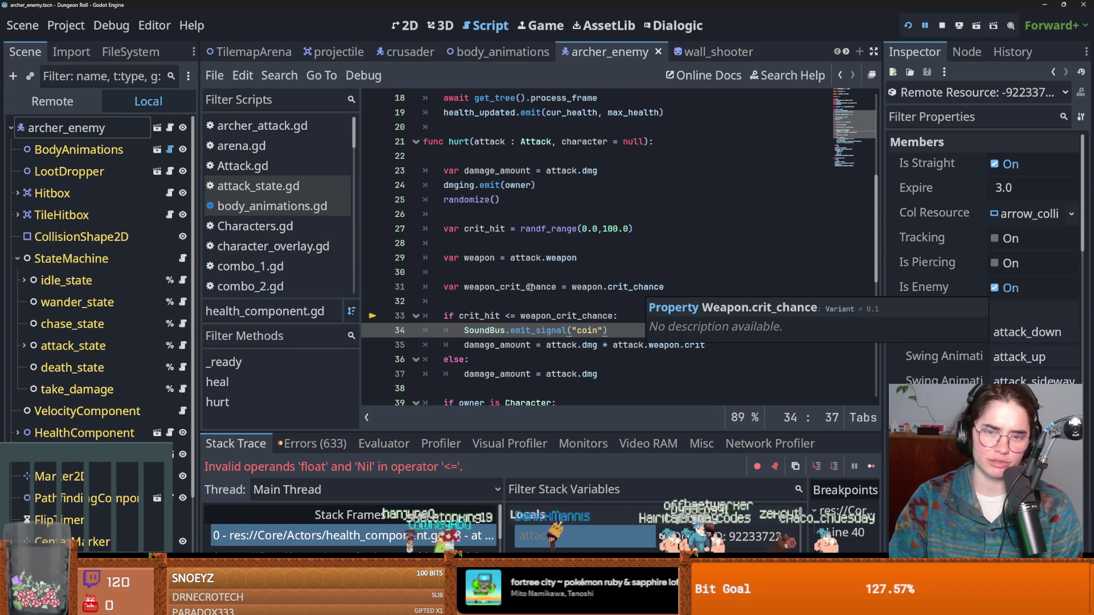
pyautogui.scroll(6, 642, 292)
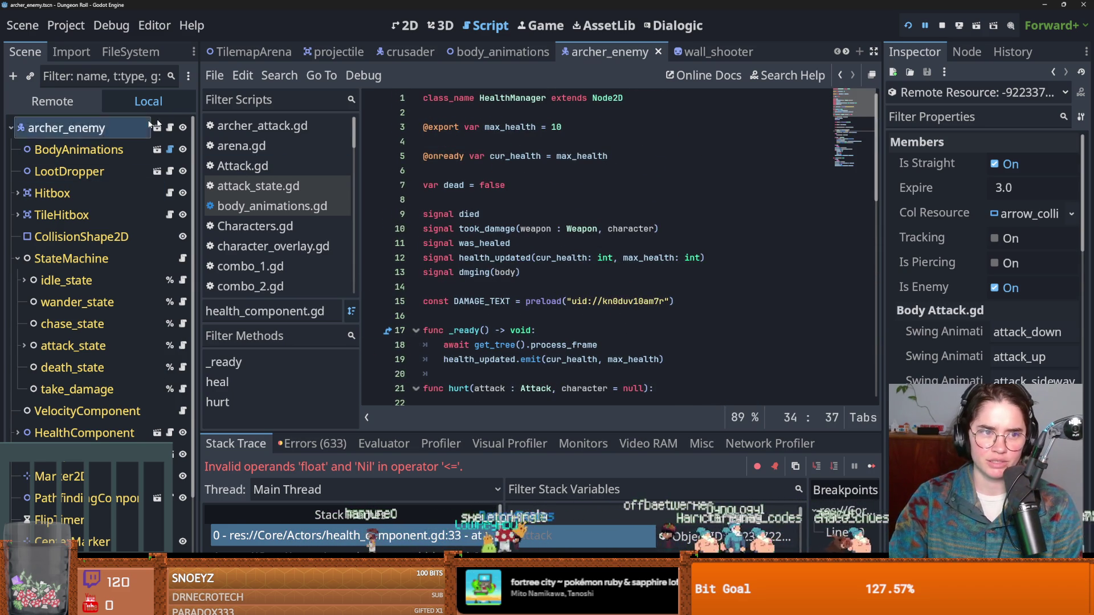
# Filter the FileSystem for 'project' and open projectile.gd and ProjectileClass.gd.
pyautogui.click(130, 52)
pyautogui.click(100, 100)
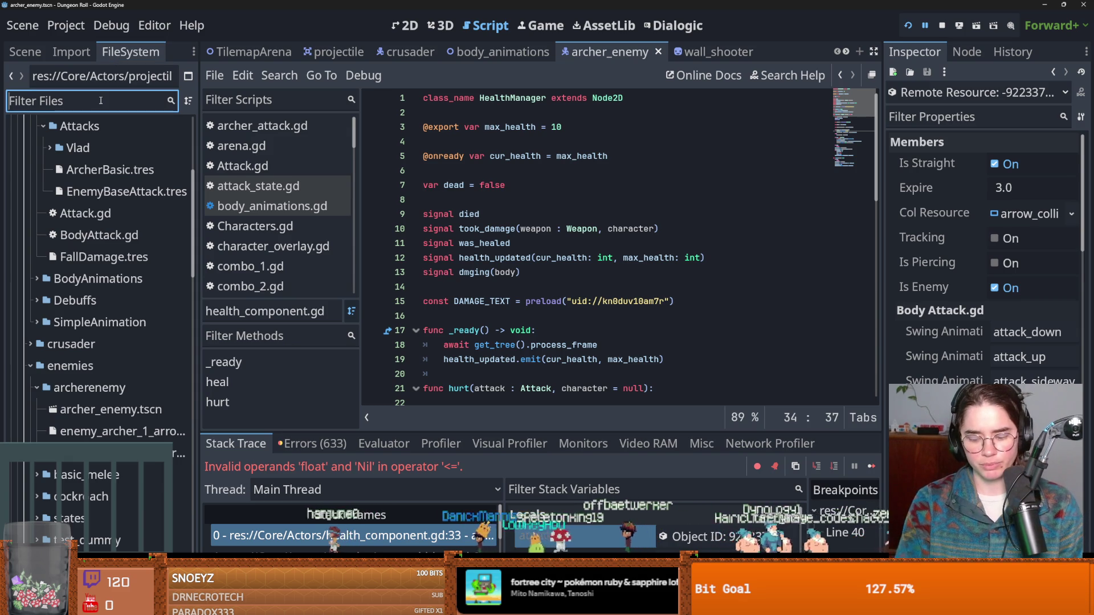
pyautogui.write('project')
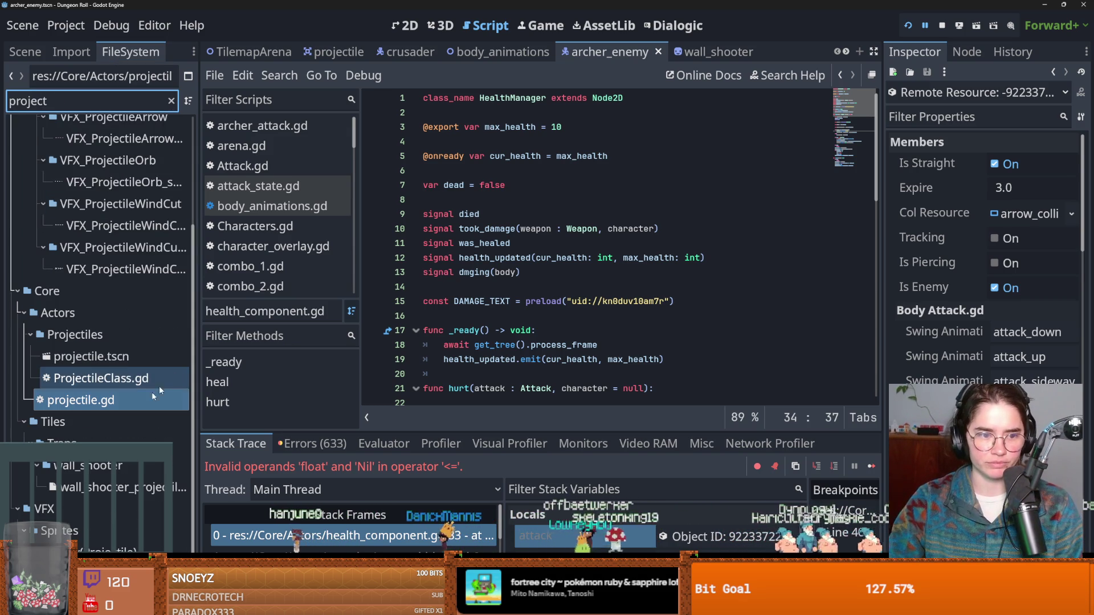
pyautogui.doubleClick(131, 402)
pyautogui.doubleClick(142, 378)
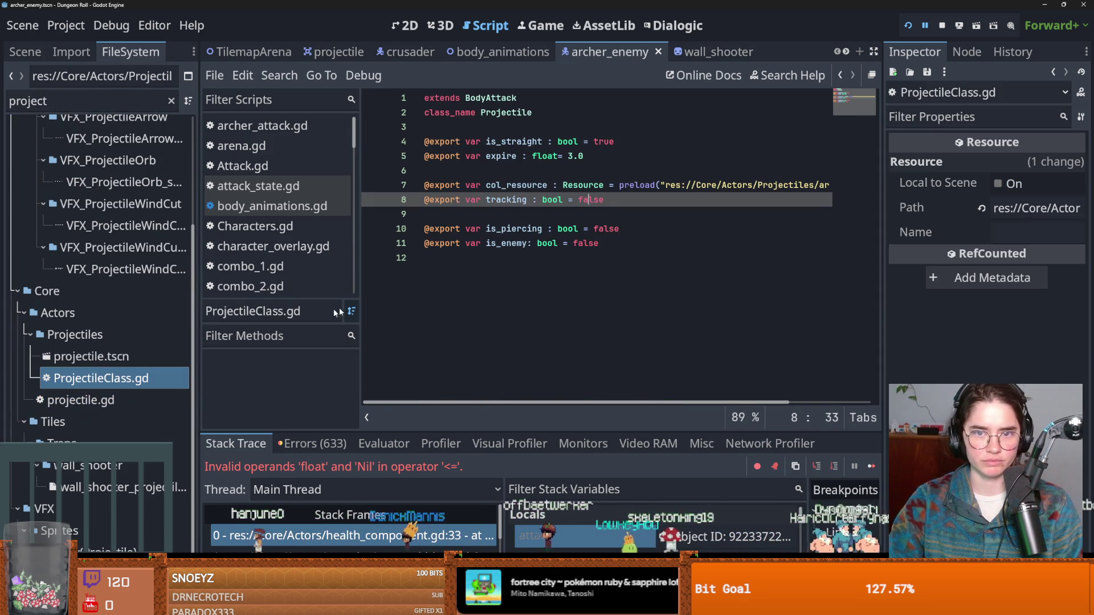
# Follow BodyAttack up to Attack.gd and check the current value of its weapon variable.
pyautogui.keyDown('ctrl'); pyautogui.click(495, 98); pyautogui.keyUp('ctrl')
pyautogui.keyDown('ctrl'); pyautogui.click(496, 99); pyautogui.keyUp('ctrl')
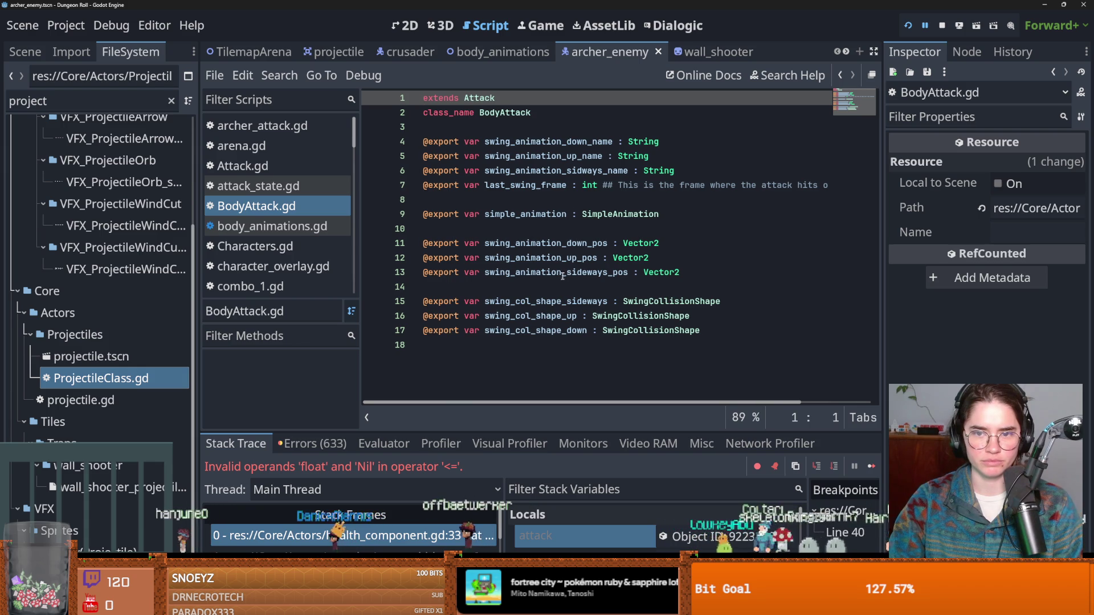
pyautogui.keyDown('ctrl'); pyautogui.click(480, 98); pyautogui.keyUp('ctrl')
pyautogui.doubleClick(500, 142)
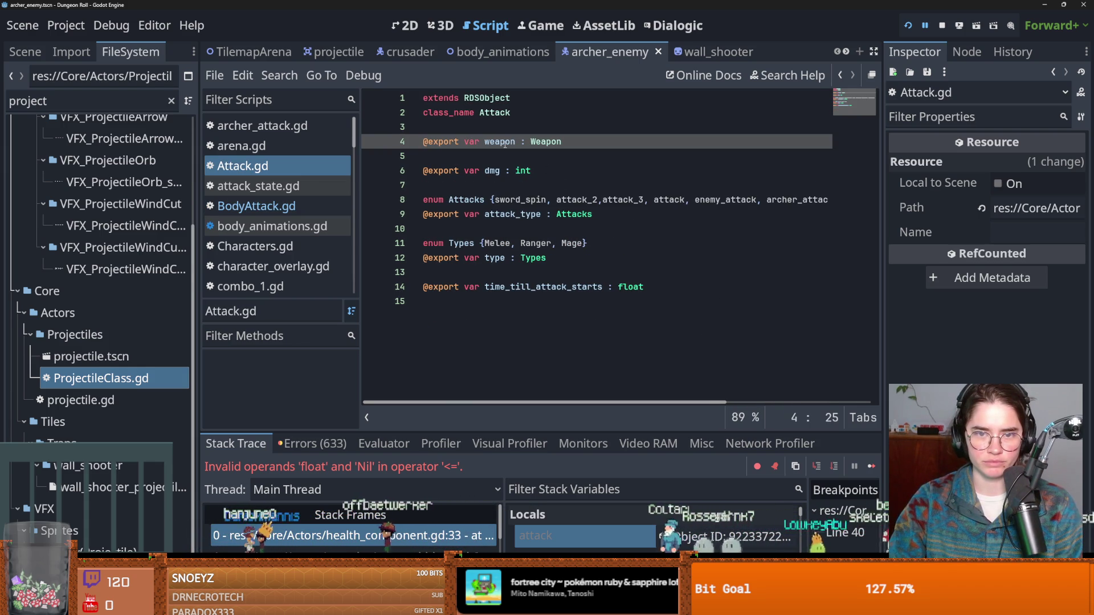
pyautogui.moveTo(502, 142)
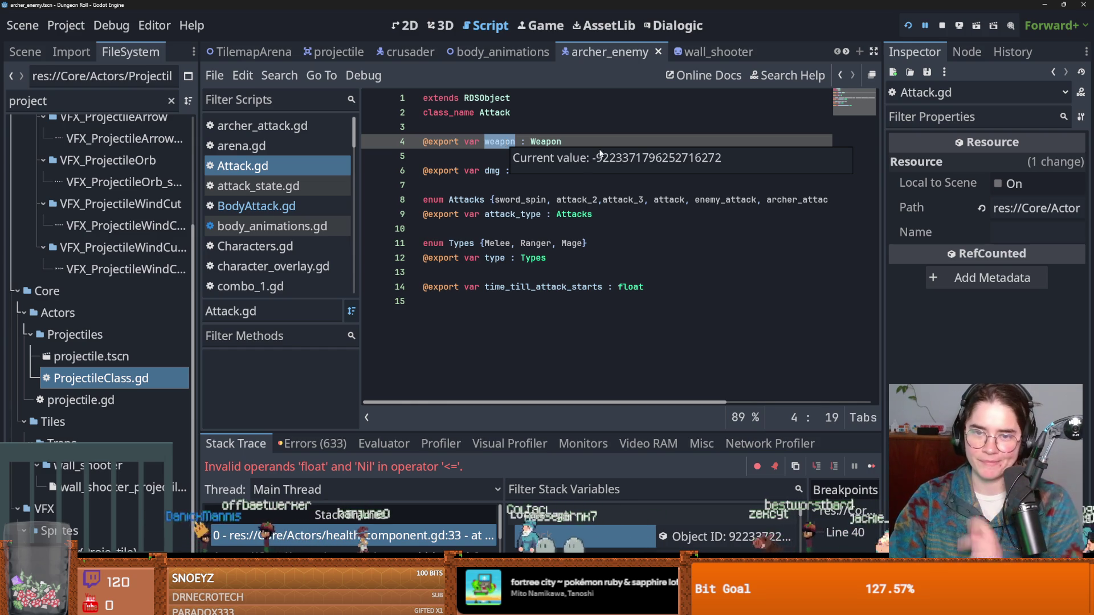
pyautogui.click(558, 147)
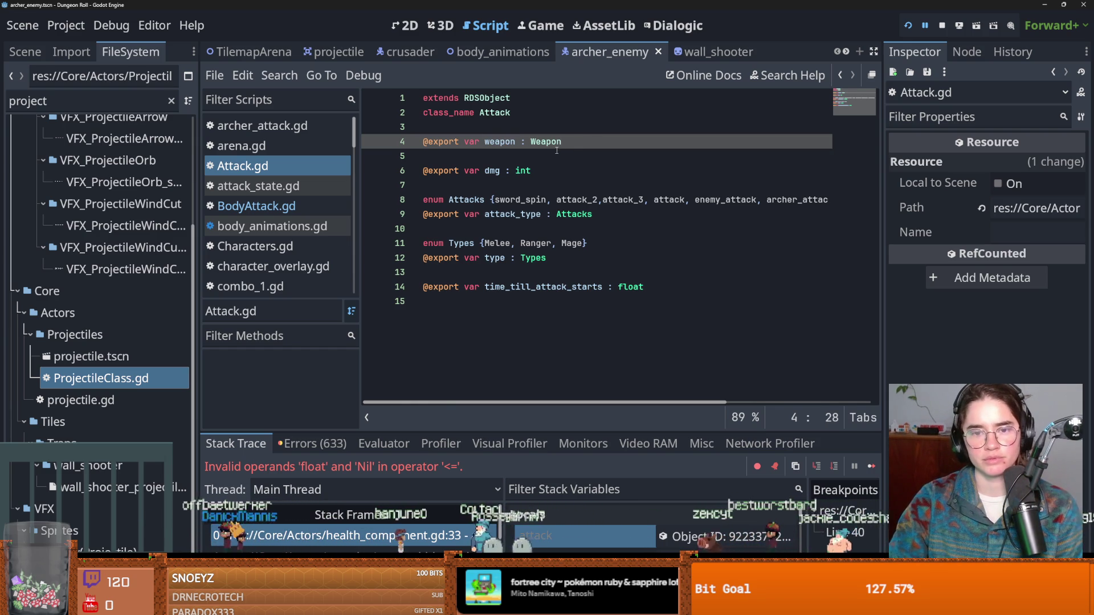
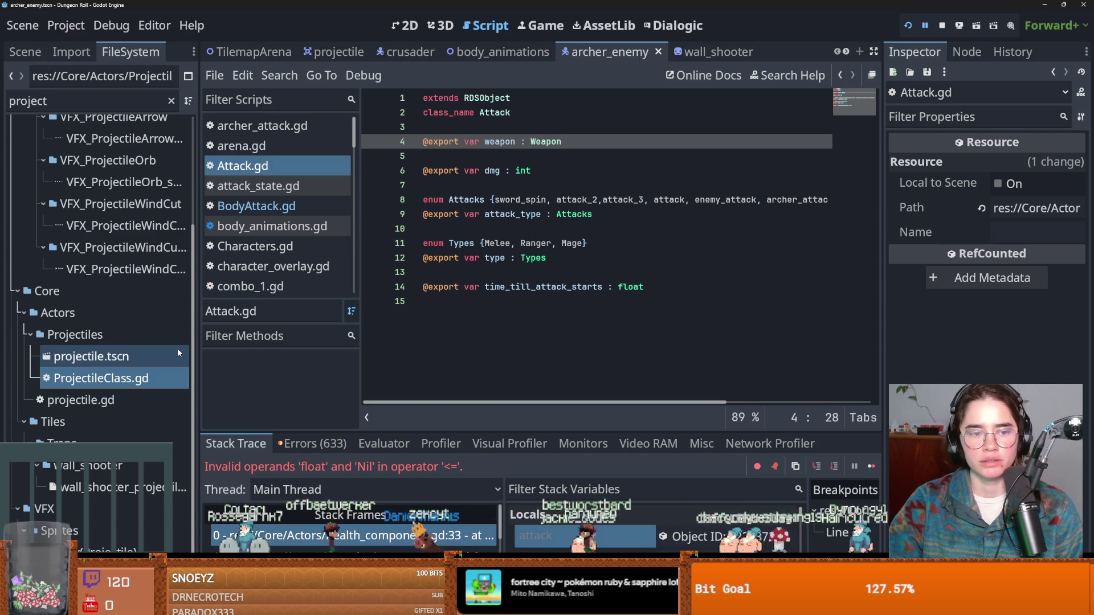
# Open health_component's crashing stack frame, inspect the weapon's members showing null Crit Chance, then rerun.
pyautogui.moveTo(197, 356); pyautogui.dragTo(324, 353)
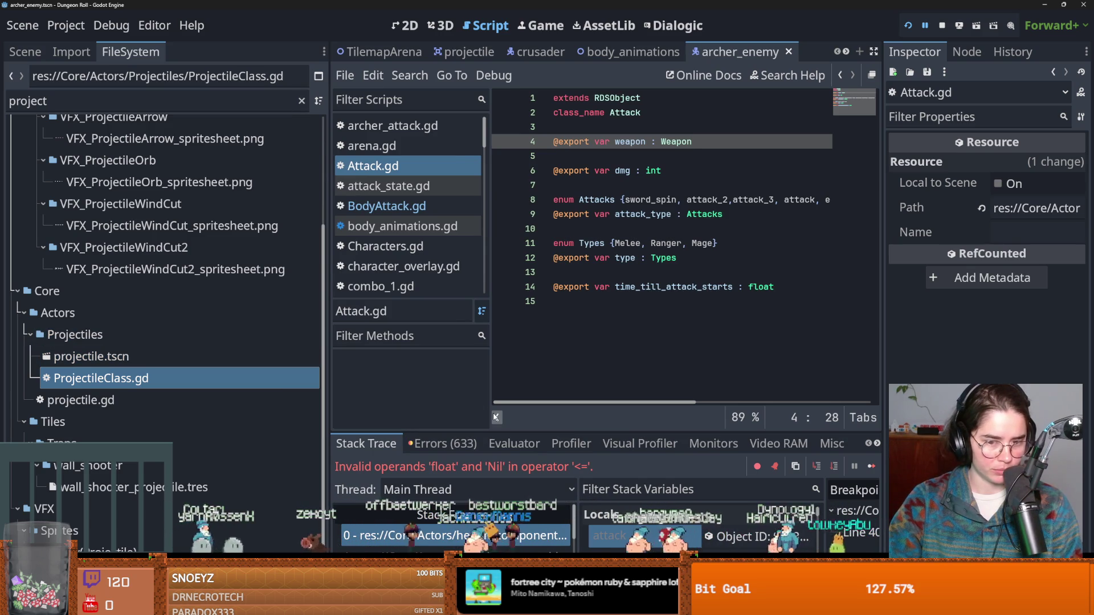
pyautogui.moveTo(491, 429); pyautogui.dragTo(489, 231)
pyautogui.click(485, 335)
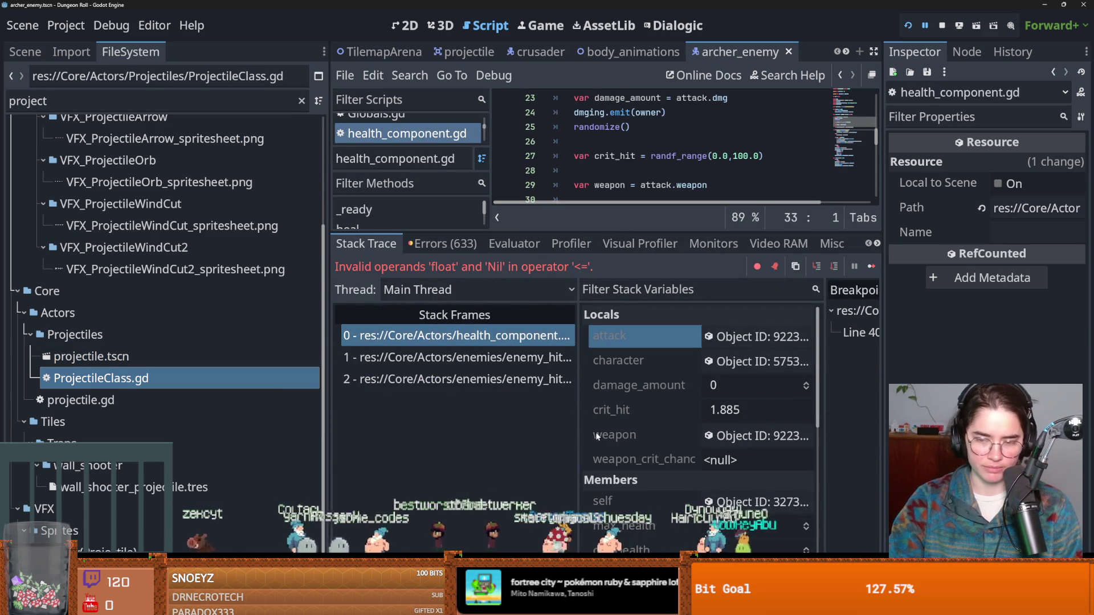
pyautogui.click(641, 435)
pyautogui.click(708, 436)
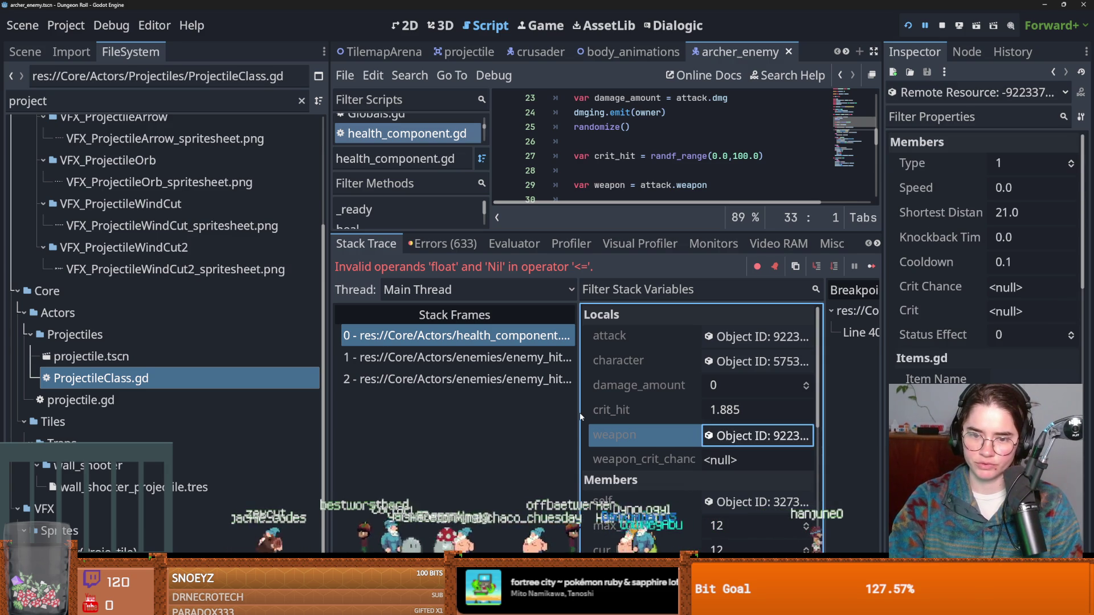
pyautogui.moveTo(578, 400); pyautogui.dragTo(458, 401)
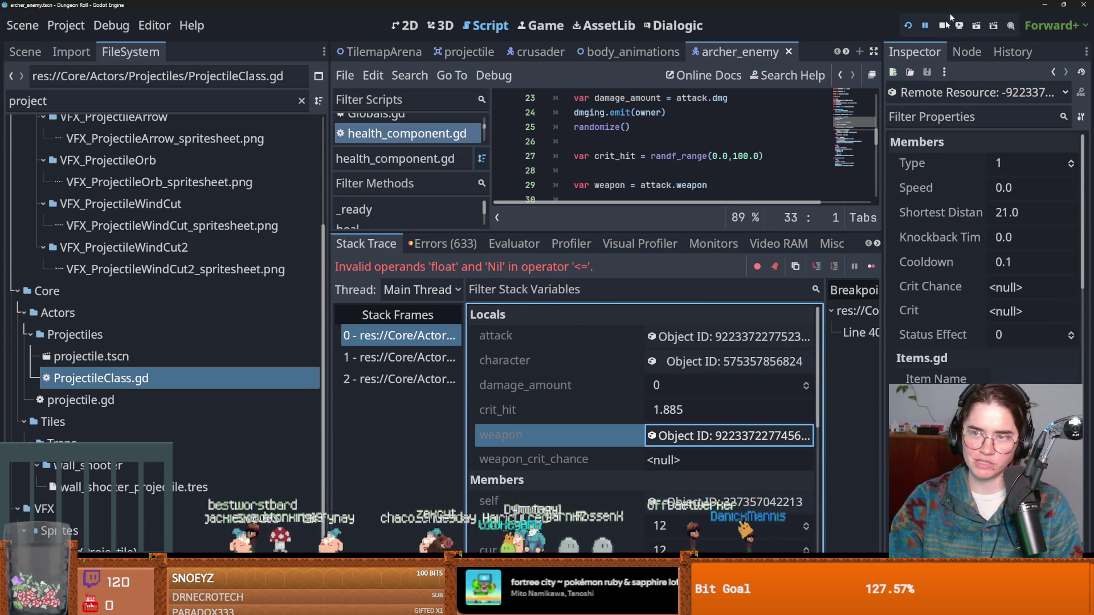
pyautogui.press('F5')
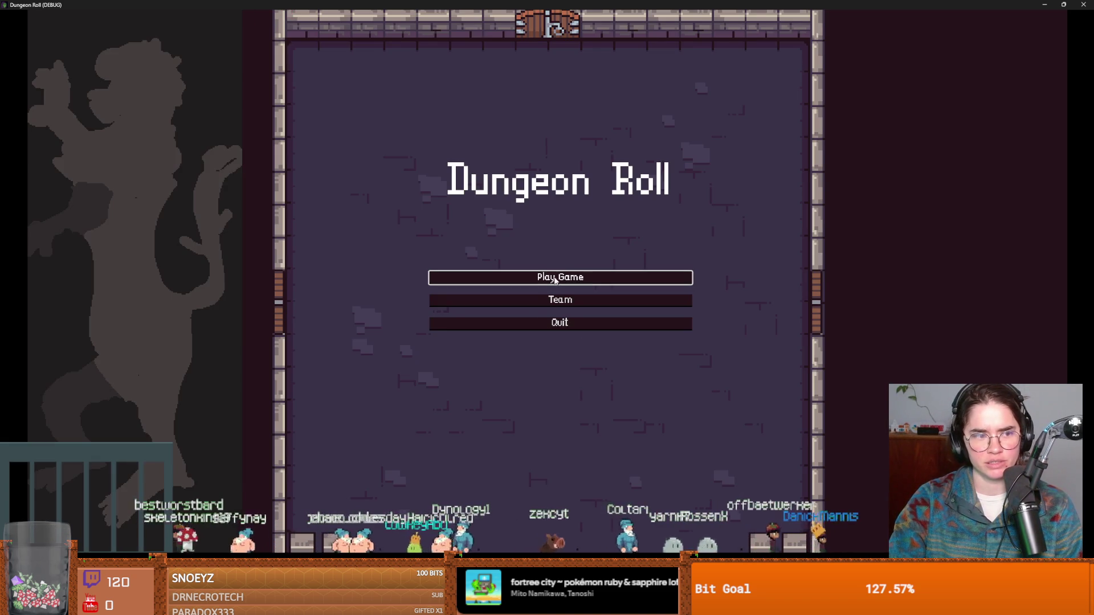
# As the Crusader, strike the training dummy repeatedly for 1 damage, then close the game window.
pyautogui.press('Return')
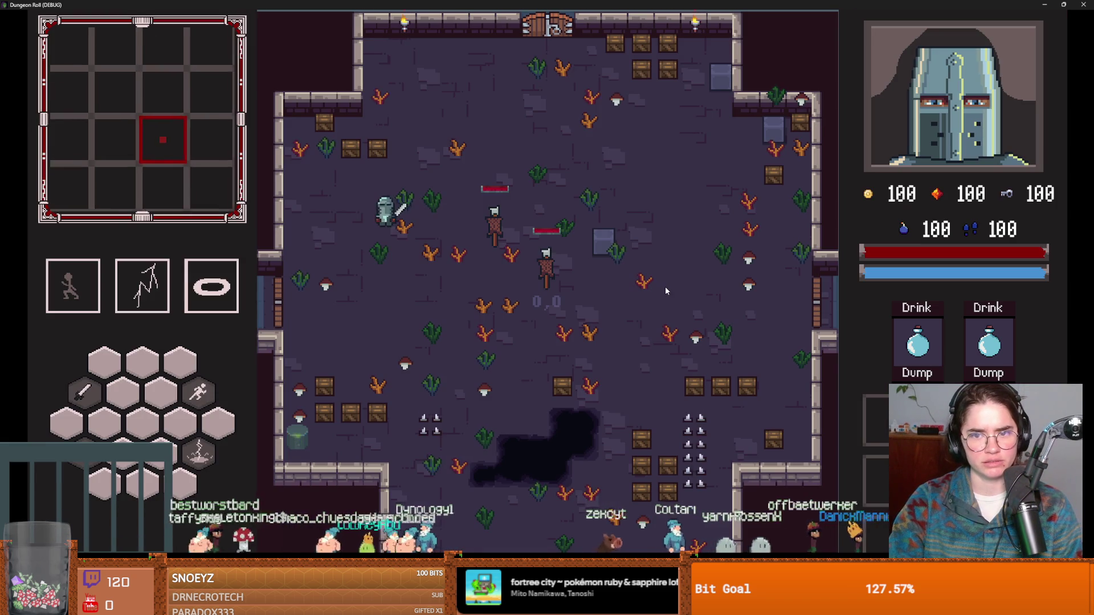
pyautogui.press('d')
pyautogui.click(577, 254)
pyautogui.click(572, 254)
pyautogui.click(572, 254)
pyautogui.click(572, 254)
pyautogui.click(572, 254)
pyautogui.click(572, 254)
pyautogui.press('super+Down')
pyautogui.click(634, 209)
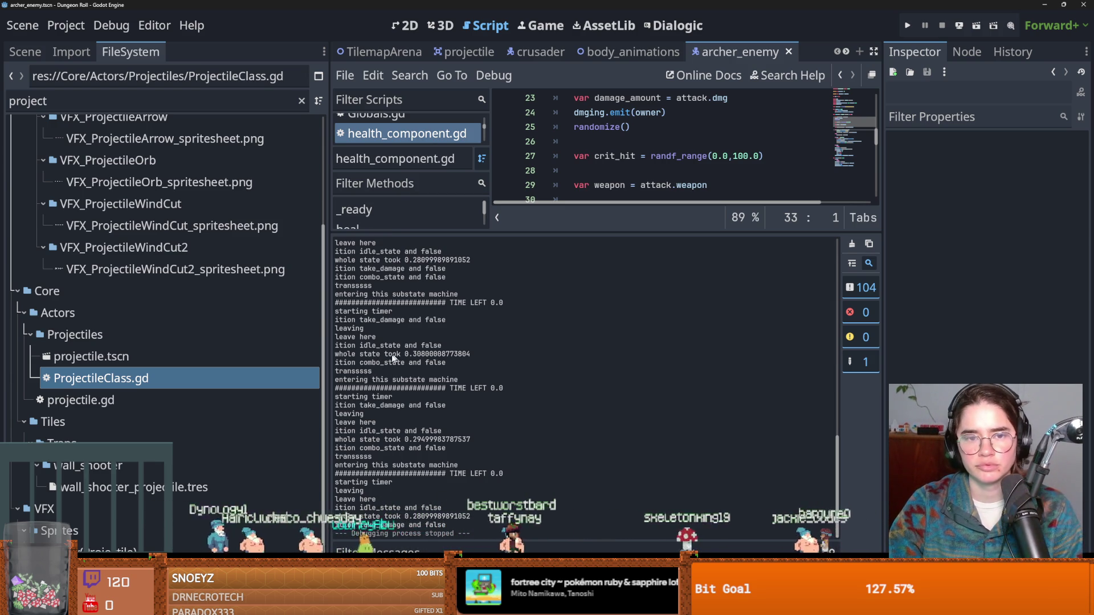
# Open projectile.gd in the script editor.
pyautogui.doubleClick(141, 392)
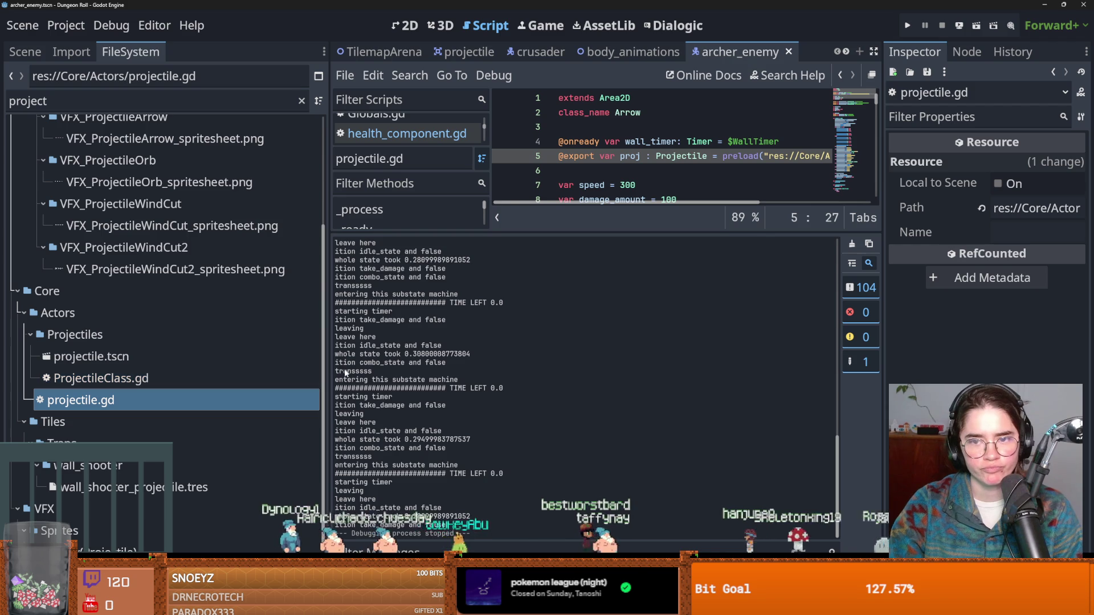
pyautogui.moveTo(638, 232); pyautogui.dragTo(637, 424)
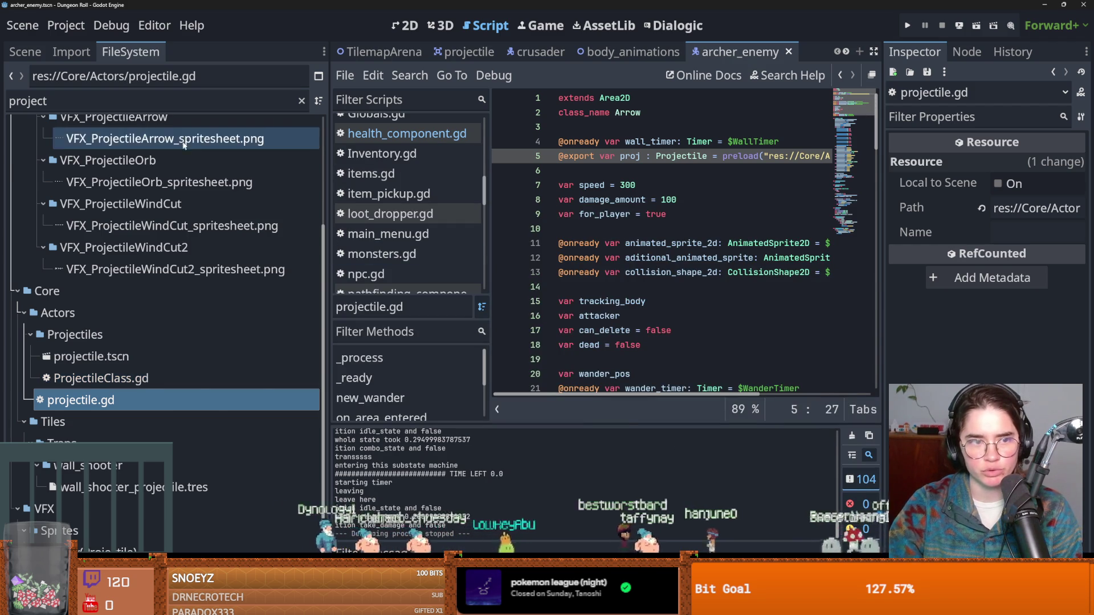
pyautogui.scroll(3, 121, 111)
# Open the Hitbox node's script and examine the Arrow branch's proj reference on line 37.
pyautogui.click(33, 48)
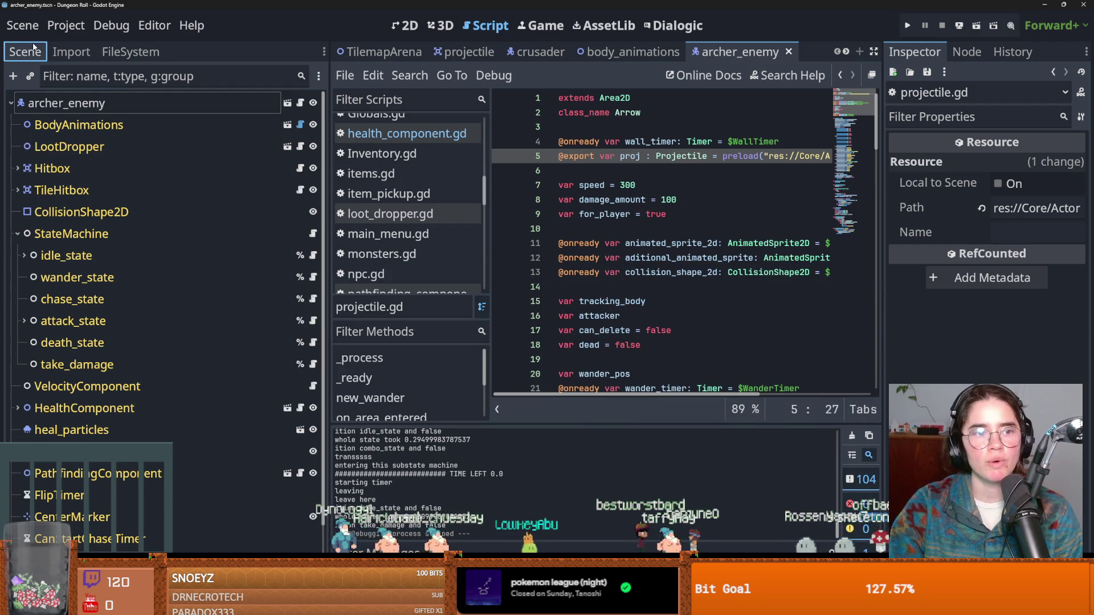
pyautogui.click(300, 168)
pyautogui.scroll(3, 673, 291)
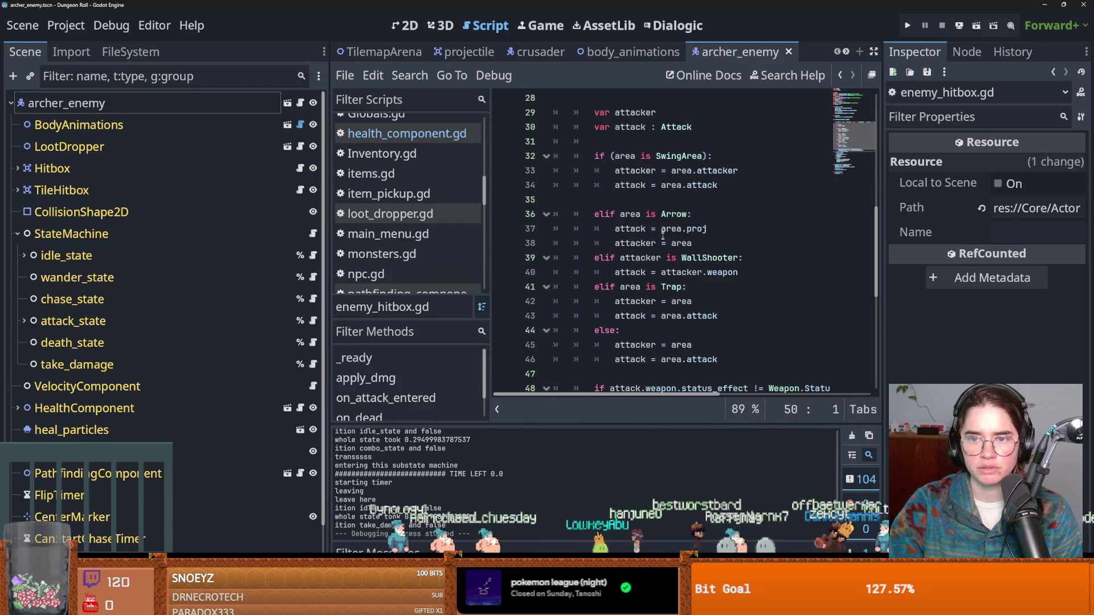
pyautogui.click(643, 204)
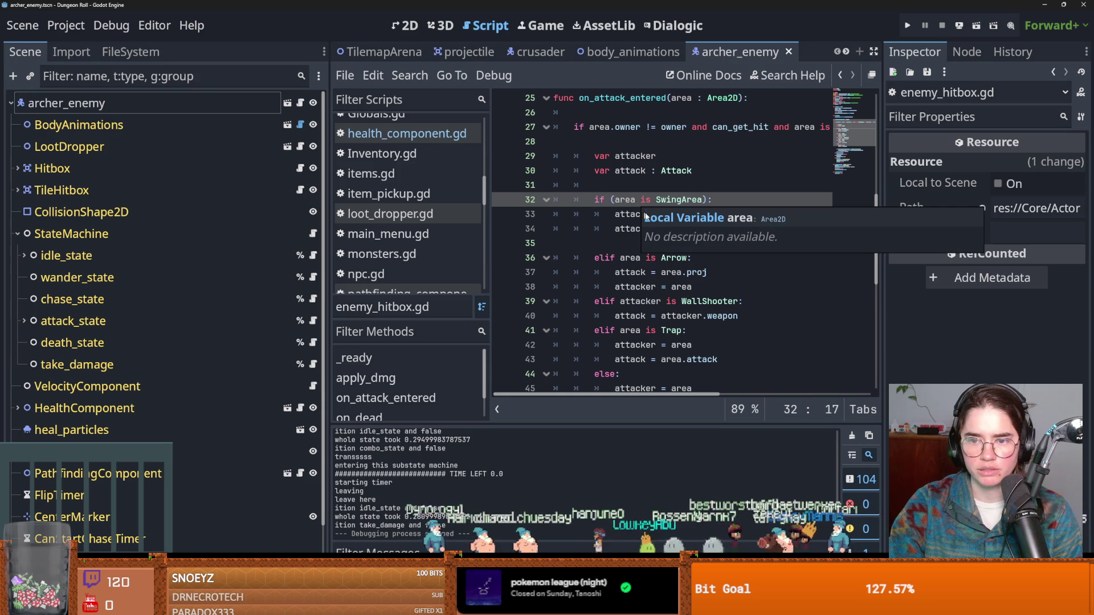
pyautogui.click(629, 273)
pyautogui.doubleClick(696, 273)
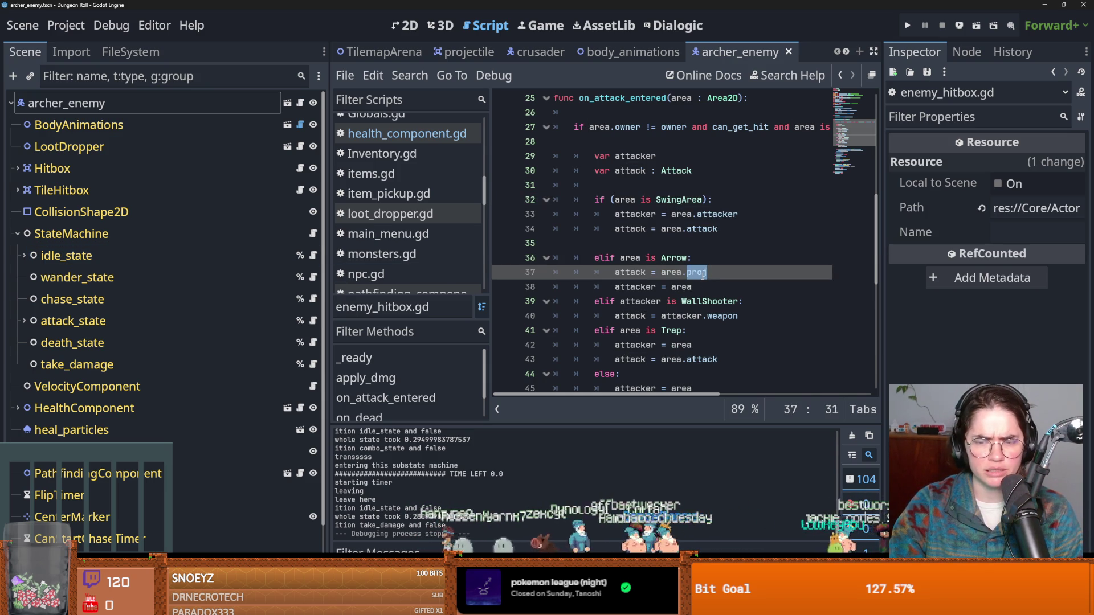
pyautogui.scroll(-3, 174, 322)
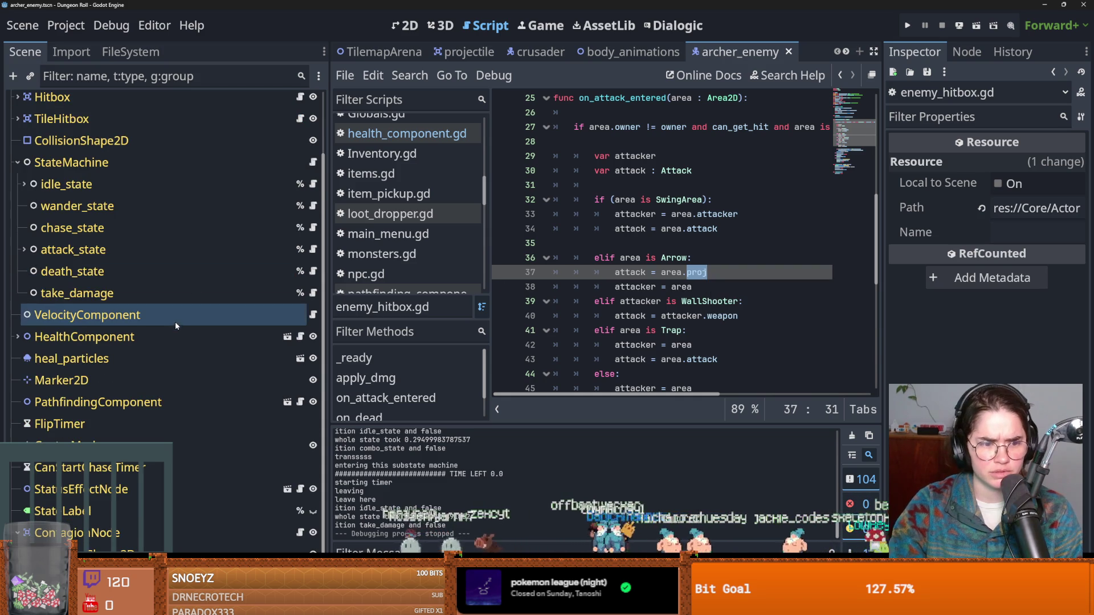
# Reopen projectile.gd from the project files and jump to the Projectile class definition.
pyautogui.click(130, 52)
pyautogui.scroll(-5, 172, 342)
pyautogui.click(132, 395)
pyautogui.doubleClick(132, 394)
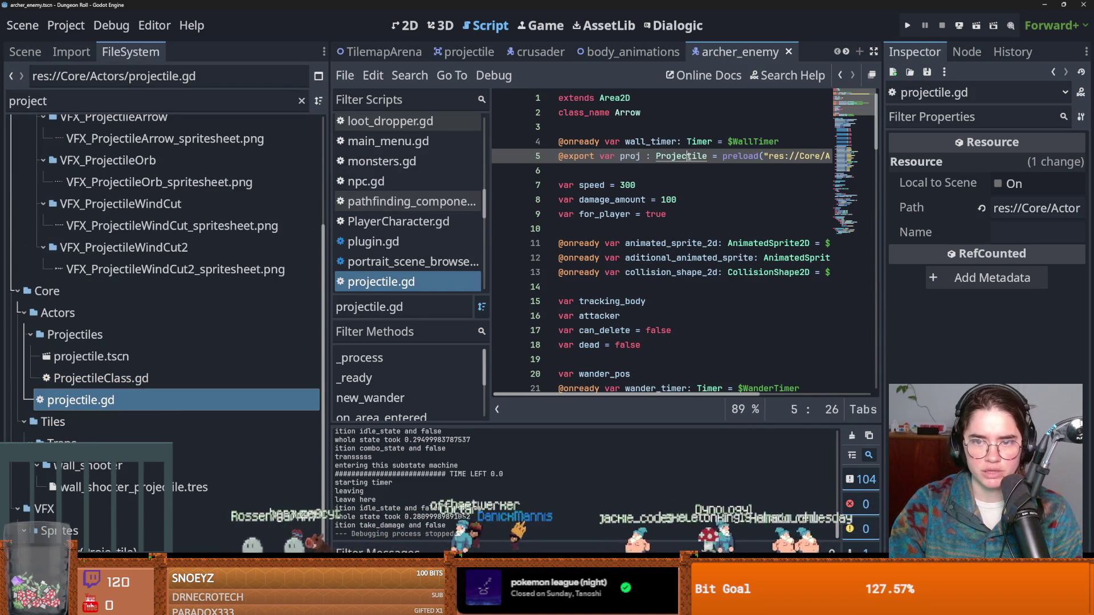
pyautogui.keyDown('ctrl'); pyautogui.click(689, 157); pyautogui.keyUp('ctrl')
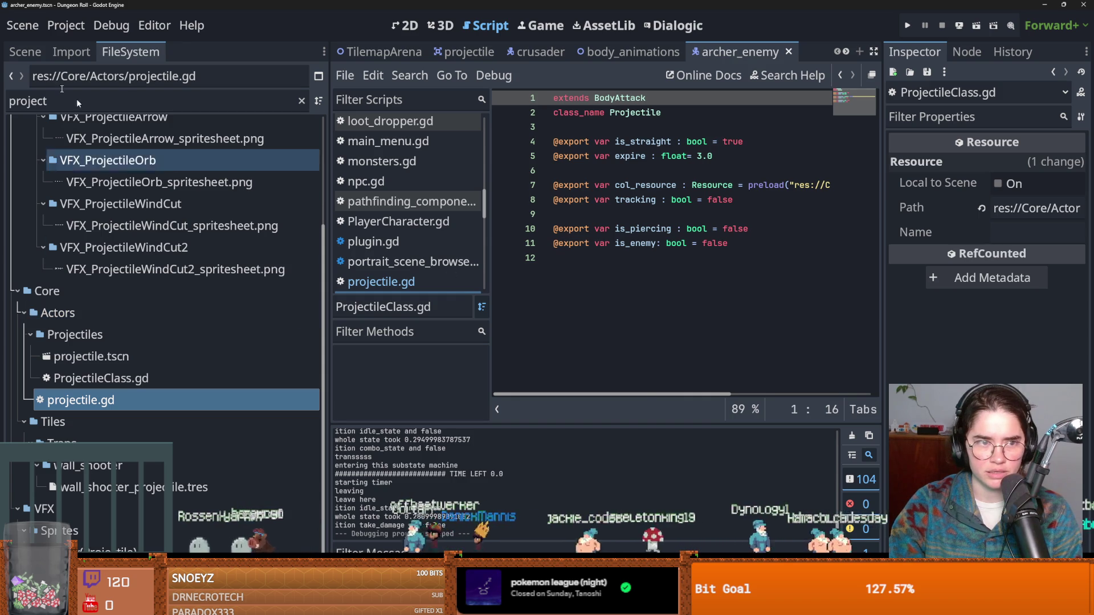
# Look through the StateMachine node's script, then return to the enemy hitbox script.
pyautogui.click(25, 52)
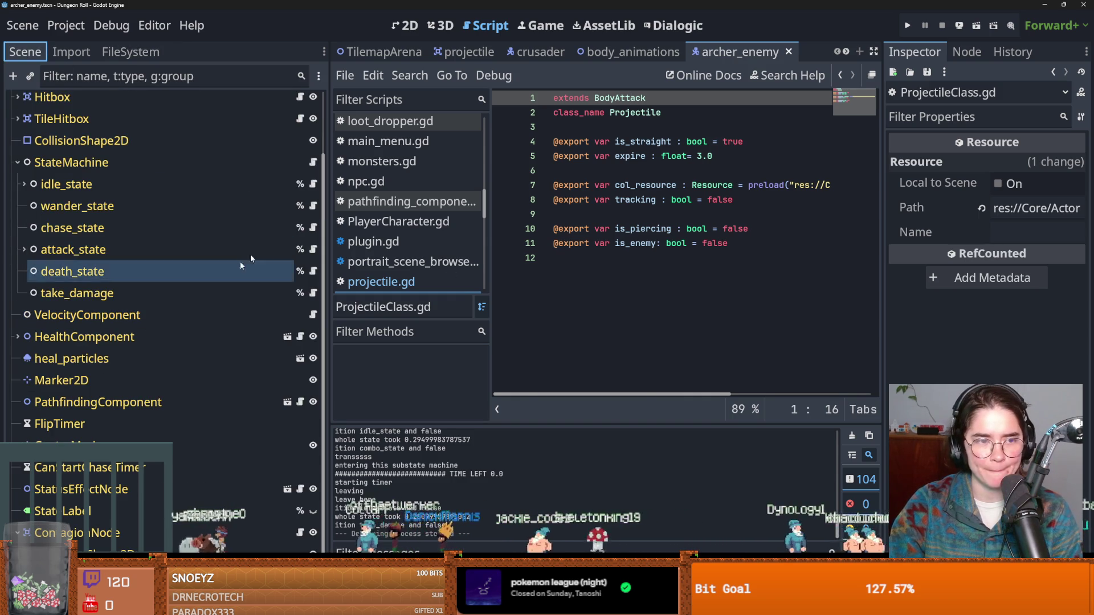
pyautogui.click(312, 163)
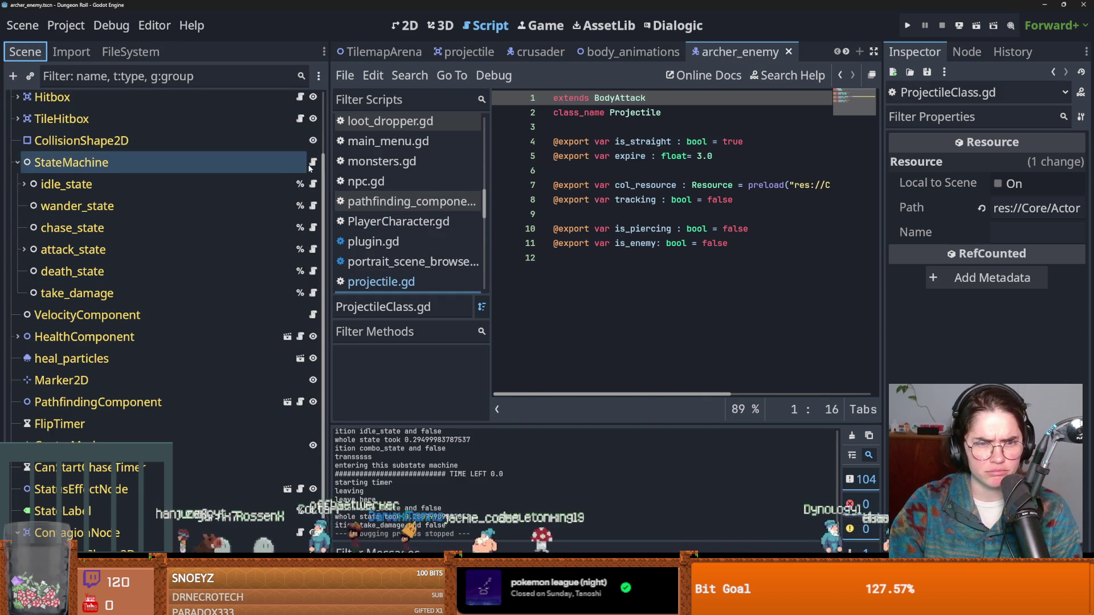
pyautogui.scroll(-1, 662, 315)
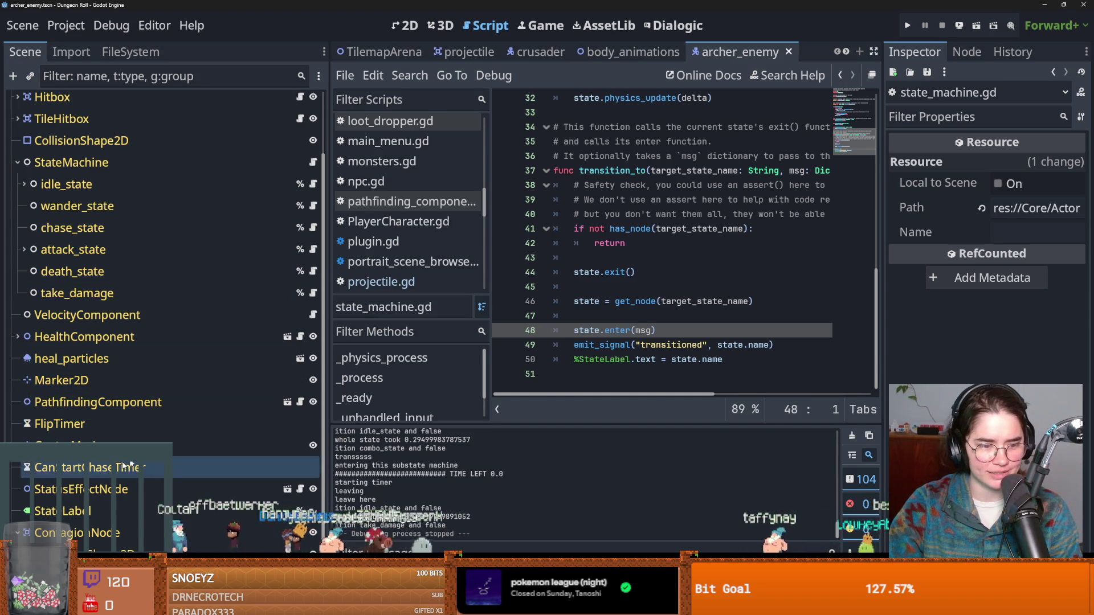
pyautogui.scroll(3, 159, 447)
pyautogui.click(17, 233)
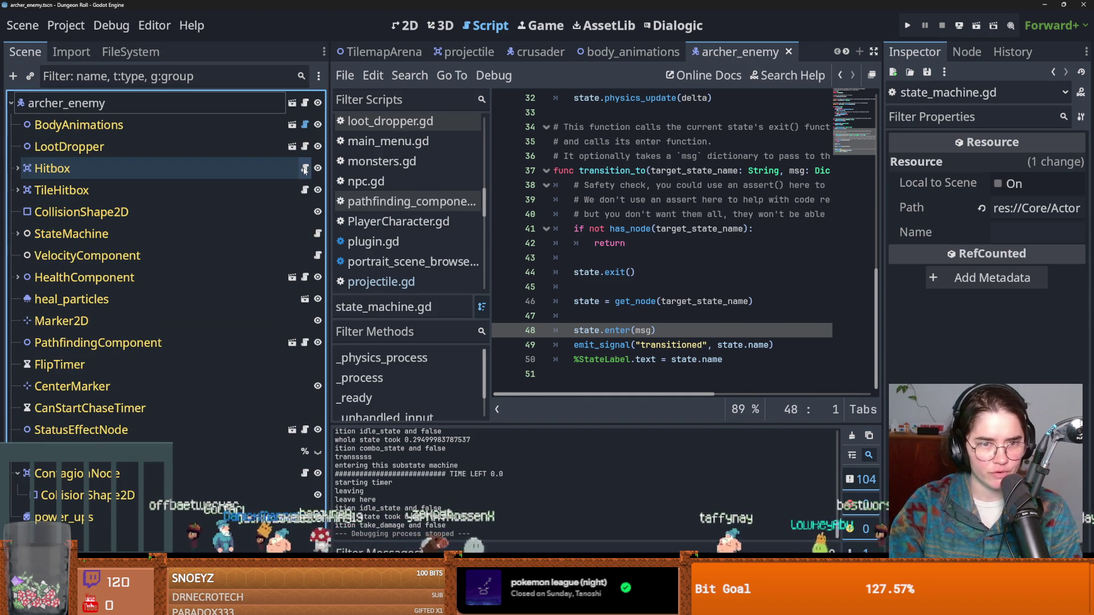
pyautogui.click(305, 168)
# Add line 38 'var weapon = area.proj.weapon', set a breakpoint on it, and rerun the project.
pyautogui.press('Return')
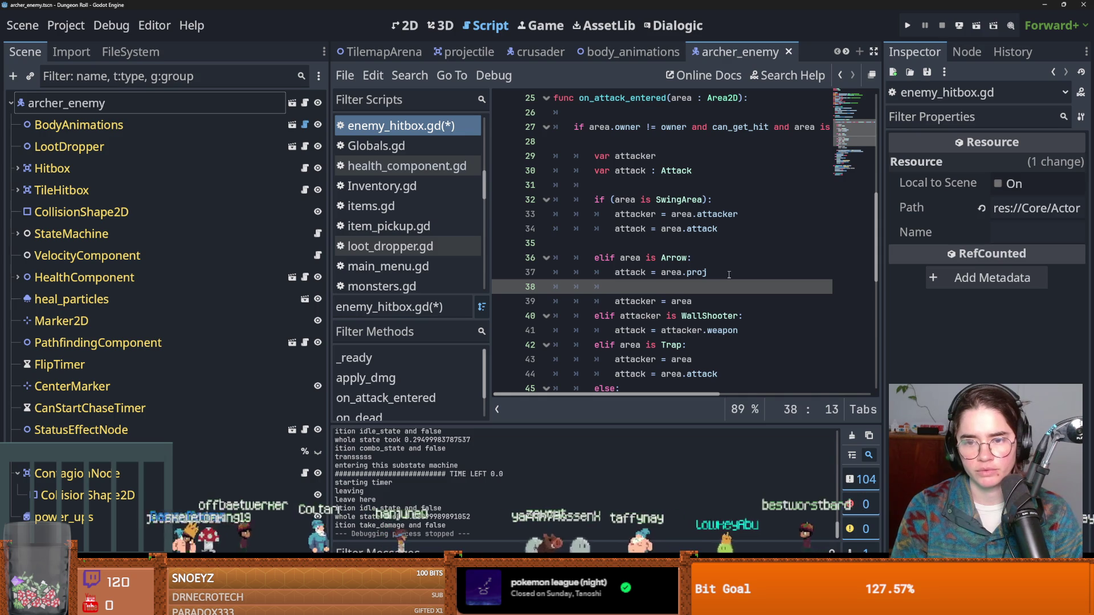
pyautogui.hotkey('ctrl', 'space')
pyautogui.press('Escape')
pyautogui.hotkey('ctrl', 'space')
pyautogui.press('Escape')
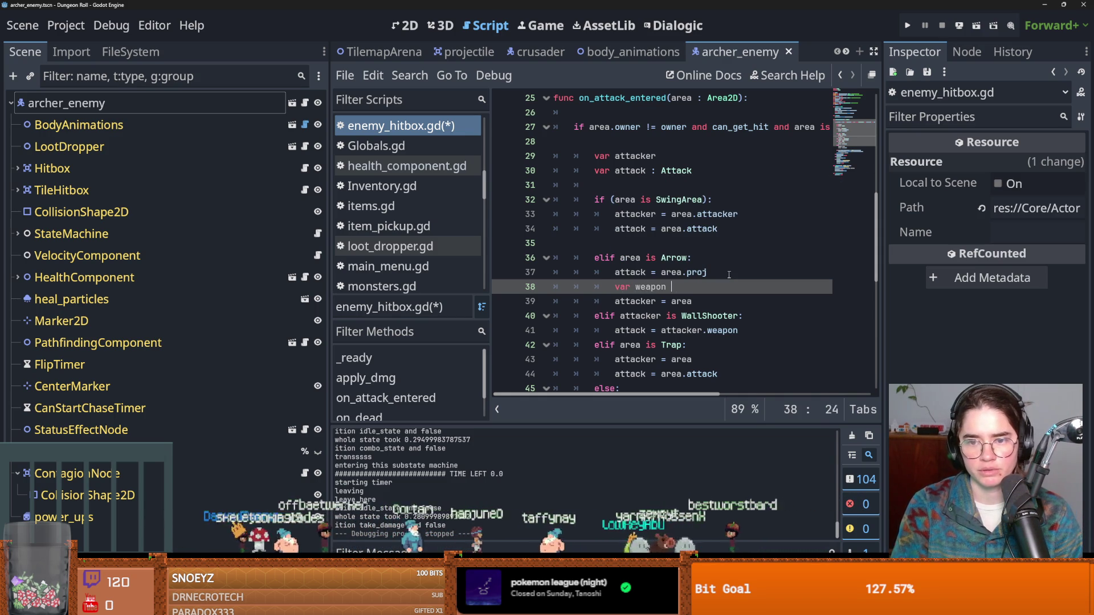
pyautogui.write('t')
pyautogui.write('= are')
pyautogui.press('Return')
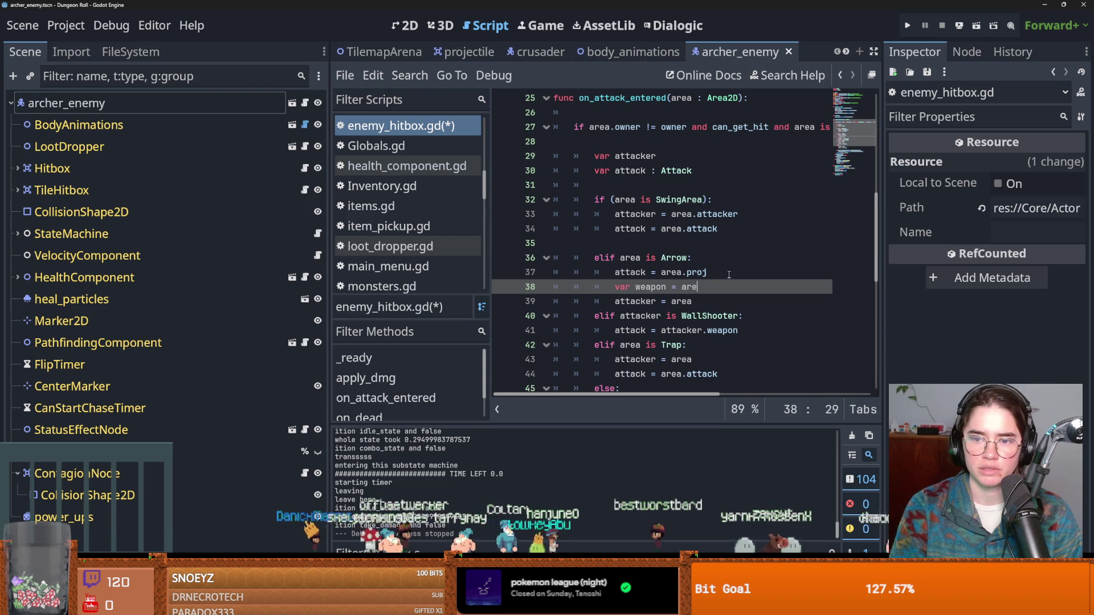
pyautogui.write('a.proj.wea')
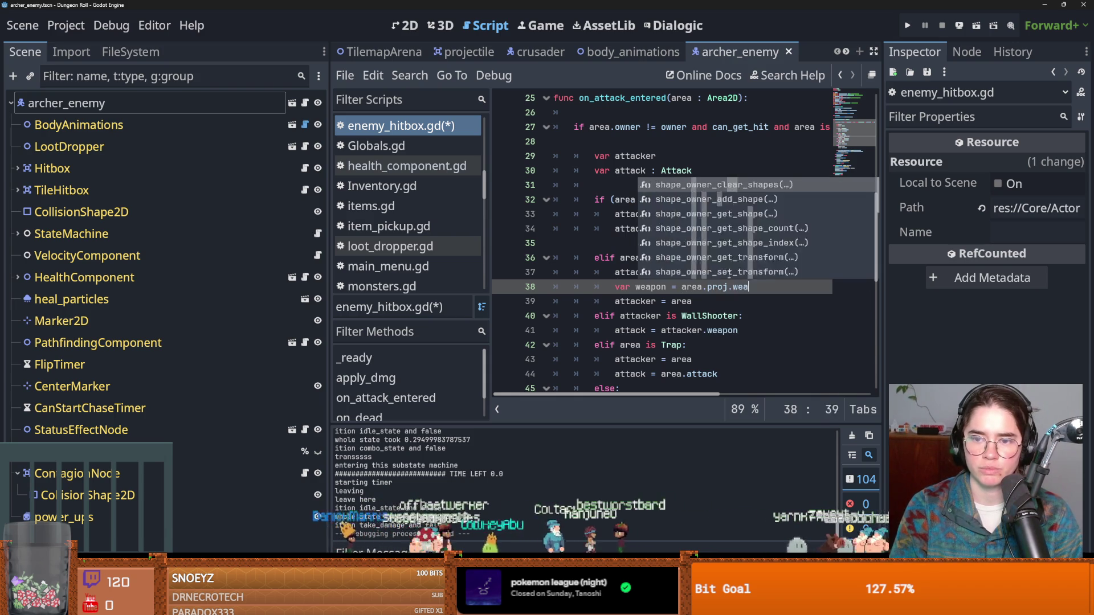
pyautogui.write('pon')
pyautogui.click(494, 285)
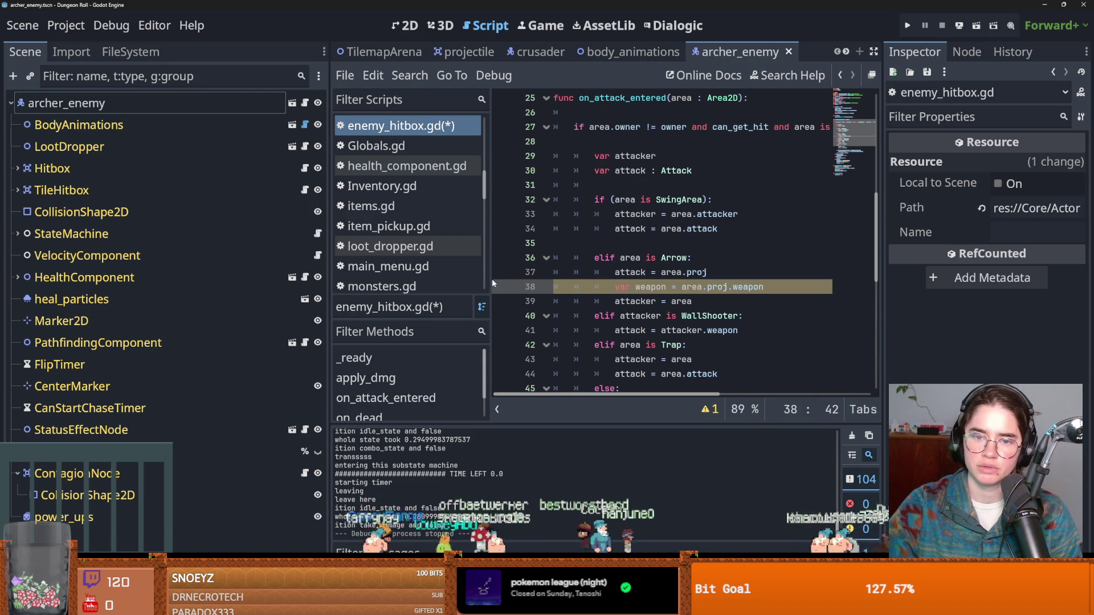
pyautogui.click(910, 29)
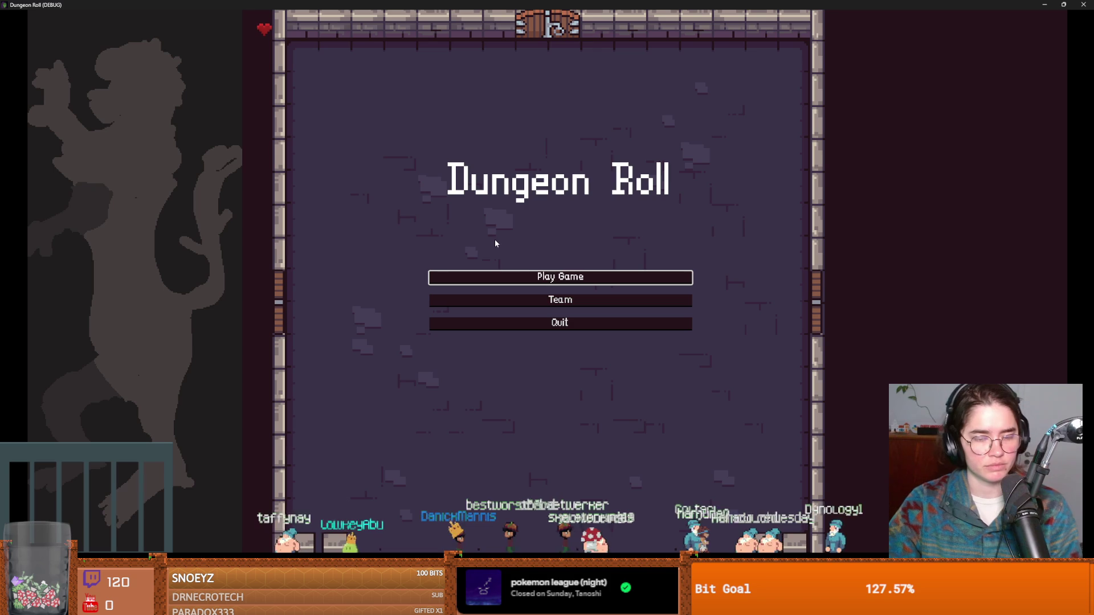
# Start a Crusader run and enter spawn_enemy "archer" 1 true in the debug console.
pyautogui.click(524, 276)
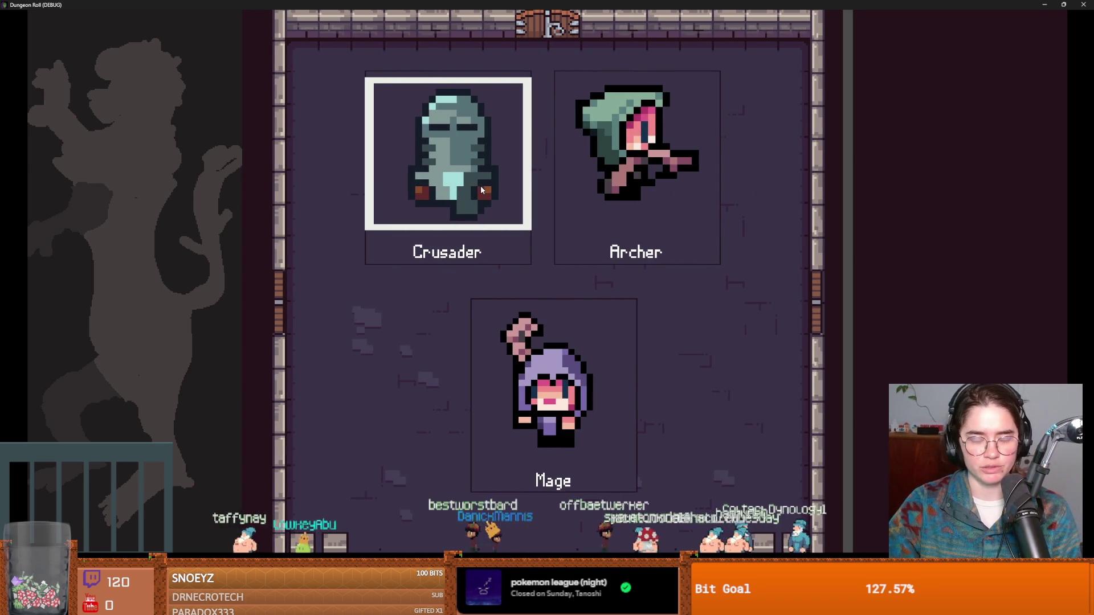
pyautogui.click(480, 185)
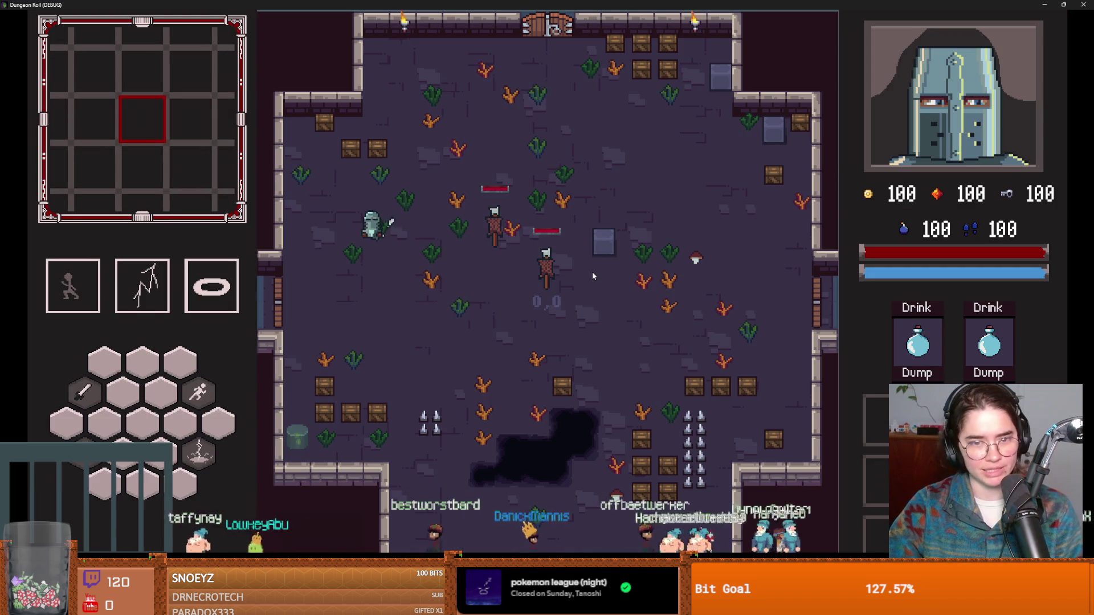
pyautogui.press('`')
pyautogui.write('spawn_enemy')
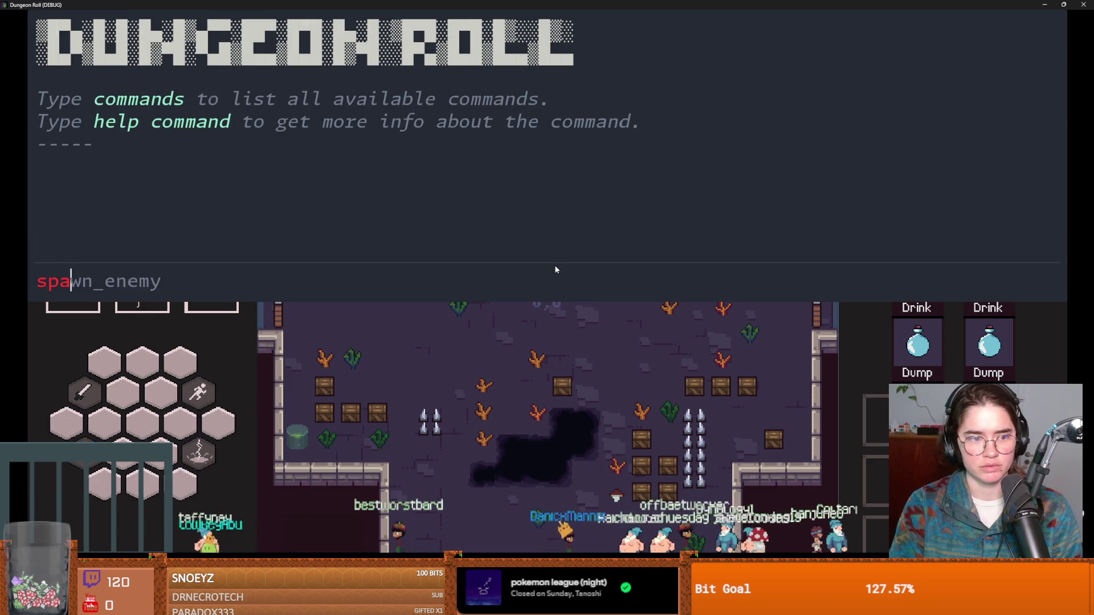
pyautogui.press('Return')
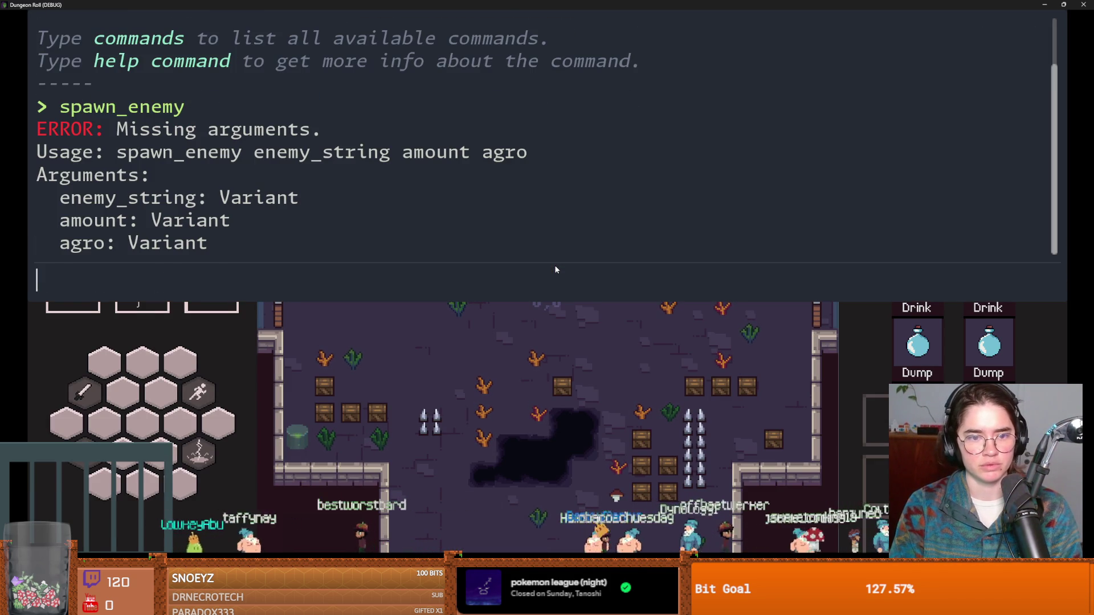
pyautogui.write('sp')
pyautogui.press('Tab')
pyautogui.write('"archer" 1 true')
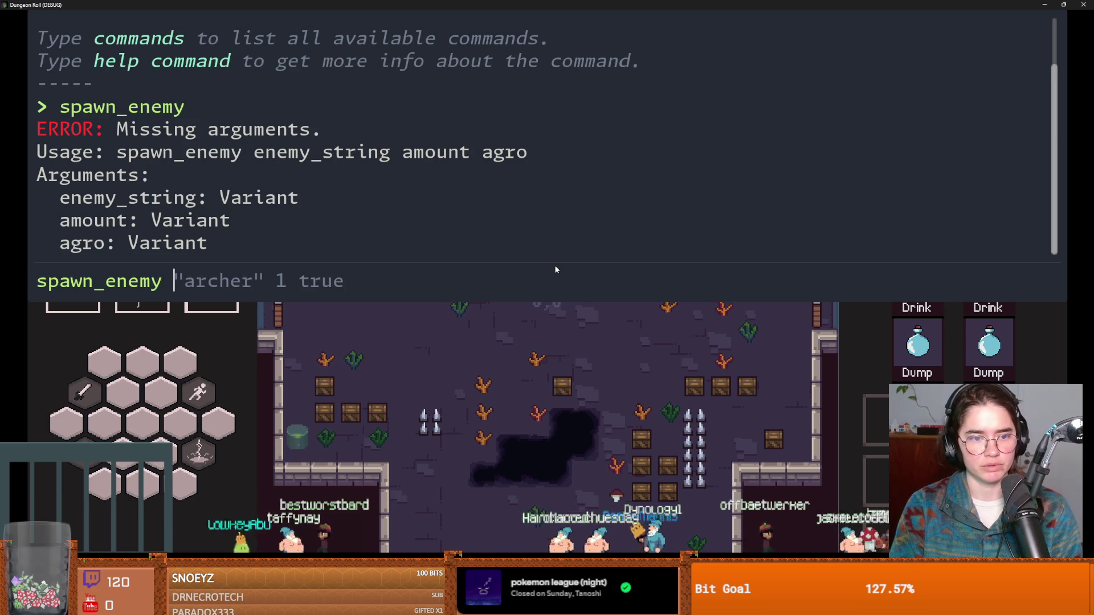
pyautogui.press('Return')
pyautogui.press('`')
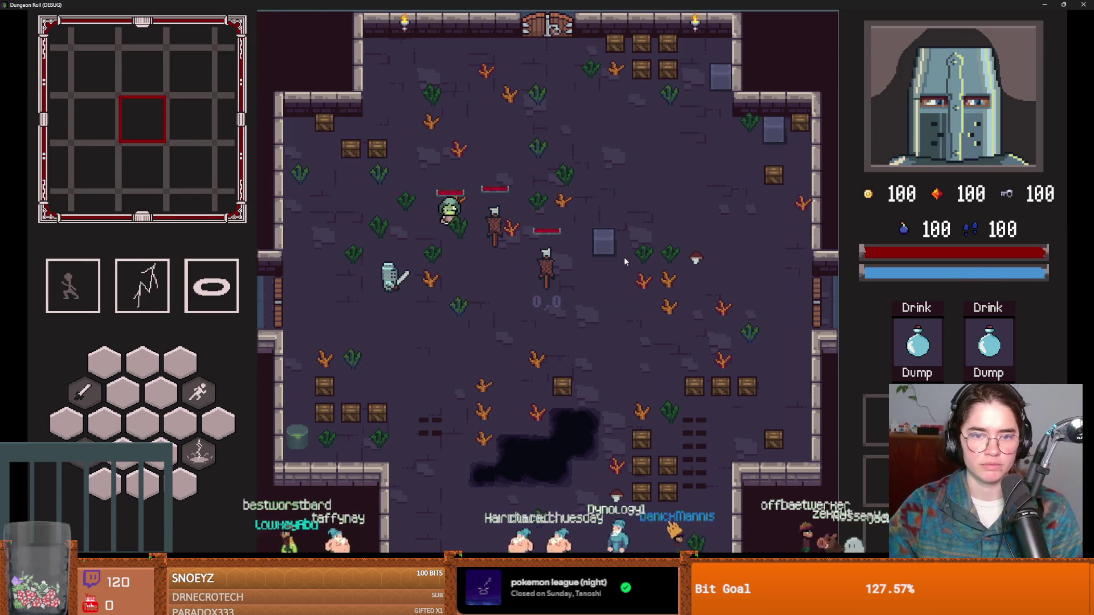
# Step to the next line and inspect the attack resource's members, including Crit Chance.
pyautogui.scroll(-1, 613, 508)
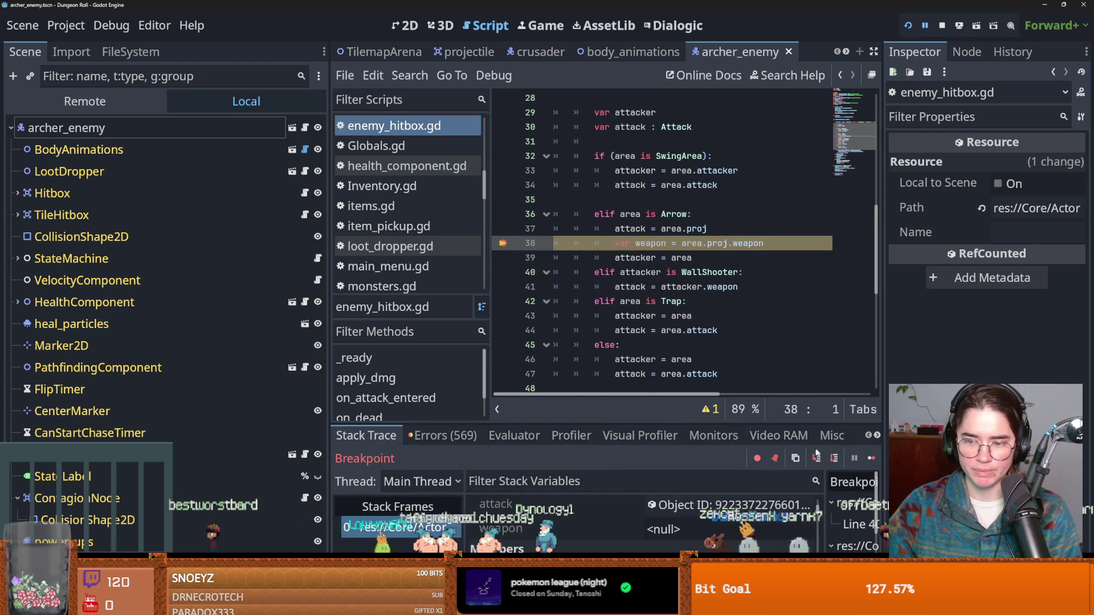
pyautogui.click(817, 457)
pyautogui.scroll(-2, 622, 515)
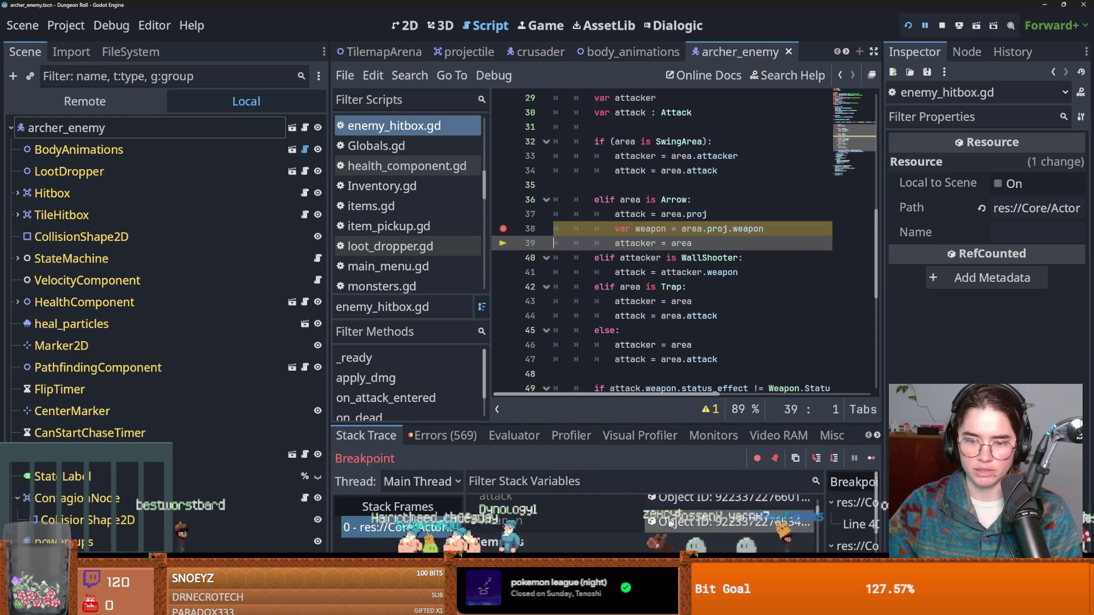
pyautogui.click(674, 522)
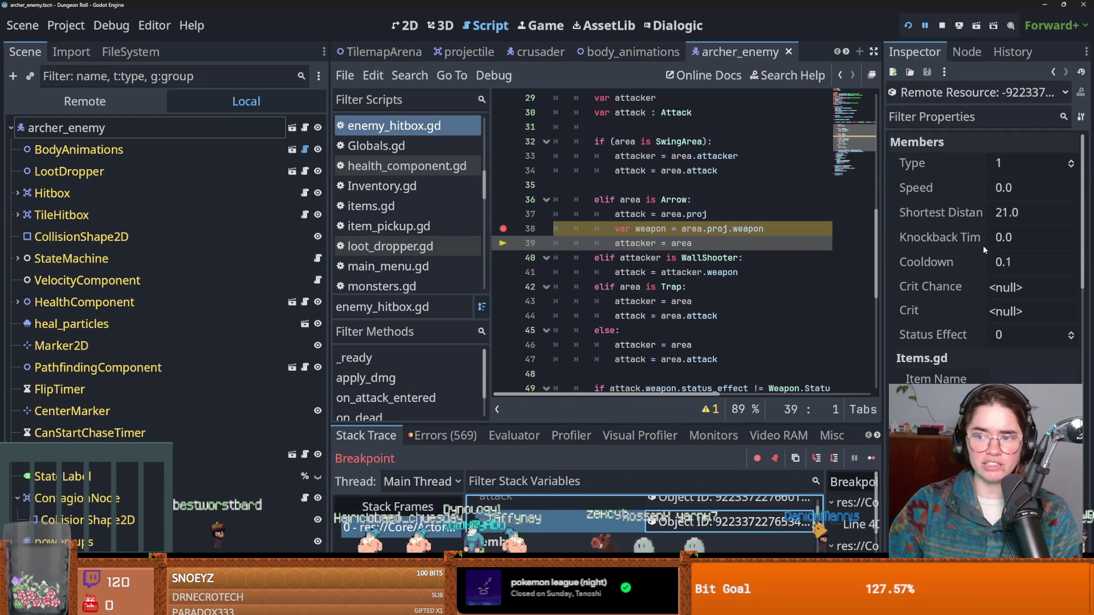
pyautogui.click(975, 287)
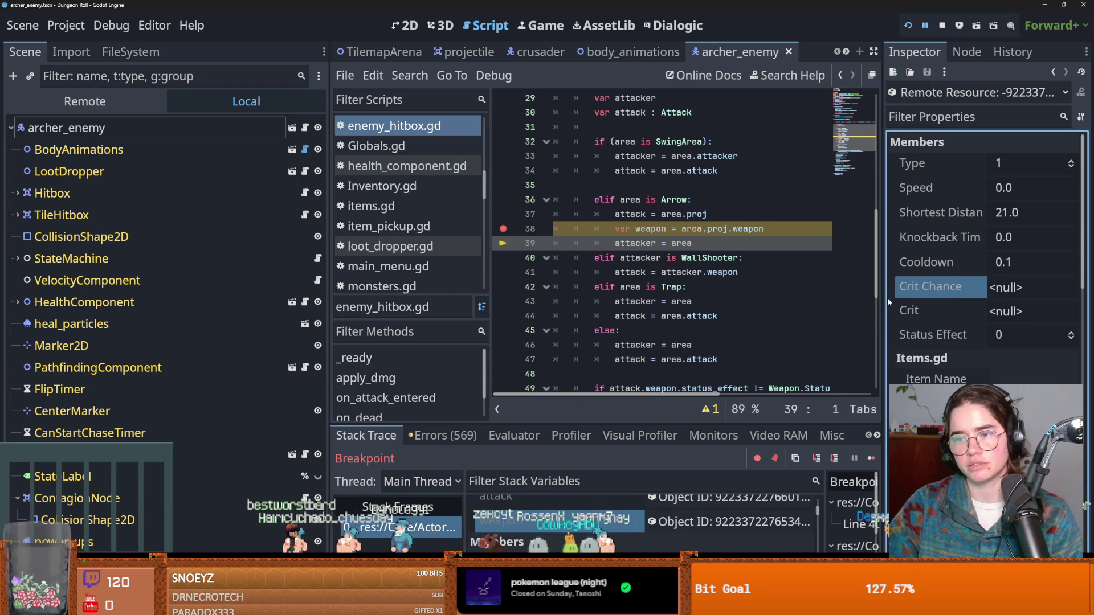
# Inspect the arrow projectile's members and its Weapon resource in a widened Inspector.
pyautogui.click(684, 502)
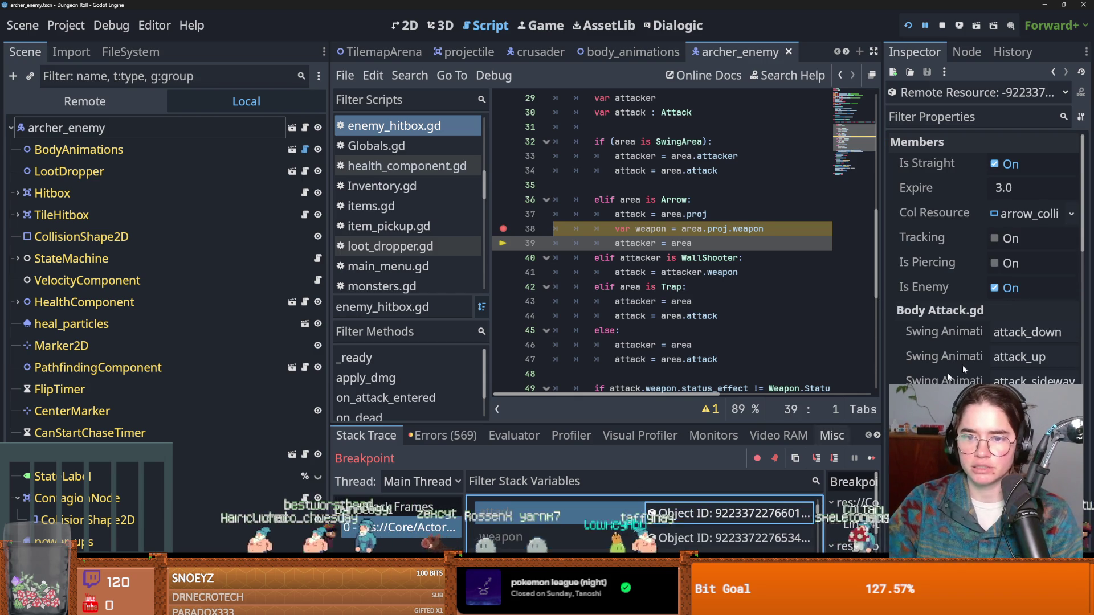
pyautogui.scroll(-10, 996, 358)
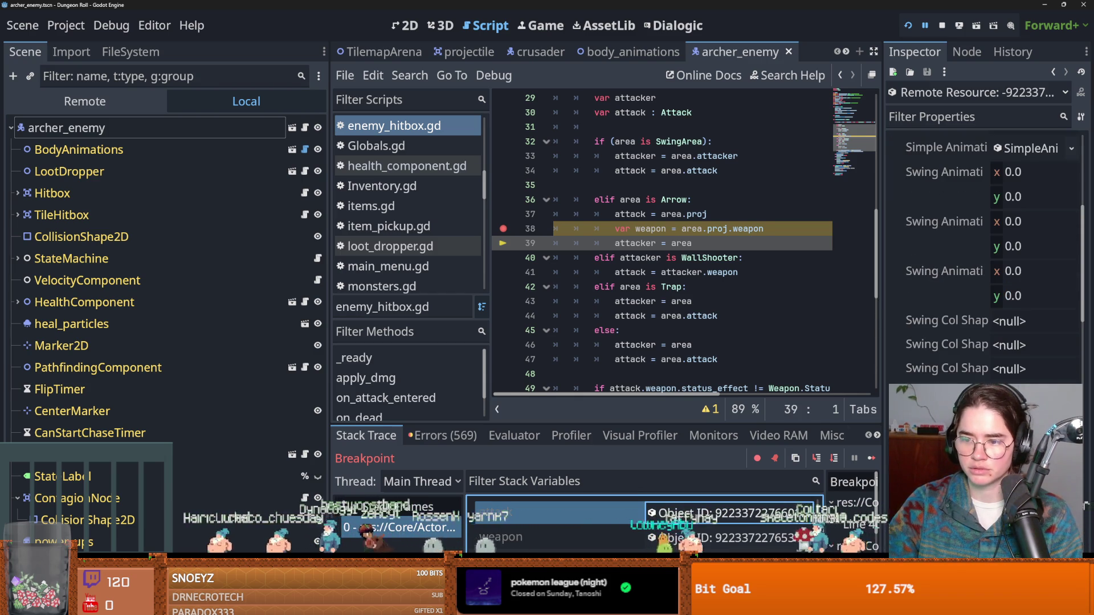
pyautogui.scroll(-5, 985, 257)
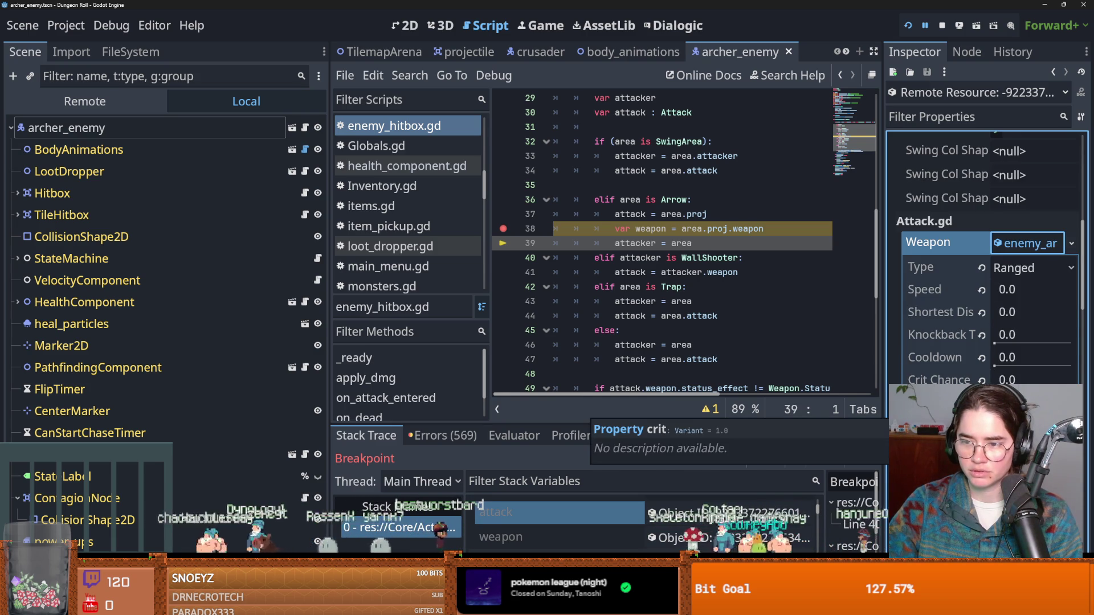
pyautogui.scroll(-3, 990, 256)
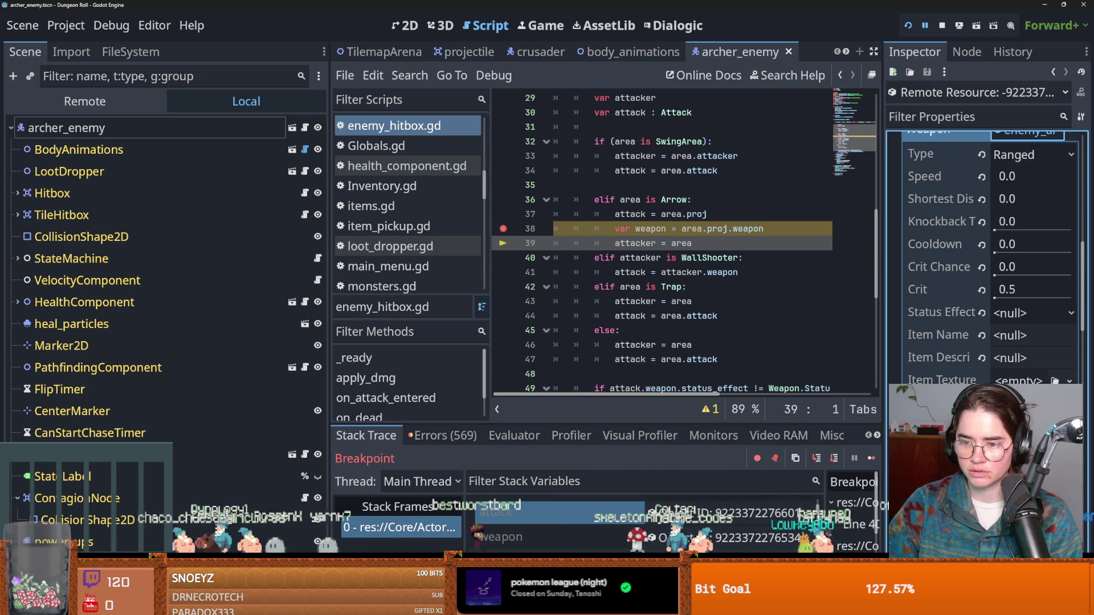
pyautogui.moveTo(881, 391)
pyautogui.mouseDown()
pyautogui.moveTo(705, 359)
pyautogui.moveTo(895, 357)
pyautogui.moveTo(799, 357)
pyautogui.mouseUp()
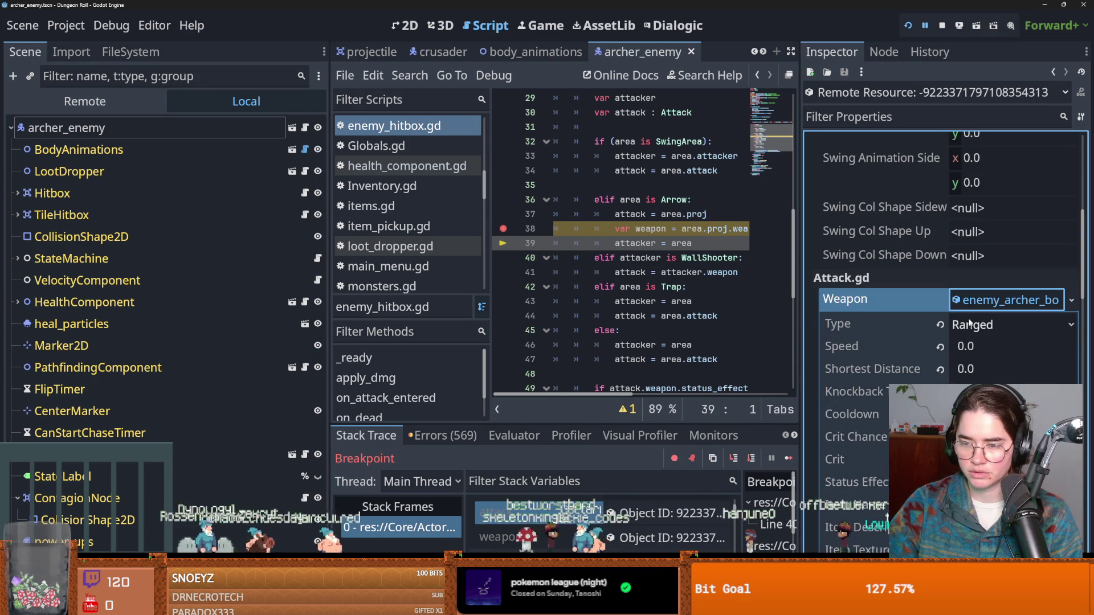
pyautogui.click(1006, 300)
pyautogui.click(1006, 301)
pyautogui.scroll(-2, 876, 357)
pyautogui.scroll(2, 876, 357)
pyautogui.click(972, 304)
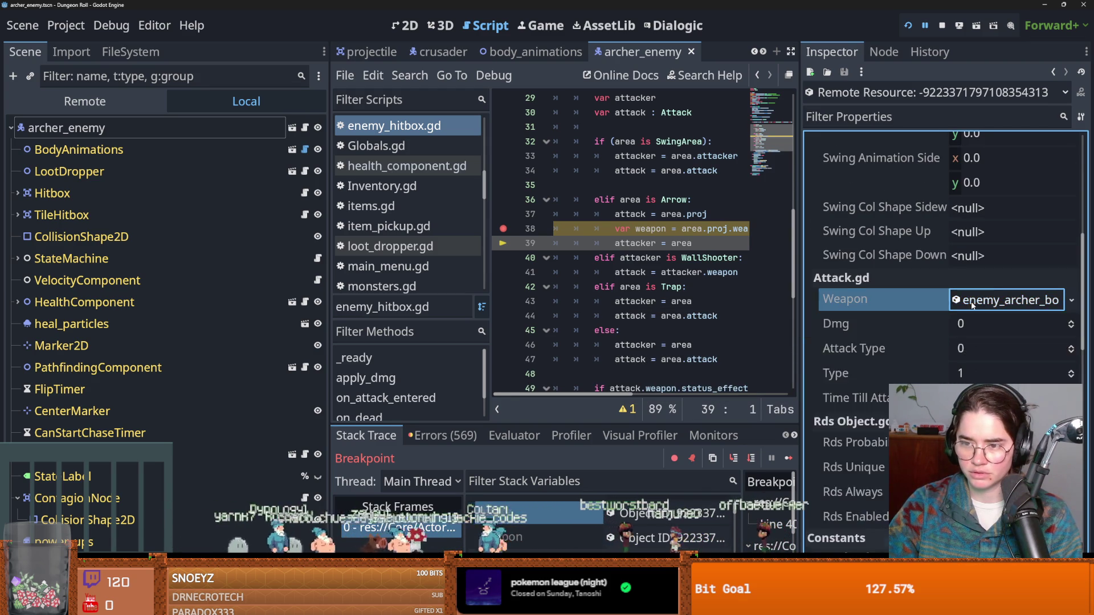
pyautogui.scroll(8, 889, 360)
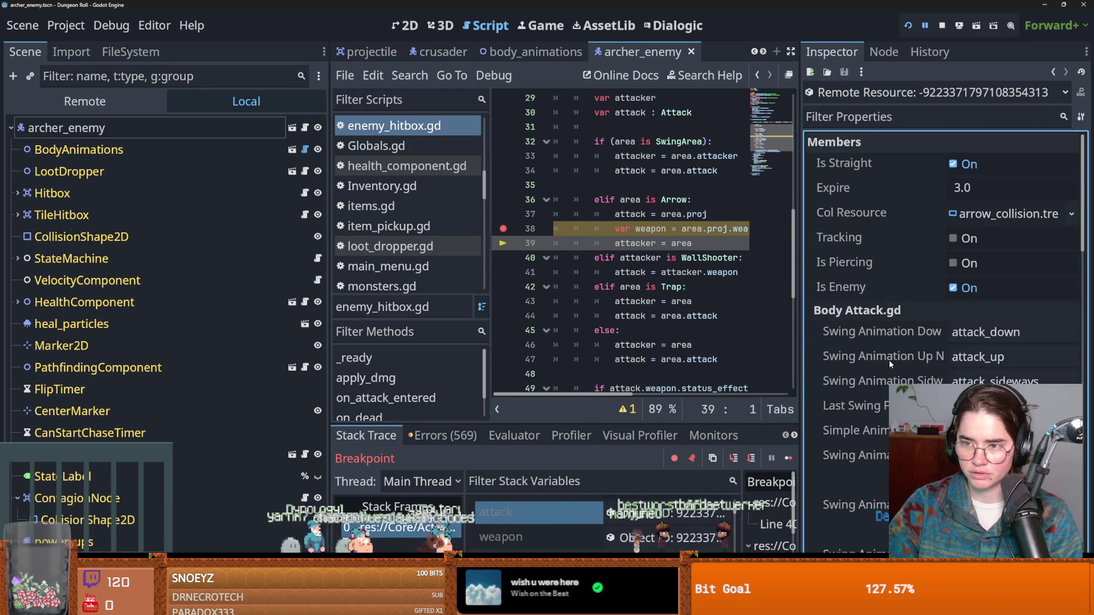
pyautogui.scroll(1, 694, 274)
# Append .crit_chance to line 38, resume from the breakpoint, and relaunch the game.
pyautogui.click(694, 274)
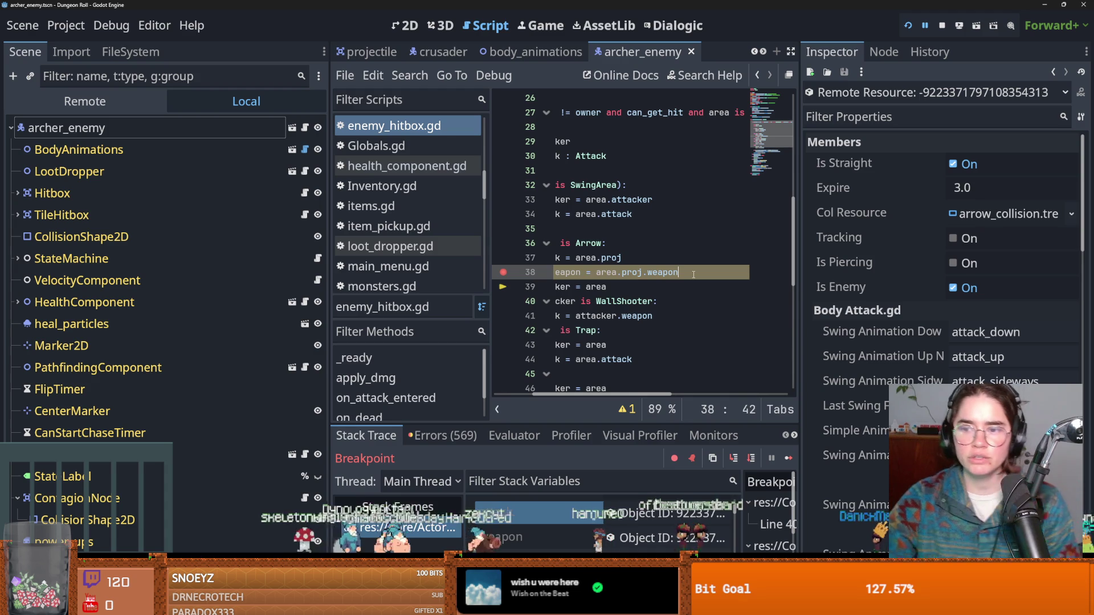
pyautogui.write('.cri')
pyautogui.press('Down')
pyautogui.press('Return')
pyautogui.hscroll(-3, 672, 255)
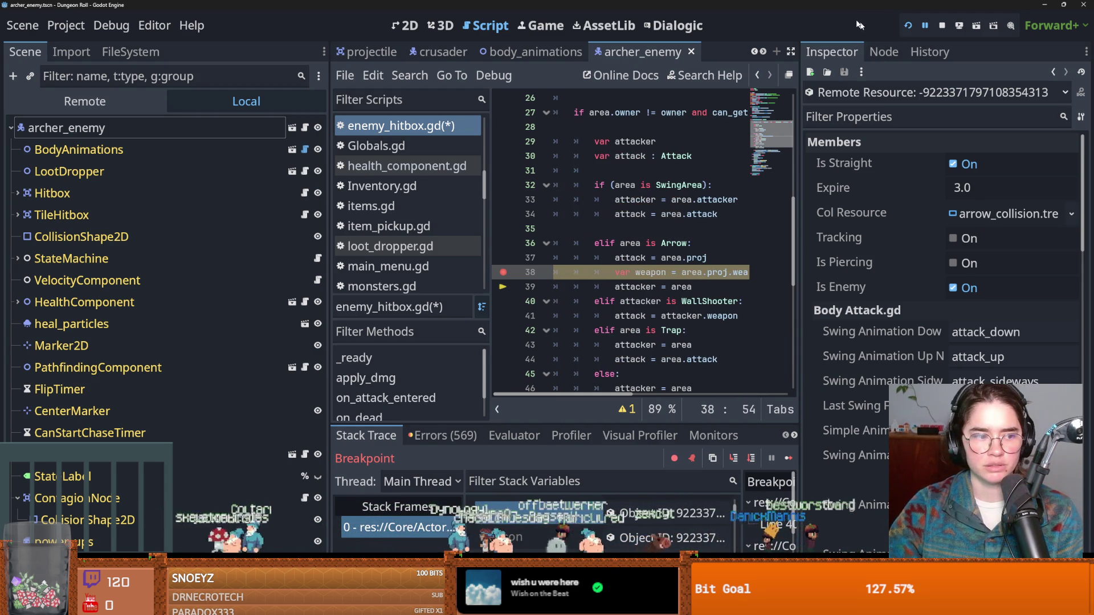
pyautogui.click(786, 459)
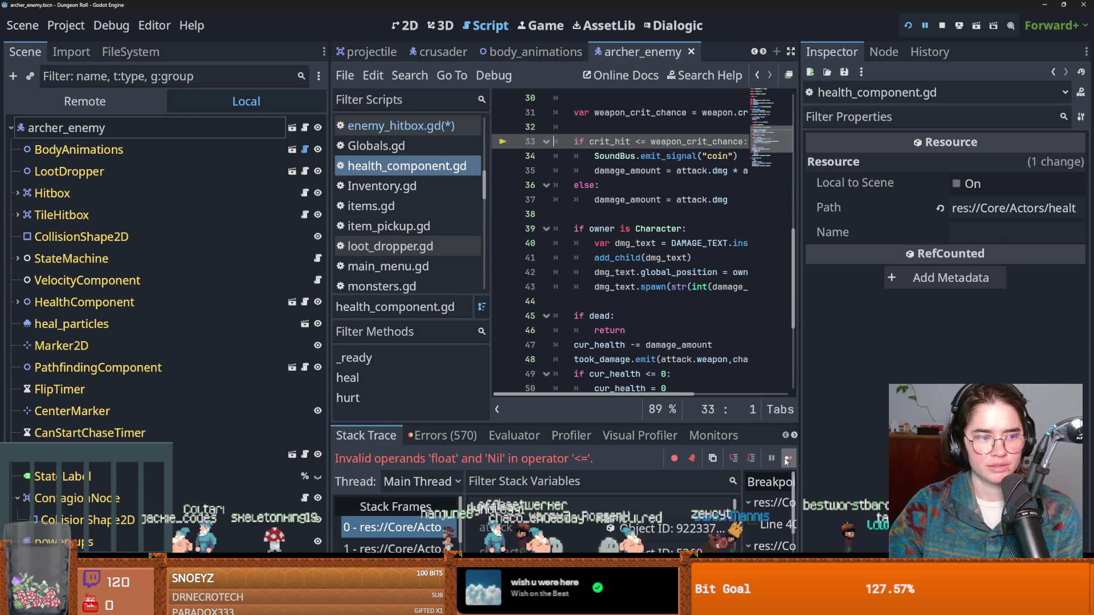
pyautogui.click(909, 26)
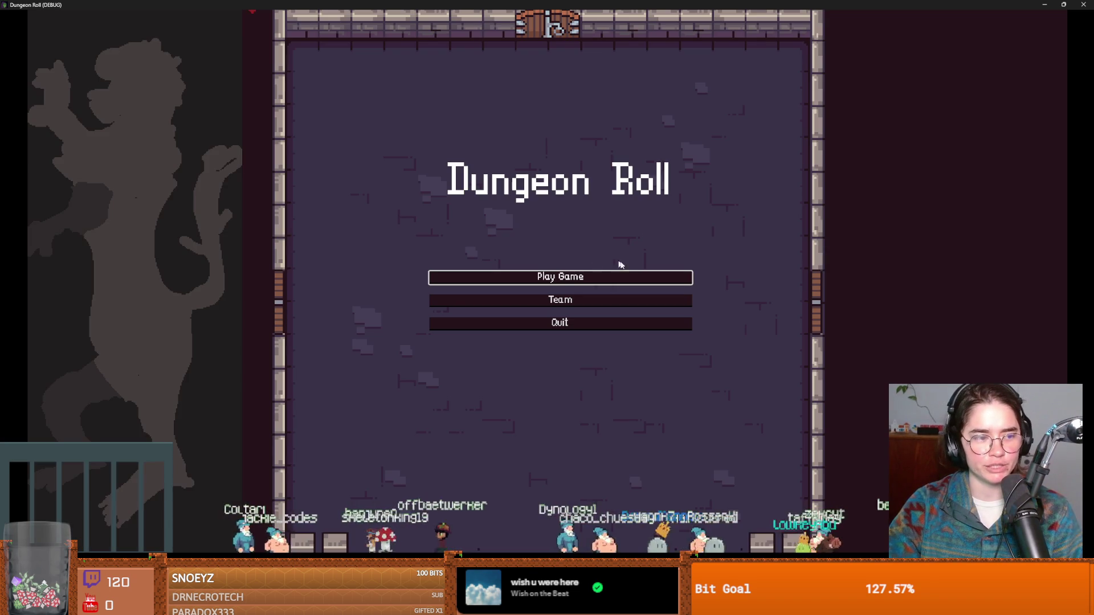
# Begin a new Crusader run and resubmit spawn_enemy "archer" 1 true from console history.
pyautogui.press('Return')
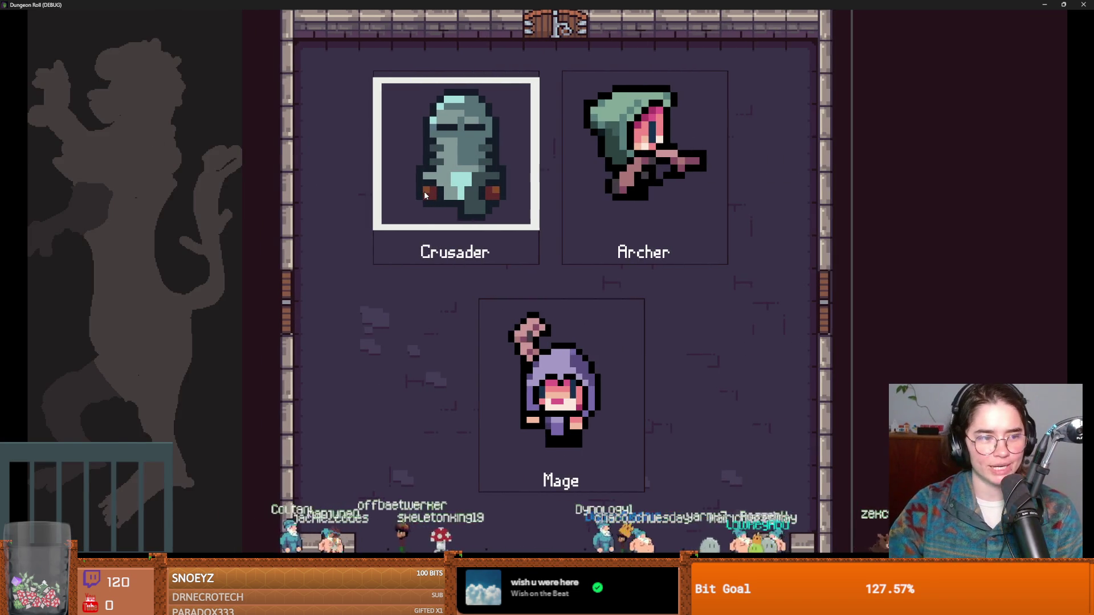
pyautogui.click(424, 195)
pyautogui.press('`')
pyautogui.write('spa')
pyautogui.press('Tab')
pyautogui.press('Up')
pyautogui.press('Return')
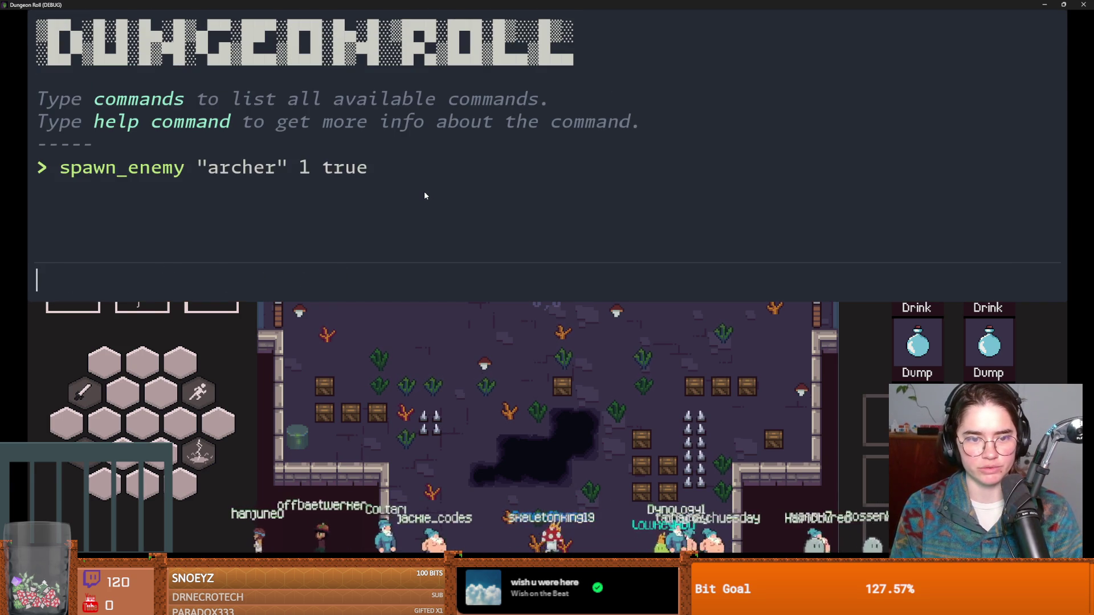
pyautogui.press('`')
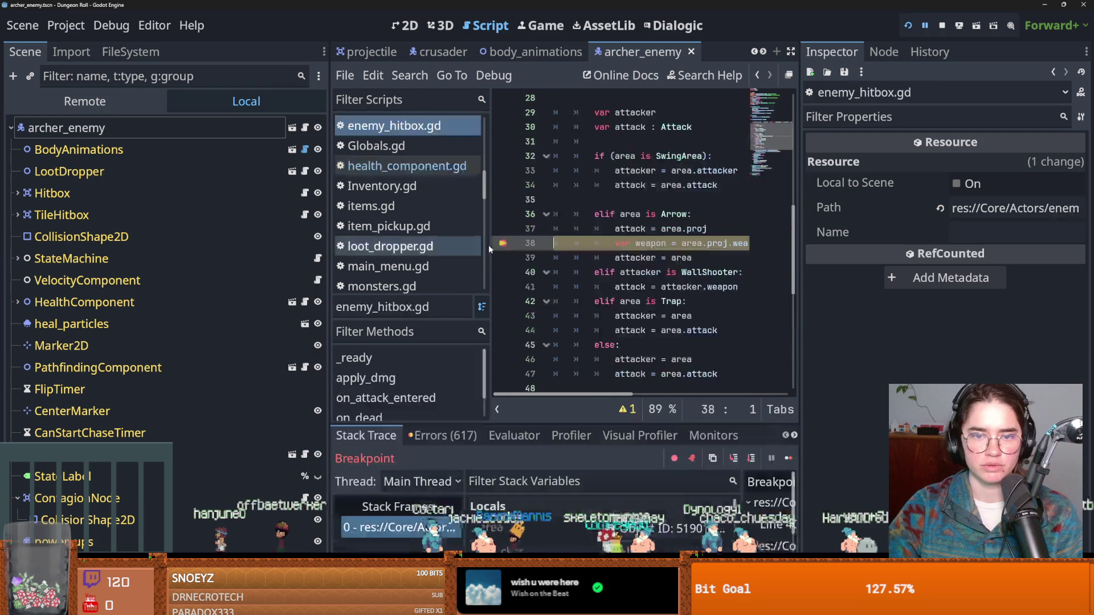
# Step over to line 39, delete line 38 'var weapon = area.proj.weapon.crit_chance', and save.
pyautogui.click(751, 458)
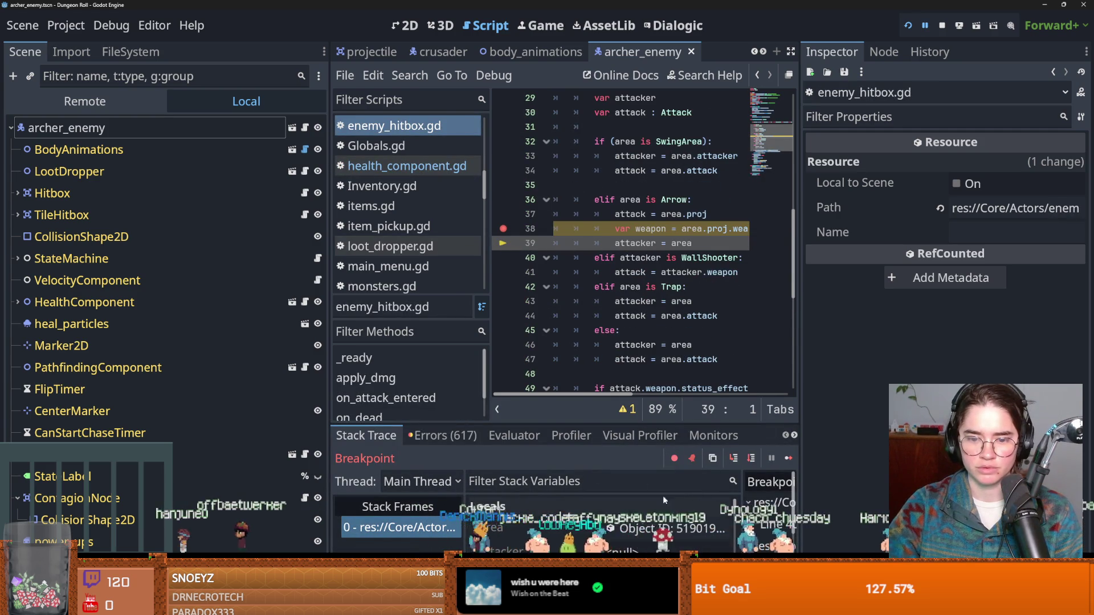
pyautogui.scroll(2, 653, 532)
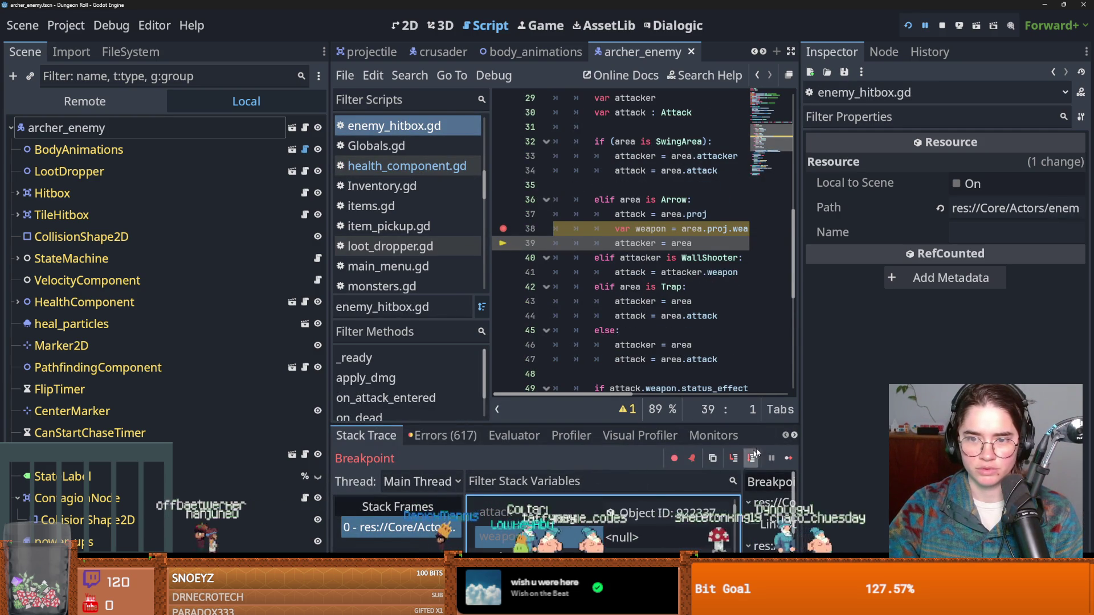
pyautogui.scroll(1, 653, 525)
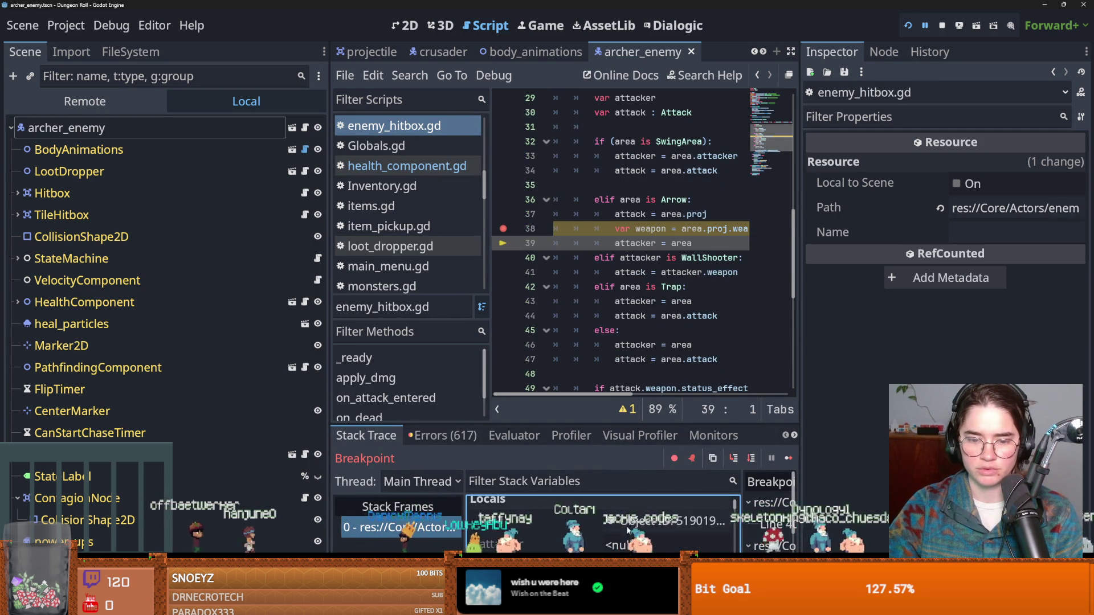
pyautogui.moveTo(799, 303); pyautogui.dragTo(959, 297)
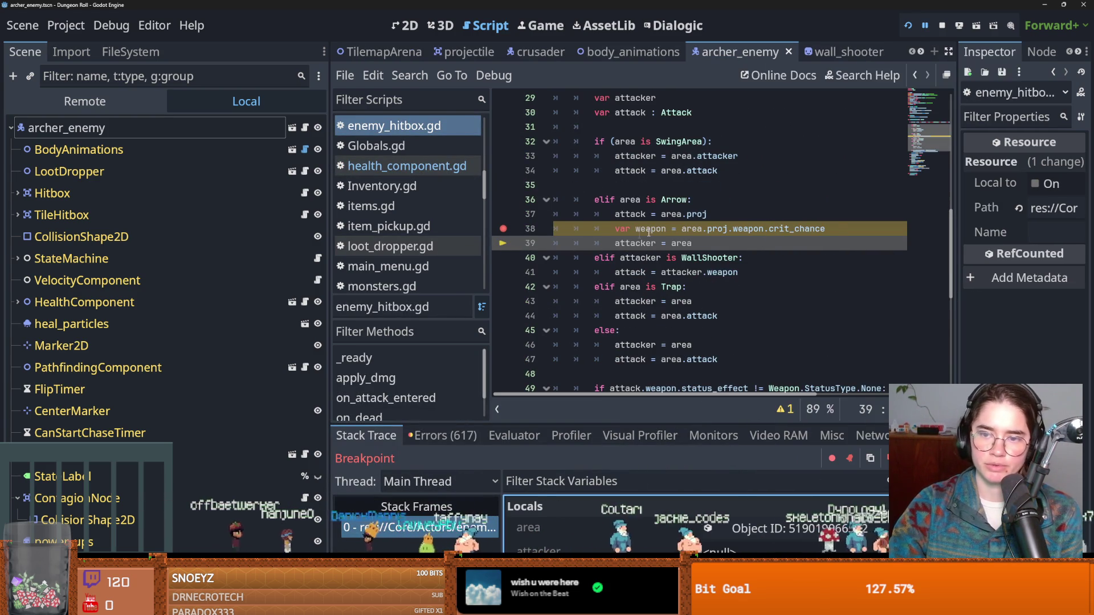
pyautogui.moveTo(837, 228); pyautogui.dragTo(530, 227)
pyautogui.press('BackSpace')
pyautogui.press('BackSpace')
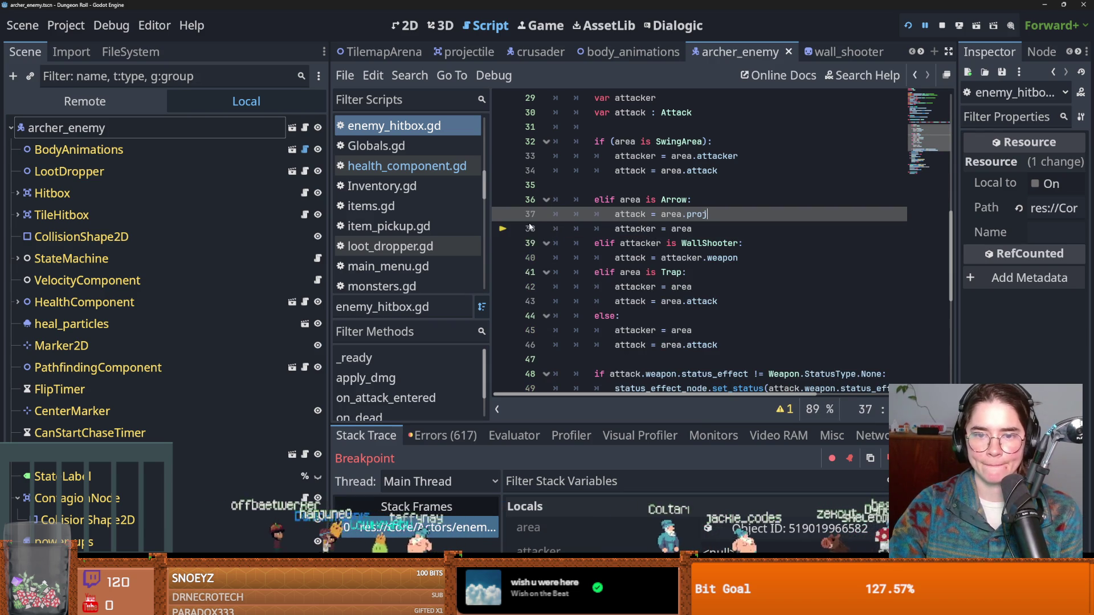
pyautogui.hotkey('ctrl', 's')
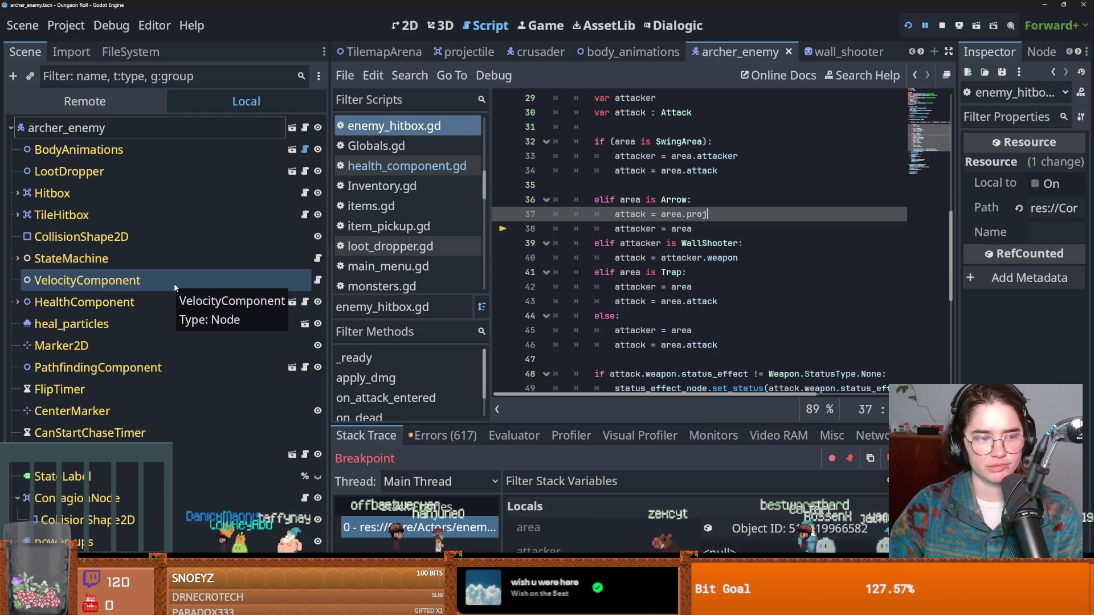
# Expand StateMachine, select attack_state to read its attack settings in the Inspector, and save the scene.
pyautogui.click(14, 260)
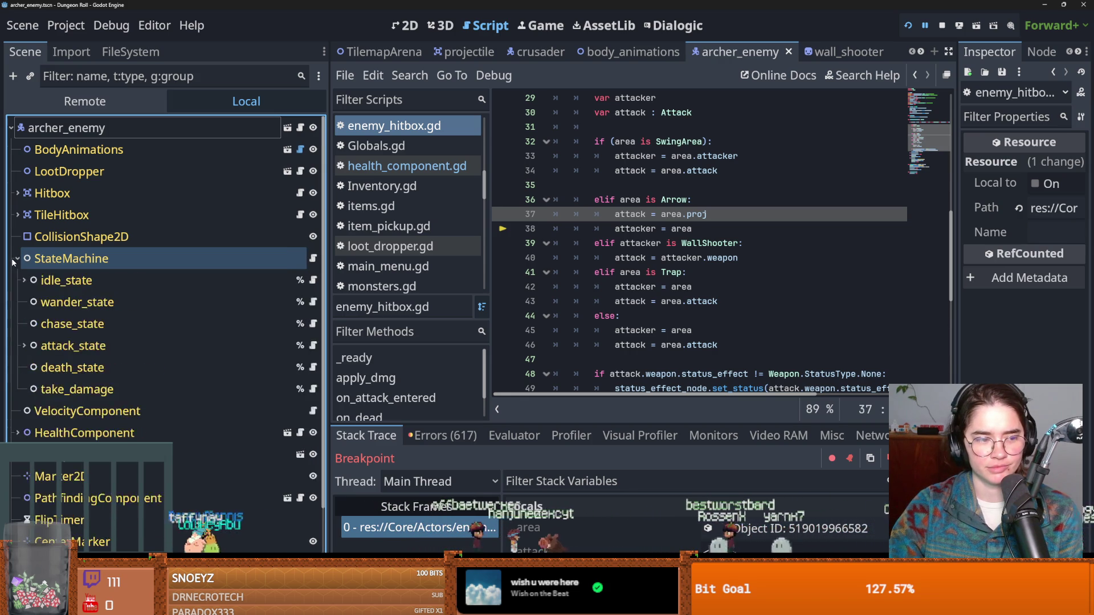
pyautogui.click(13, 261)
pyautogui.click(13, 261)
pyautogui.click(14, 261)
pyautogui.click(13, 261)
pyautogui.click(14, 261)
pyautogui.click(13, 261)
pyautogui.click(13, 261)
pyautogui.click(13, 261)
pyautogui.click(13, 261)
pyautogui.click(13, 261)
pyautogui.click(14, 261)
pyautogui.click(14, 261)
pyautogui.click(13, 261)
pyautogui.click(13, 261)
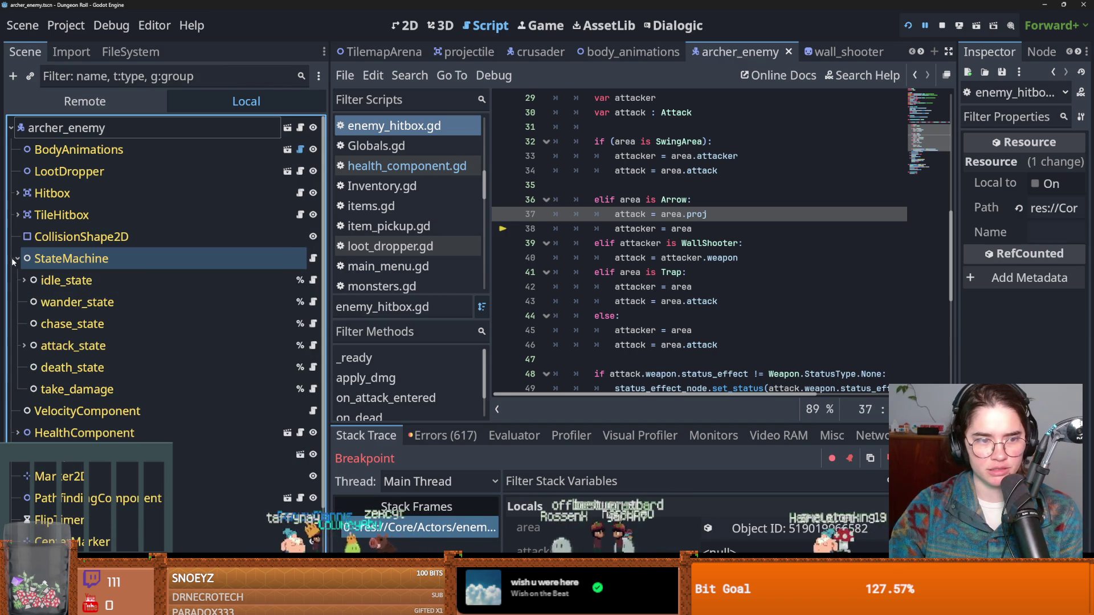
pyautogui.click(101, 329)
pyautogui.click(98, 346)
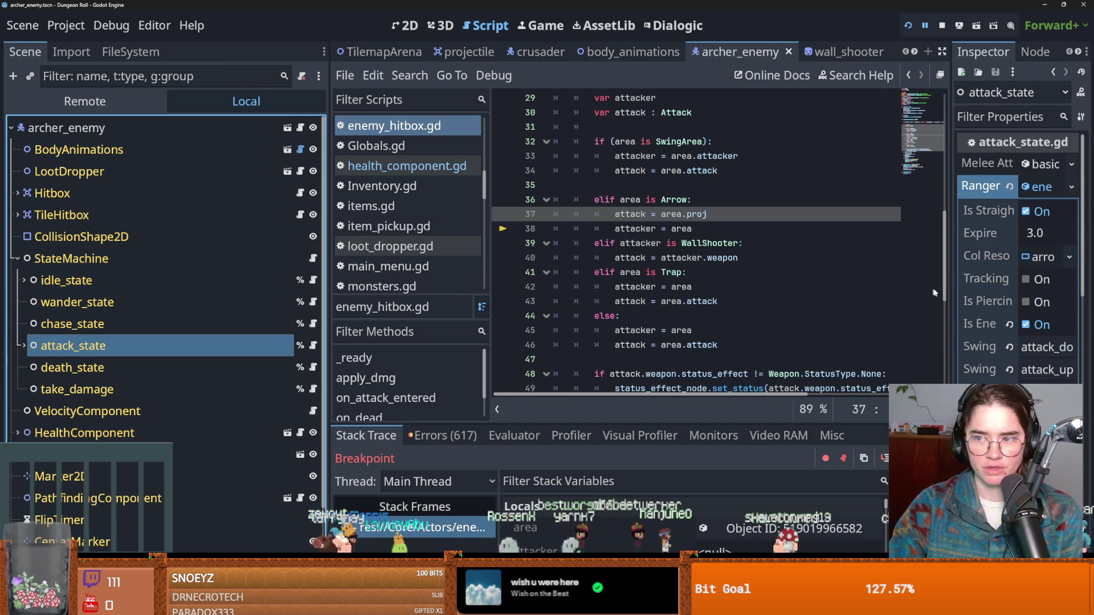
pyautogui.moveTo(951, 287); pyautogui.dragTo(744, 287)
pyautogui.hotkey('ctrl', 's')
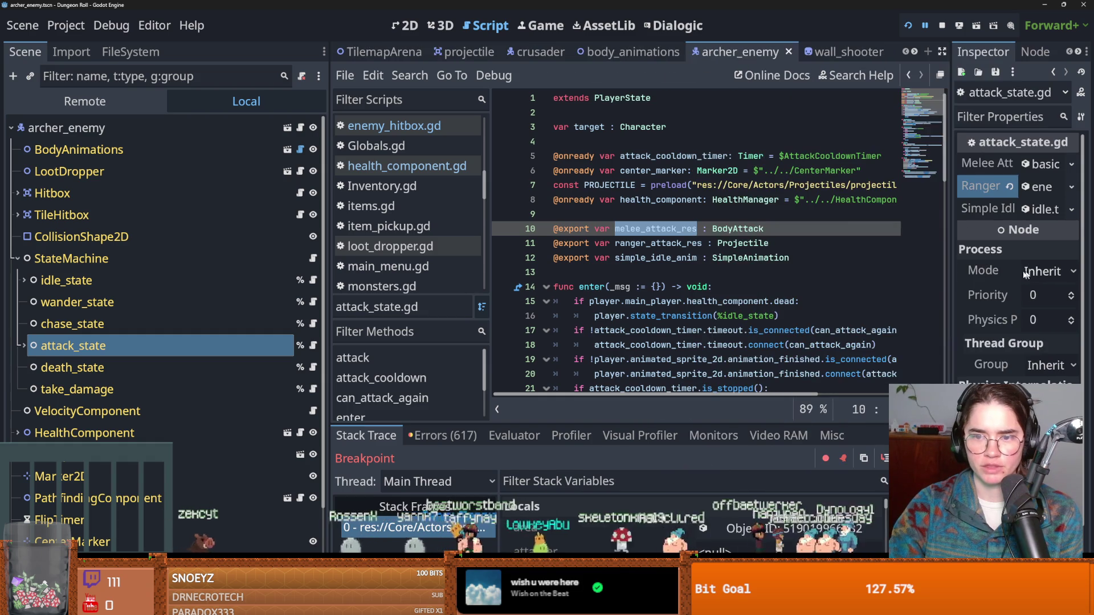
# Follow the ranger_attack_res line's Projectile type to its ProjectileClass.gd definition.
pyautogui.click(743, 245)
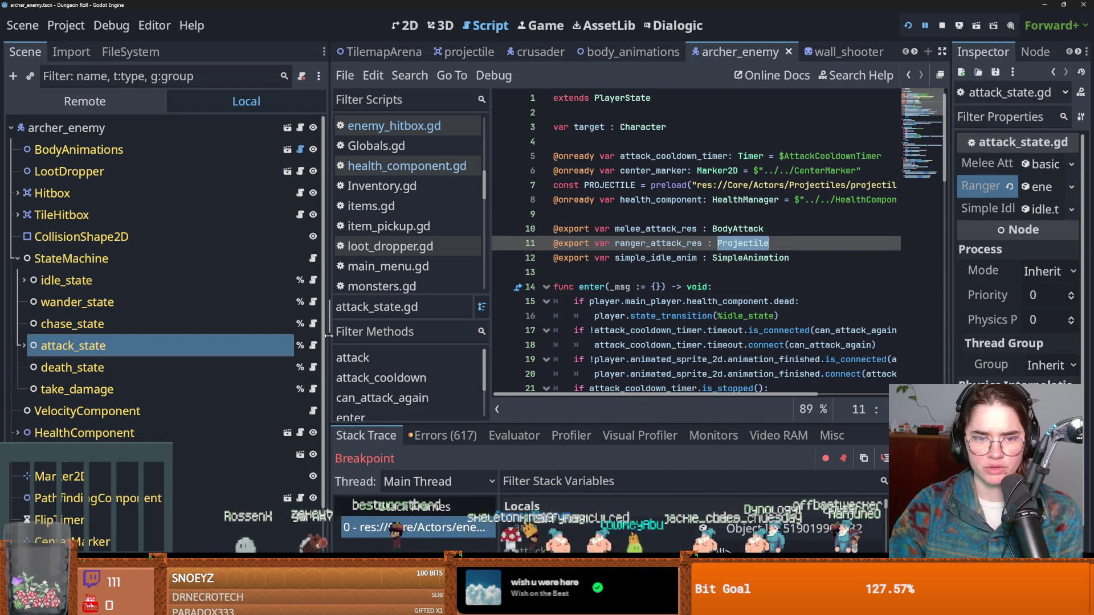
pyautogui.moveTo(327, 335); pyautogui.dragTo(256, 332)
pyautogui.keyDown('ctrl'); pyautogui.click(656, 243); pyautogui.keyUp('ctrl')
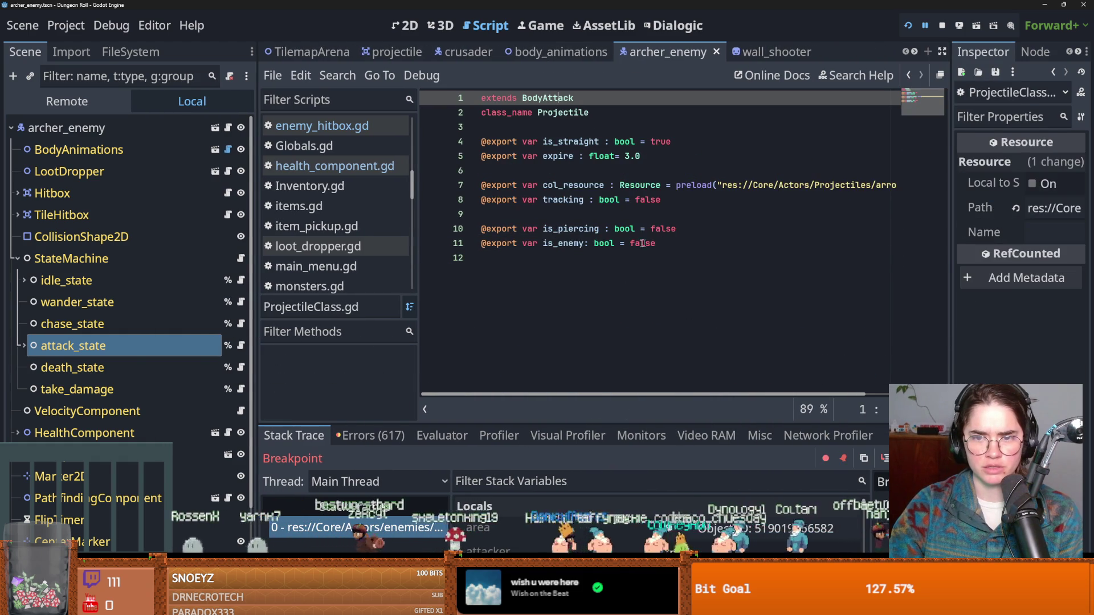
# Follow Projectile's extends chain through BodyAttack to Attack, then return to the paused enemy_hitbox.gd.
pyautogui.click(573, 269)
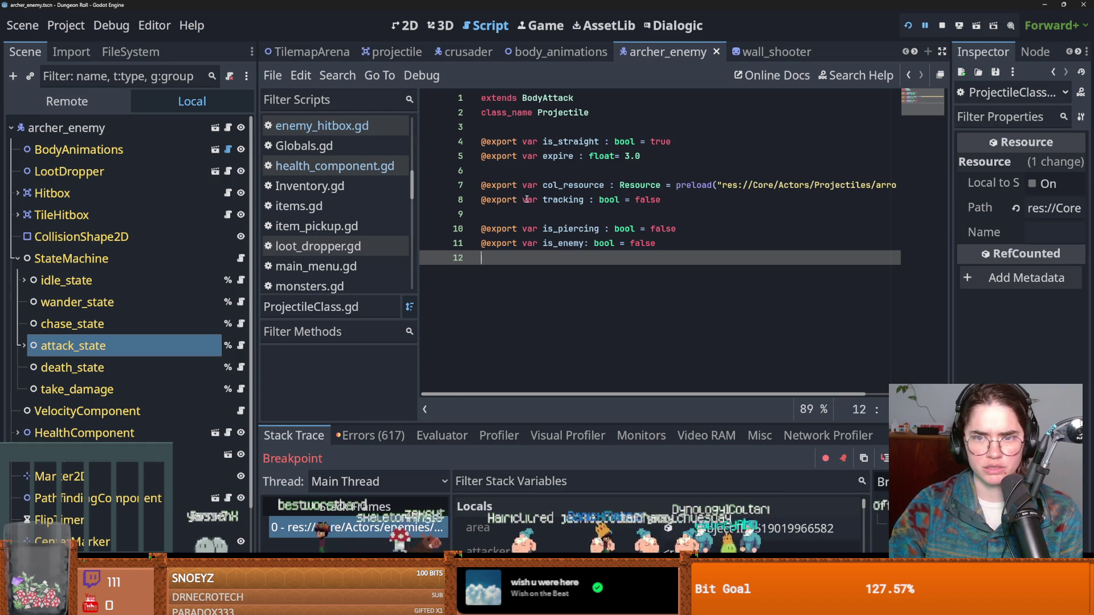
pyautogui.keyDown('ctrl'); pyautogui.click(551, 99); pyautogui.keyUp('ctrl')
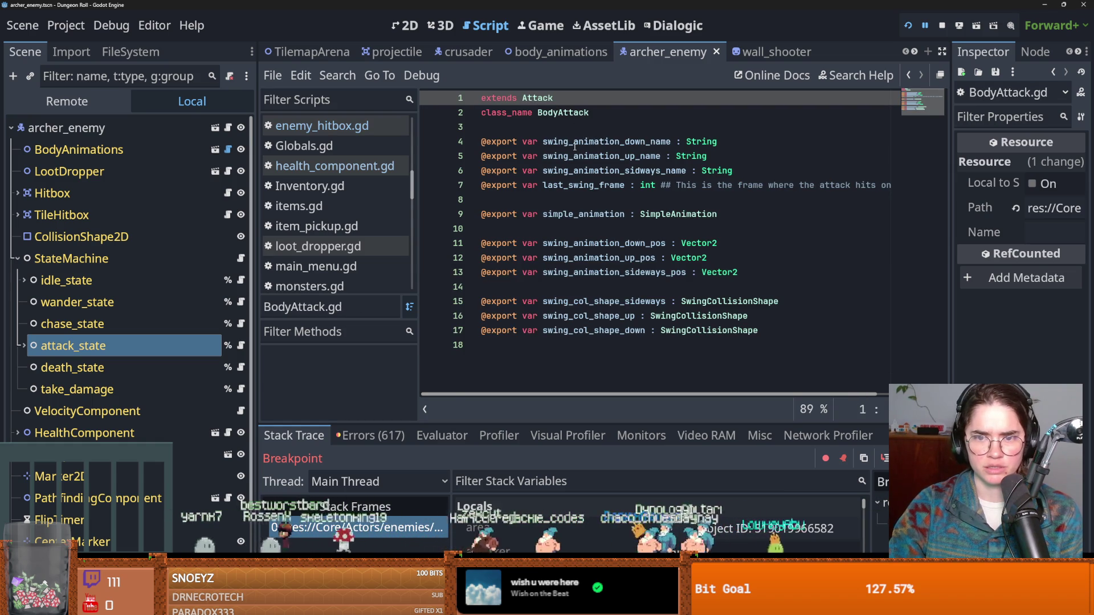
pyautogui.keyDown('ctrl'); pyautogui.click(542, 99); pyautogui.keyUp('ctrl')
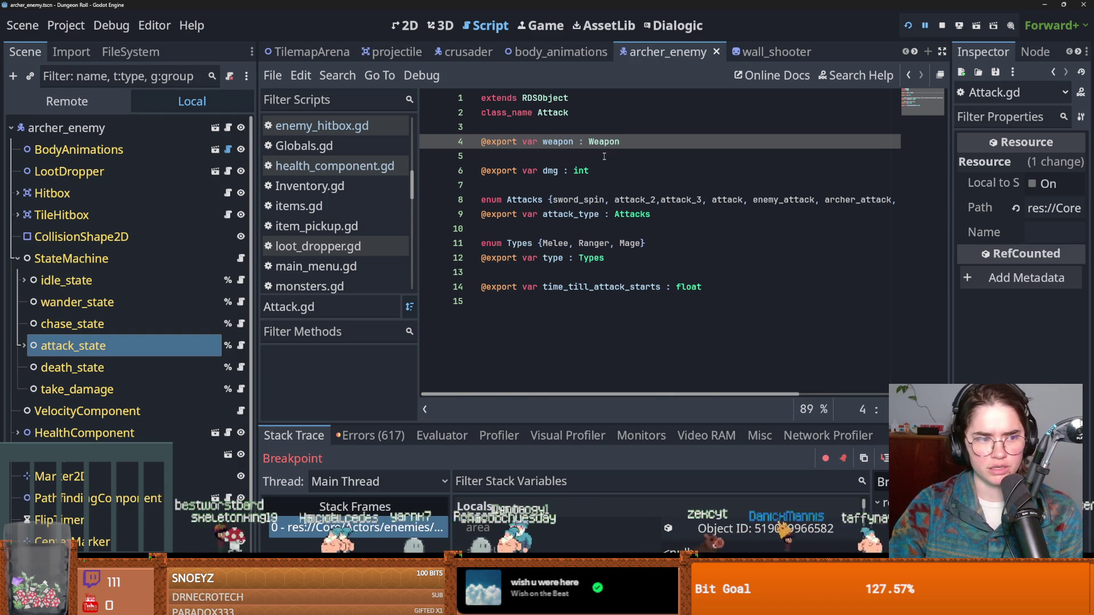
pyautogui.click(614, 179)
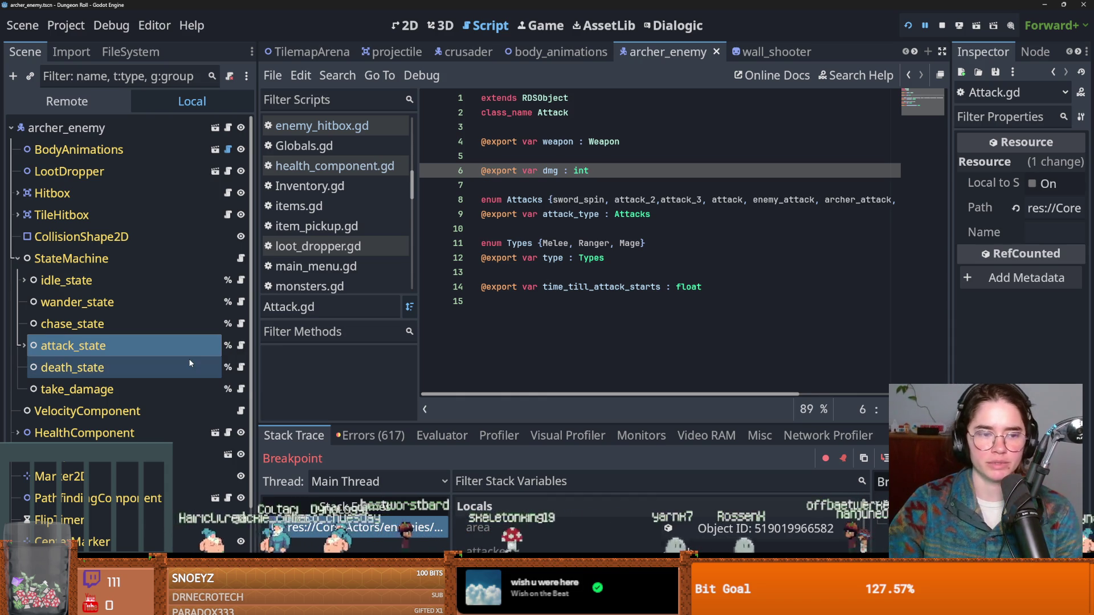
pyautogui.click(216, 260)
pyautogui.press('F10')
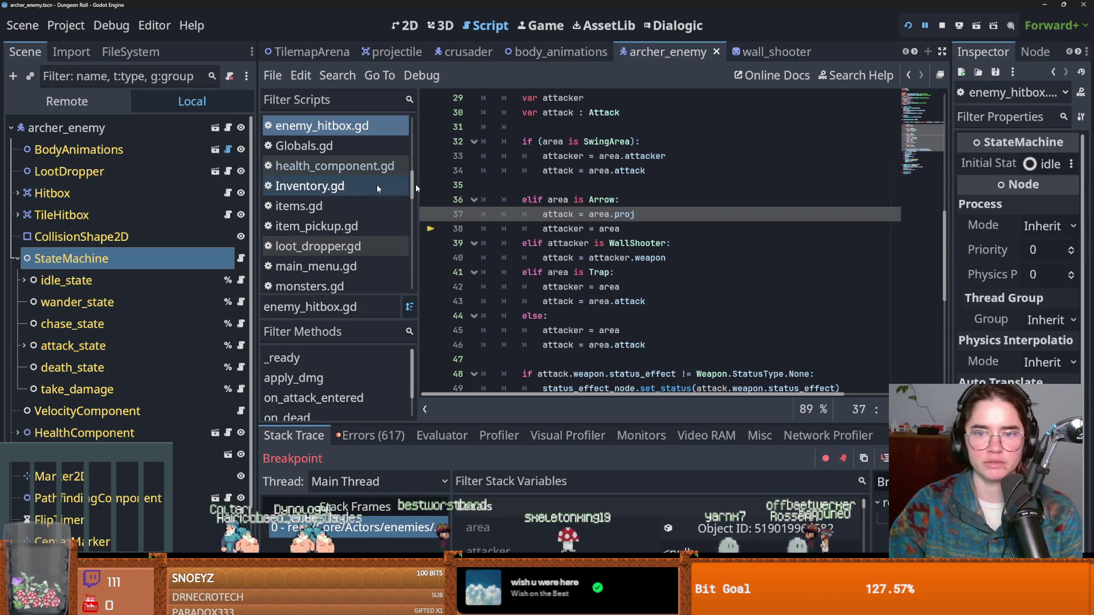
# Scroll down the Scene dock, leaving the paused debug session in place.
pyautogui.scroll(-3, 230, 401)
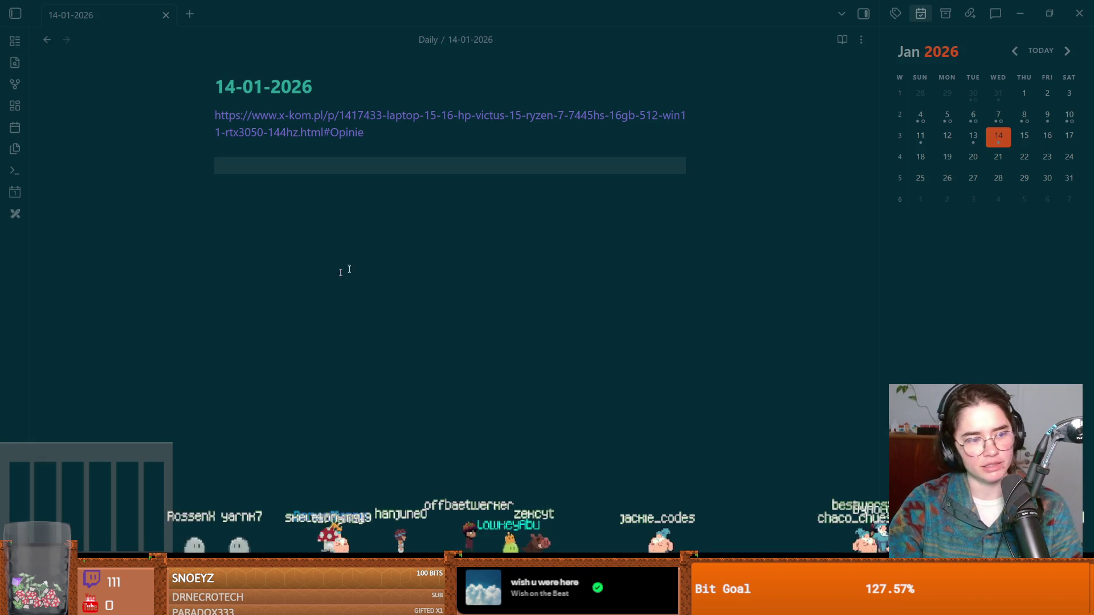
# Add the checklist task 'attack weapon not found' under the link, then save in Godot.
pyautogui.click(248, 305)
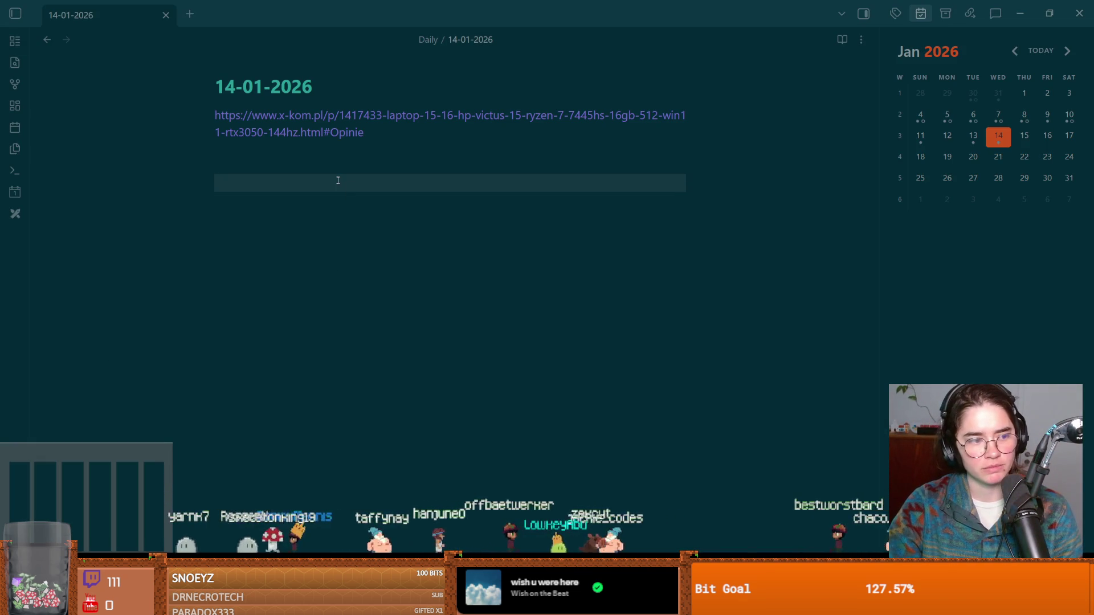
pyautogui.hotkey('ctrl', 'l')
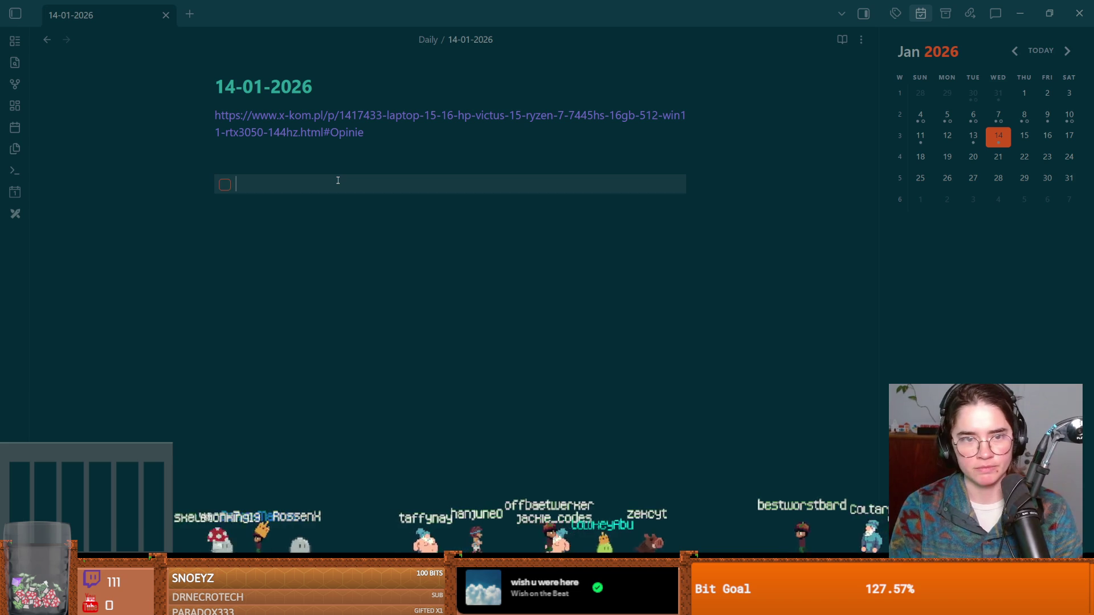
pyautogui.moveTo(404, 153)
pyautogui.mouseDown()
pyautogui.moveTo(268, 139)
pyautogui.moveTo(166, 113)
pyautogui.moveTo(308, 162)
pyautogui.mouseUp()
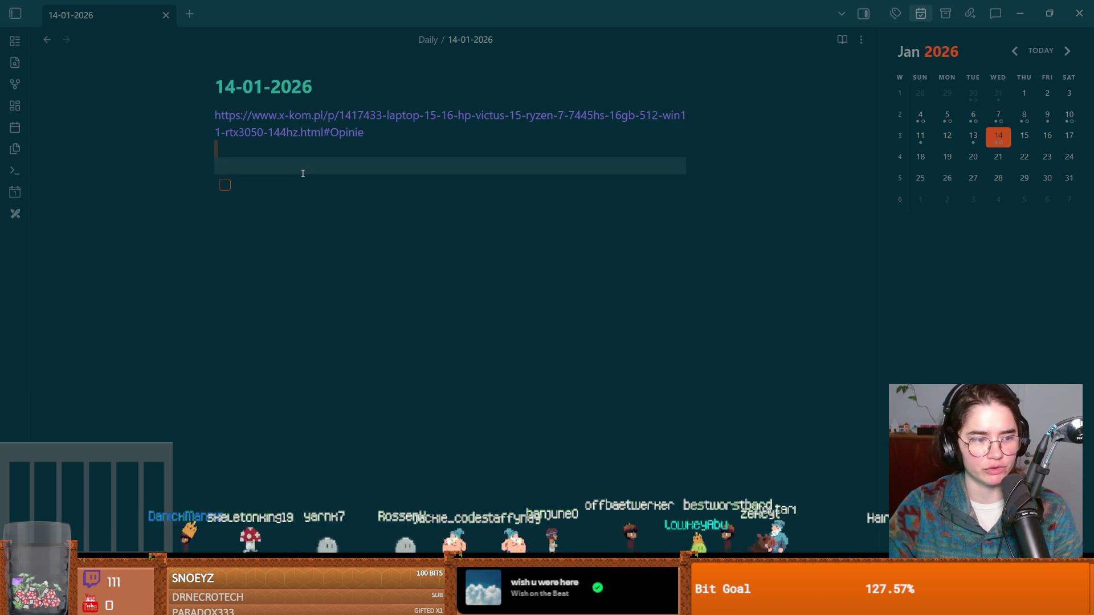
pyautogui.click(275, 184)
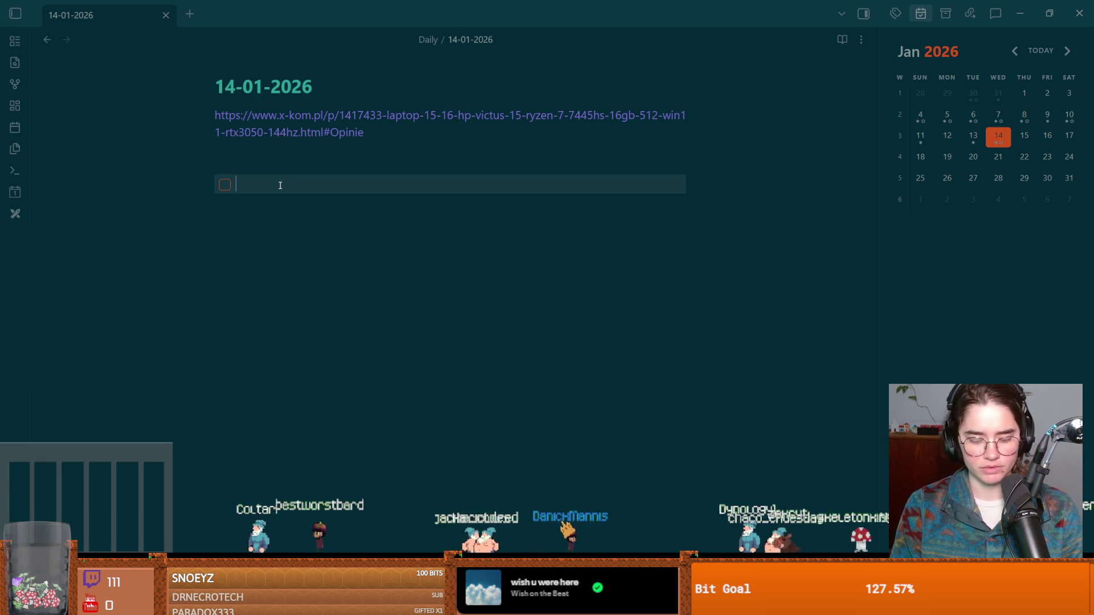
pyautogui.write('attack we')
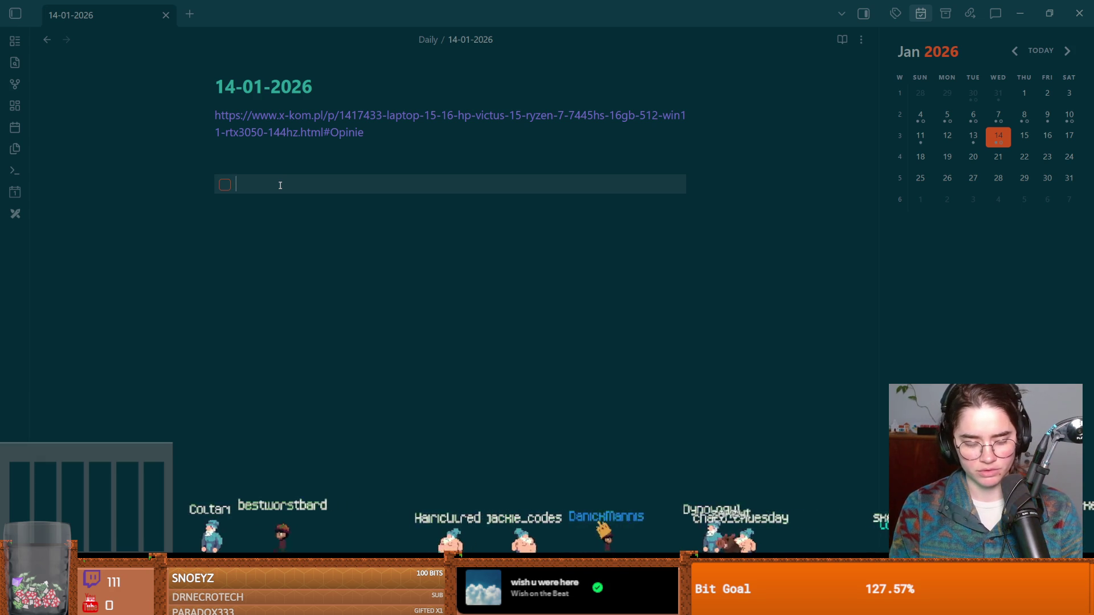
pyautogui.write('apon not found')
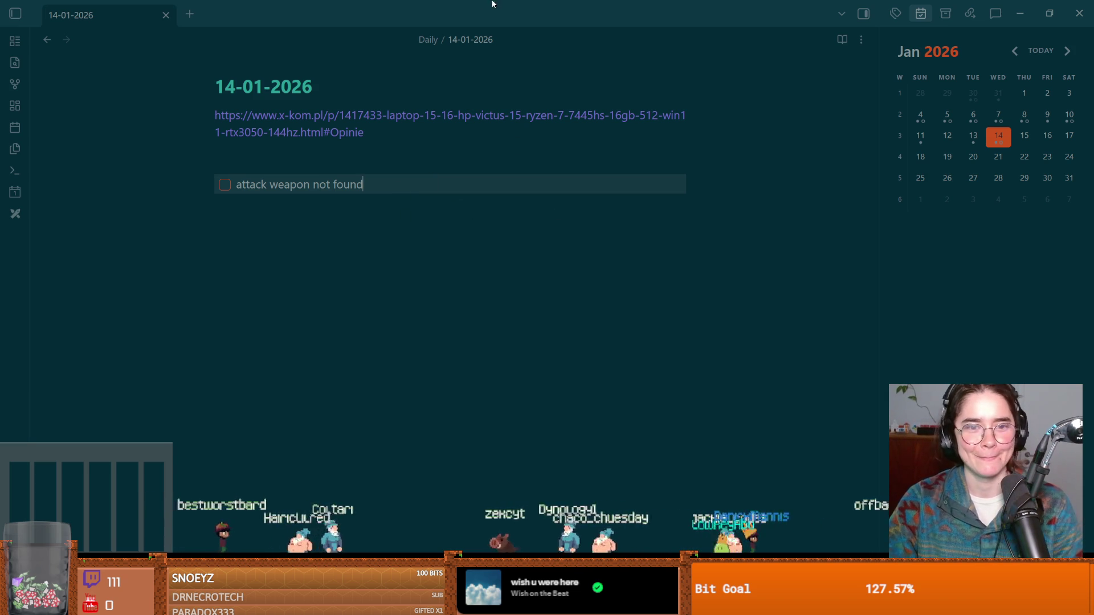
pyautogui.hotkey('alt', 'Tab')
pyautogui.hotkey('ctrl', 's')
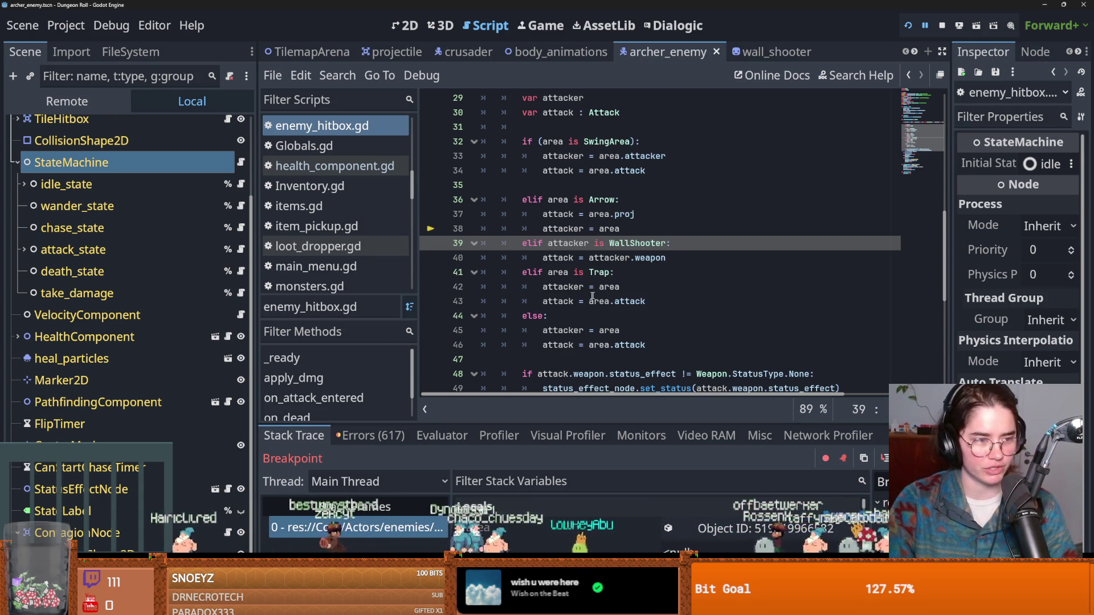
# Check the Trap branch at line 41, jump to the paused stack frame, and open health_component.gd.
pyautogui.click(618, 273)
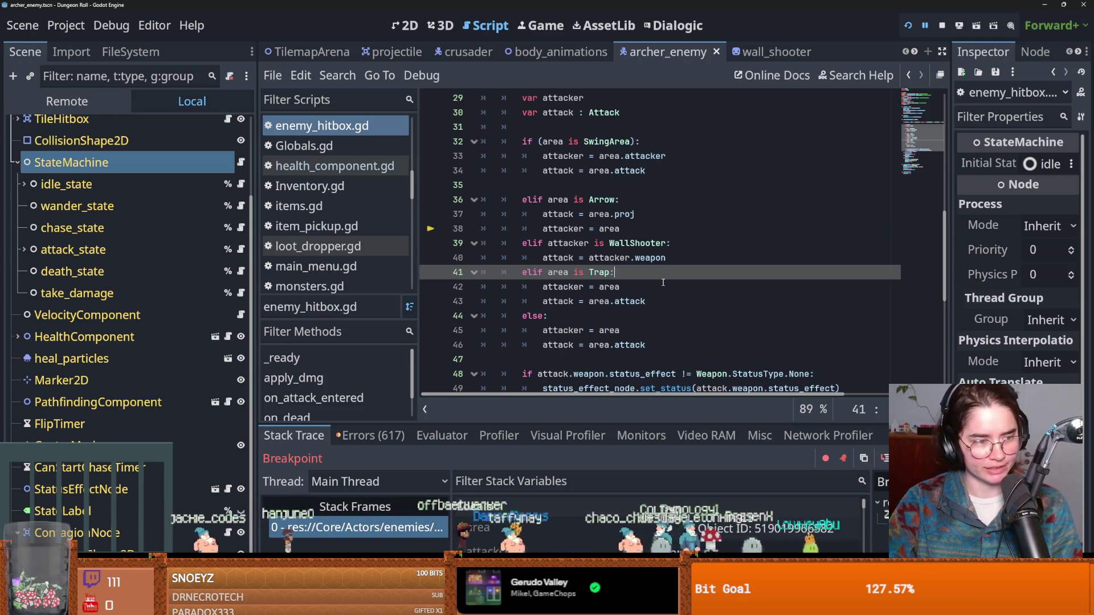
pyautogui.press('Down')
pyautogui.hotkey('ctrl', 's')
pyautogui.scroll(2, 564, 302)
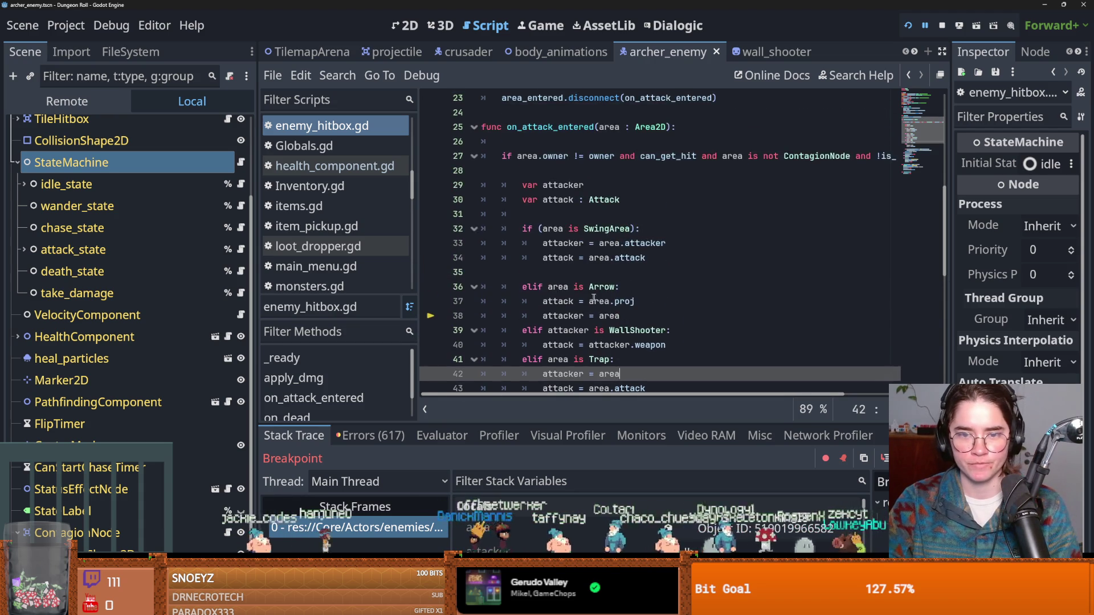
pyautogui.click(431, 526)
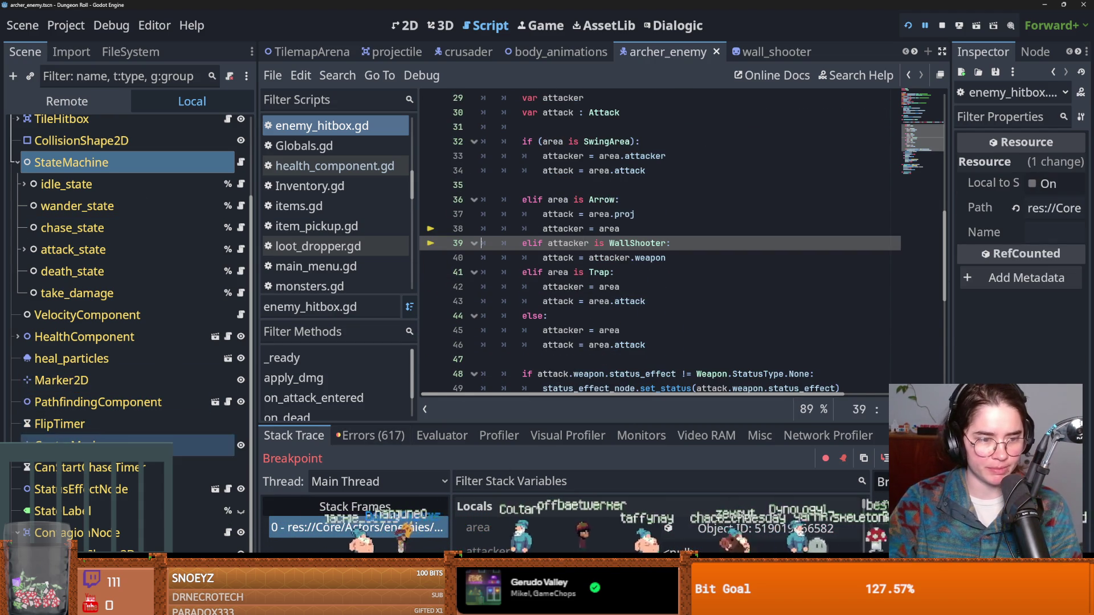
pyautogui.click(227, 336)
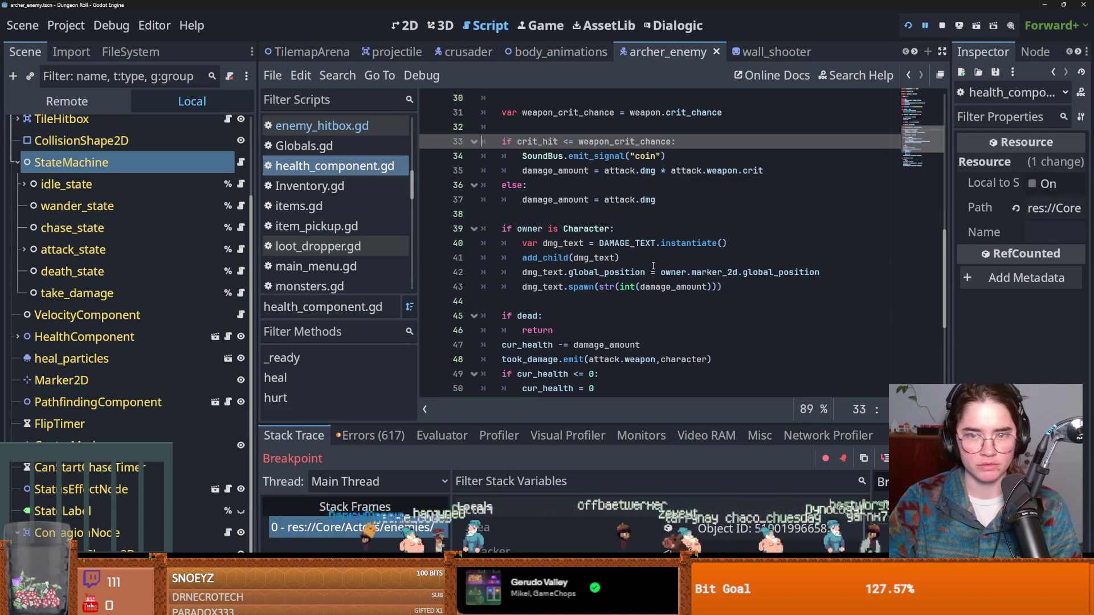
# Insert an 'if weapon.crit_chance:' condition above the crit calculation.
pyautogui.scroll(2, 626, 256)
pyautogui.click(672, 214)
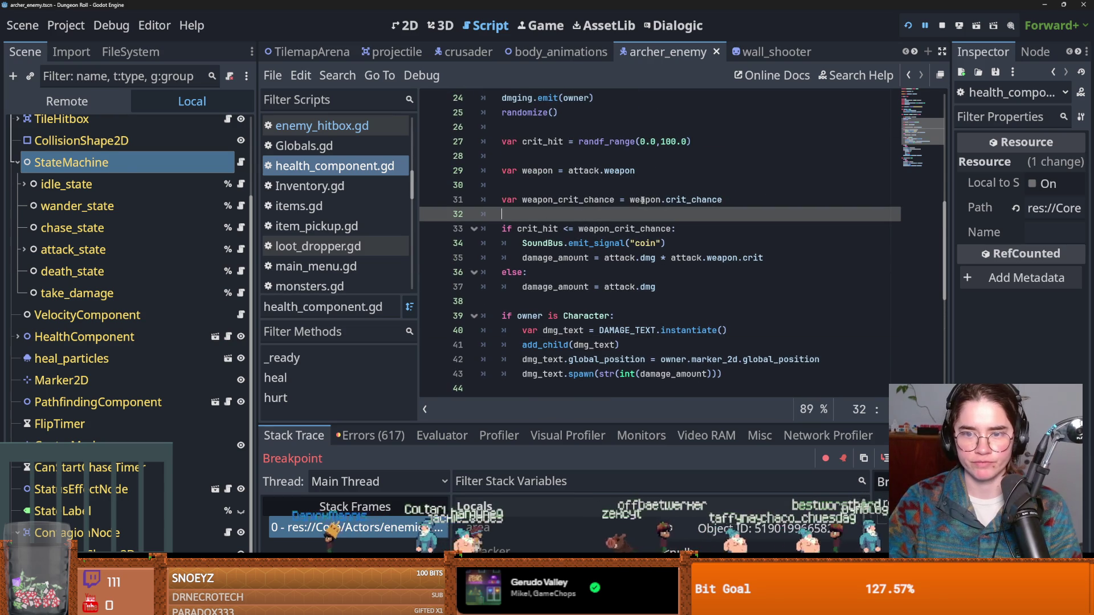
pyautogui.press('Return')
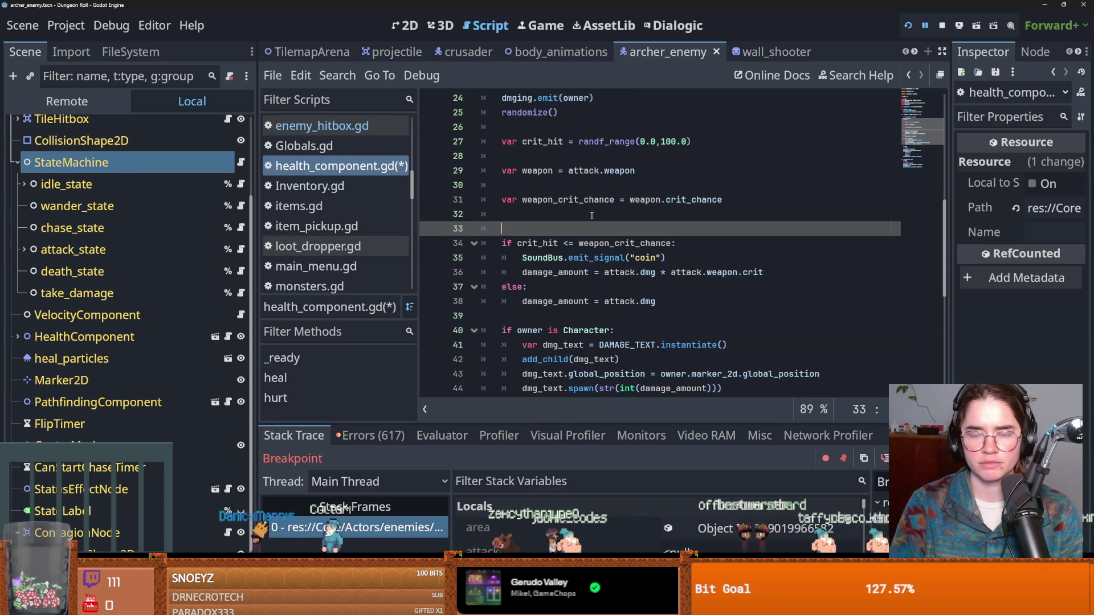
pyautogui.write('if')
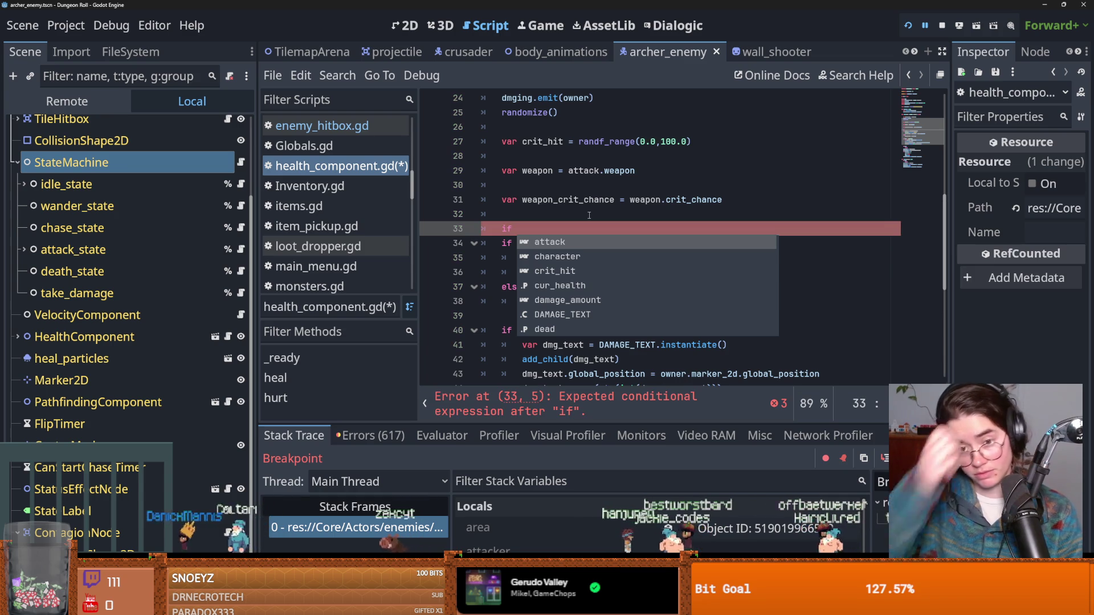
pyautogui.press('Escape')
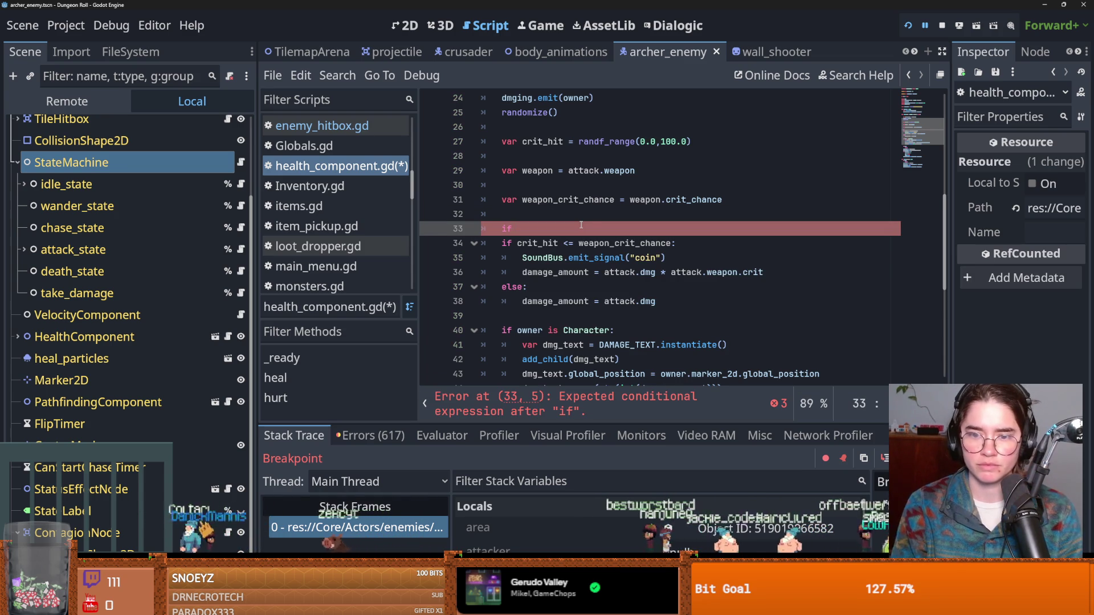
pyautogui.write(' weapon.cr')
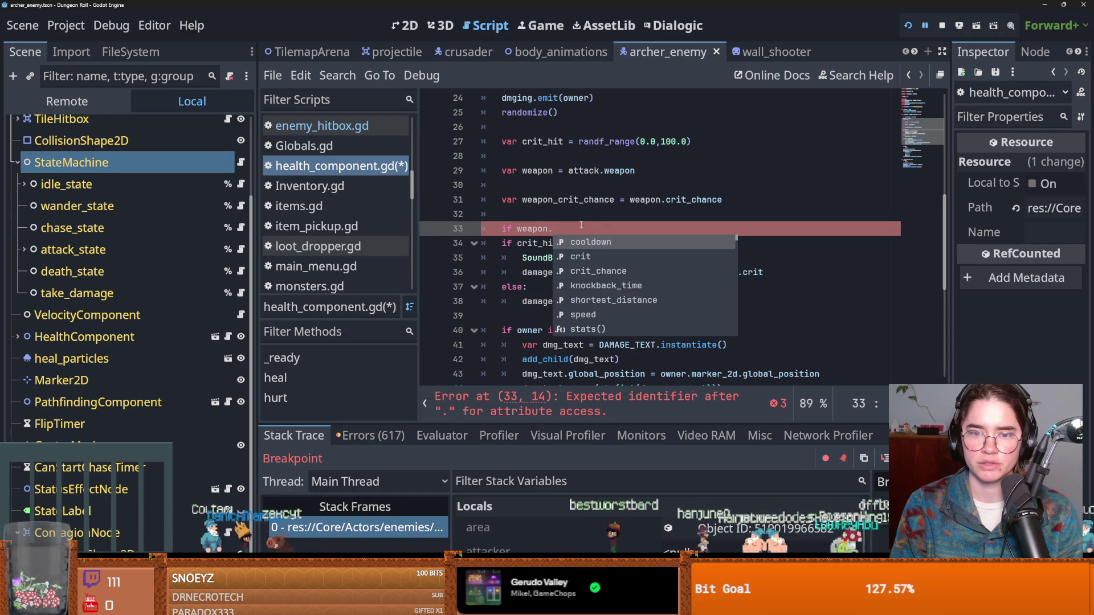
pyautogui.press('Down')
pyautogui.press('Return')
pyautogui.write(':')
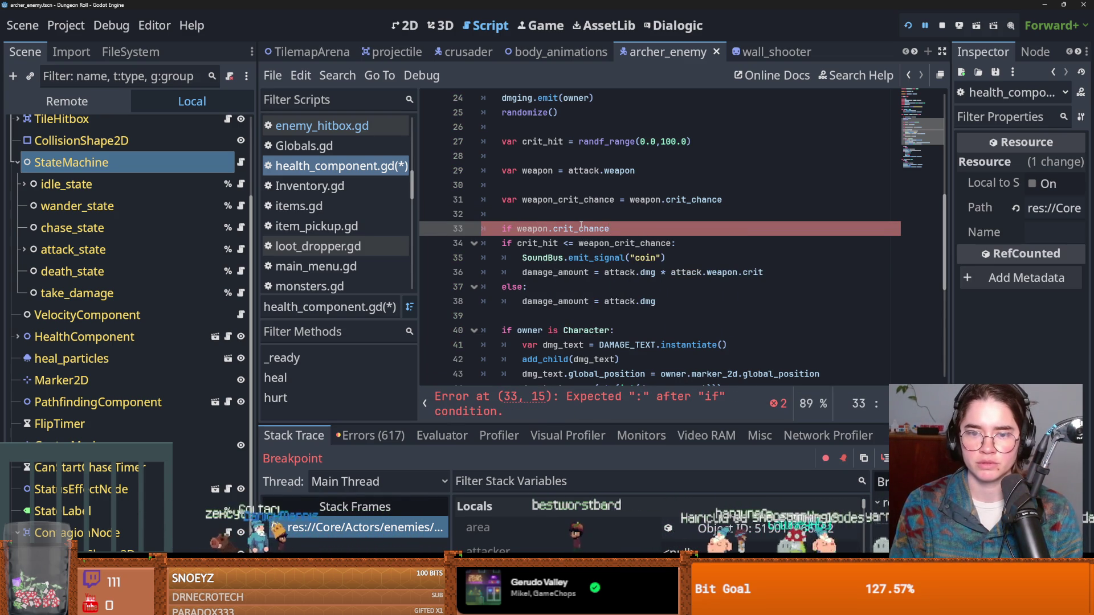
# Indent crit lines 34–38 under the new if and add an else: branch.
pyautogui.moveTo(496, 244); pyautogui.dragTo(696, 301)
pyautogui.press('Tab')
pyautogui.click(696, 301)
pyautogui.press('Return')
pyautogui.press('BackSpace')
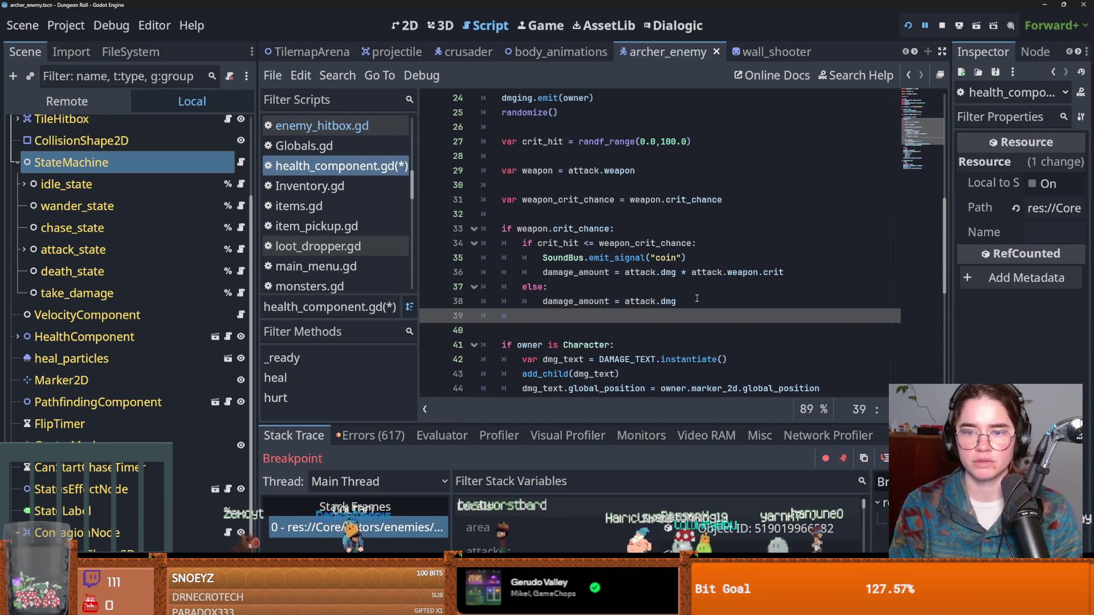
pyautogui.press('BackSpace')
pyautogui.write('else:')
pyautogui.press('Return')
# Copy the plain damage assignment from line 38 into the else branch.
pyautogui.moveTo(696, 301); pyautogui.dragTo(542, 302)
pyautogui.hotkey('ctrl', 'c')
pyautogui.click(533, 329)
pyautogui.hotkey('ctrl', 'v')
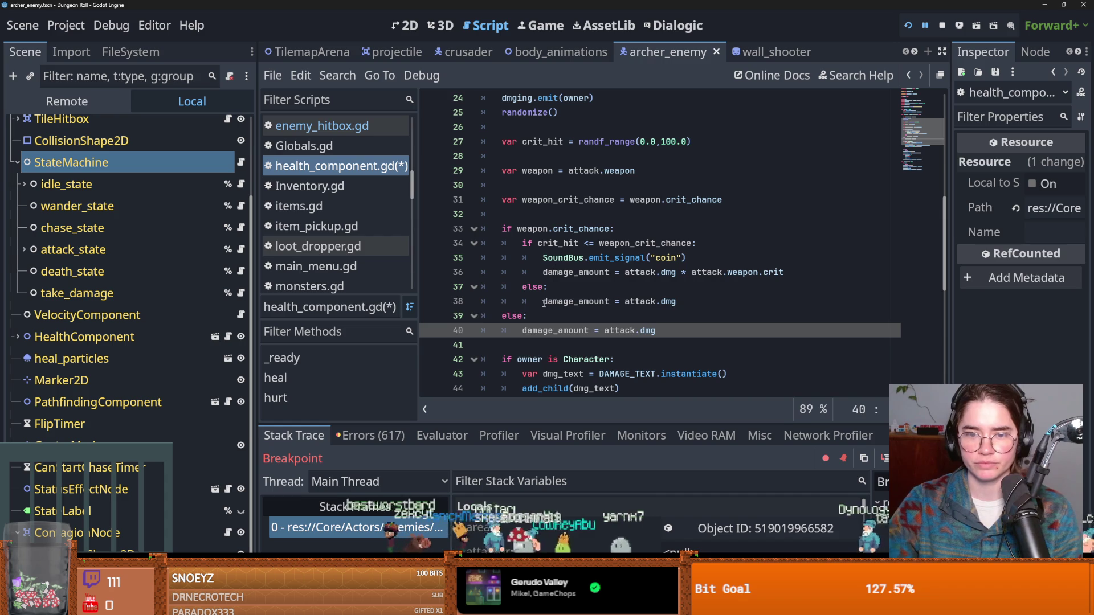
pyautogui.hotkey('ctrl', 'shift', 'Return')
# Add a printerr error message about the missing weapon above the damage line and save.
pyautogui.write('print_er')
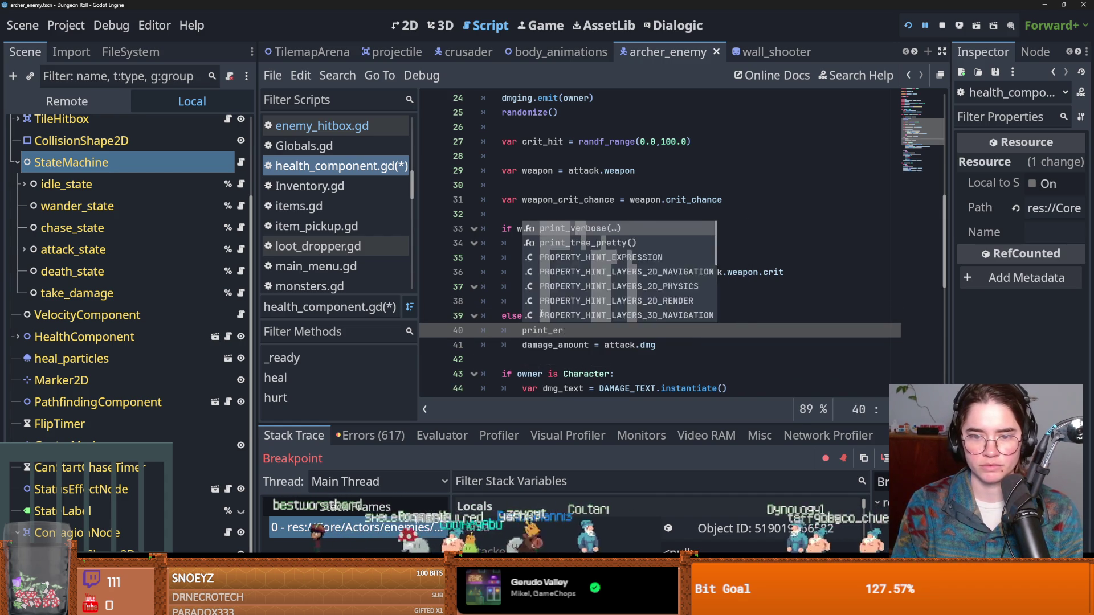
pyautogui.press('BackSpace')
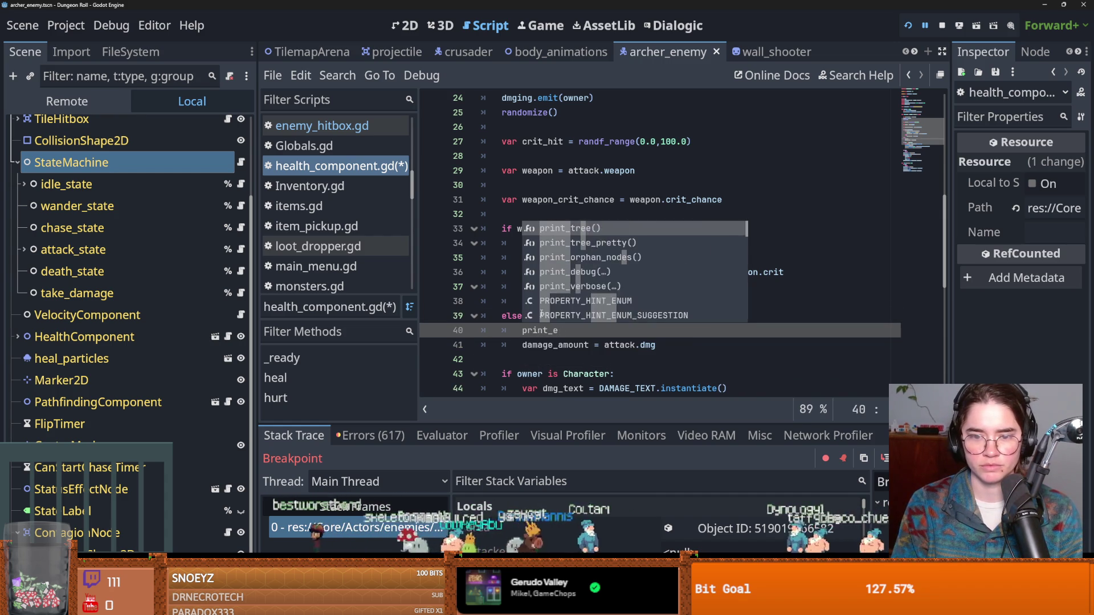
pyautogui.write('err')
pyautogui.press('Return')
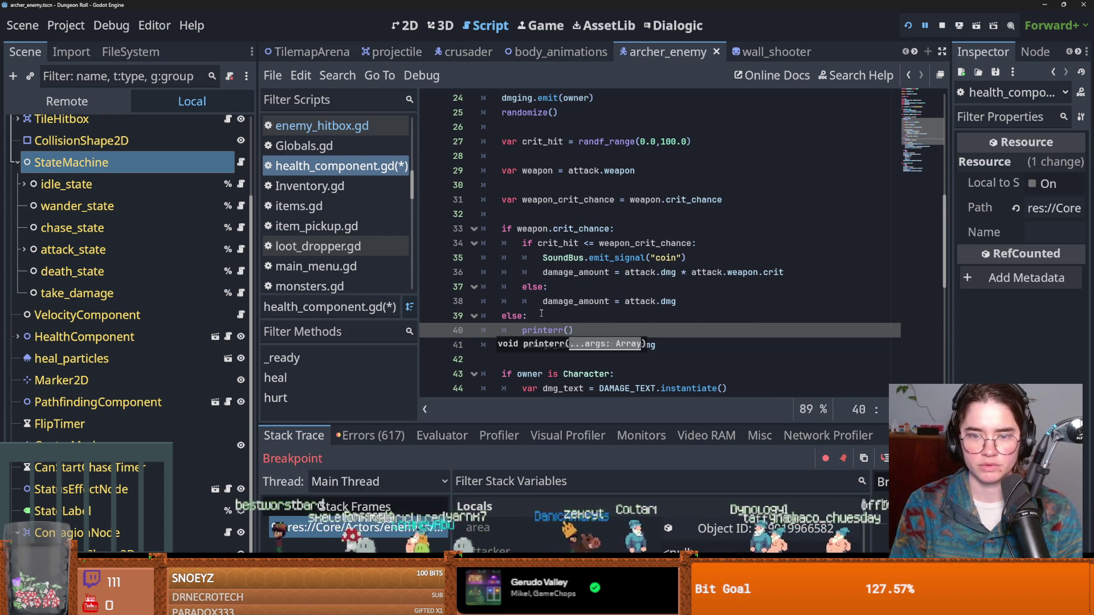
pyautogui.write('"bruh da ')
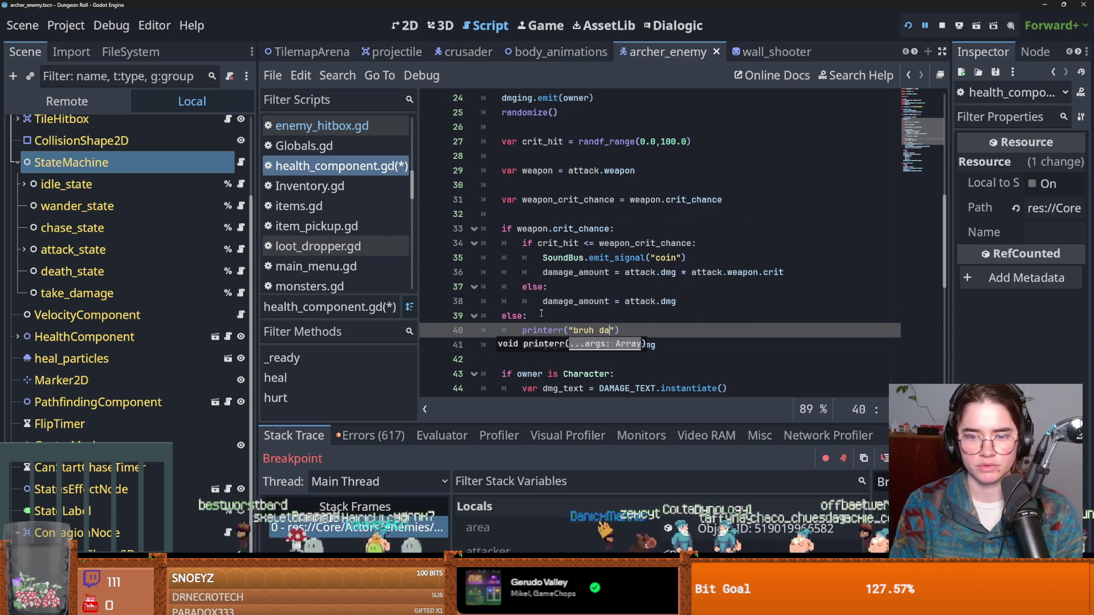
pyautogui.write('fug w')
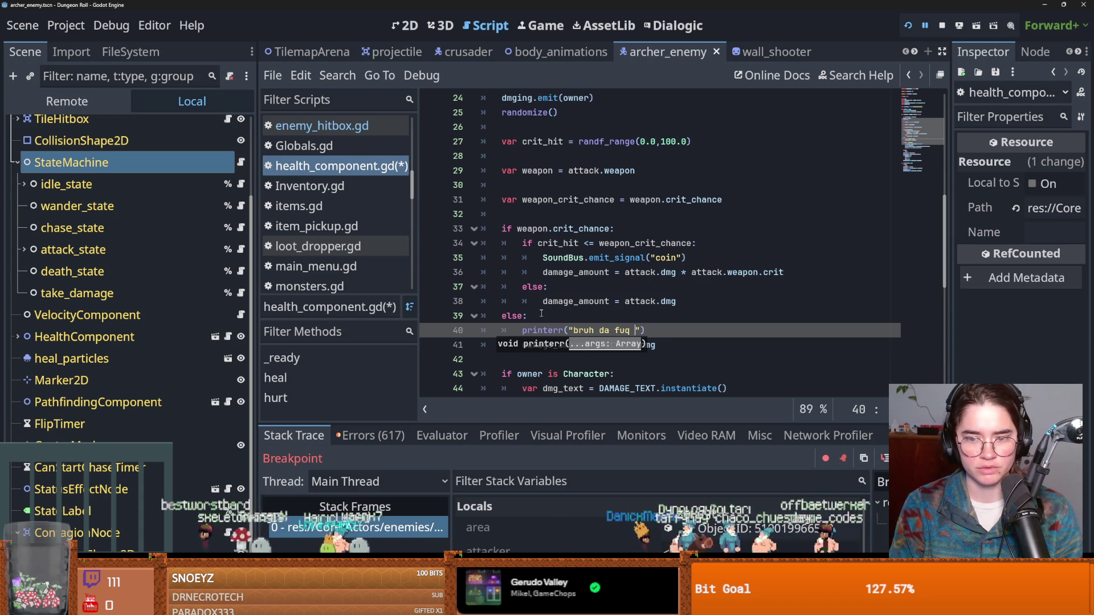
pyautogui.write('hy no weapp')
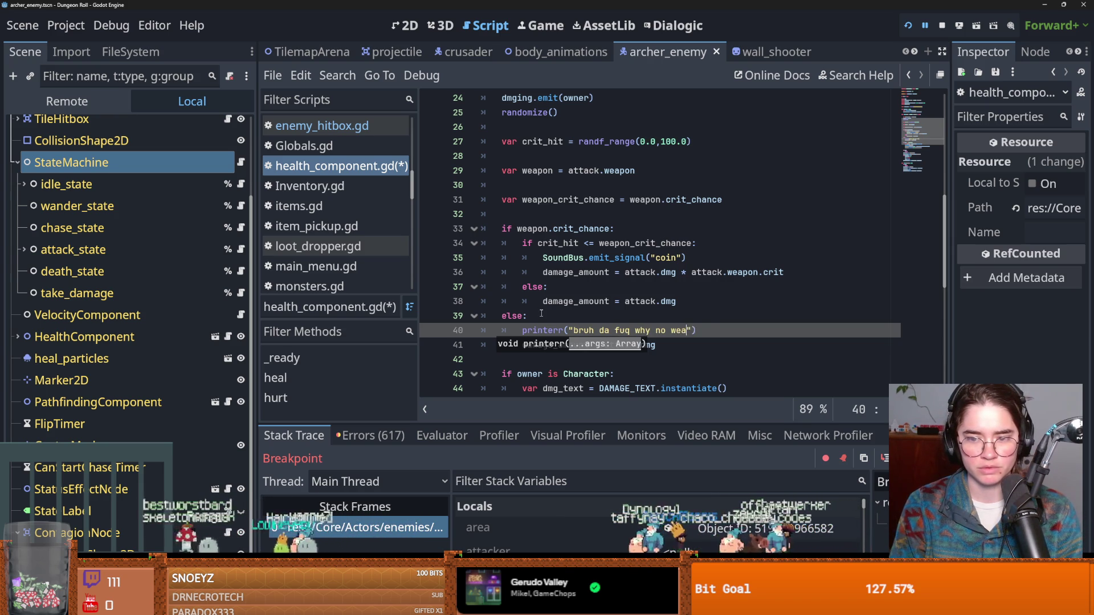
pyautogui.write('y ri')
pyautogui.write('p wu')
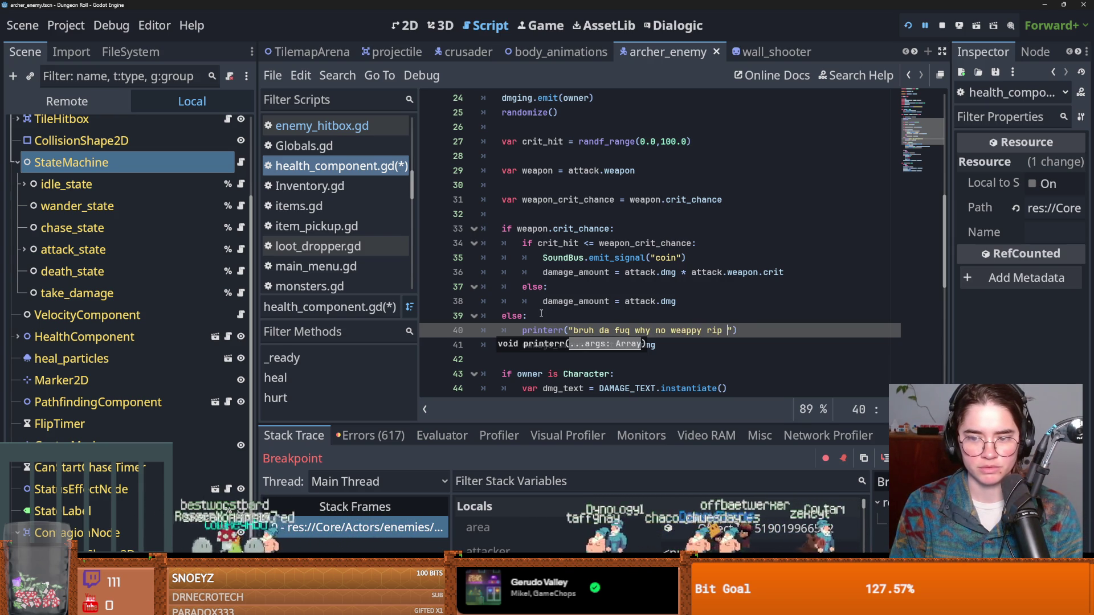
pyautogui.write('u buld')
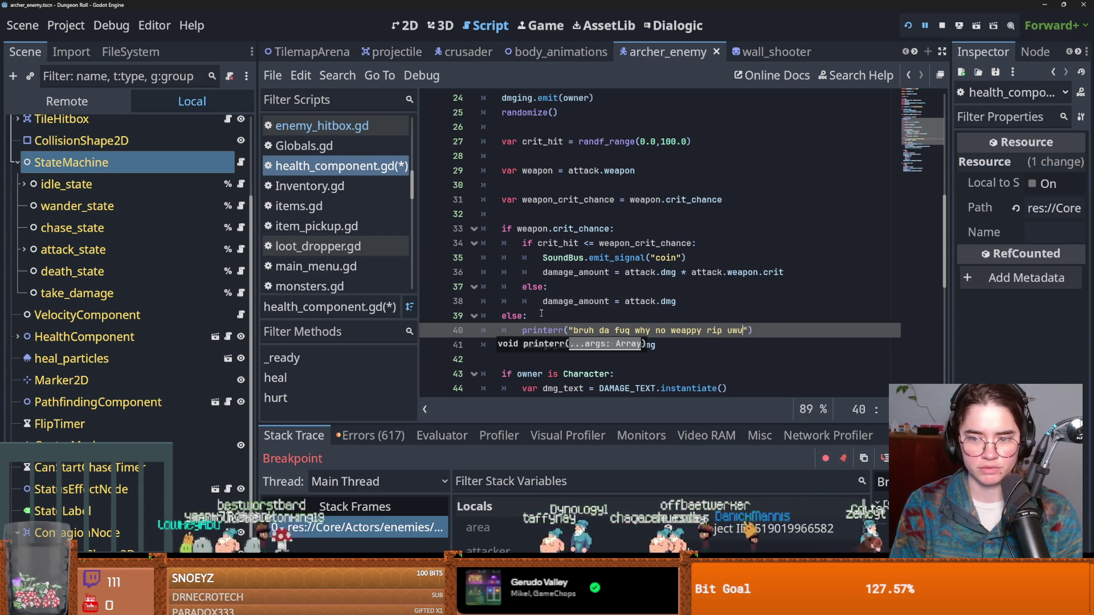
pyautogui.press('BackSpace')
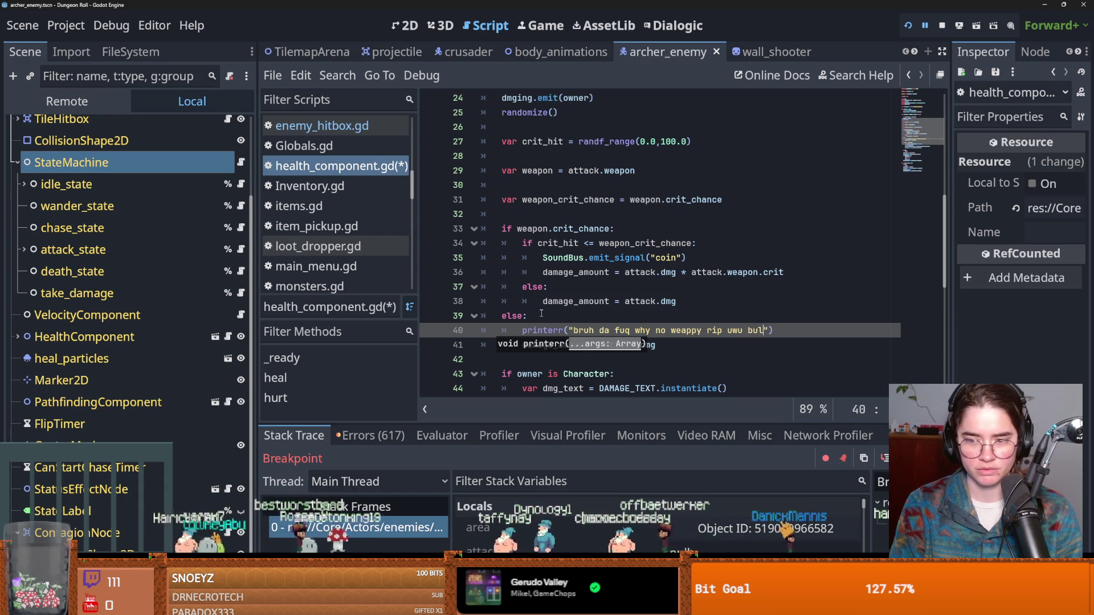
pyautogui.write('gy wul')
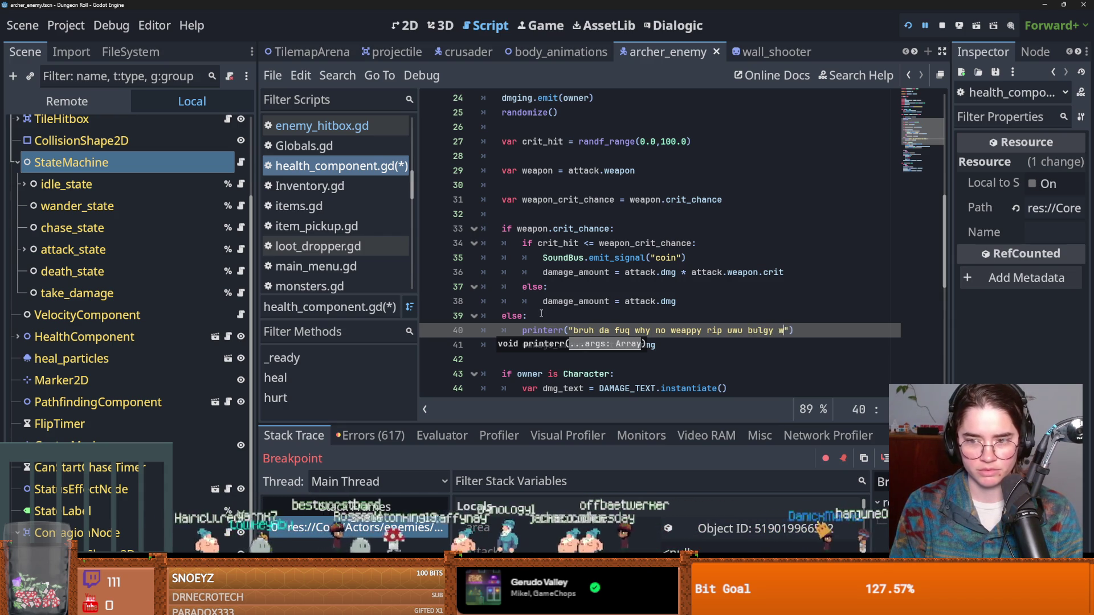
pyautogui.write('gy uwu')
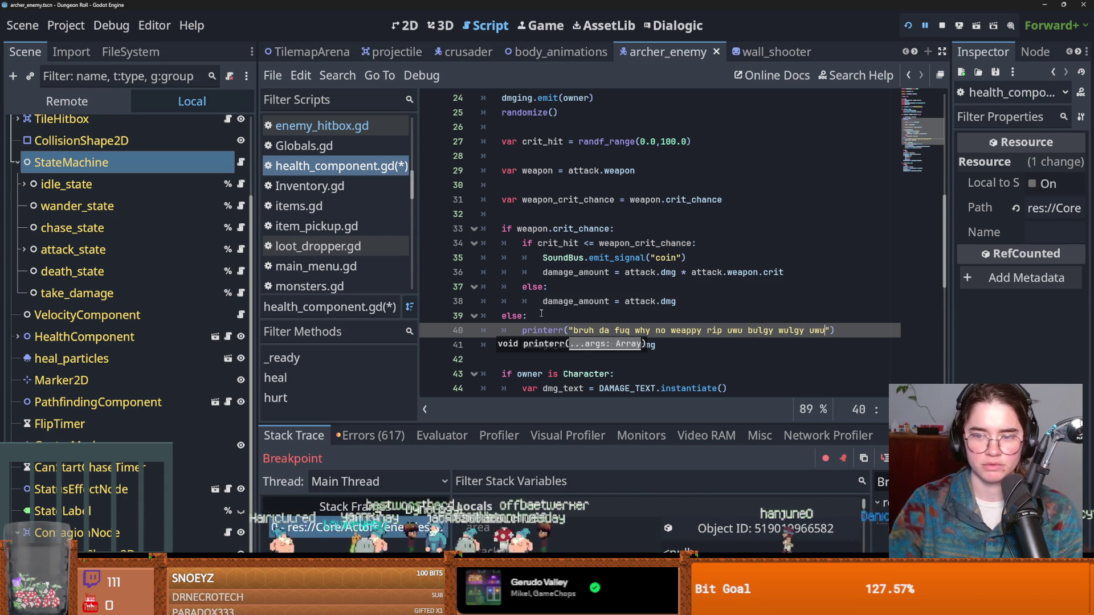
pyautogui.hotkey('ctrl', 's')
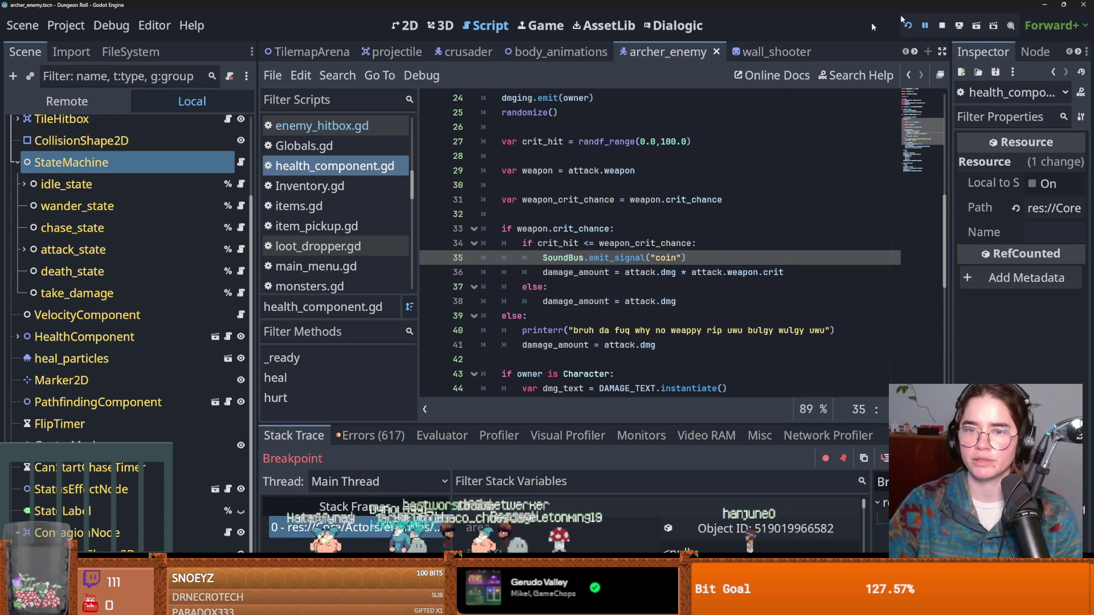
# Review the weapon and crit_chance lines 29–32, save again, and relaunch the game.
pyautogui.click(631, 170)
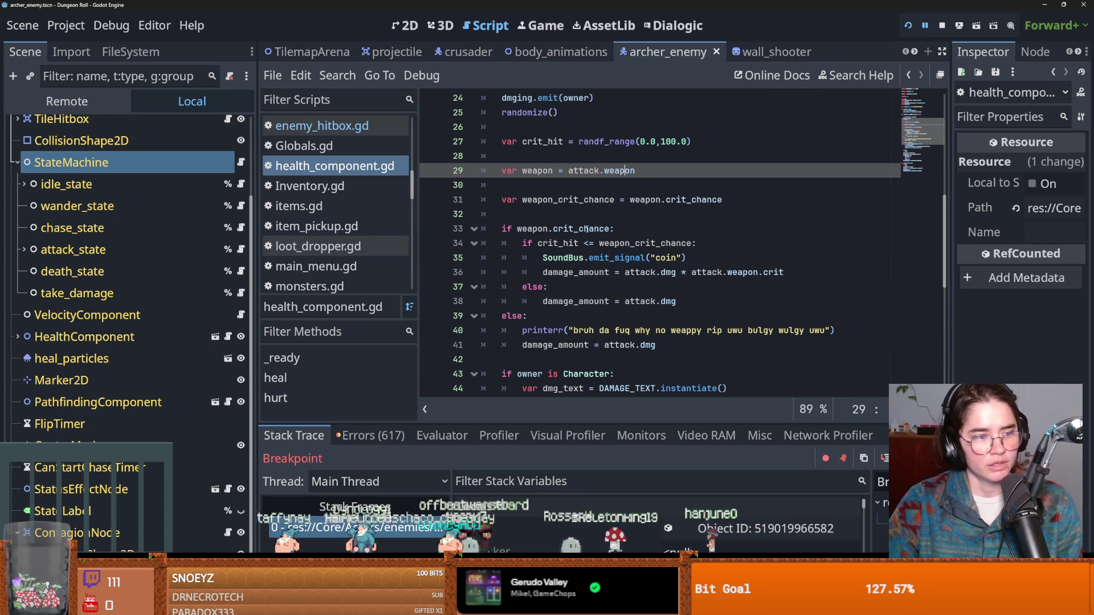
pyautogui.click(597, 229)
pyautogui.hotkey('ctrl', 's')
pyautogui.click(563, 199)
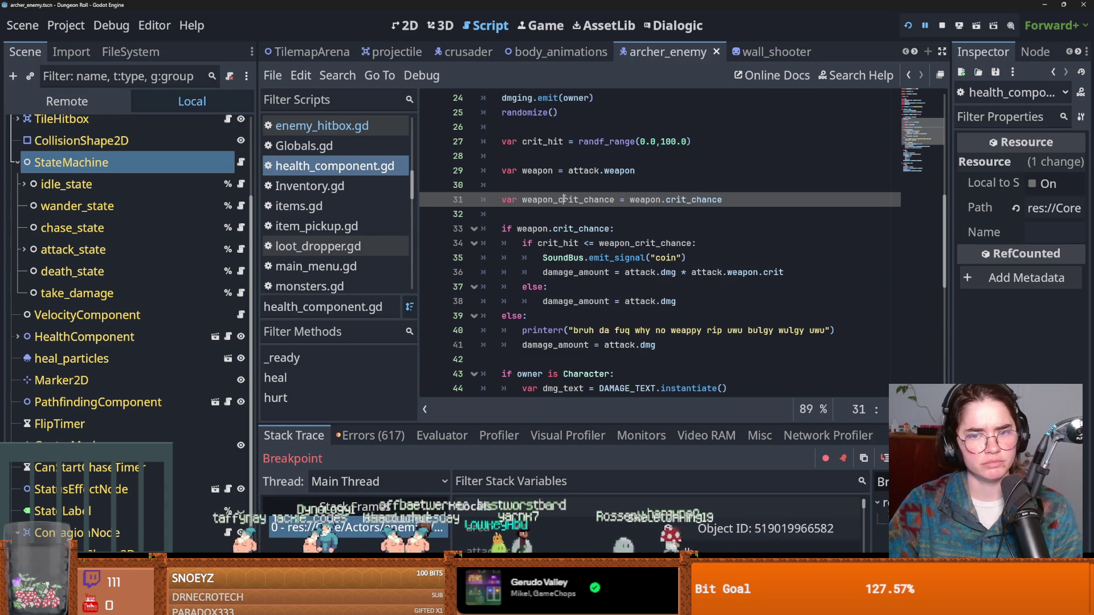
pyautogui.click(547, 212)
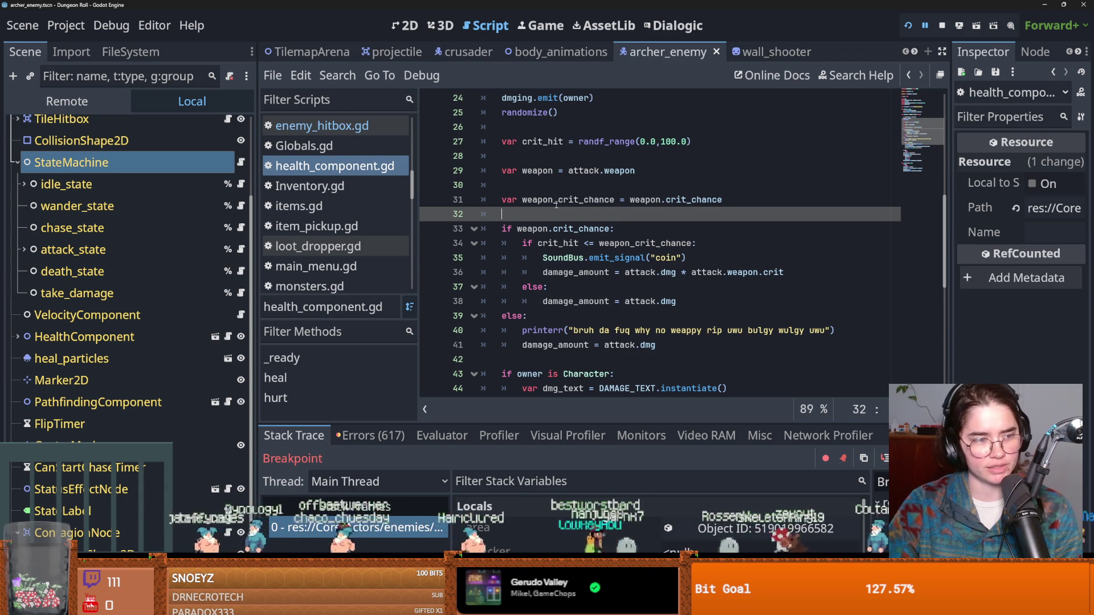
pyautogui.click(565, 200)
pyautogui.hotkey('ctrl', 's')
pyautogui.click(574, 188)
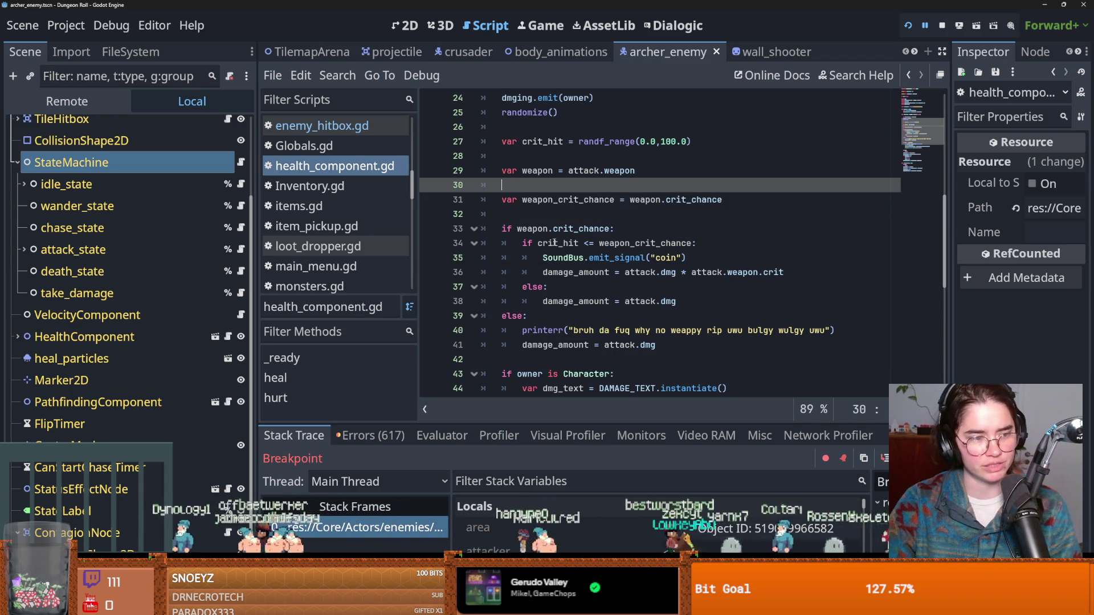
pyautogui.click(544, 215)
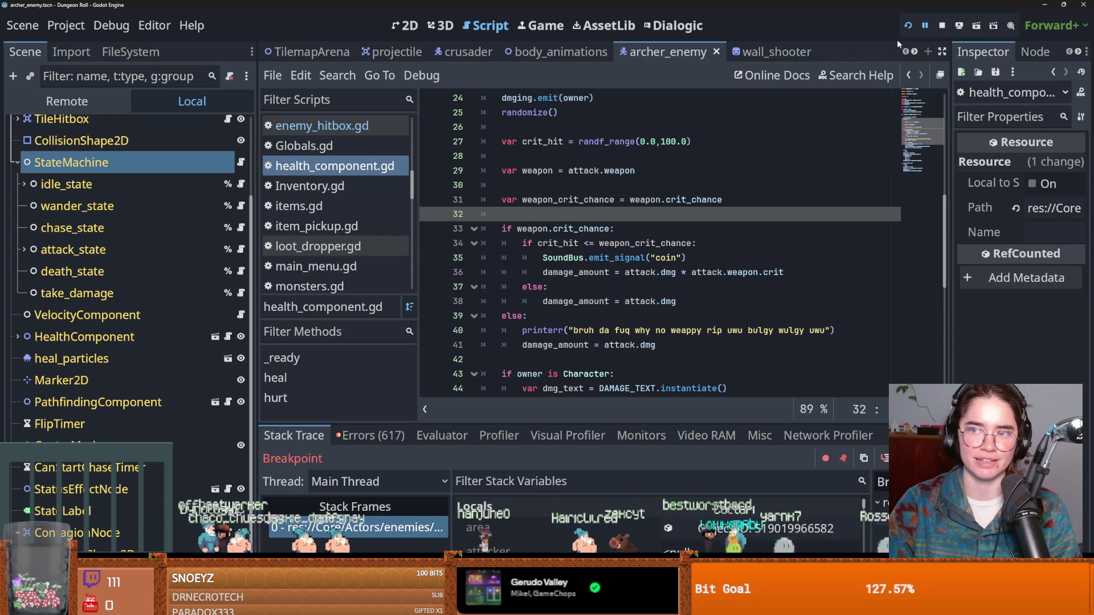
pyautogui.click(910, 27)
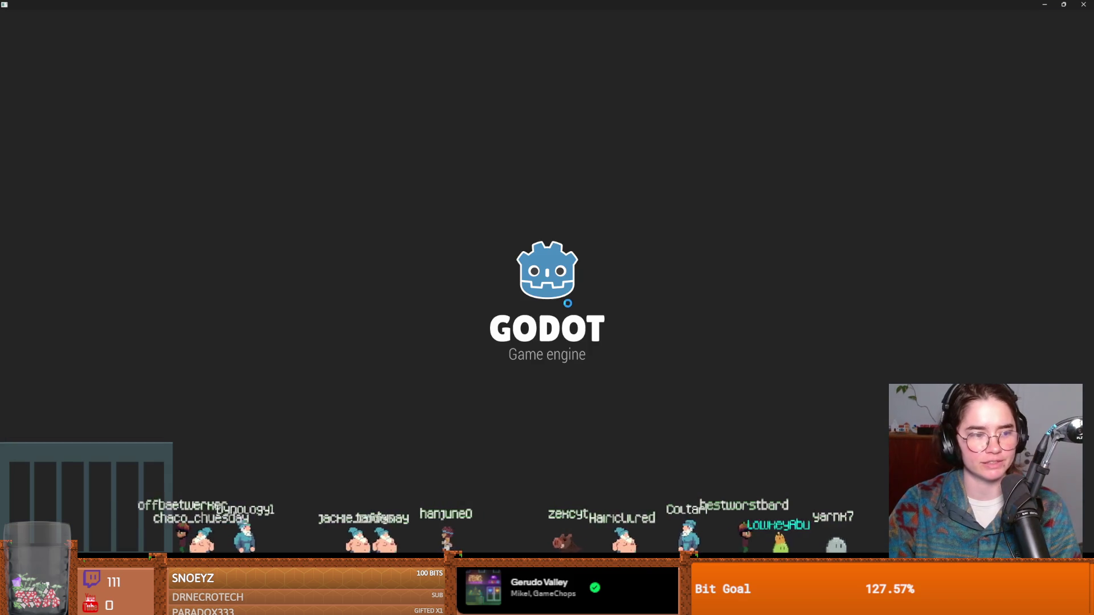
# Play as the Crusader and run spawn_enemy "archer" 1 true in the debug console.
pyautogui.press('Return')
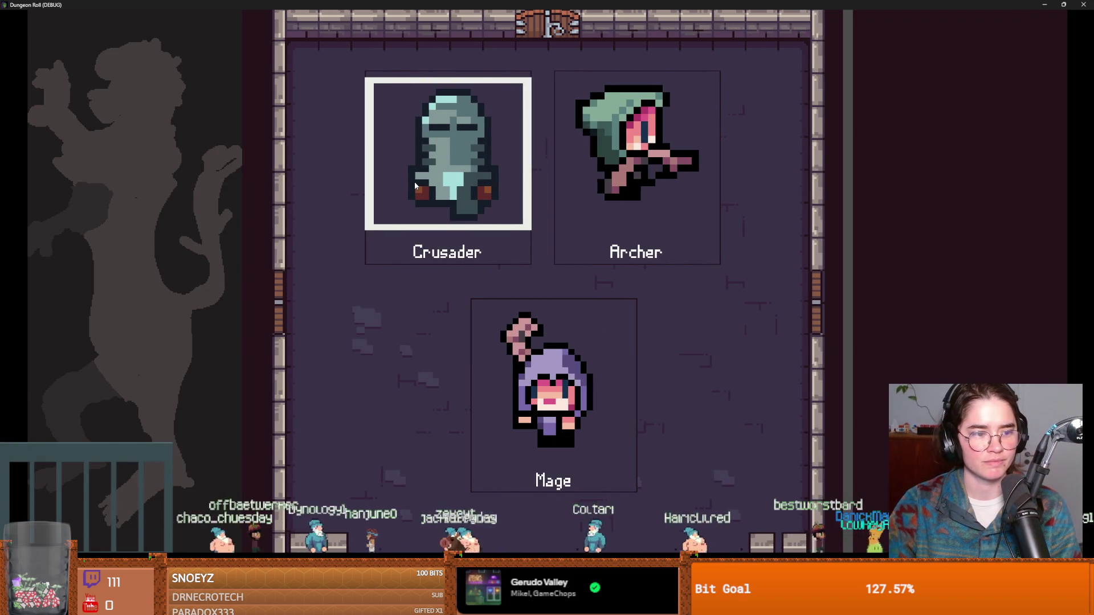
pyautogui.click(415, 181)
pyautogui.press('`')
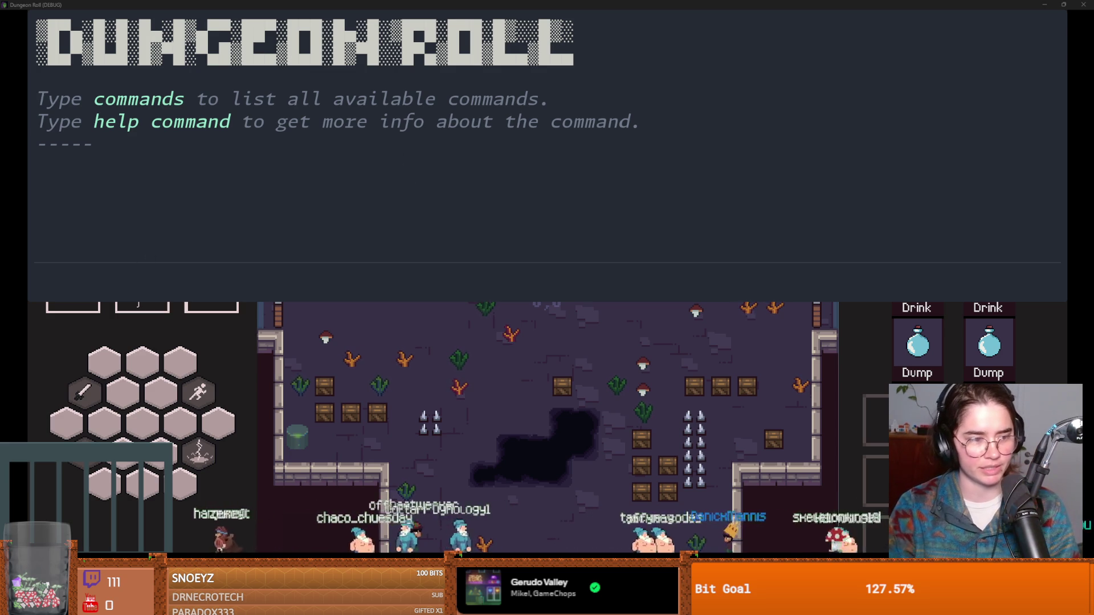
pyautogui.click(211, 280)
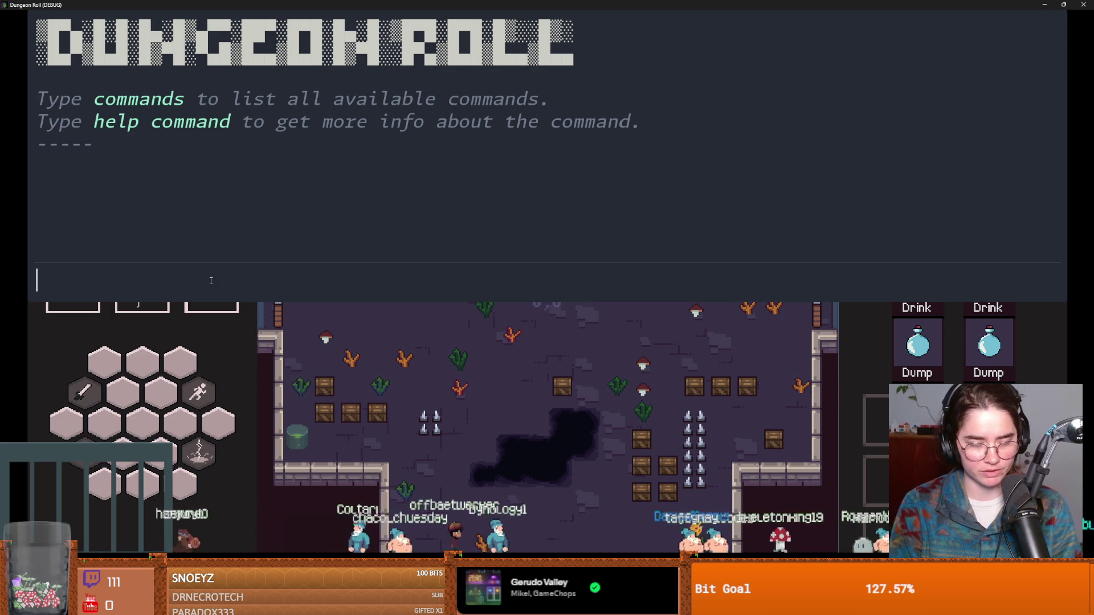
pyautogui.write('spawn_enemy "archer" 1 true')
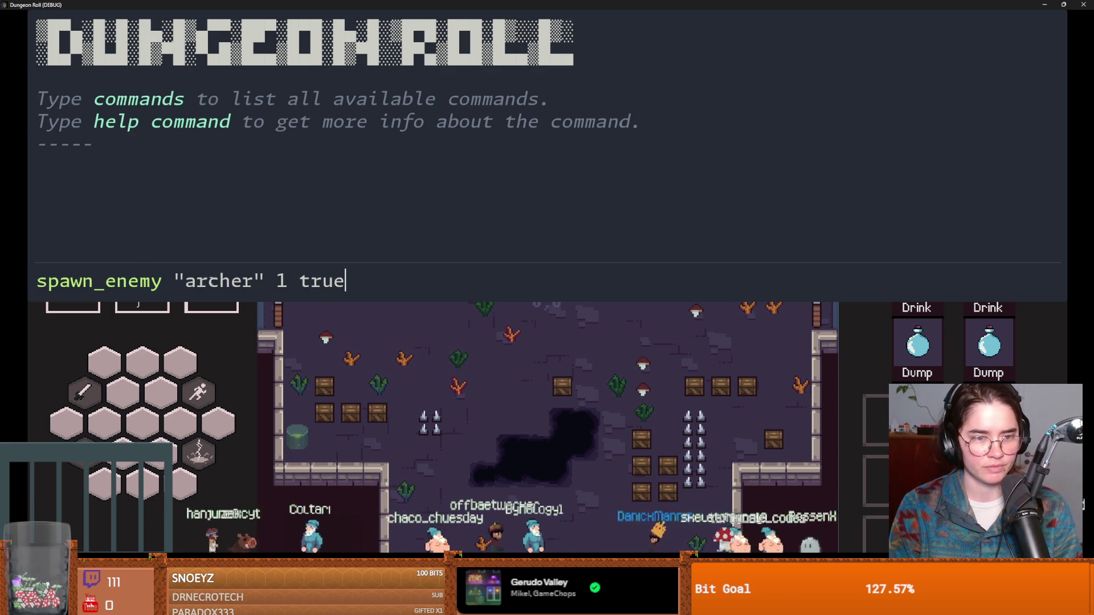
pyautogui.press('Return')
pyautogui.press('Escape')
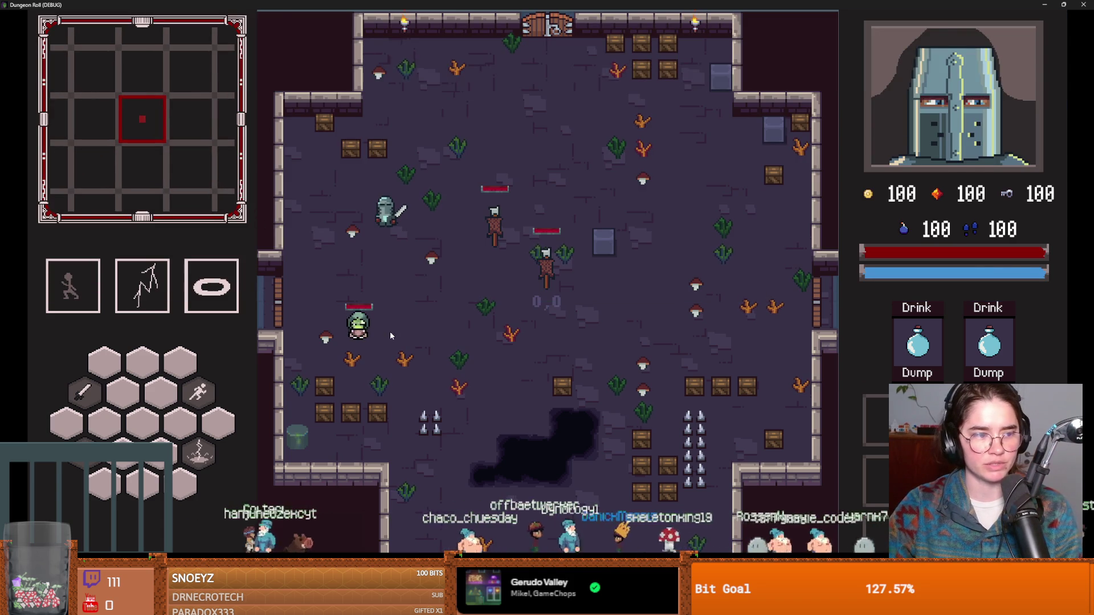
pyautogui.scroll(4, 564, 319)
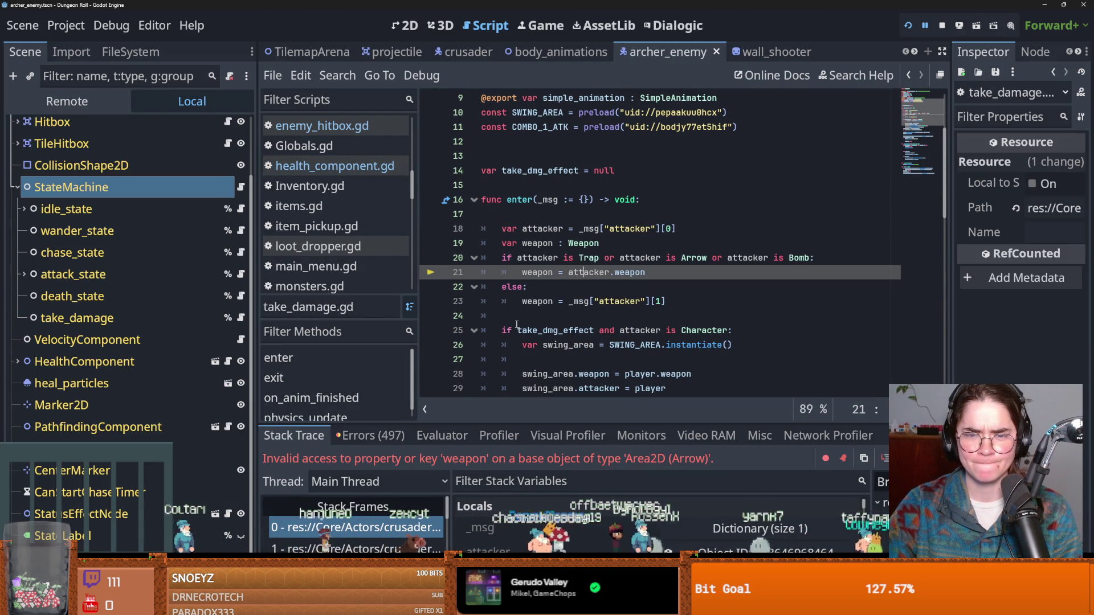
# Inspect the Arrow attacker's members in the enlarged debugger, finding Proj and Speed 300.
pyautogui.click(389, 548)
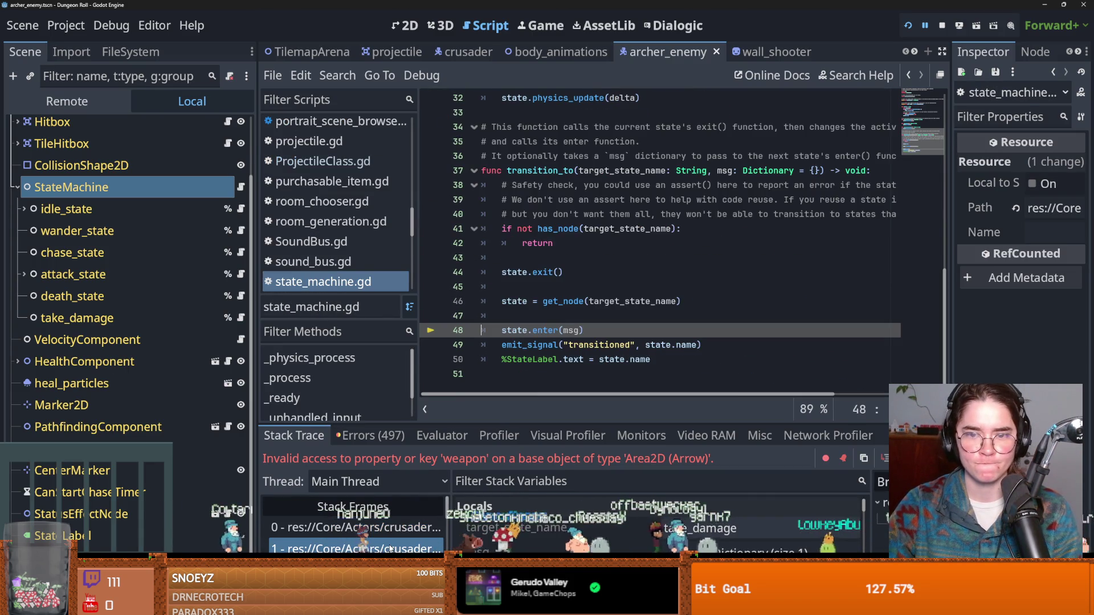
pyautogui.click(393, 531)
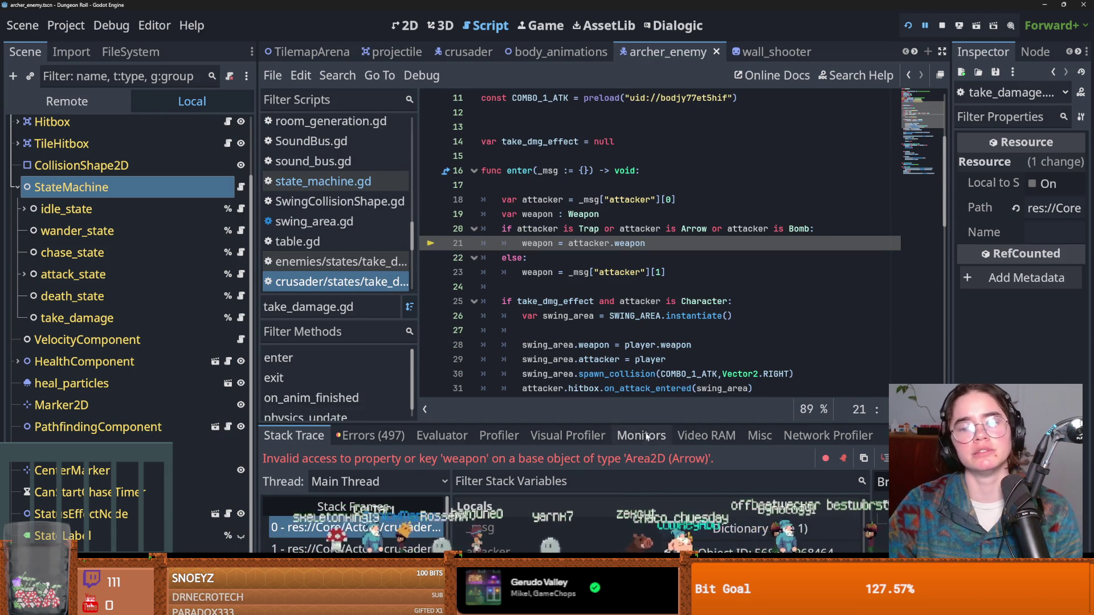
pyautogui.moveTo(650, 426)
pyautogui.mouseDown()
pyautogui.moveTo(661, 288)
pyautogui.moveTo(668, 424)
pyautogui.mouseUp()
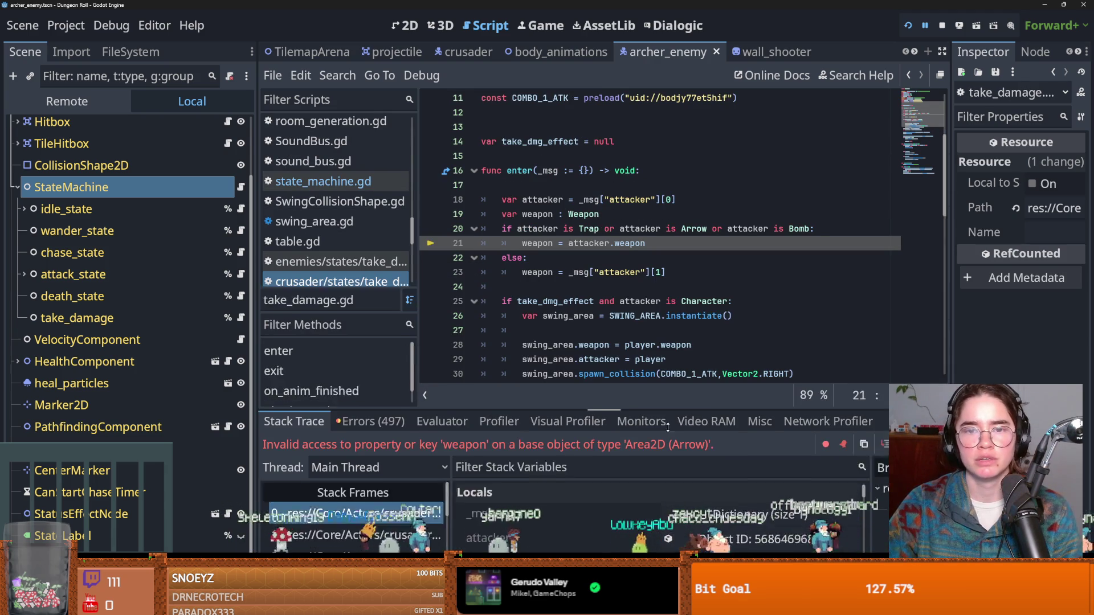
pyautogui.click(624, 287)
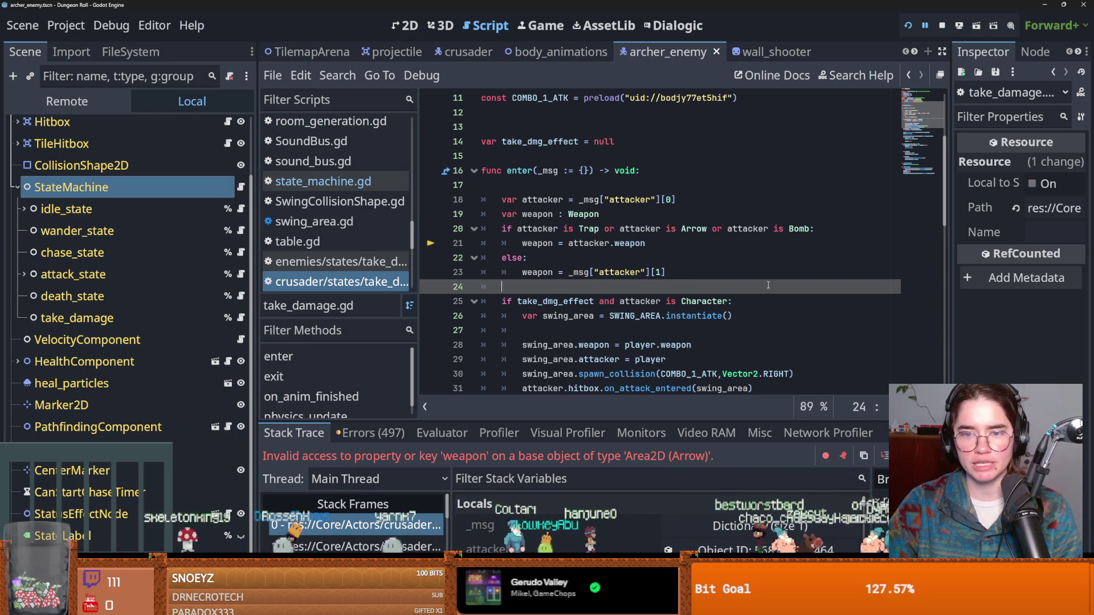
pyautogui.scroll(-1, 646, 326)
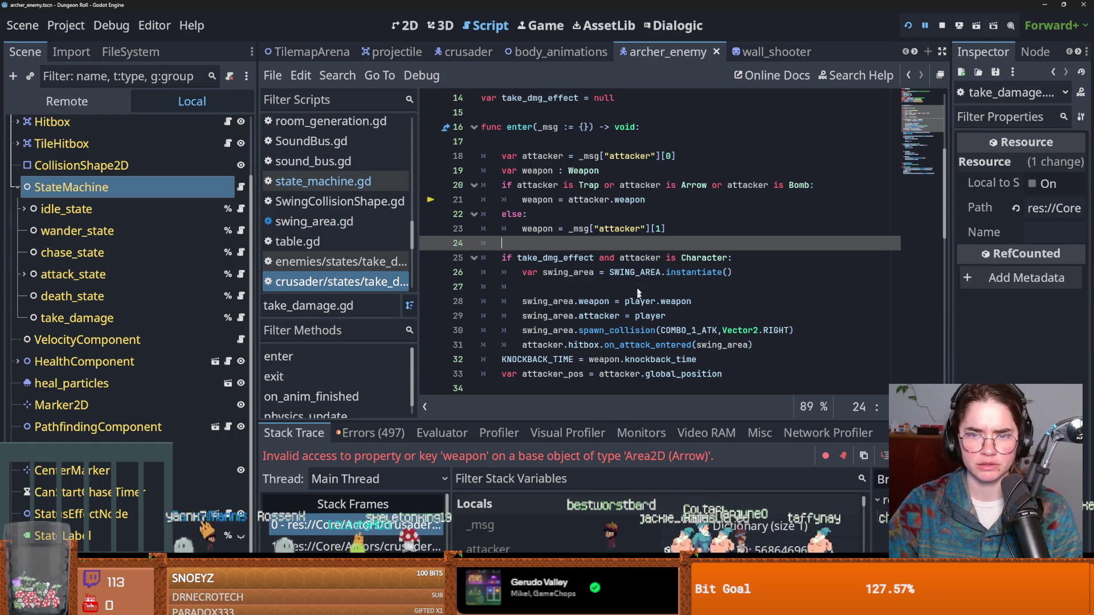
pyautogui.moveTo(576, 421); pyautogui.dragTo(587, 233)
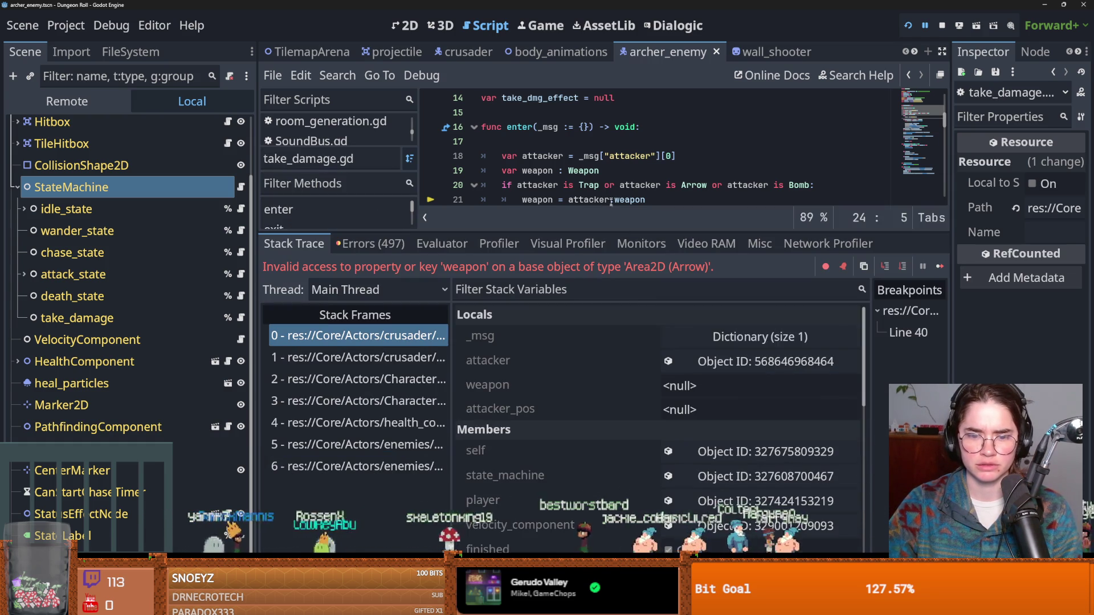
pyautogui.click(725, 359)
pyautogui.moveTo(955, 317); pyautogui.dragTo(728, 353)
pyautogui.scroll(-5, 846, 402)
pyautogui.scroll(5, 846, 403)
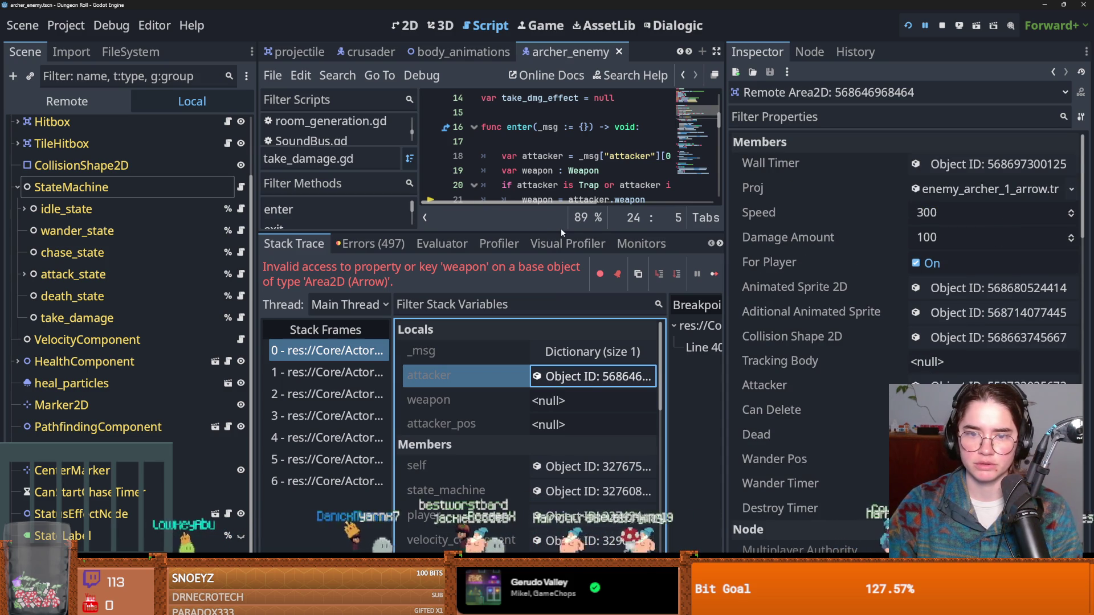
pyautogui.moveTo(561, 230); pyautogui.dragTo(561, 432)
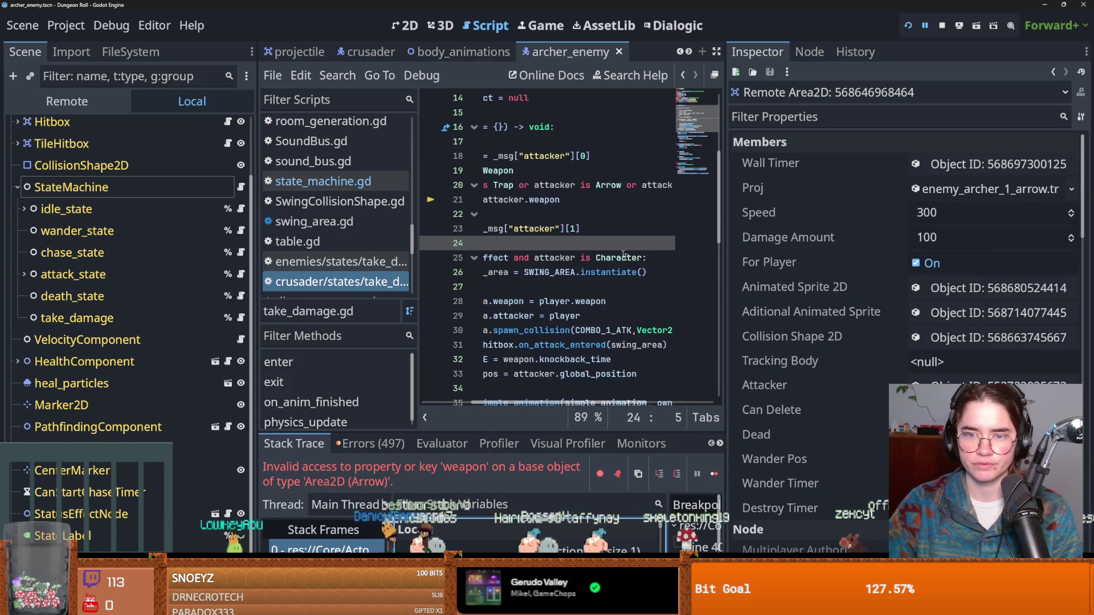
# Rewrite line 21's weapon access as attacker.proj.weapon.
pyautogui.click(613, 200)
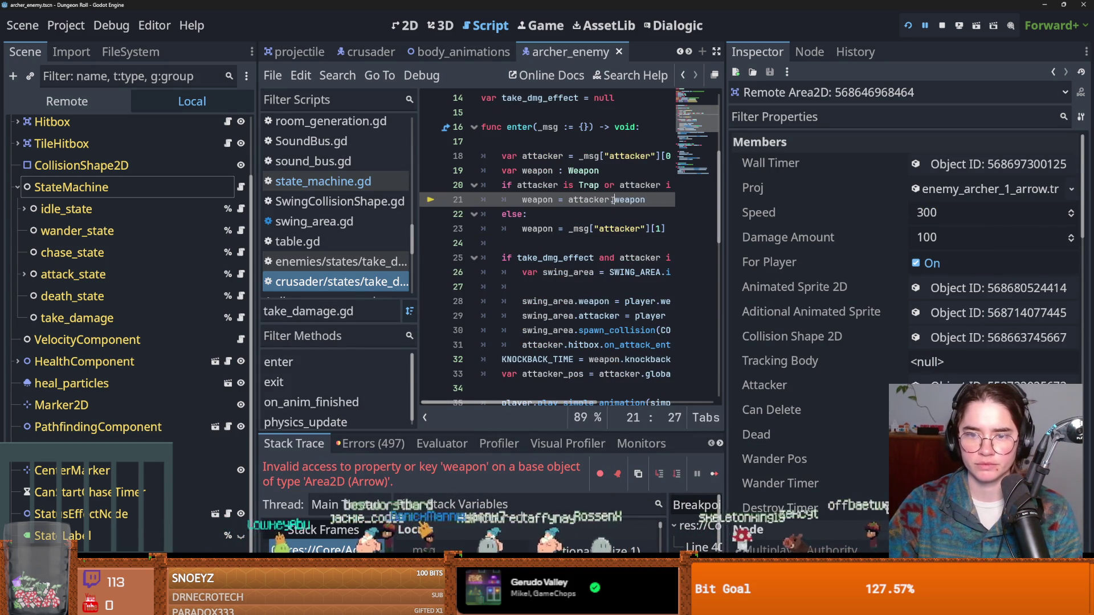
pyautogui.write('po')
pyautogui.press('BackSpace')
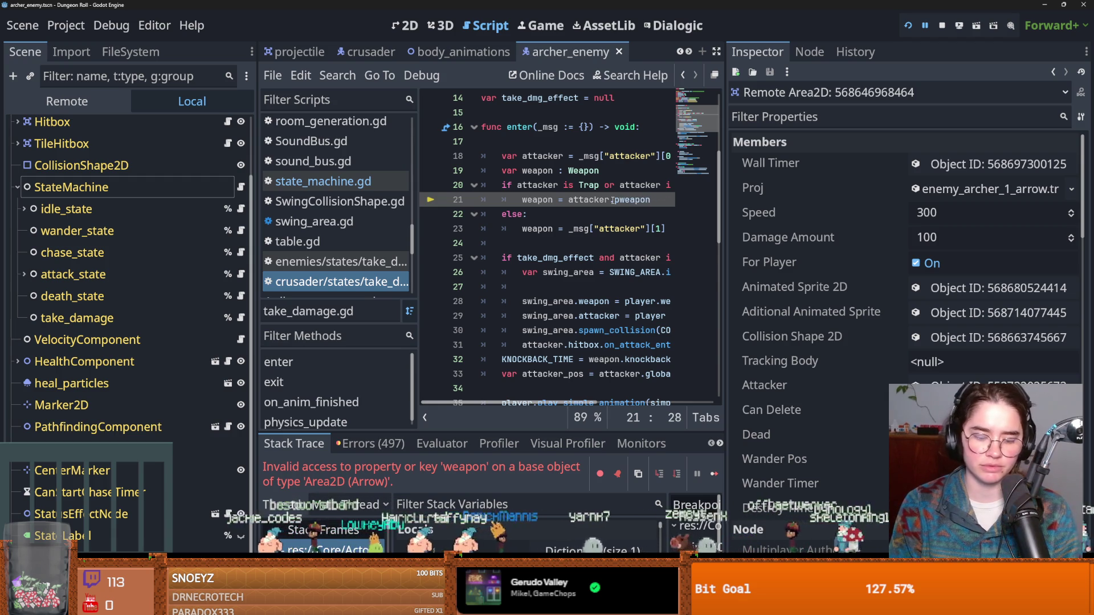
pyautogui.write('roj.')
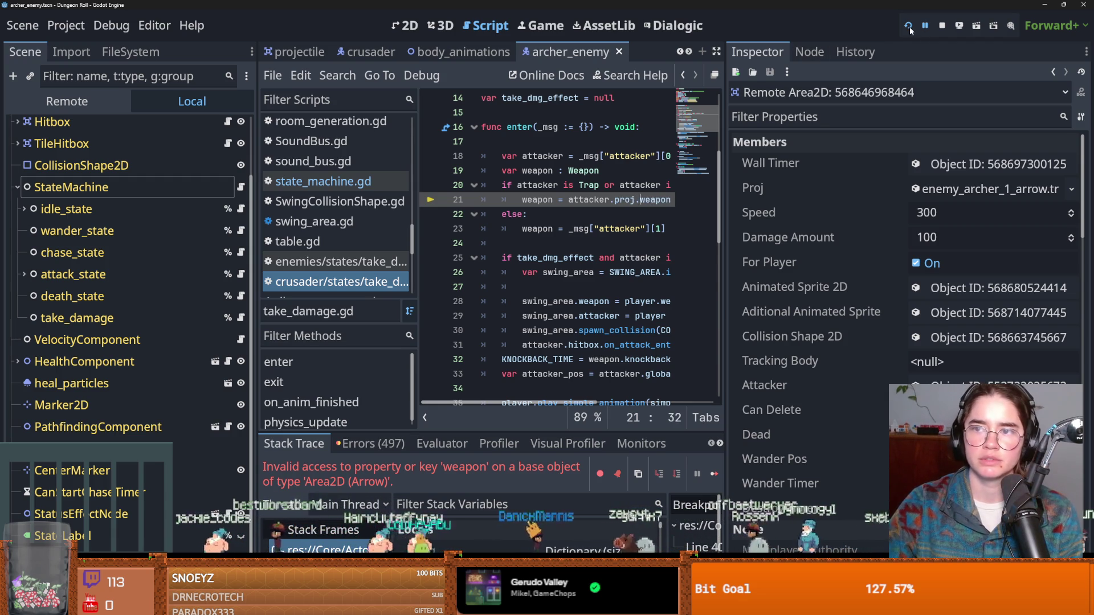
# Rerun to the line 48 crash, inspect the 'area' variable, and widen the code panes.
pyautogui.click(909, 26)
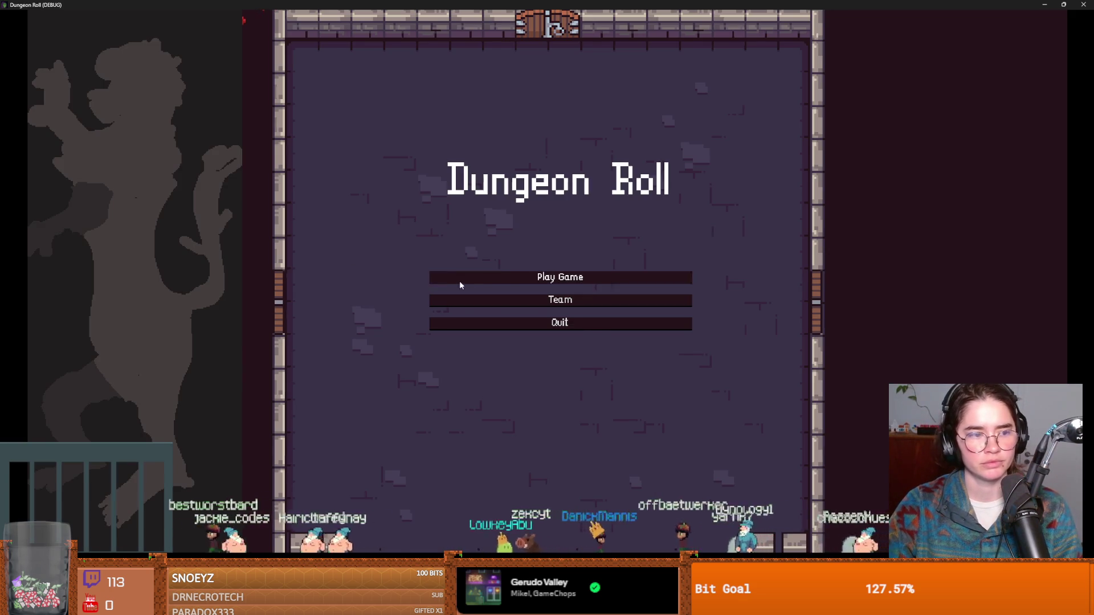
pyautogui.click(459, 280)
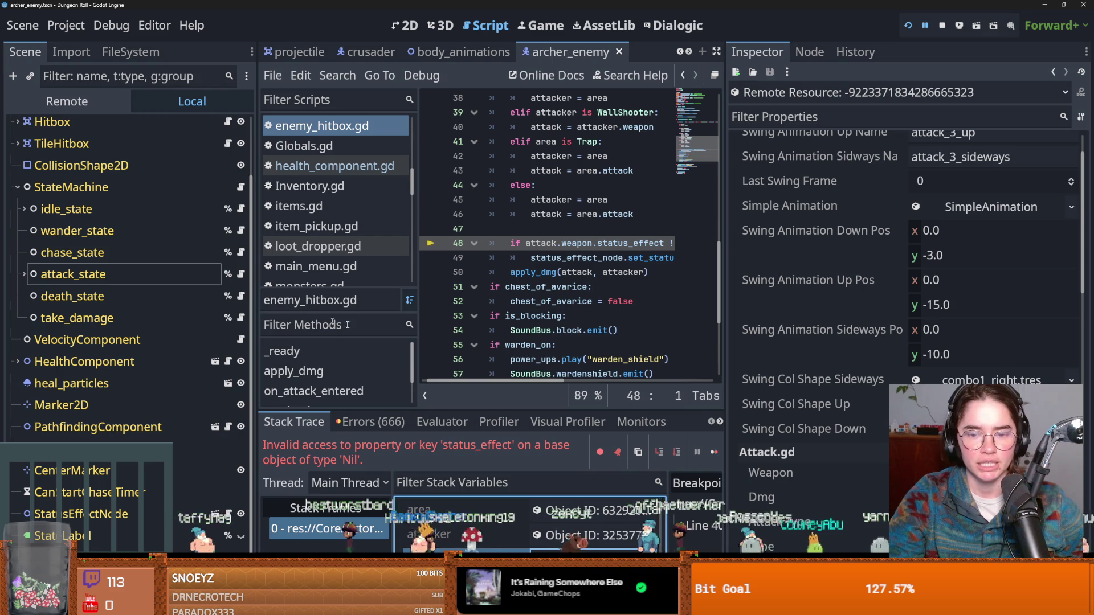
pyautogui.click(419, 510)
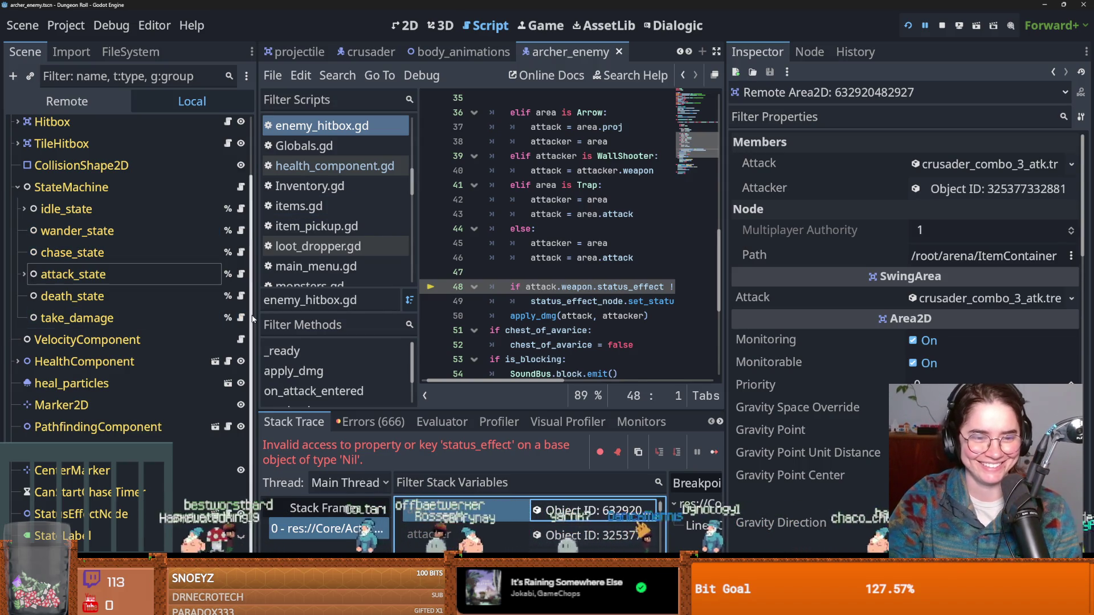
pyautogui.moveTo(251, 321)
pyautogui.mouseDown()
pyautogui.moveTo(353, 313)
pyautogui.moveTo(312, 285)
pyautogui.mouseUp()
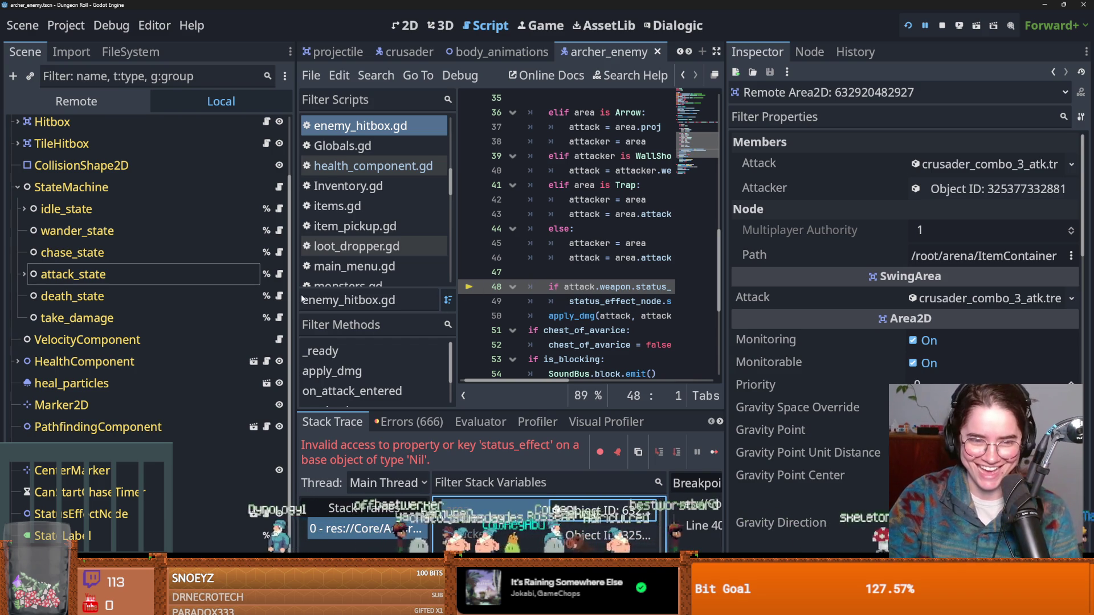
pyautogui.moveTo(295, 300); pyautogui.dragTo(188, 301)
pyautogui.moveTo(353, 299); pyautogui.dragTo(238, 295)
pyautogui.click(479, 302)
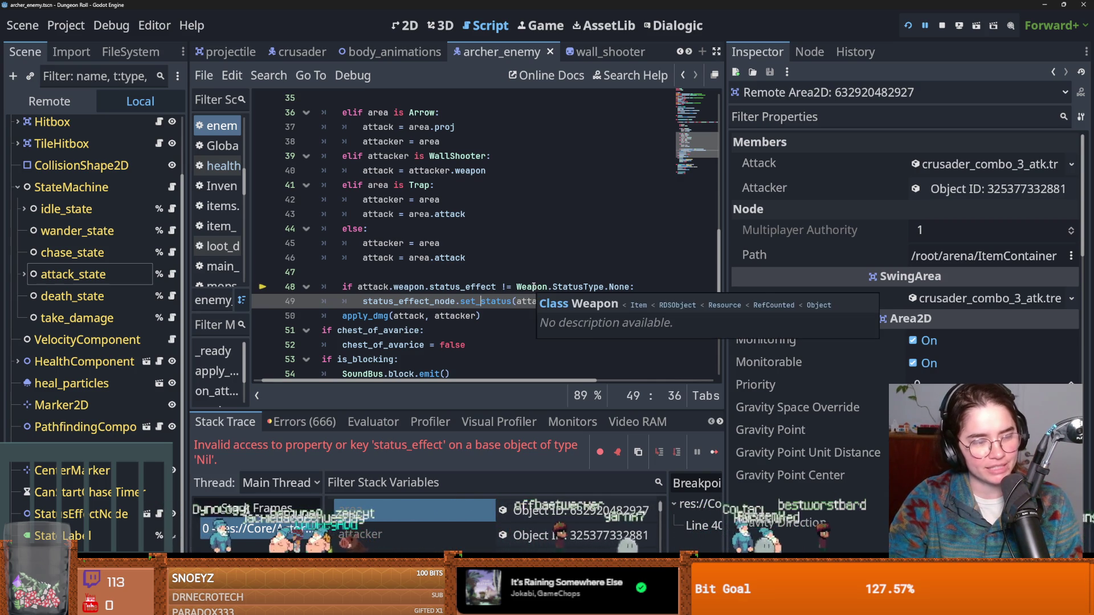
# Insert a new line 50 after the set_status call, remove its indentation, and save.
pyautogui.click(428, 292)
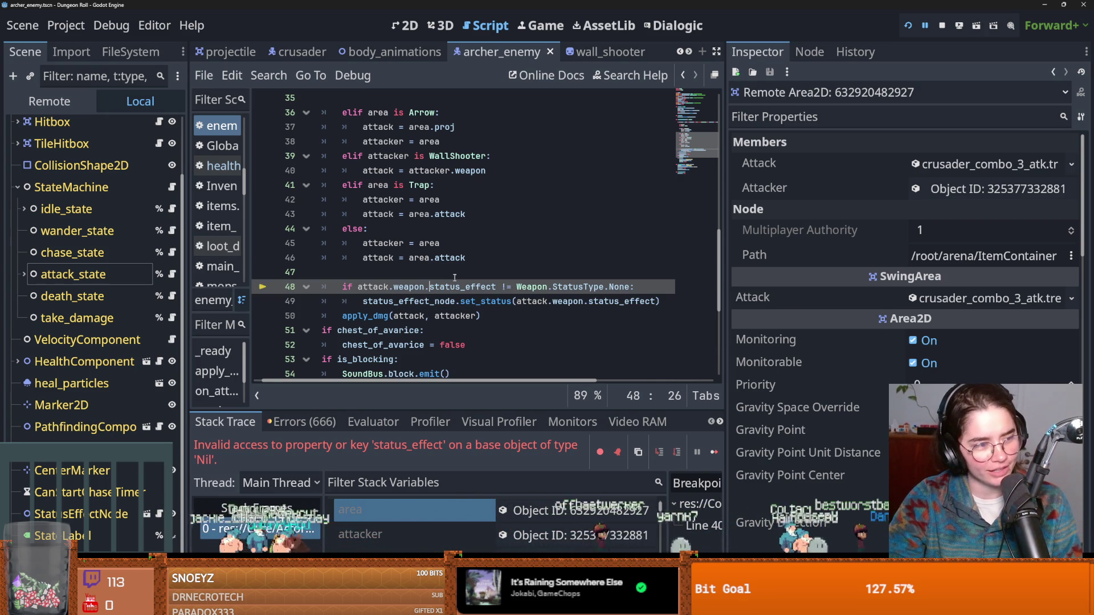
pyautogui.click(660, 302)
pyautogui.press('Return')
pyautogui.hotkey('ctrl', 's')
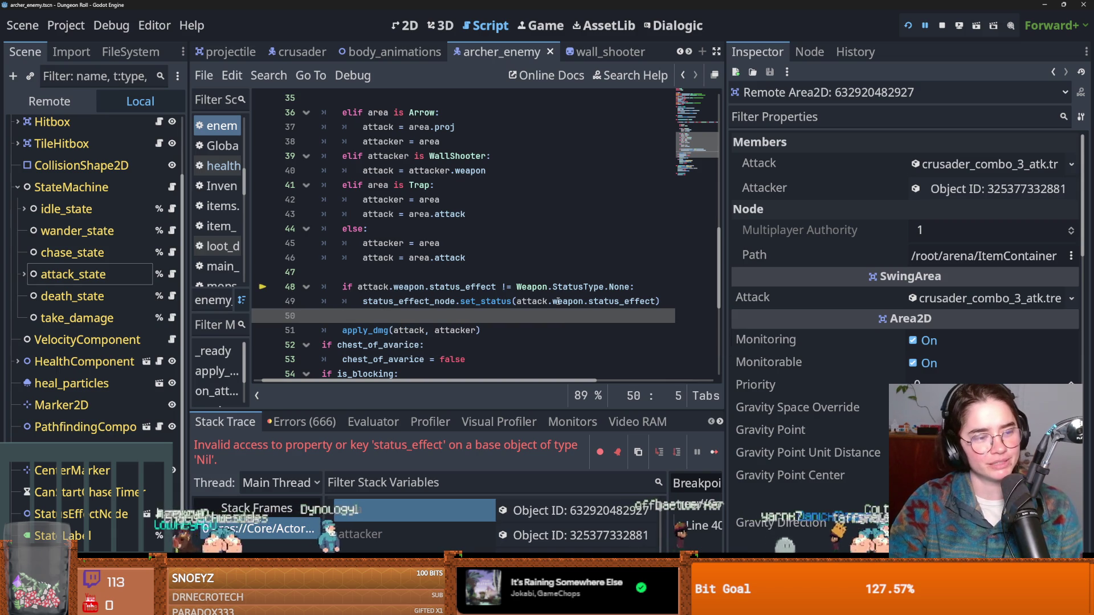
pyautogui.click(387, 273)
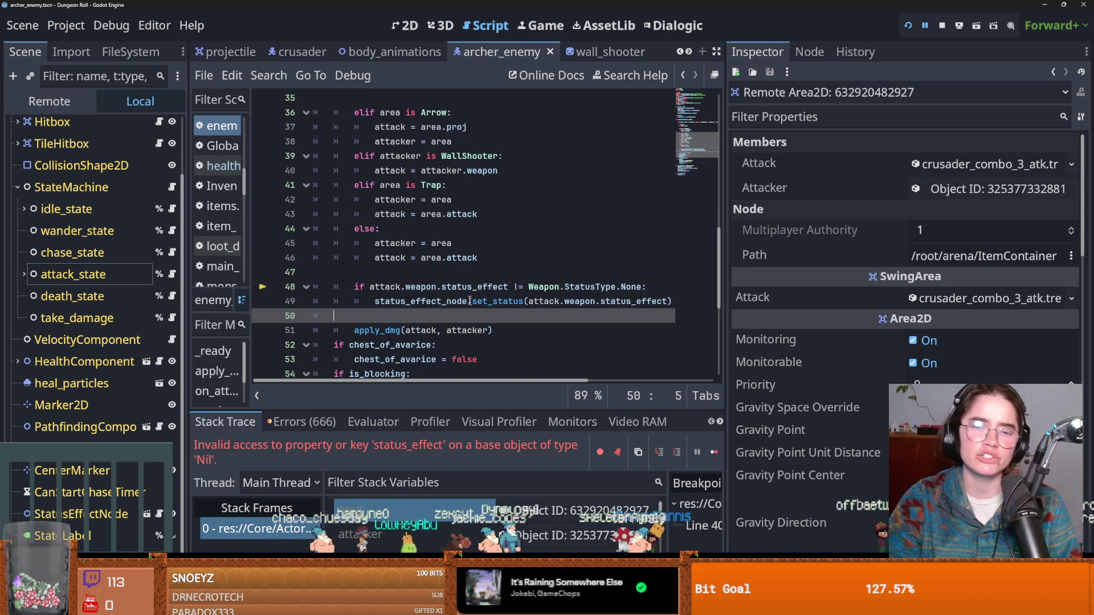
pyautogui.scroll(-1, 409, 305)
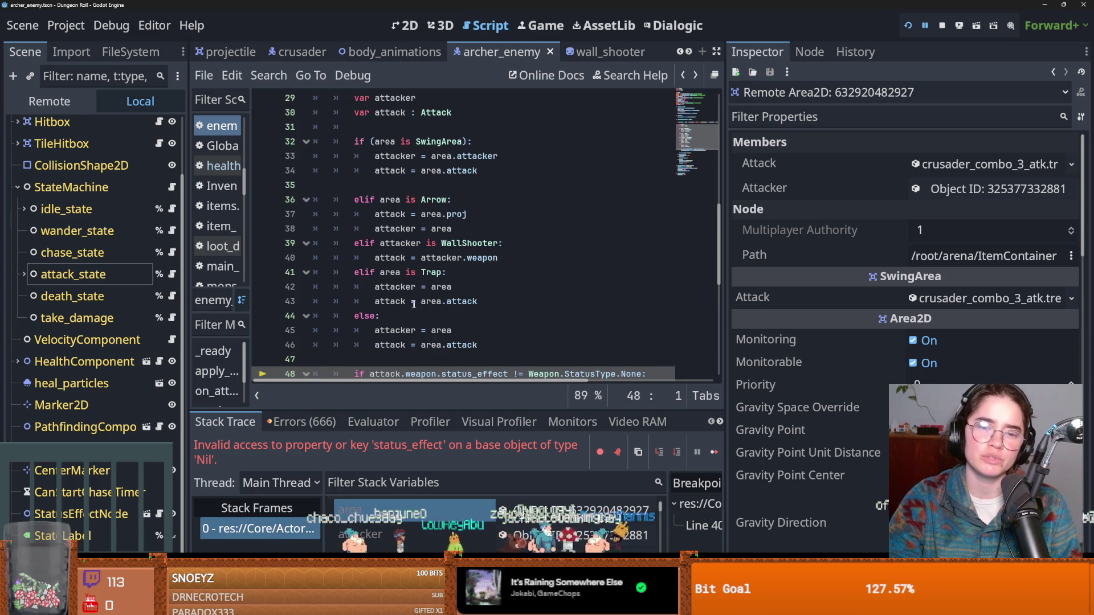
pyautogui.click(396, 277)
pyautogui.press('BackSpace')
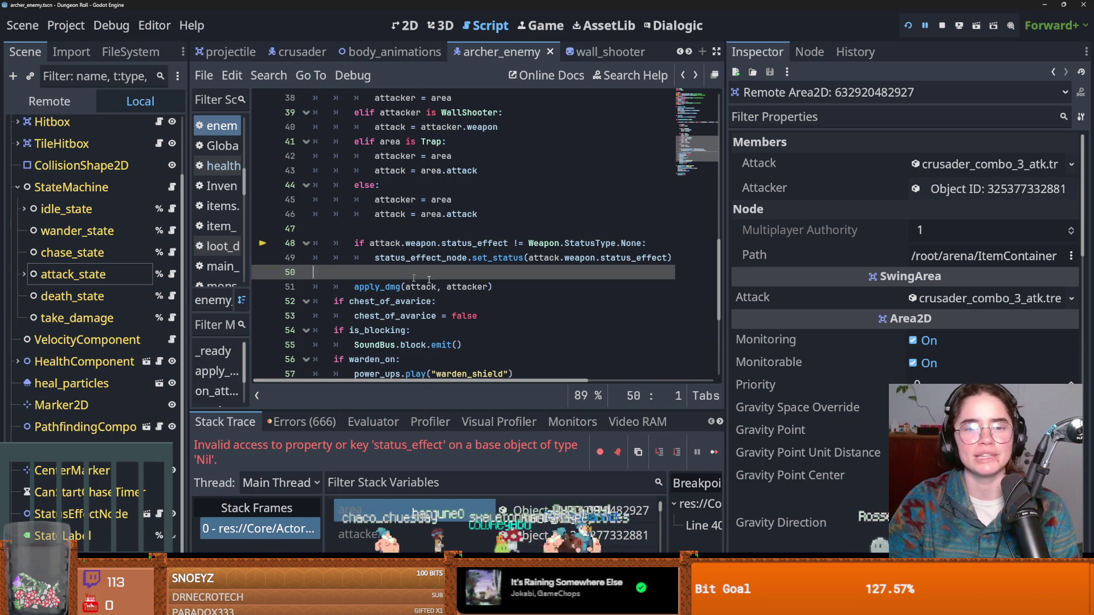
# Save repeatedly and widen the editor while inspecting the SwingArea's crusader_comb Attack.
pyautogui.scroll(-1, 551, 320)
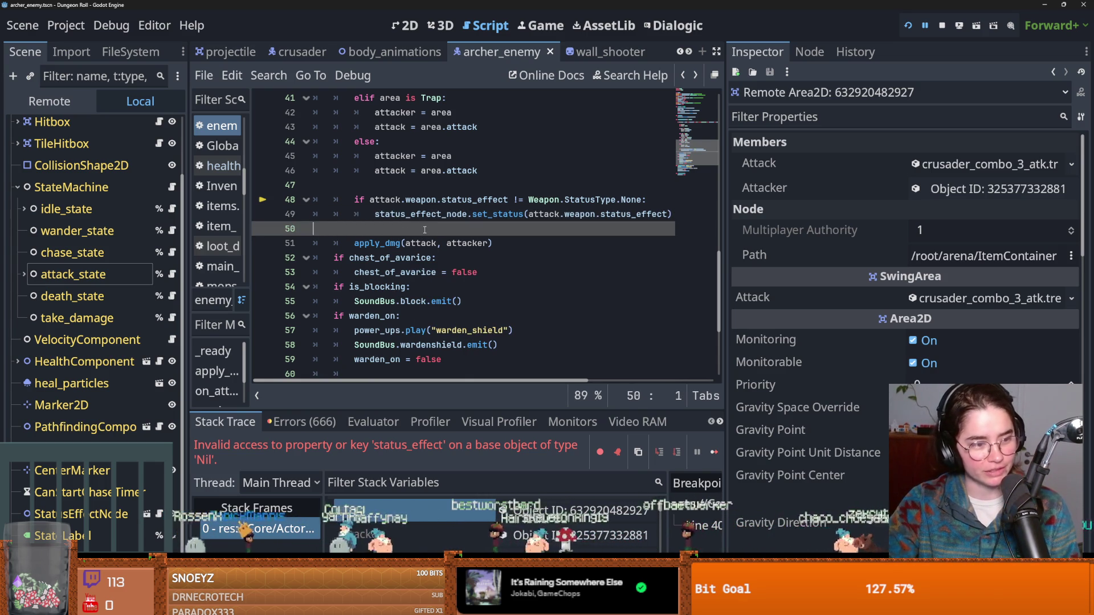
pyautogui.moveTo(433, 222)
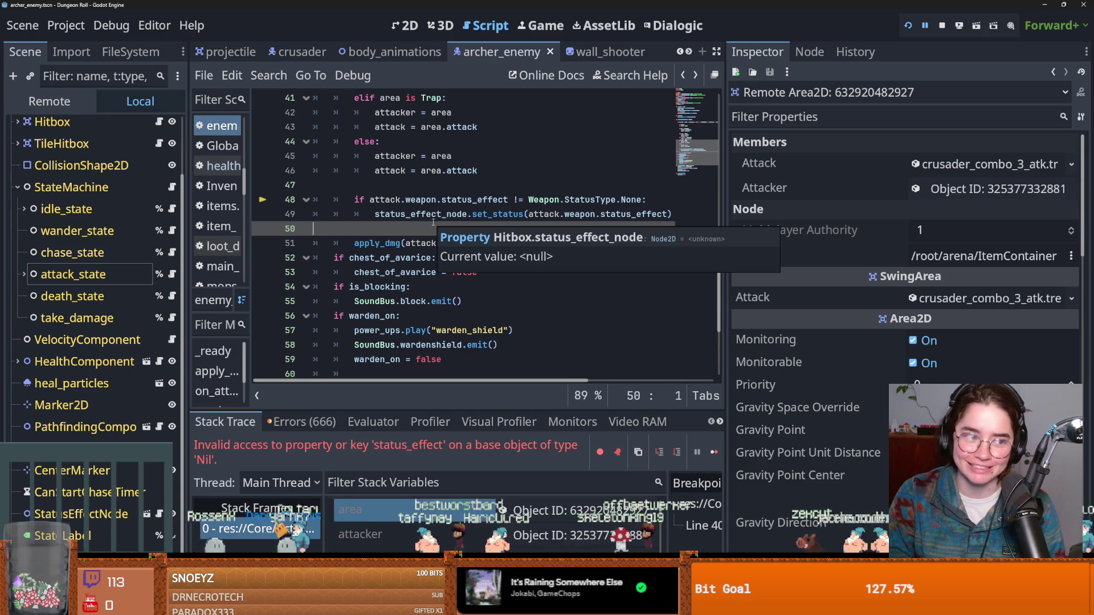
pyautogui.hotkey('ctrl', 's')
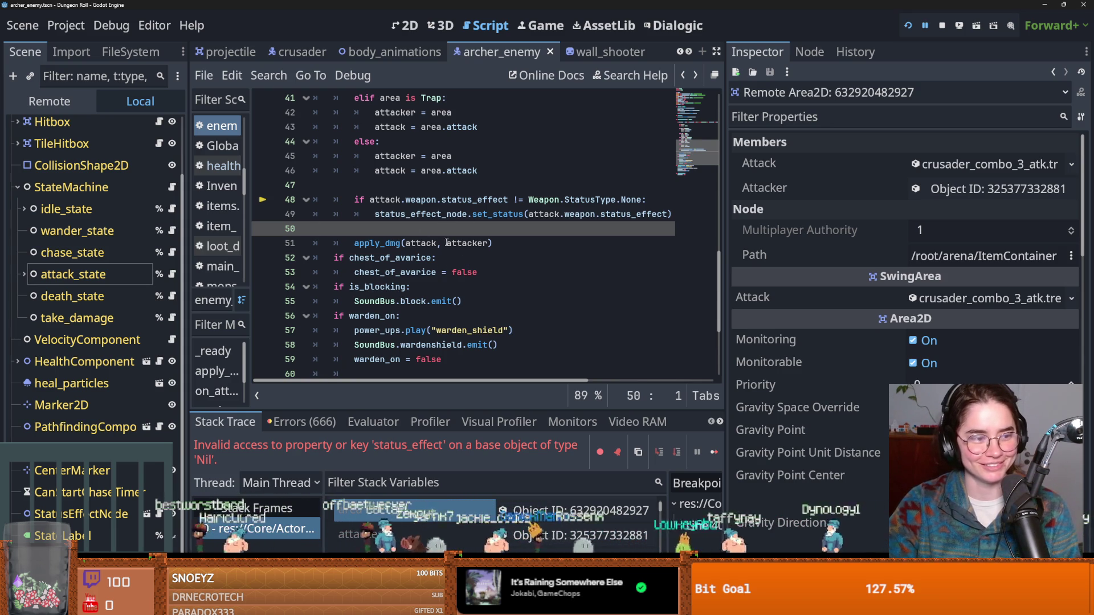
pyautogui.hotkey('ctrl', 's')
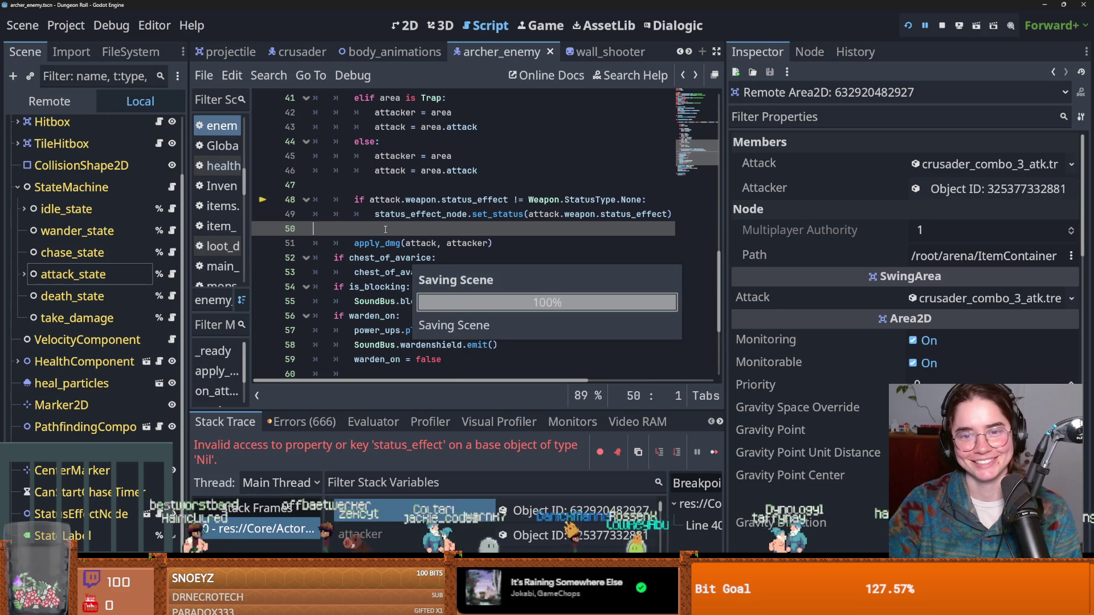
pyautogui.moveTo(723, 251)
pyautogui.mouseDown()
pyautogui.moveTo(854, 250)
pyautogui.moveTo(835, 251)
pyautogui.mouseUp()
pyautogui.hotkey('ctrl', 's')
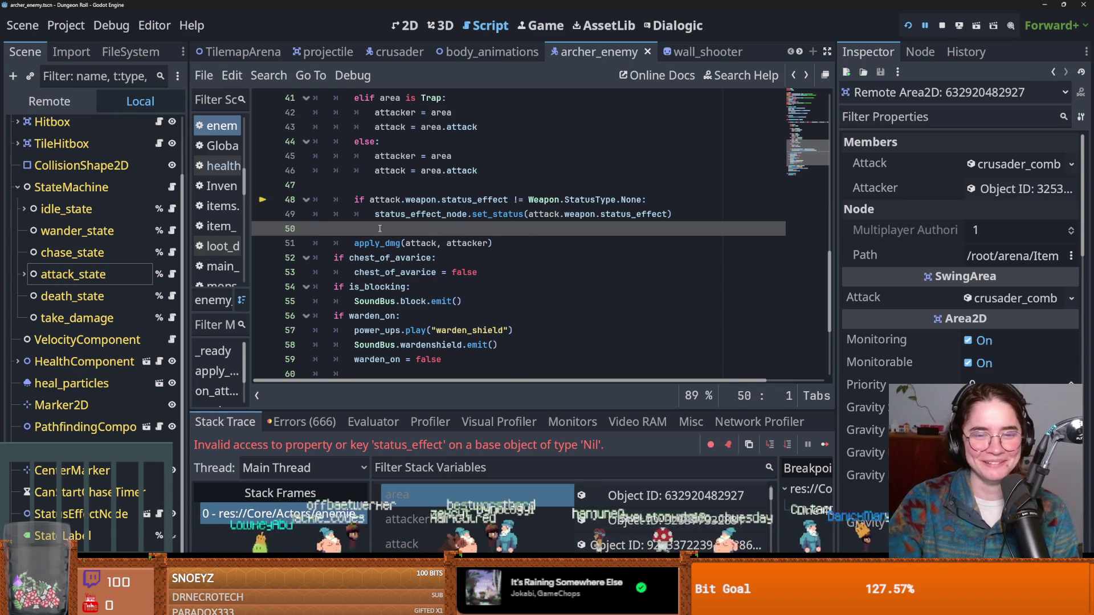
pyautogui.hotkey('ctrl', 's')
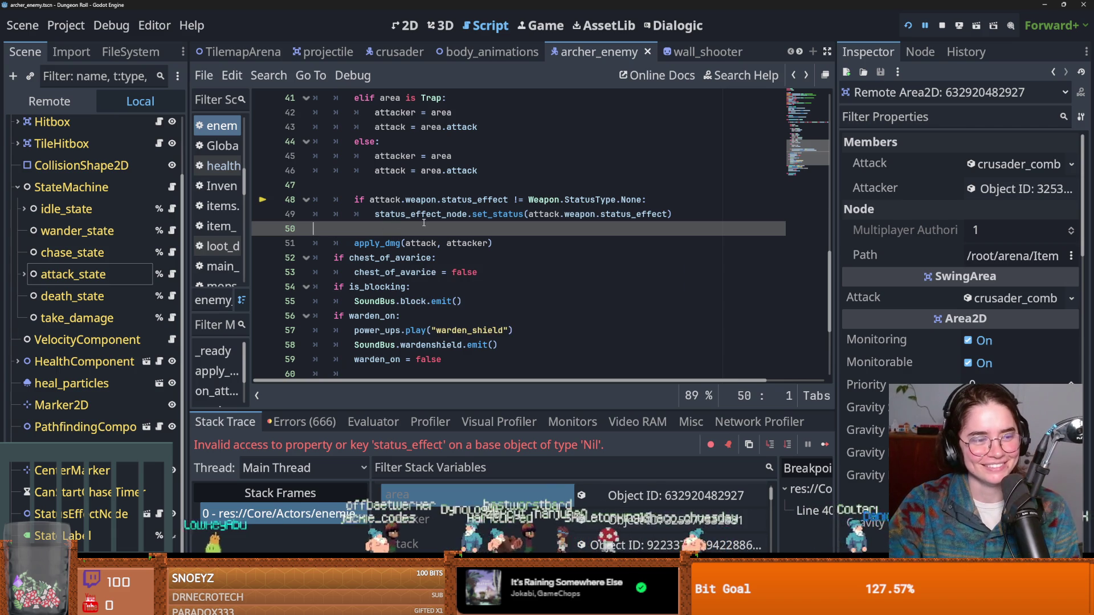
pyautogui.moveTo(438, 219)
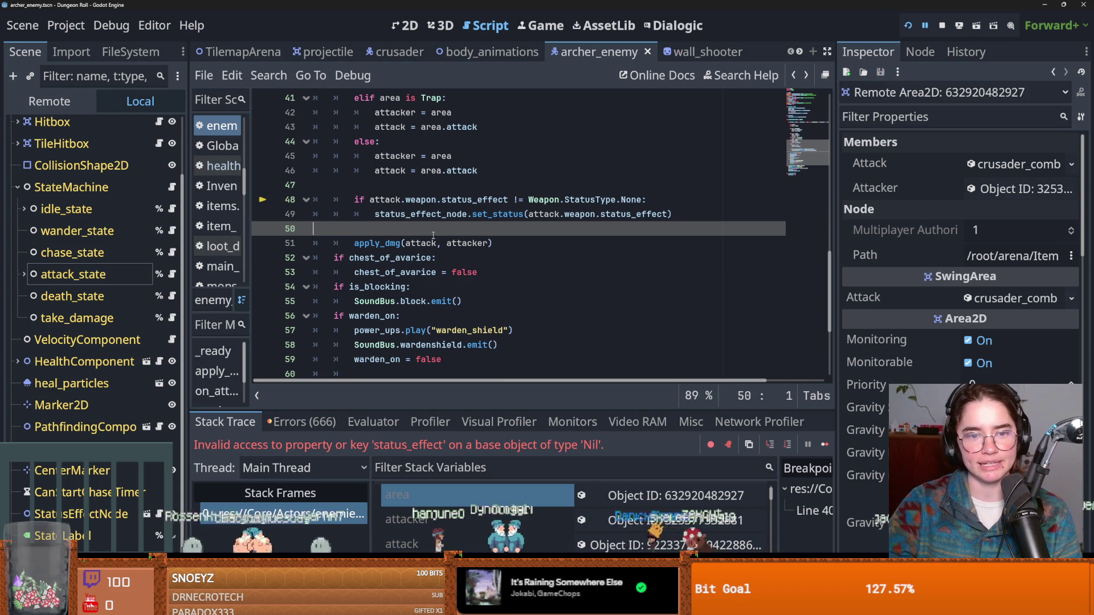
pyautogui.scroll(1, 433, 236)
pyautogui.scroll(-1, 433, 249)
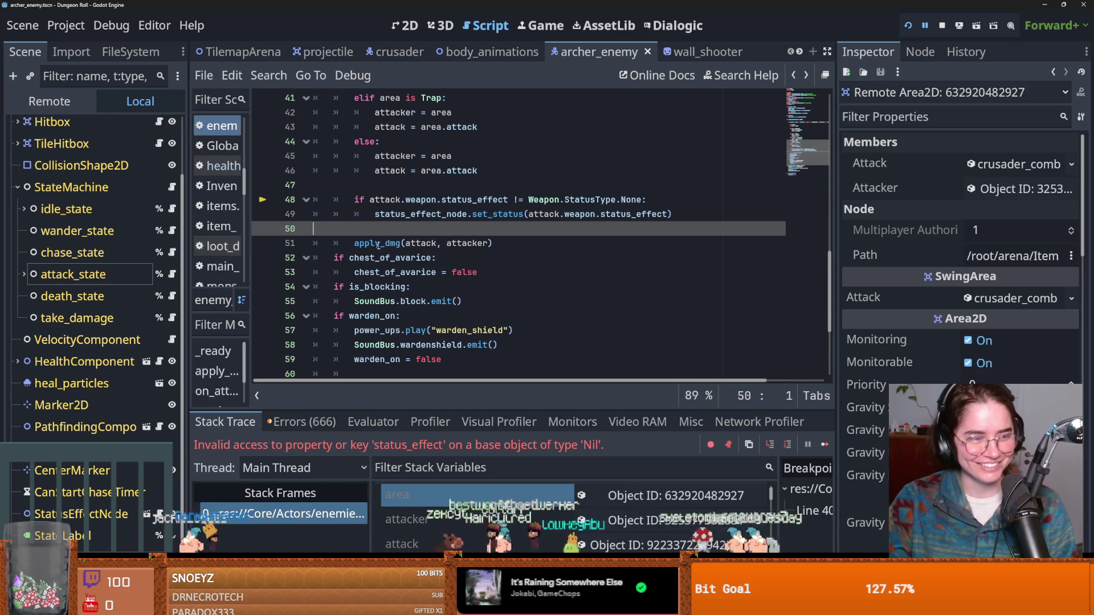
pyautogui.click(398, 258)
pyautogui.hotkey('ctrl', 's')
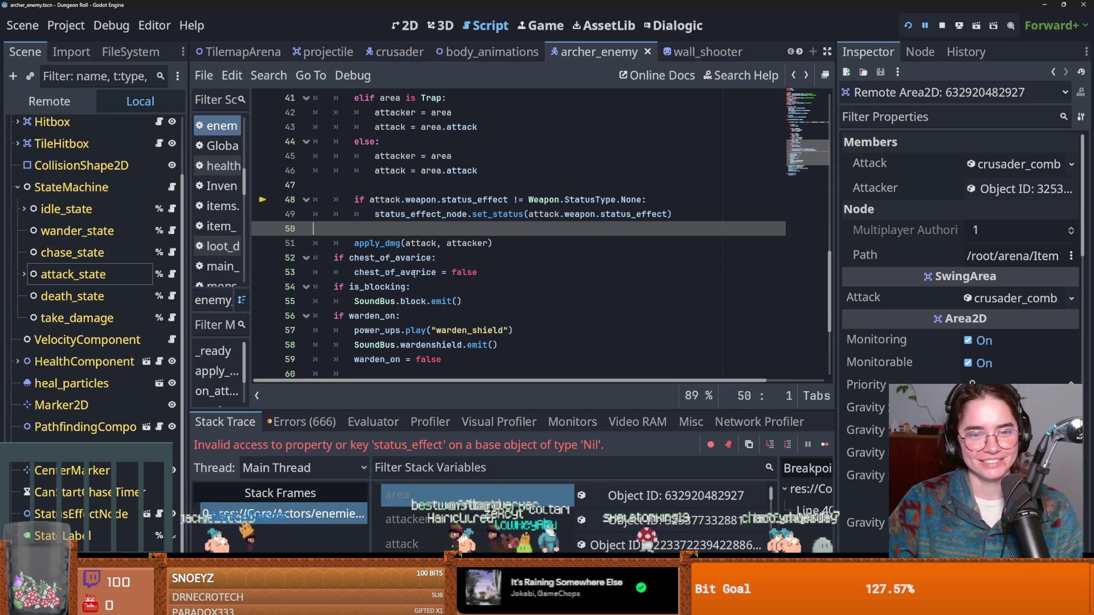
pyautogui.scroll(2, 409, 287)
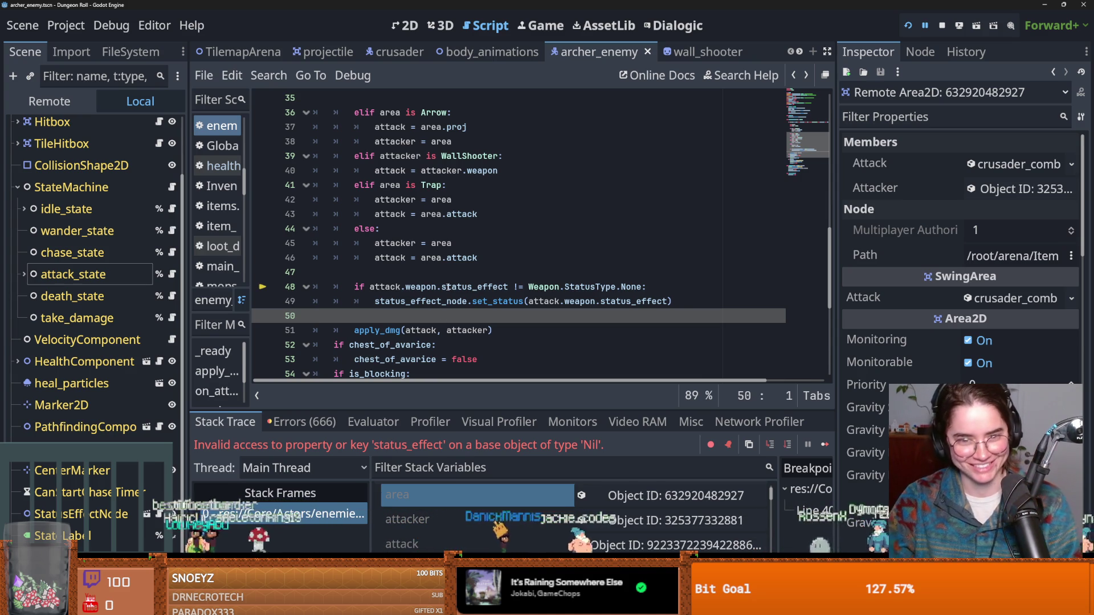
pyautogui.press('Up')
pyautogui.press('Up')
pyautogui.press('Up')
pyautogui.hotkey('ctrl', 's')
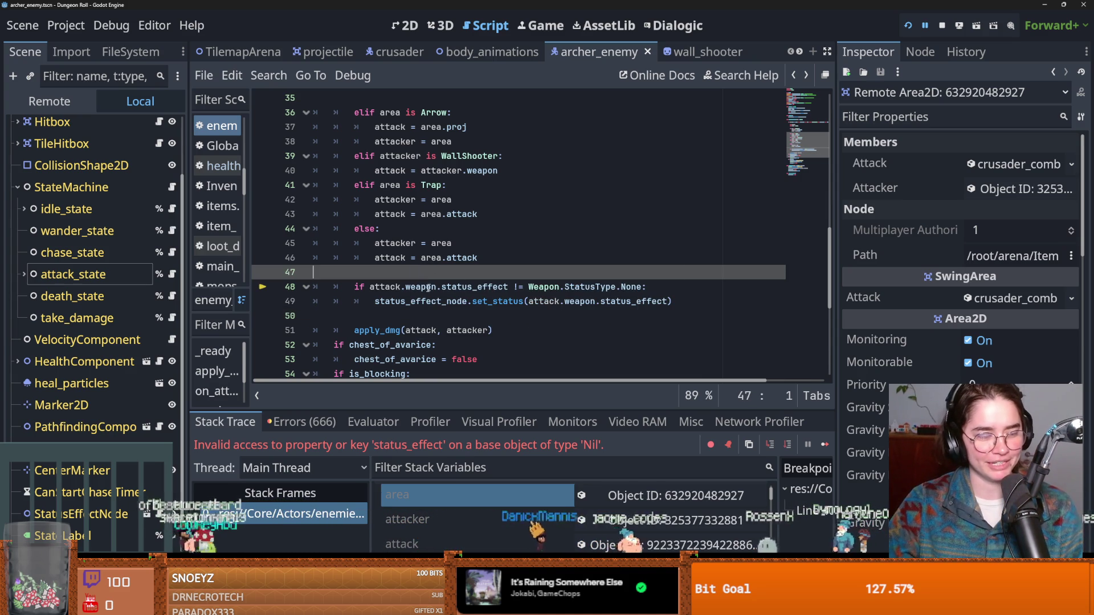
pyautogui.scroll(-2, 436, 302)
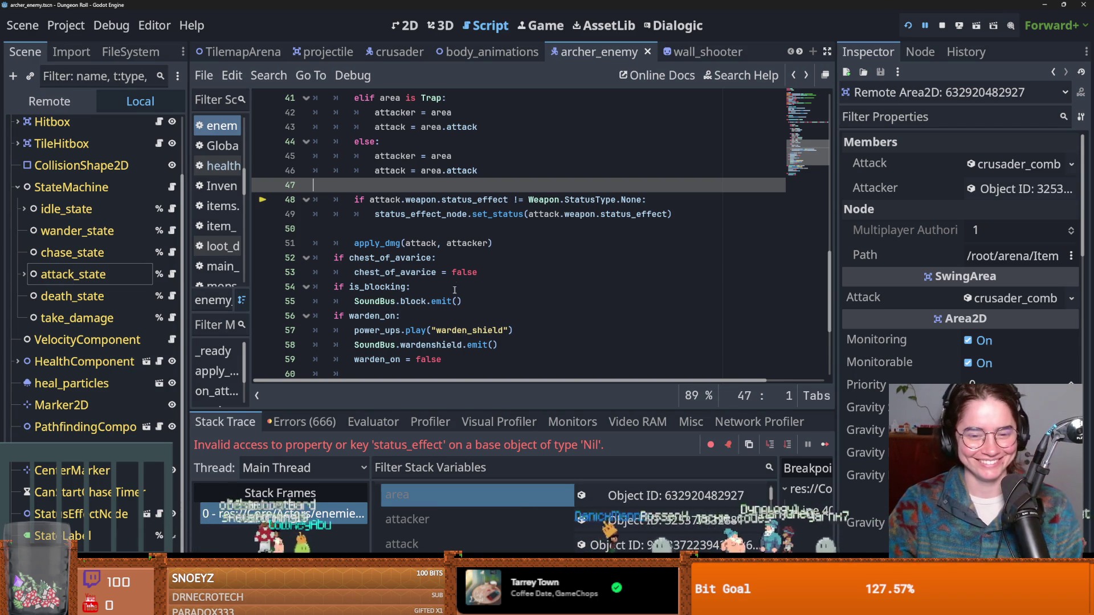
pyautogui.scroll(-1, 450, 285)
pyautogui.scroll(1, 440, 250)
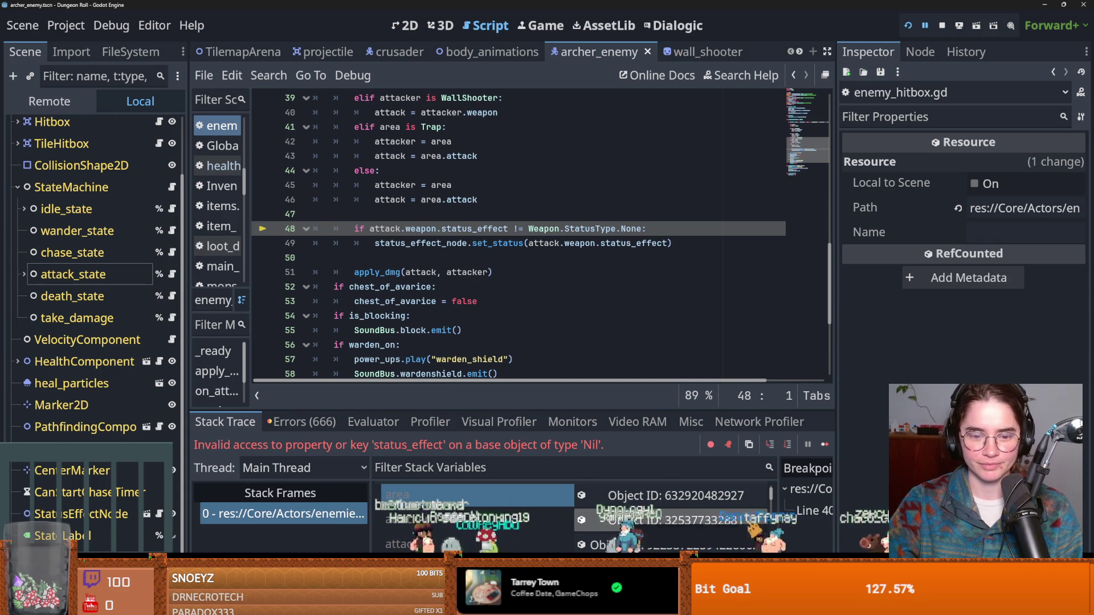
pyautogui.click(473, 519)
pyautogui.moveTo(833, 323); pyautogui.dragTo(719, 337)
pyautogui.scroll(-3, 883, 392)
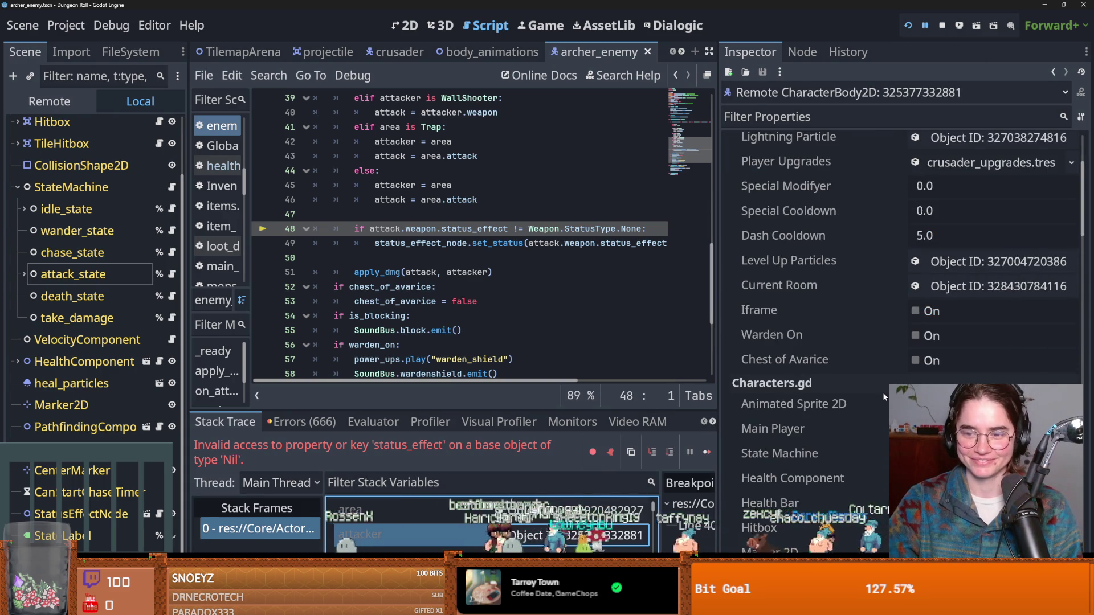
pyautogui.scroll(-6, 883, 392)
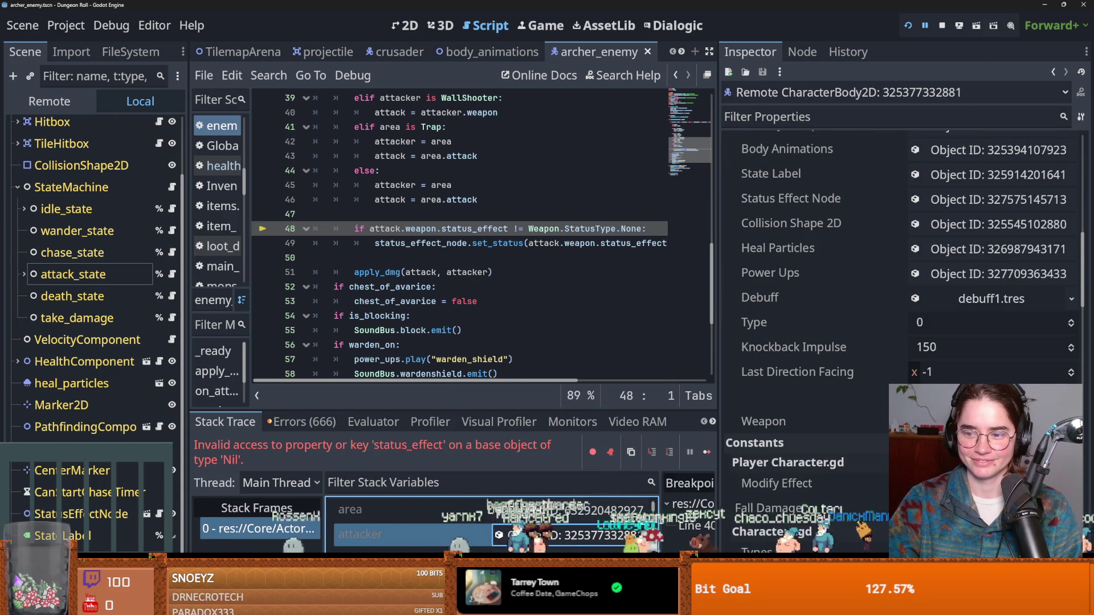
pyautogui.click(968, 422)
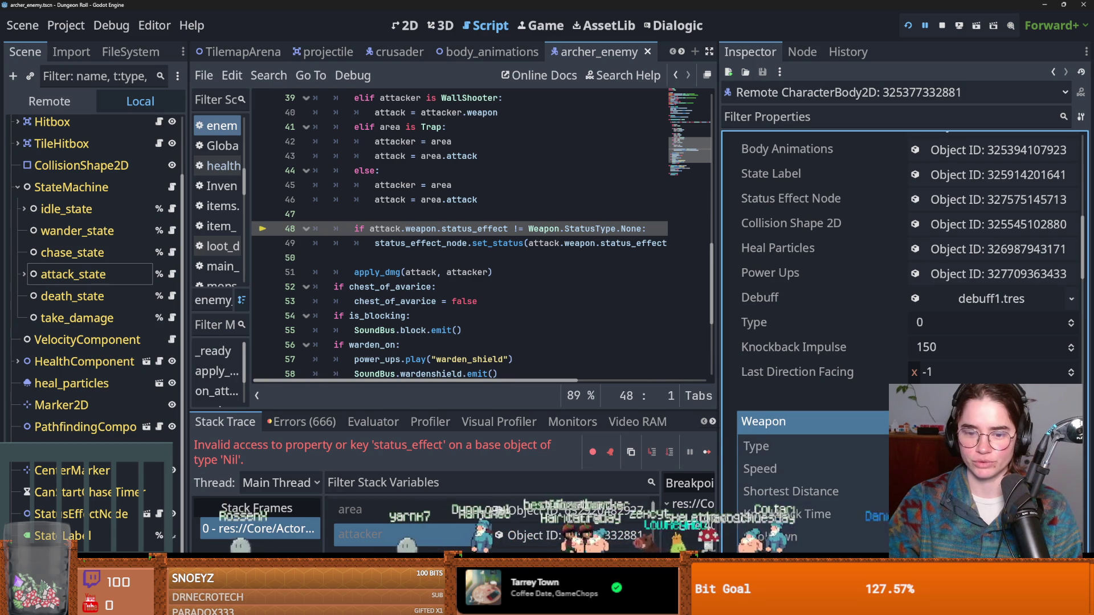
pyautogui.click(798, 421)
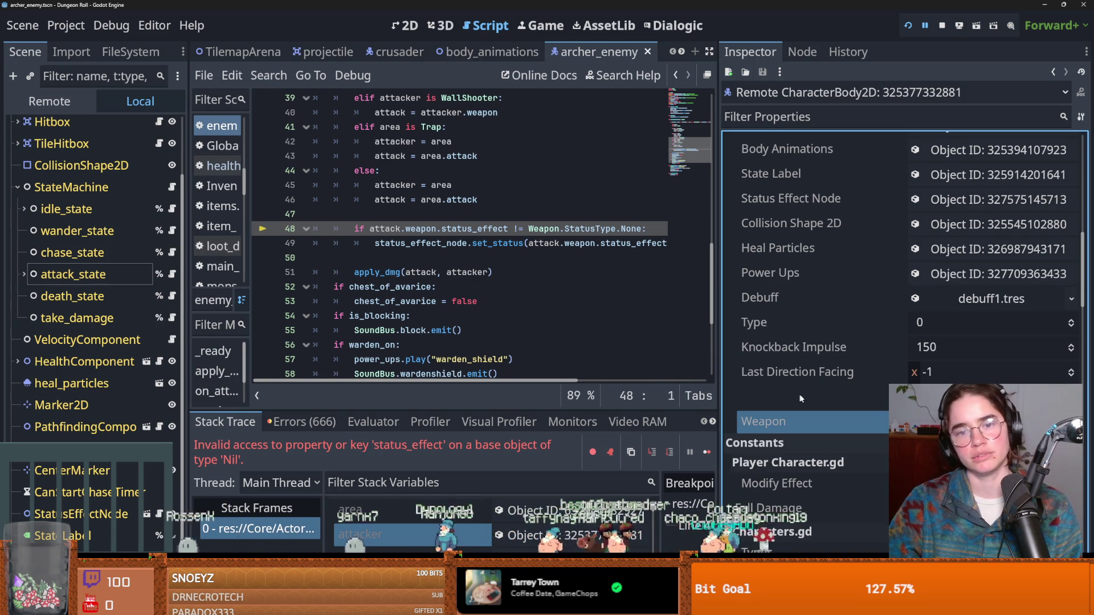
pyautogui.click(798, 422)
pyautogui.scroll(-3, 874, 418)
pyautogui.scroll(-1, 874, 419)
pyautogui.scroll(-2, 874, 418)
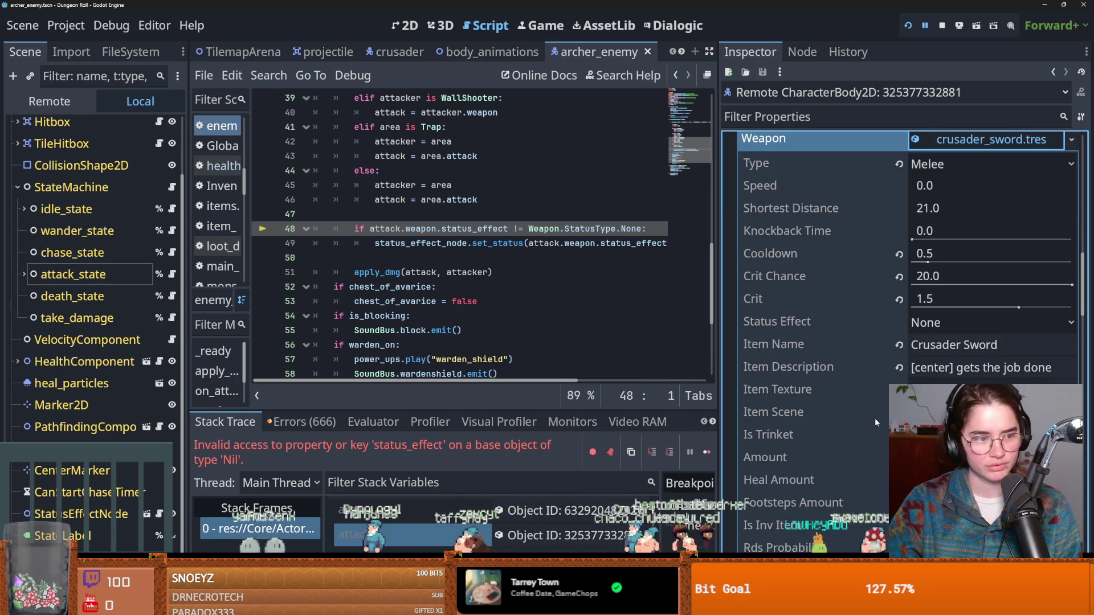
pyautogui.click(932, 328)
pyautogui.click(932, 329)
pyautogui.doubleClick(479, 449)
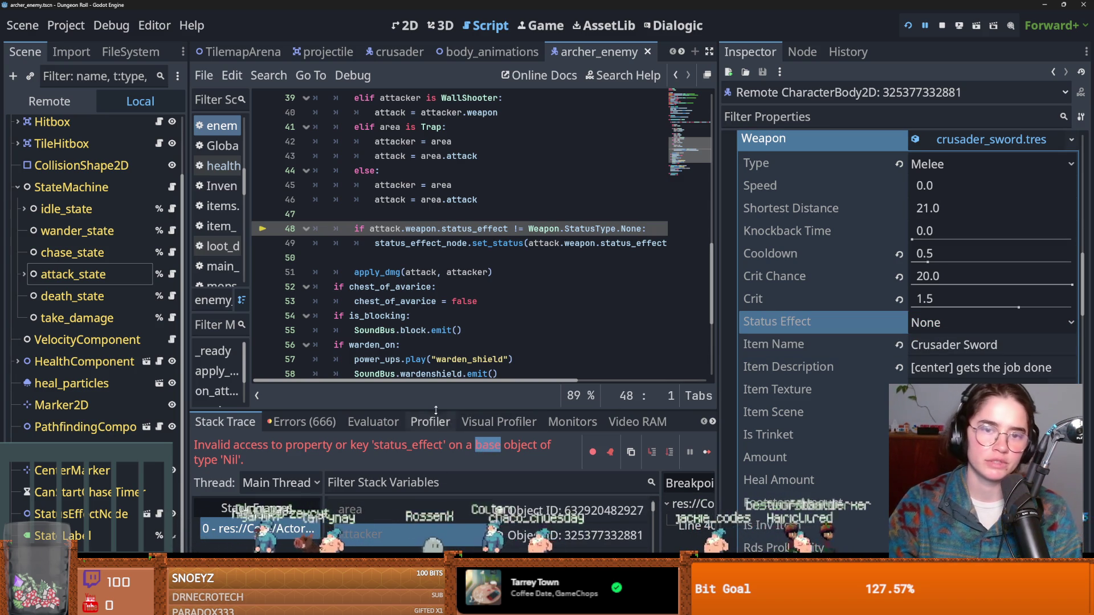
pyautogui.scroll(5, 443, 373)
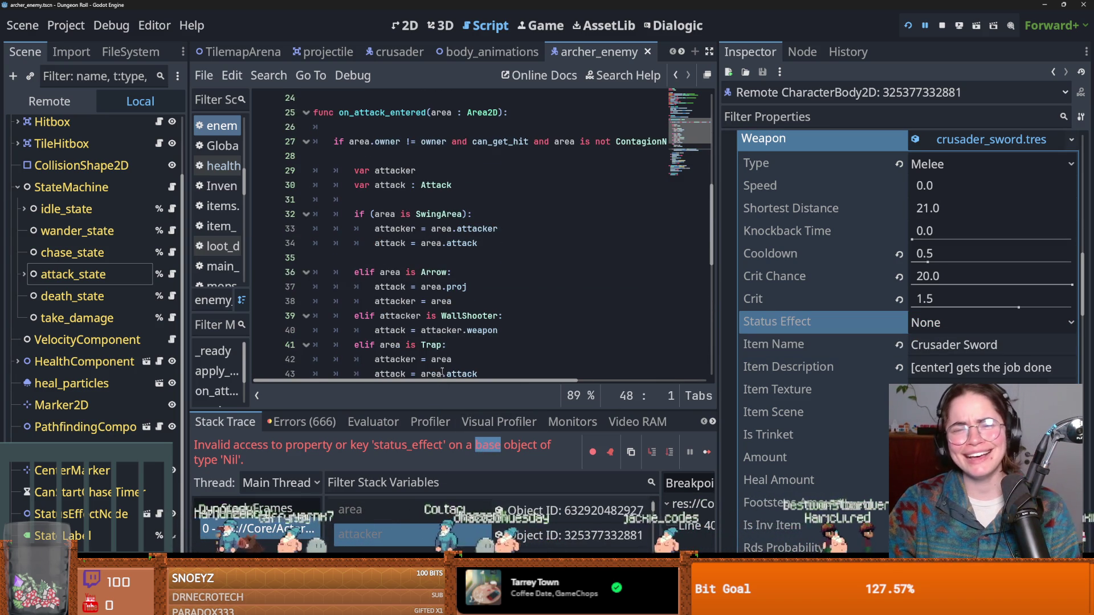
# Widen the script editor, check lines 35 and 39, and inspect attack_state's Weapon and Dmg 1.
pyautogui.moveTo(733, 261); pyautogui.dragTo(963, 261)
pyautogui.click(638, 258)
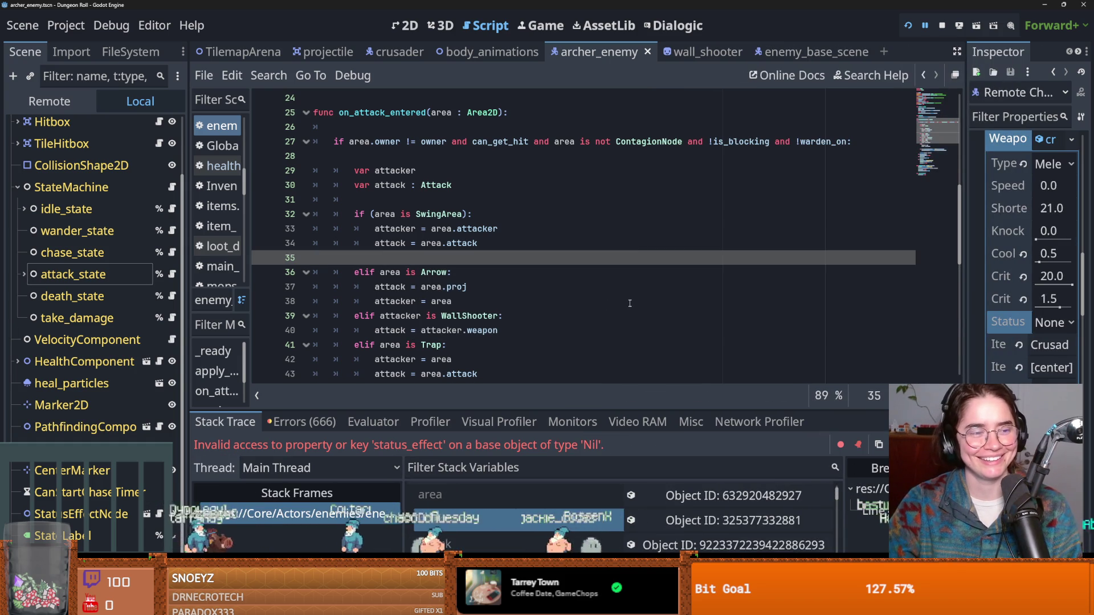
pyautogui.click(61, 405)
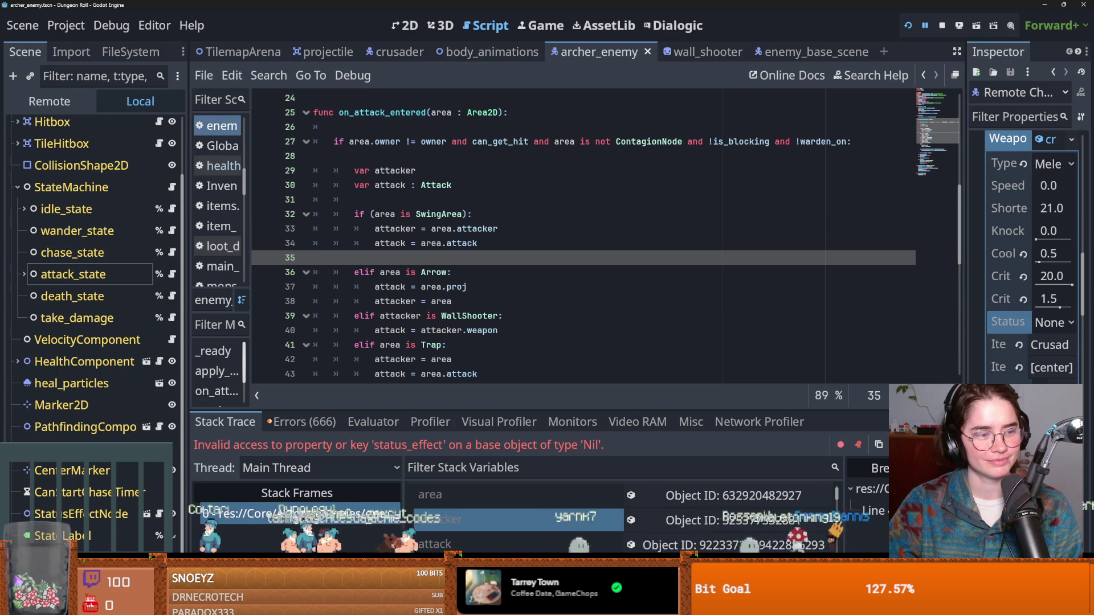
pyautogui.click(464, 316)
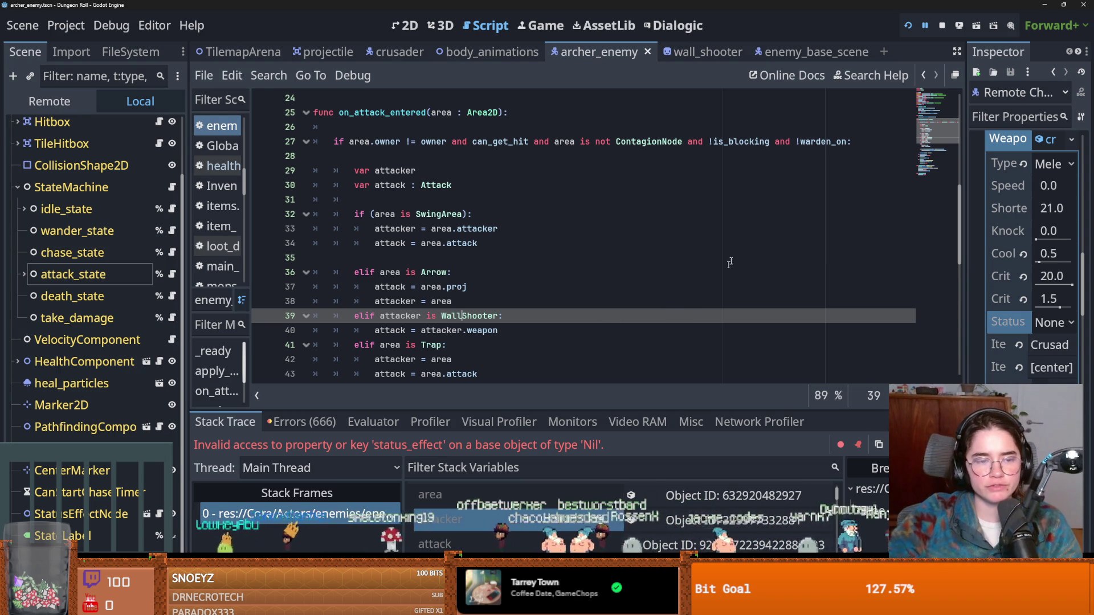
pyautogui.click(73, 274)
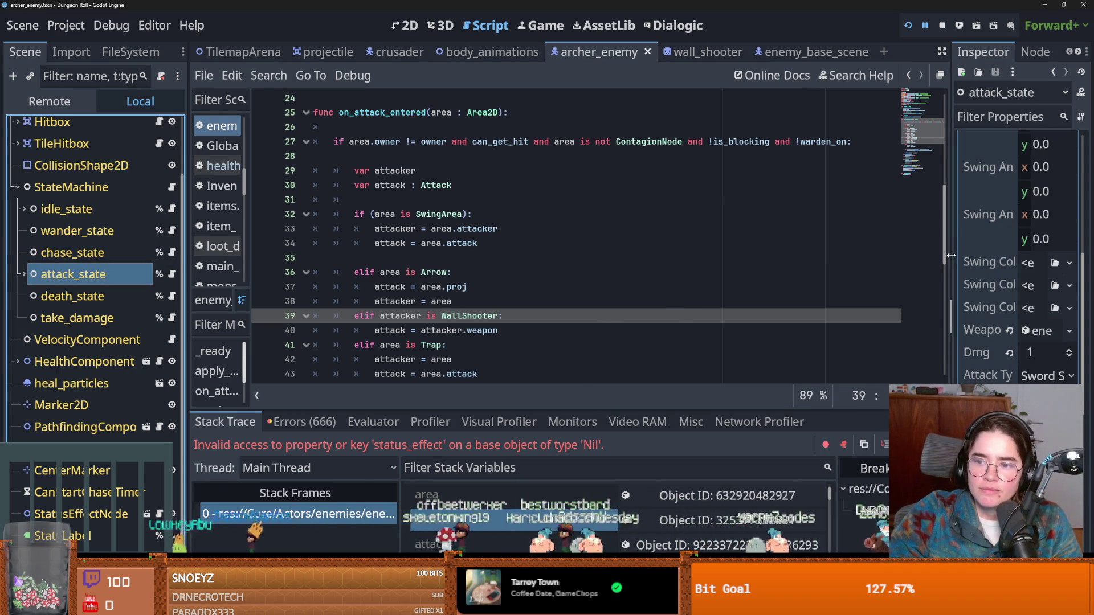
# Expand enemy_archer_bow.tres, set its Status Effect to None, and save.
pyautogui.moveTo(950, 316); pyautogui.dragTo(601, 316)
pyautogui.scroll(-5, 726, 336)
pyautogui.scroll(5, 727, 303)
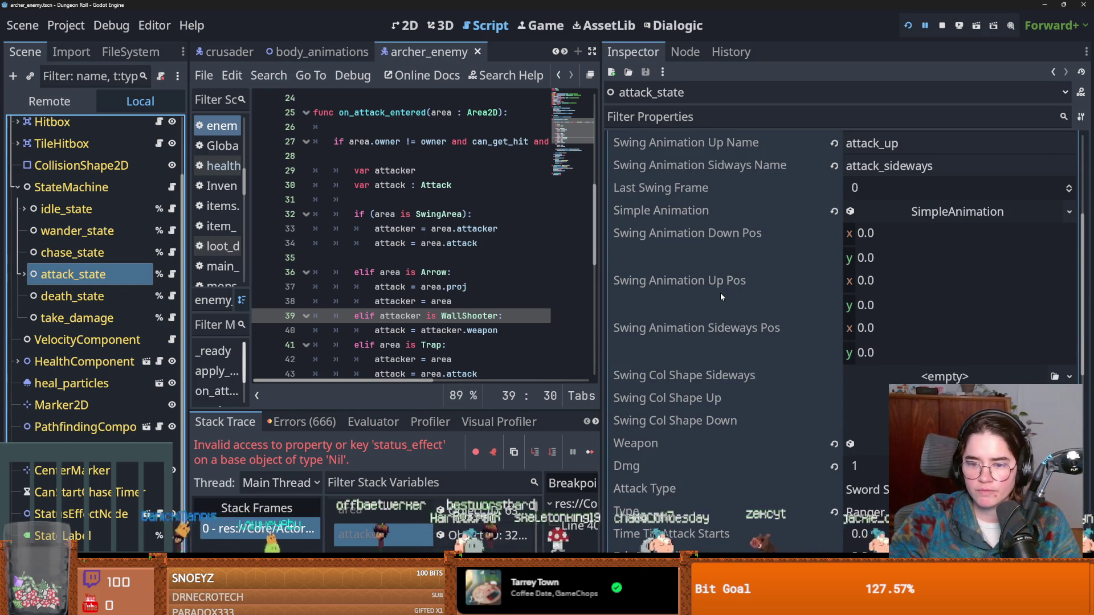
pyautogui.click(866, 444)
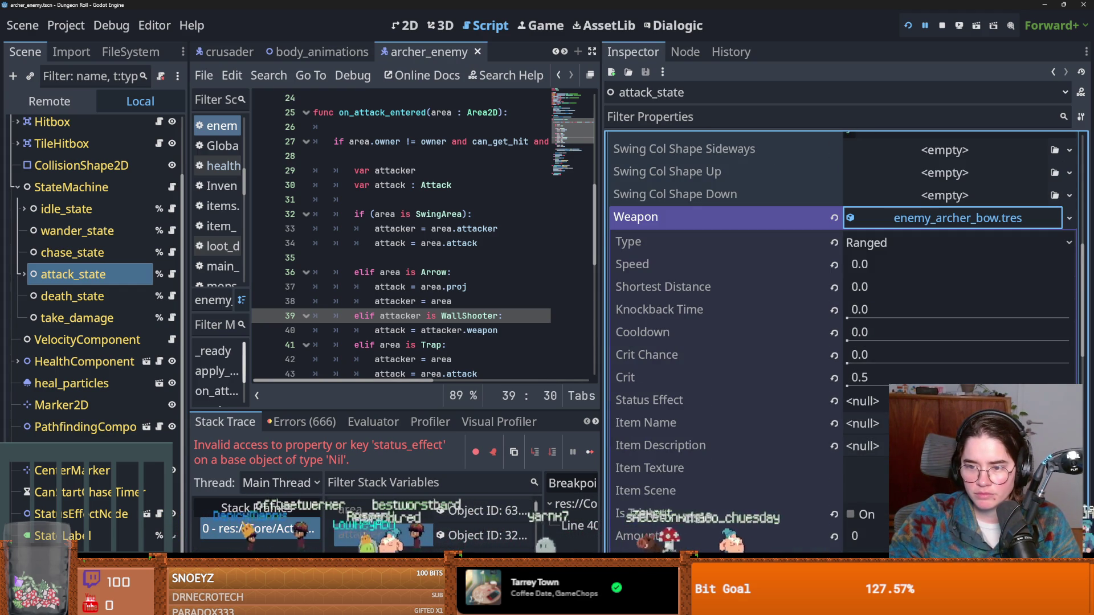
pyautogui.click(862, 400)
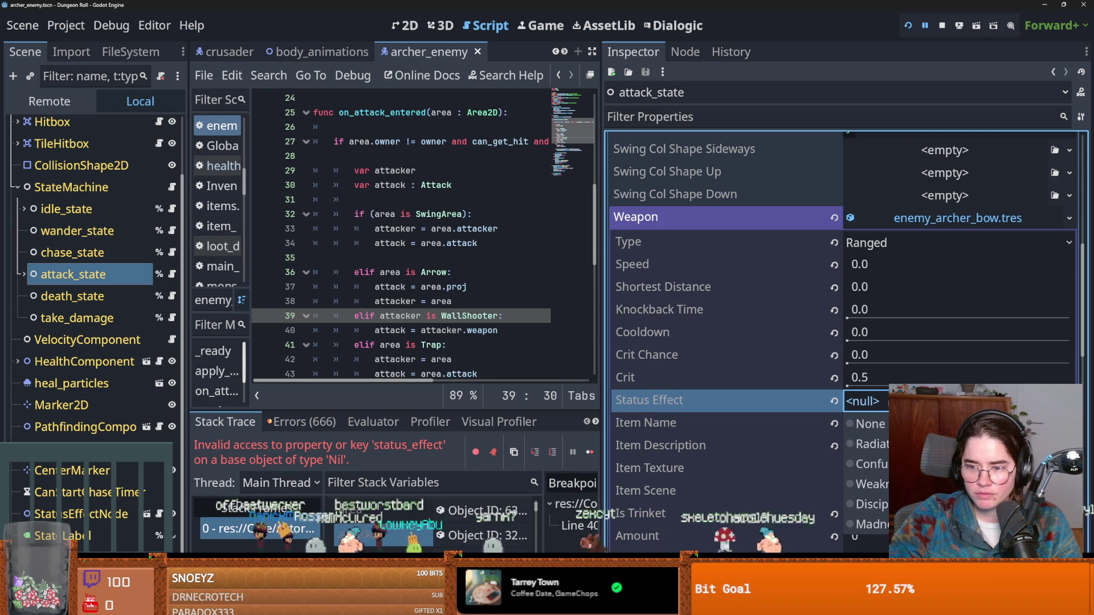
pyautogui.click(869, 424)
pyautogui.hotkey('ctrl', 's')
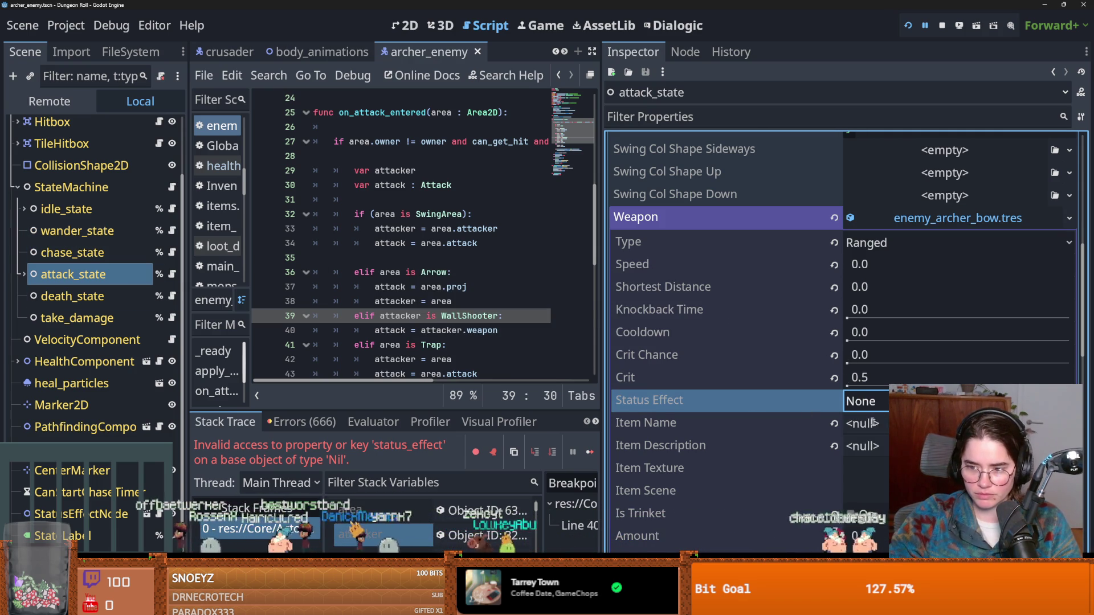
# Set the bow's Item Name to 'bow' and Description to 'frick'.
pyautogui.press('Tab')
pyautogui.write('bow')
pyautogui.press('Tab')
pyautogui.write('frick')
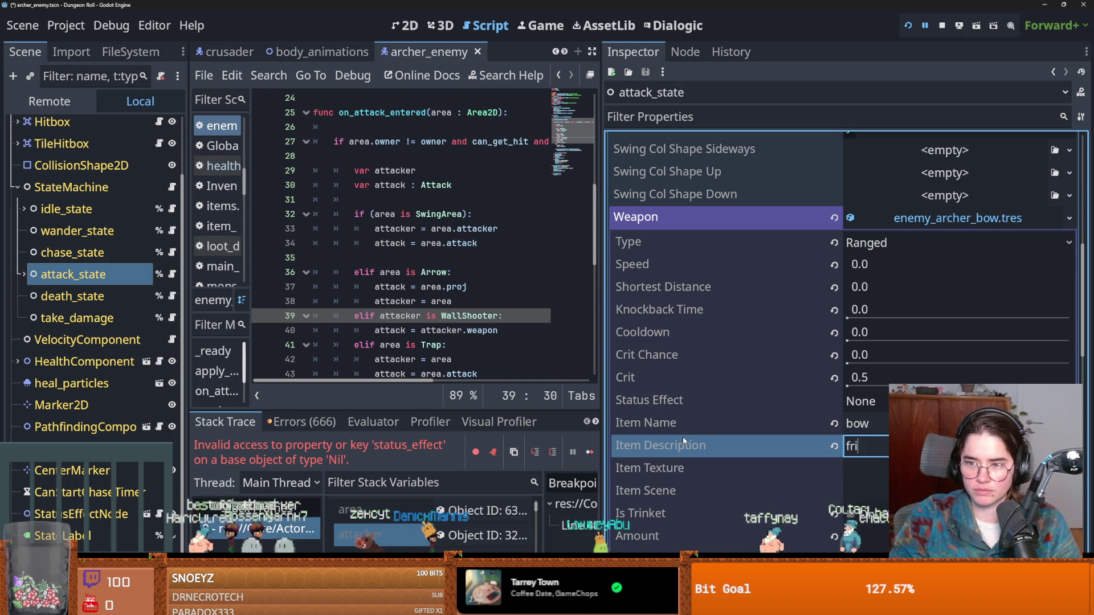
pyautogui.scroll(-1, 695, 441)
pyautogui.click(704, 445)
# Set the bow's Crit Chance to 3.5 and save.
pyautogui.scroll(-1, 809, 461)
pyautogui.scroll(-1, 782, 465)
pyautogui.scroll(1, 781, 465)
pyautogui.scroll(-2, 798, 473)
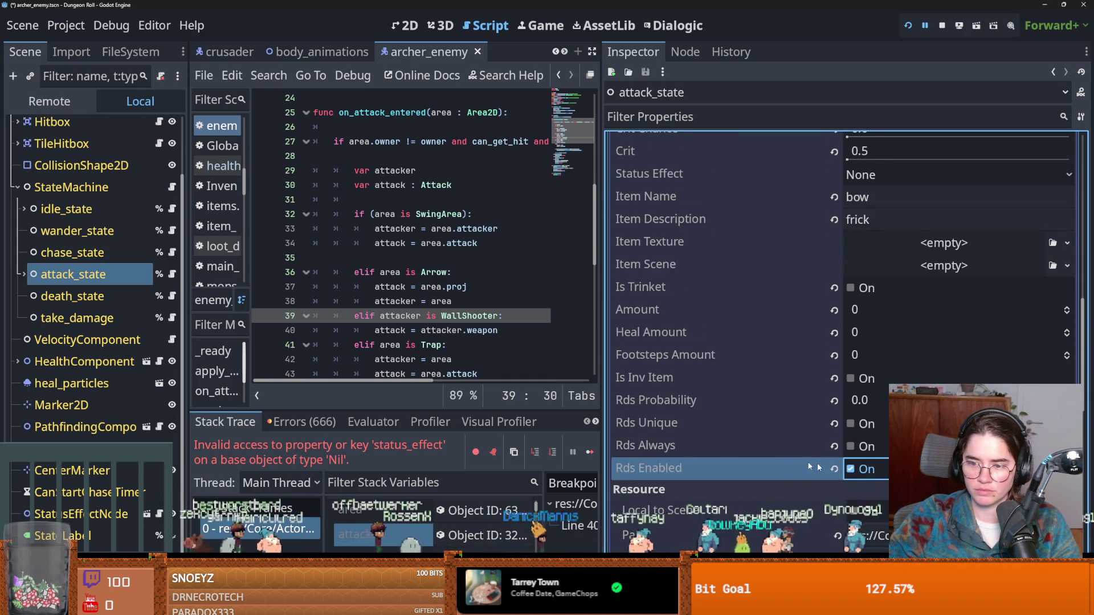
pyautogui.scroll(2, 861, 399)
pyautogui.click(853, 364)
pyautogui.write('3.5')
pyautogui.press('Return')
pyautogui.hotkey('ctrl', 's')
# Keep the weapon type as Ranged and switch to the crusader scene tab.
pyautogui.click(869, 255)
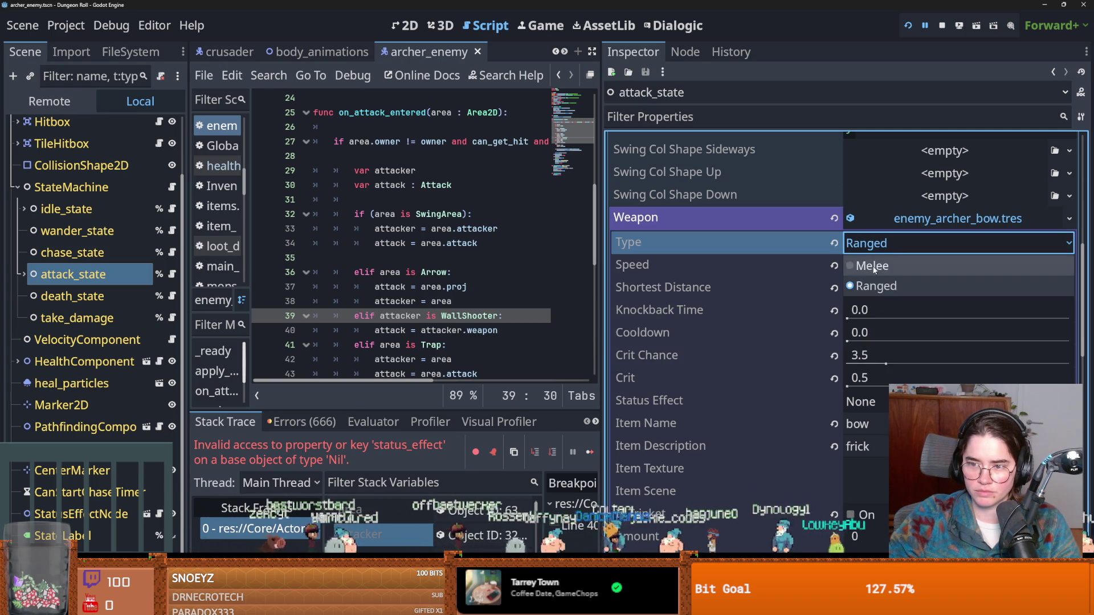
pyautogui.click(875, 286)
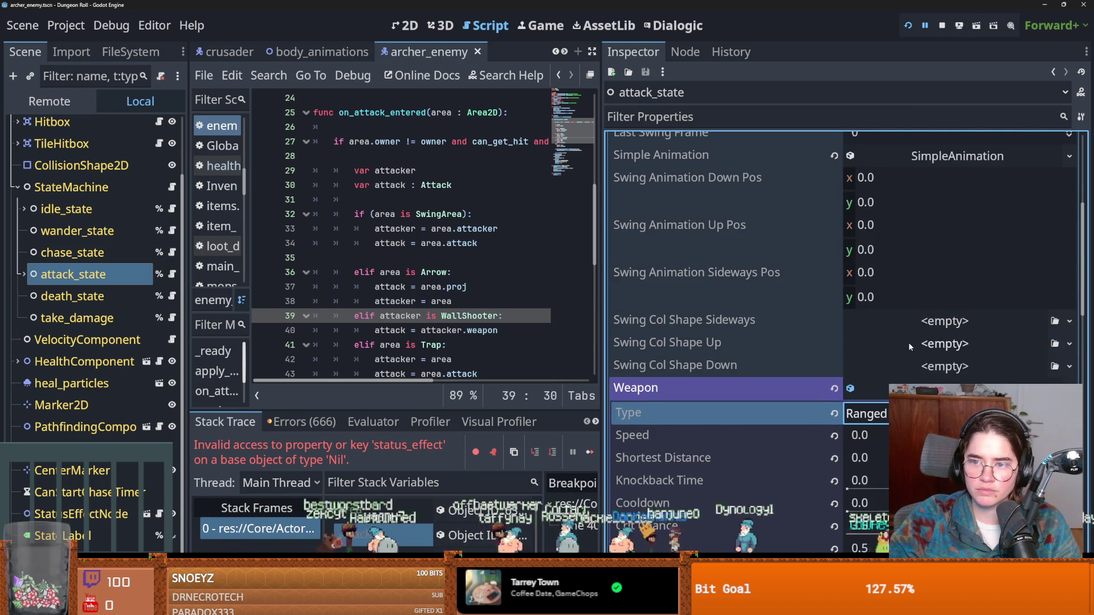
pyautogui.scroll(8, 910, 347)
pyautogui.scroll(-2, 910, 285)
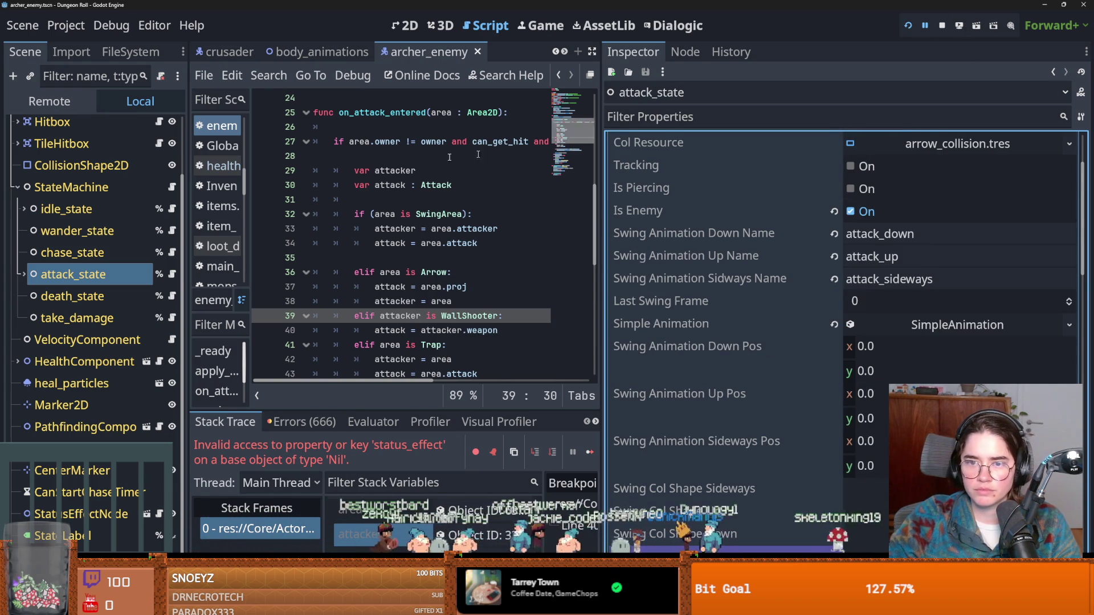
pyautogui.click(257, 57)
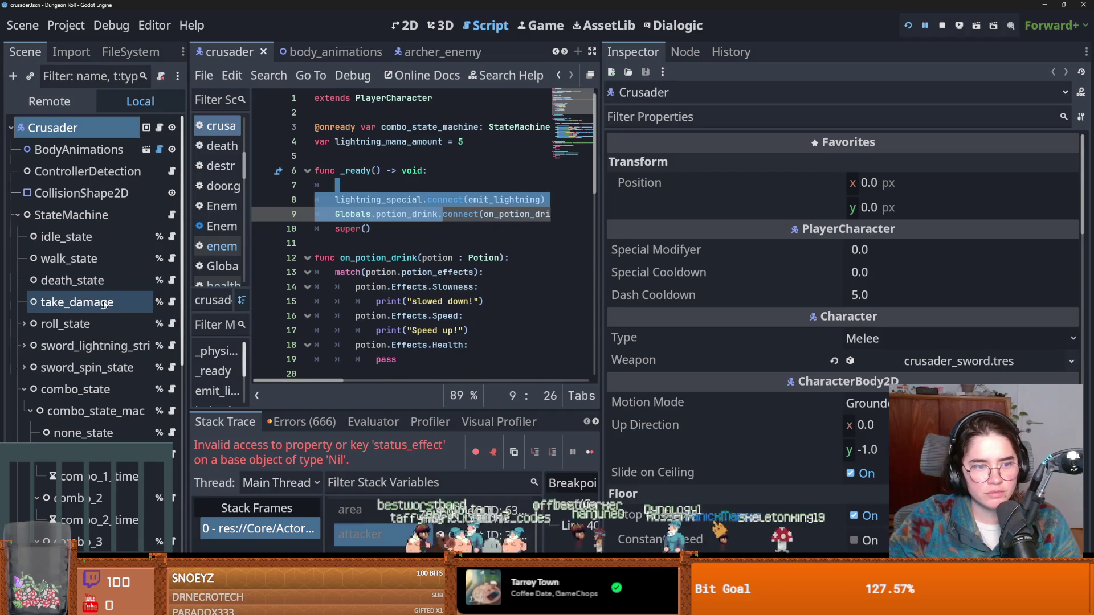
# Inspect combo_1's Attack 1 Res and its crusader_sword.tres weapon settings, then run the project.
pyautogui.click(91, 454)
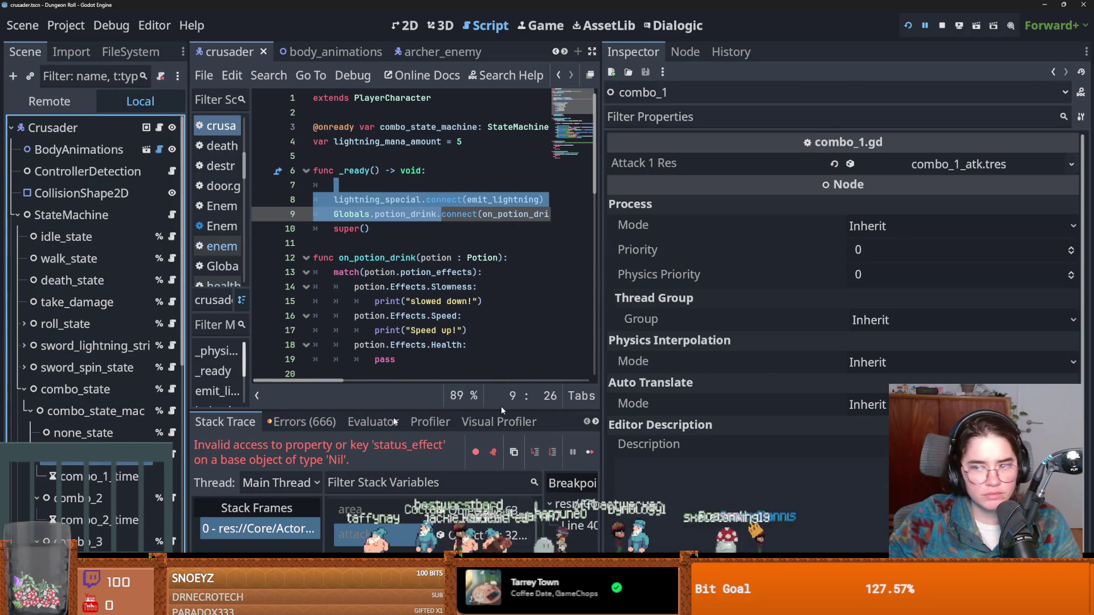
pyautogui.click(977, 165)
pyautogui.scroll(-5, 912, 313)
pyautogui.scroll(4, 912, 313)
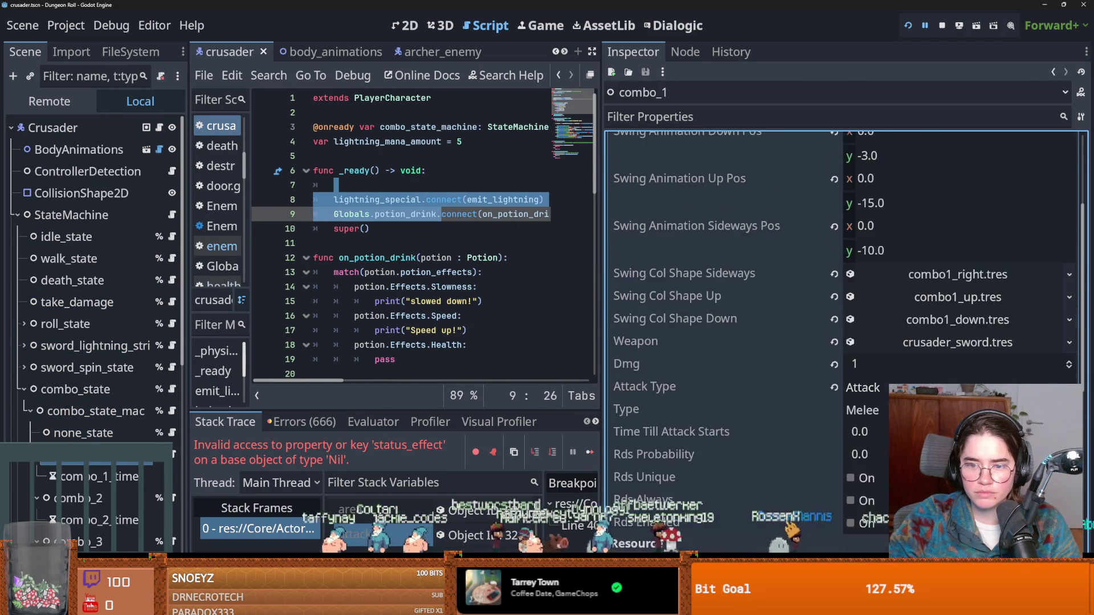
pyautogui.scroll(2, 843, 256)
pyautogui.scroll(-4, 920, 385)
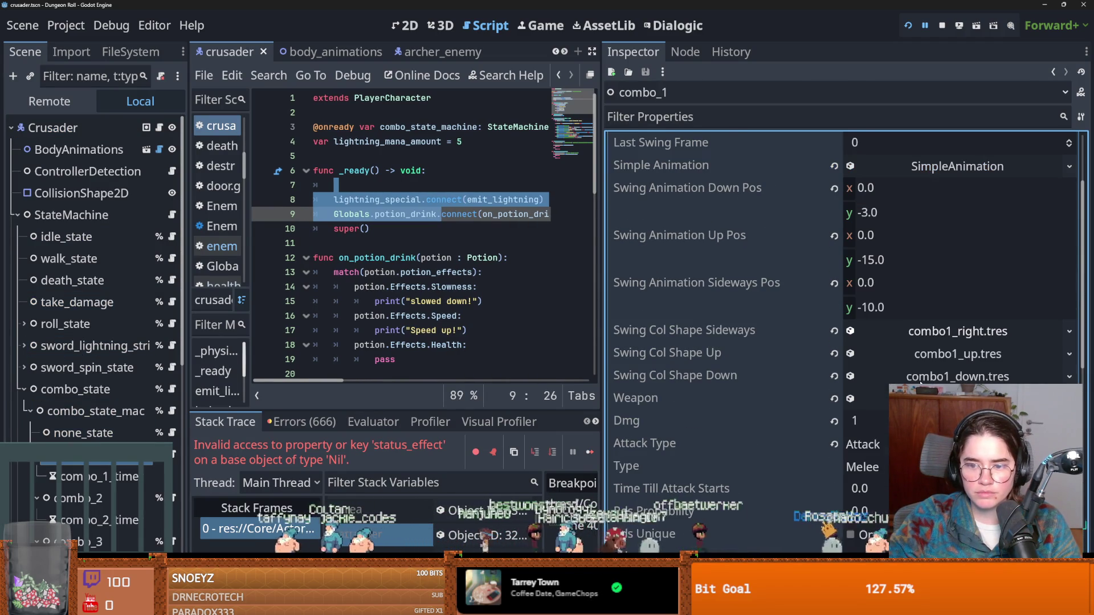
pyautogui.click(916, 345)
pyautogui.scroll(-3, 847, 398)
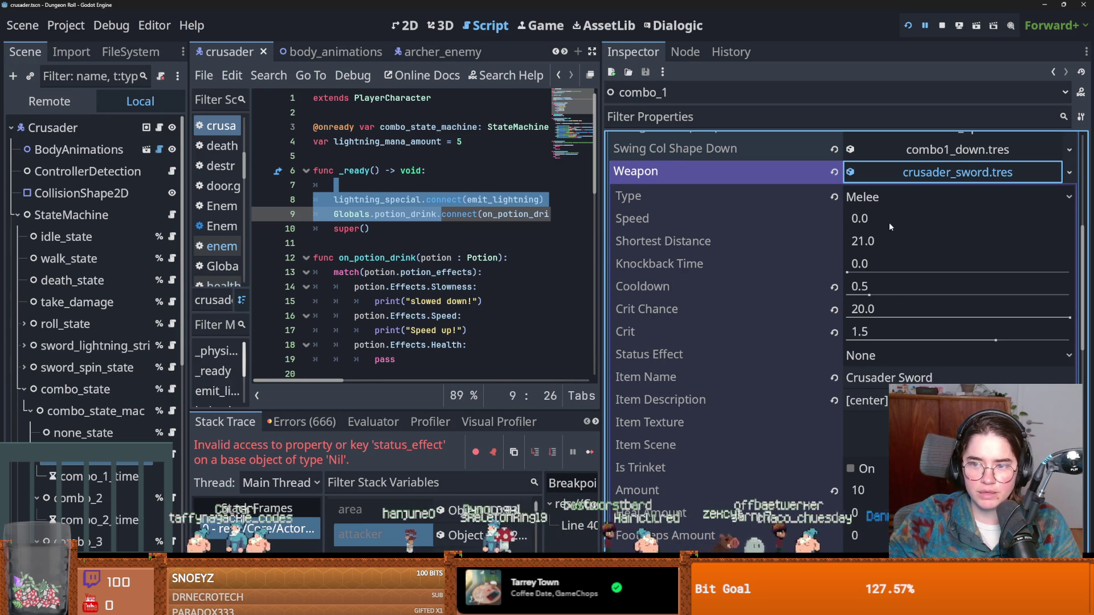
pyautogui.press('F5')
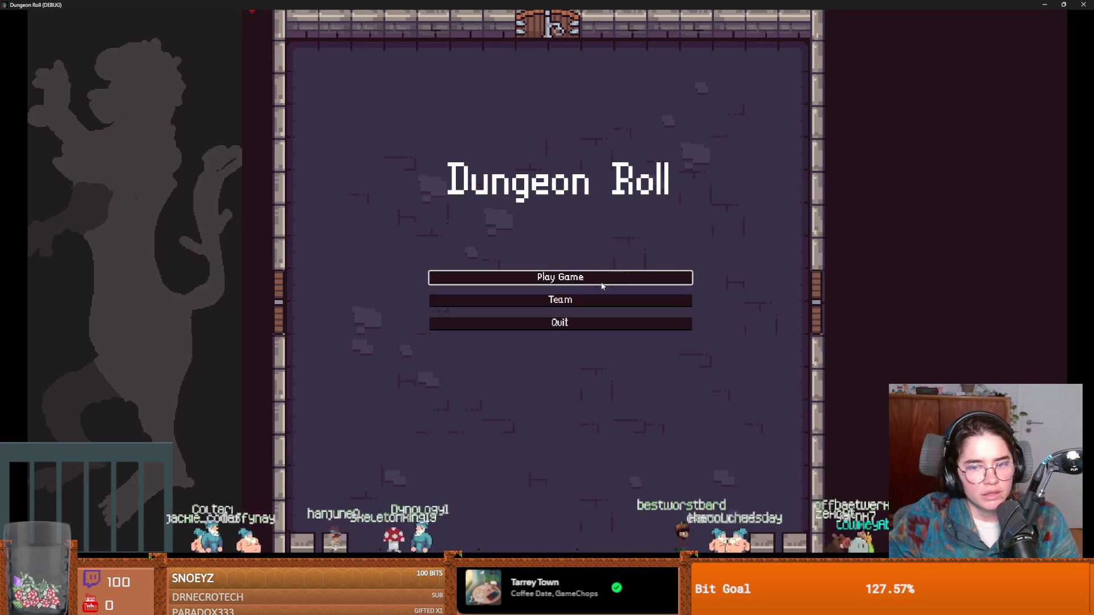
# Start a Crusader game and fight in the western skeleton room until the crit-damage Nil error.
pyautogui.click(602, 285)
pyautogui.press('Return')
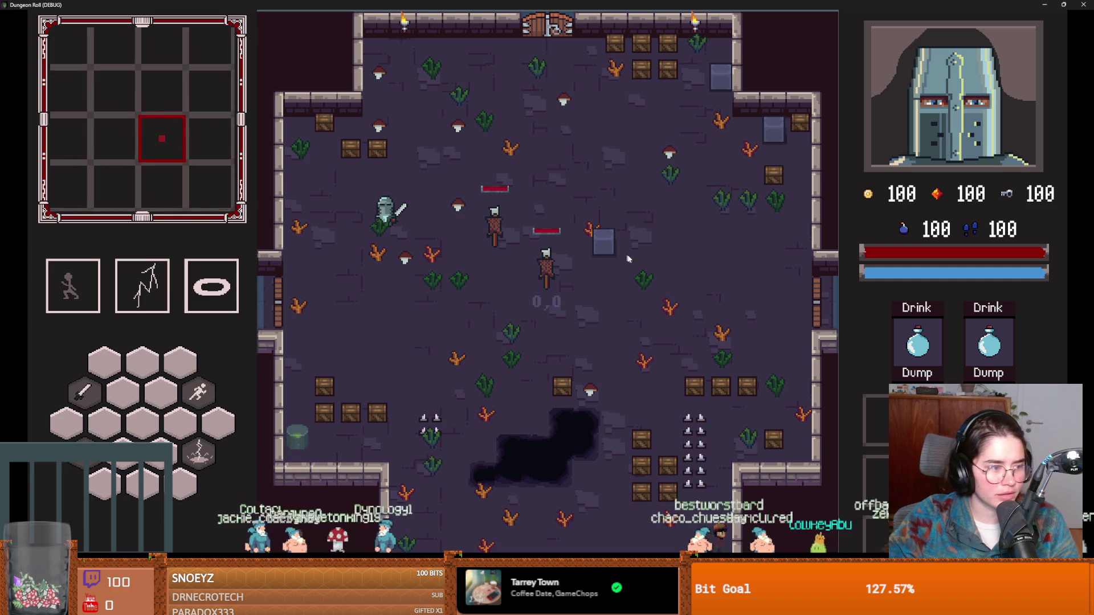
pyautogui.press('d')
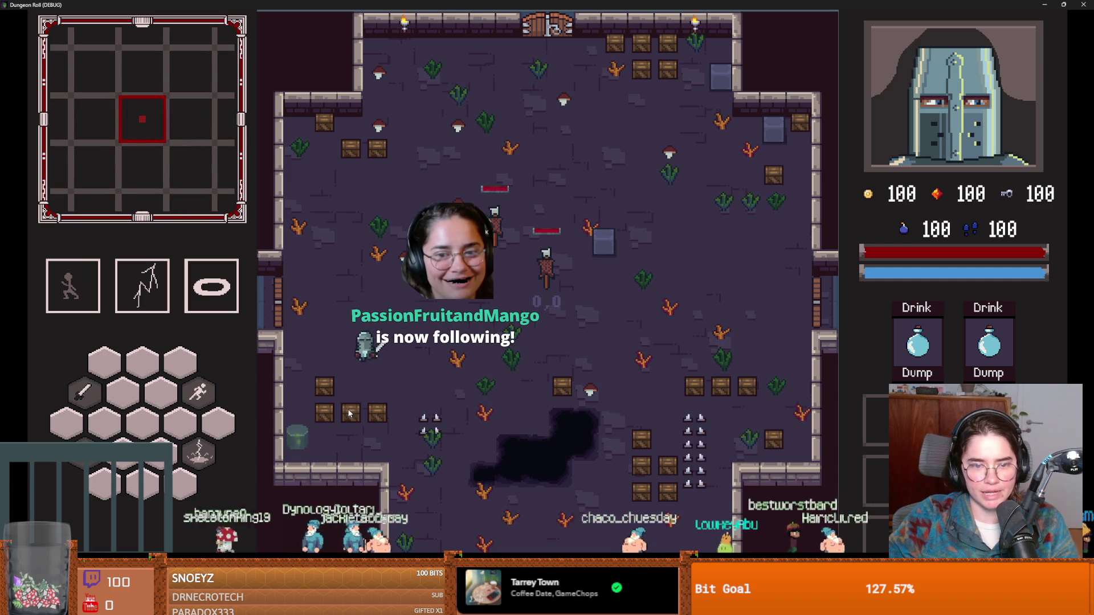
pyautogui.press('a')
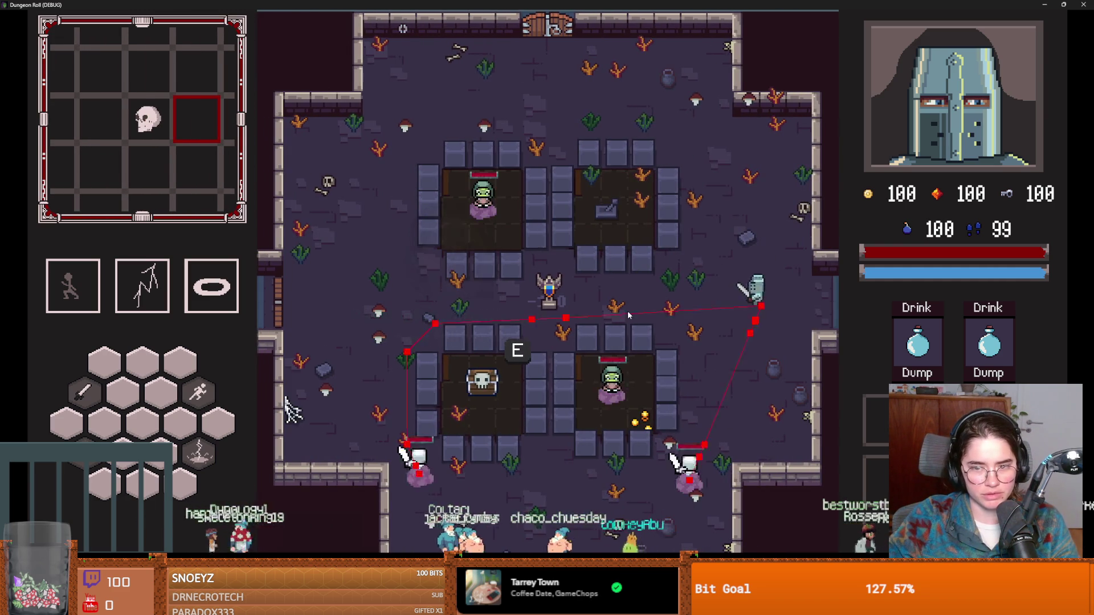
pyautogui.press('w')
pyautogui.press('a')
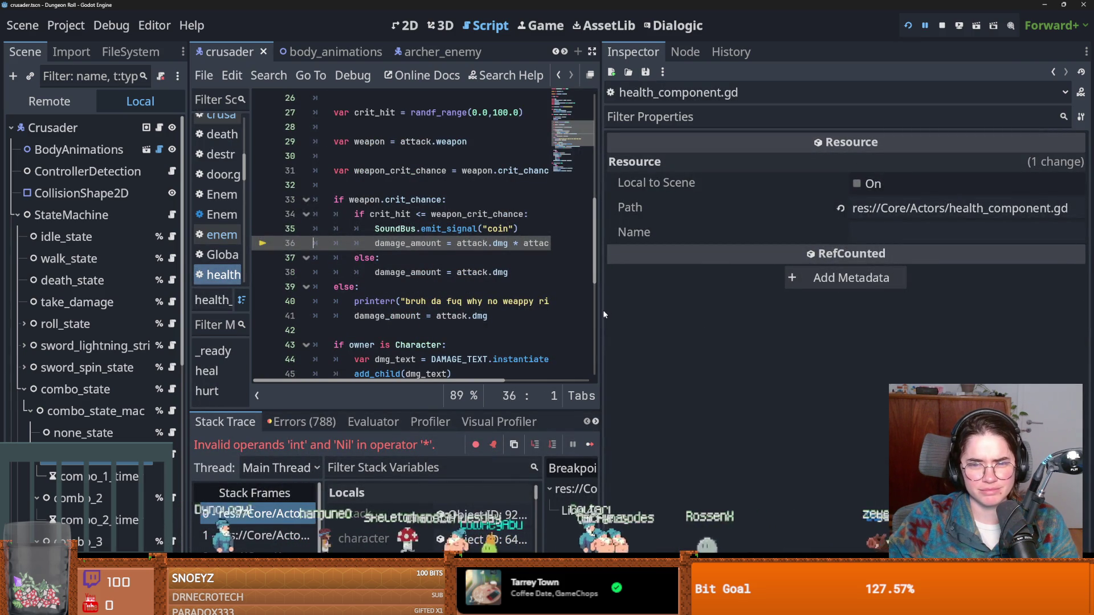
# Enlarge the script editor and debugger, inspect the attack variable, and highlight every use of weapon.
pyautogui.moveTo(598, 309); pyautogui.dragTo(844, 302)
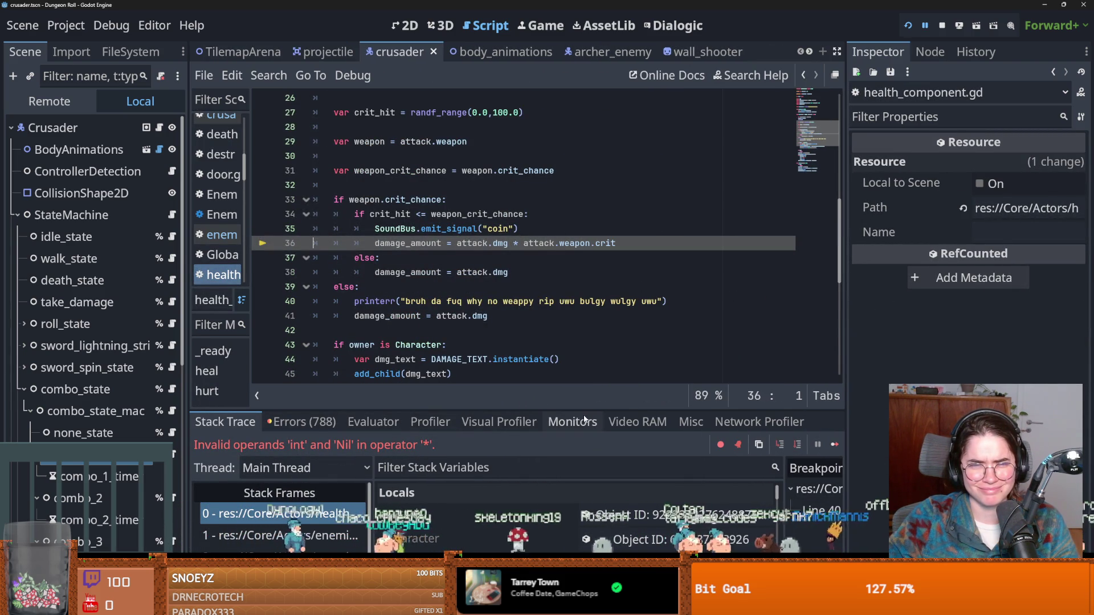
pyautogui.moveTo(576, 407); pyautogui.dragTo(561, 349)
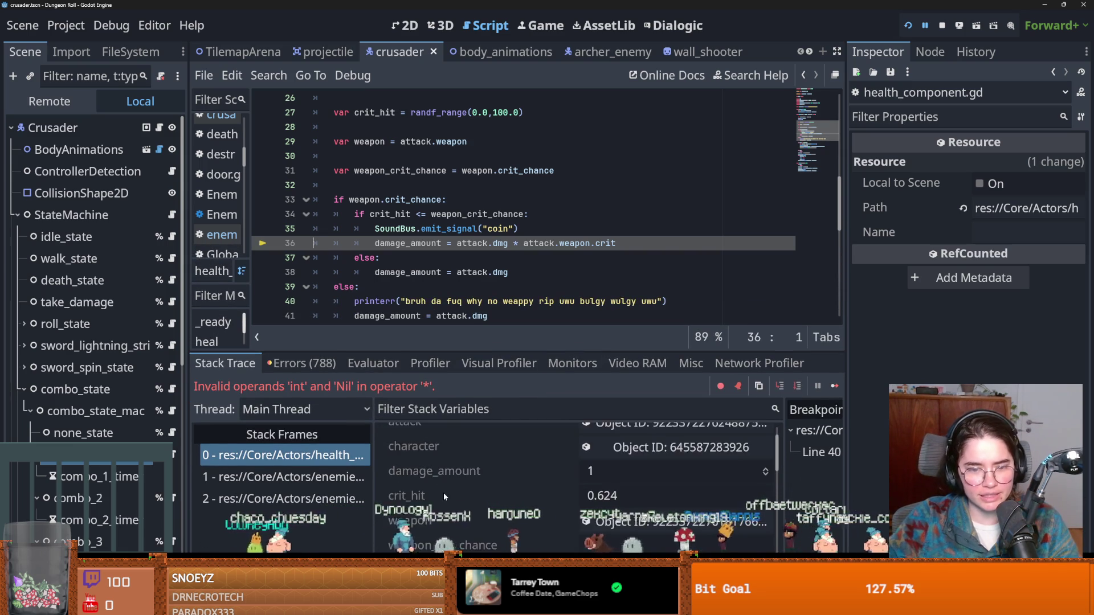
pyautogui.click(658, 458)
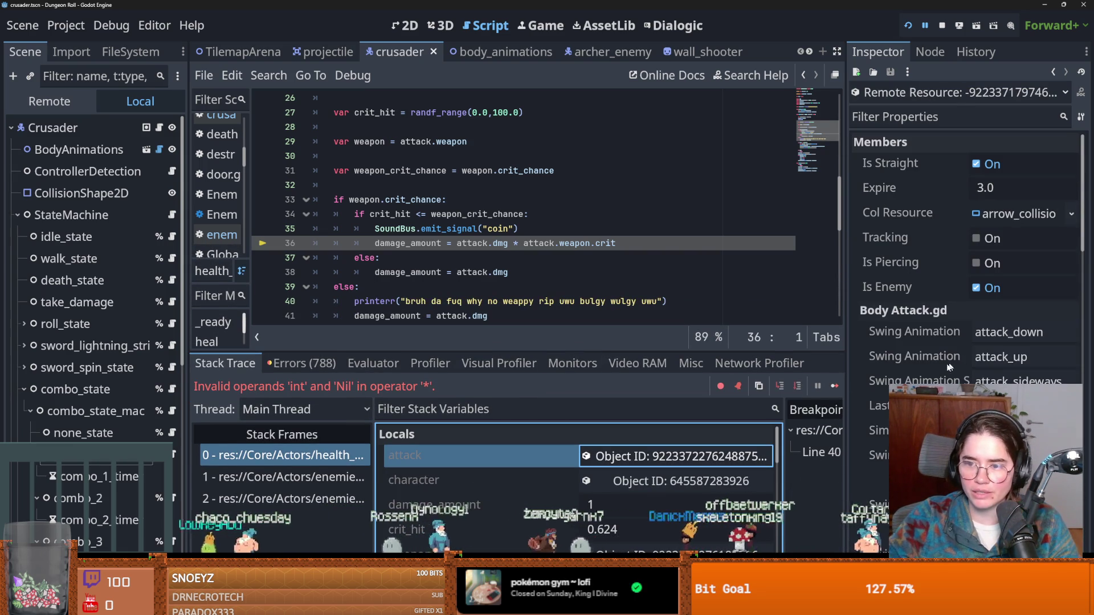
pyautogui.scroll(-4, 932, 374)
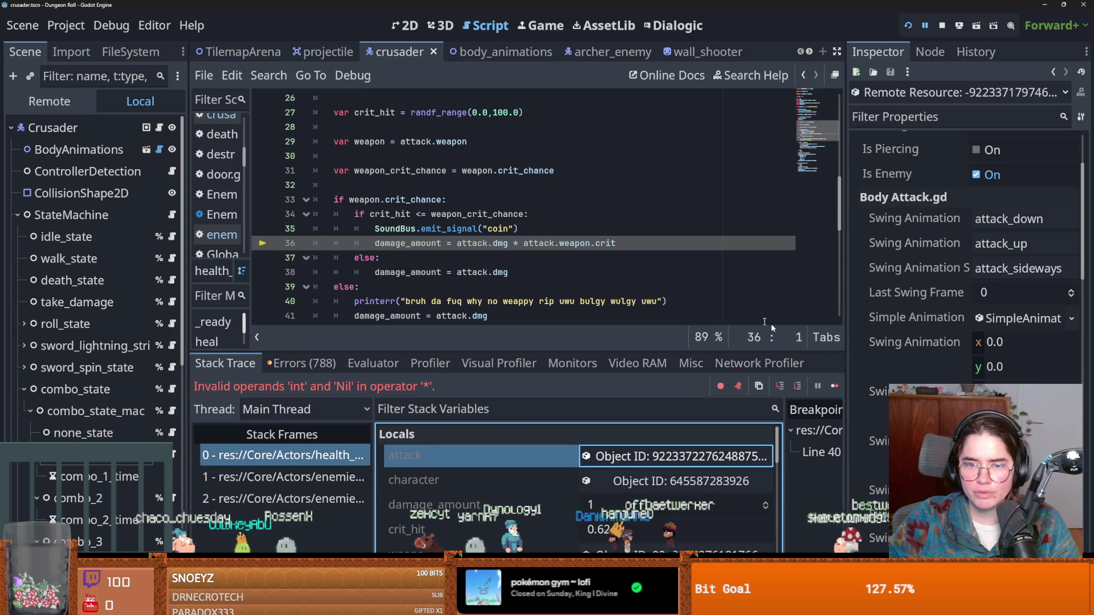
pyautogui.doubleClick(575, 243)
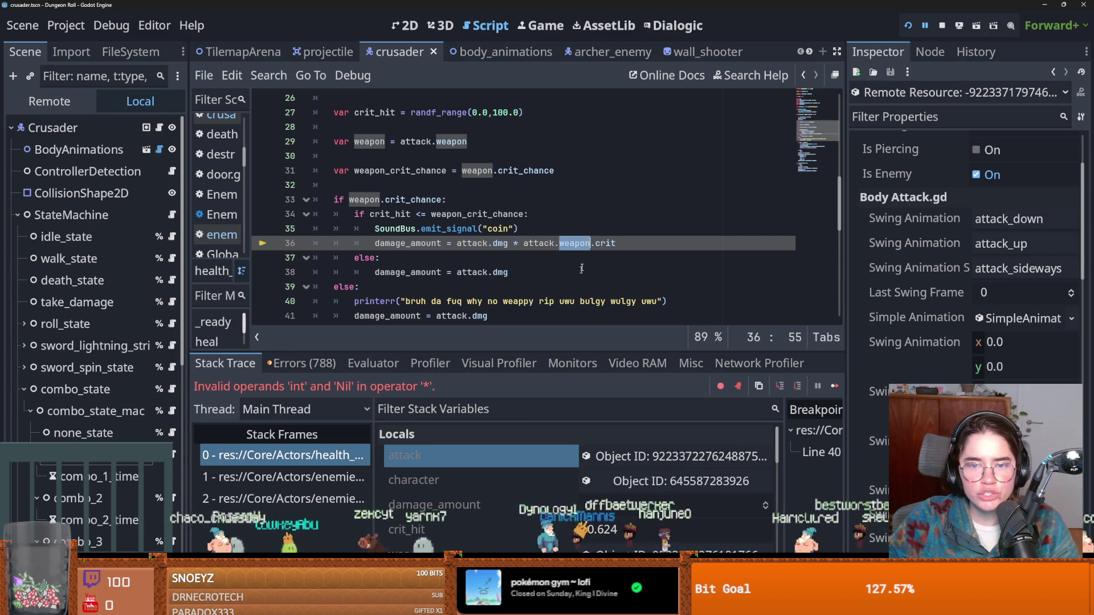
pyautogui.scroll(-1, 513, 481)
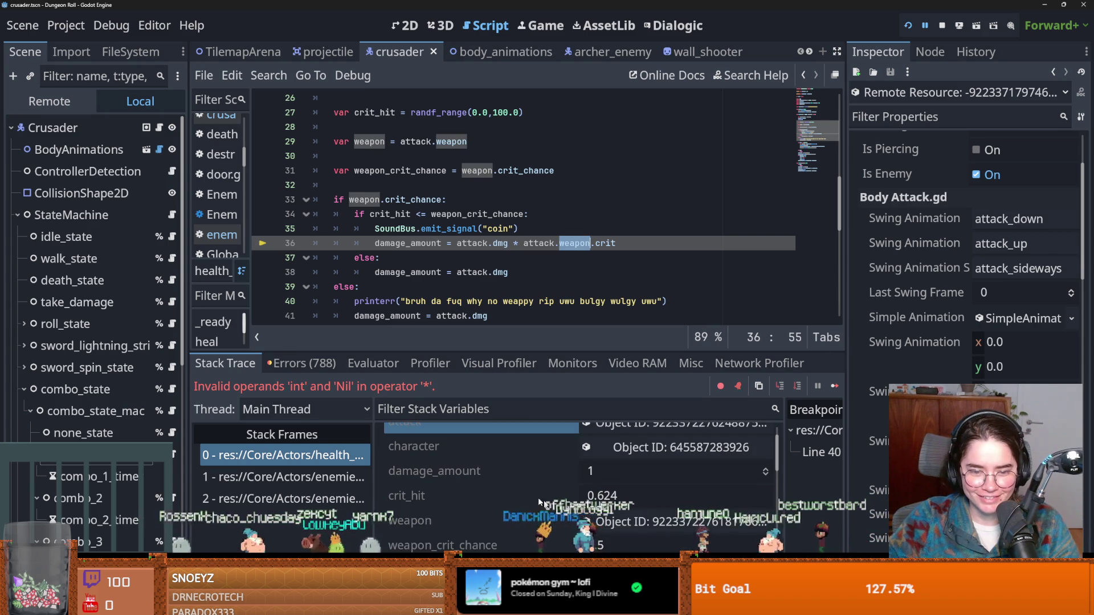
# Inspect the paused weapon, finding Crit Chance 3.5 but Crit null, and save the scene.
pyautogui.click(625, 521)
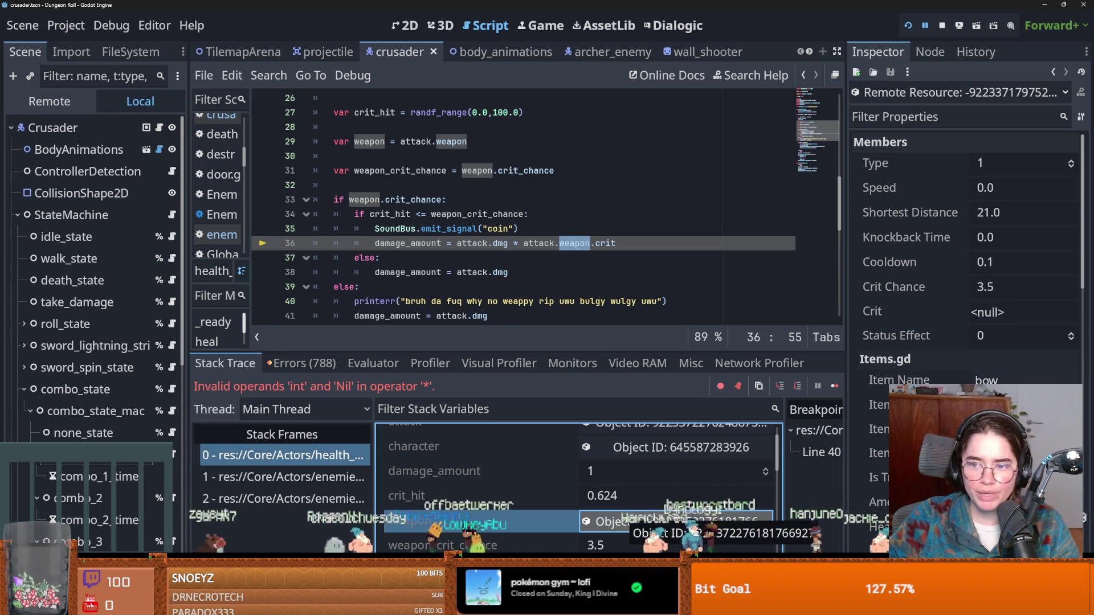
pyautogui.click(1008, 321)
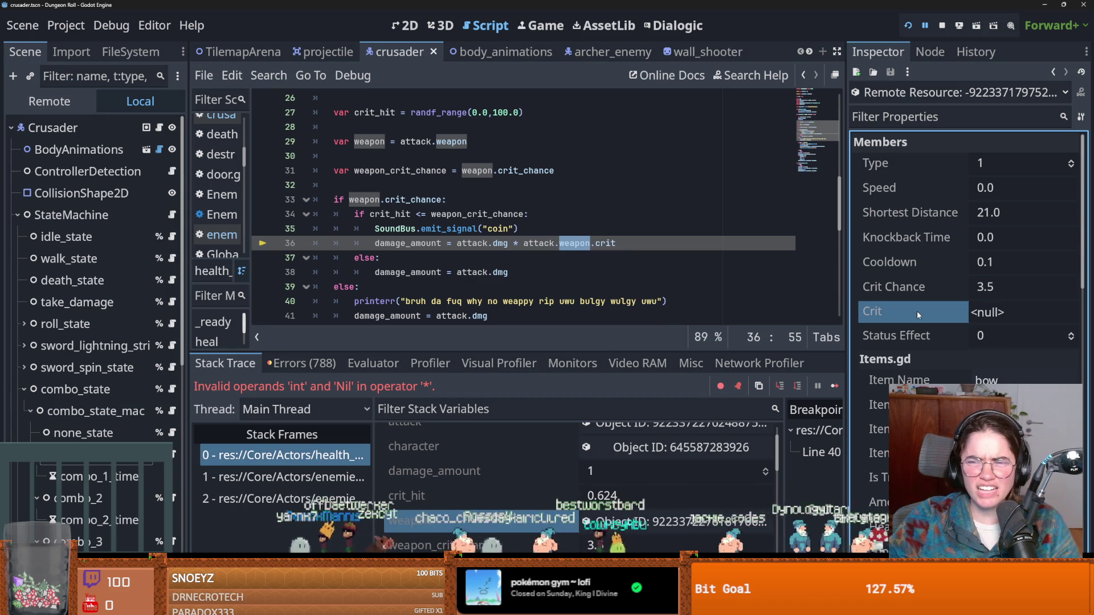
pyautogui.hotkey('ctrl', 's')
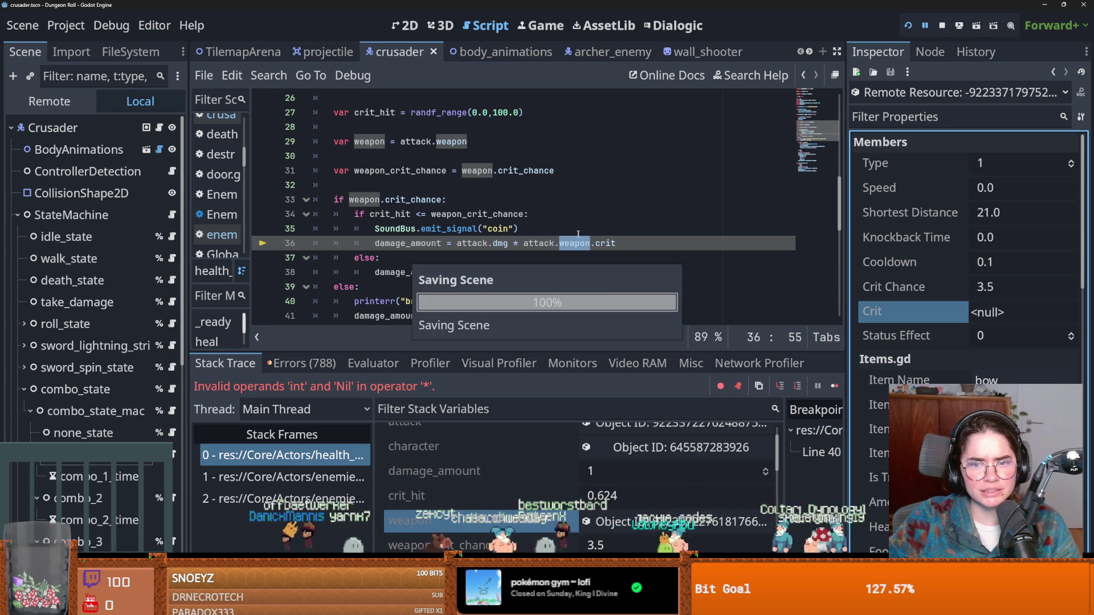
# Open the Attack and Weapon class scripts and examine the cooldown and crit_chance defaults of 0.1.
pyautogui.click(569, 244)
pyautogui.scroll(2, 455, 177)
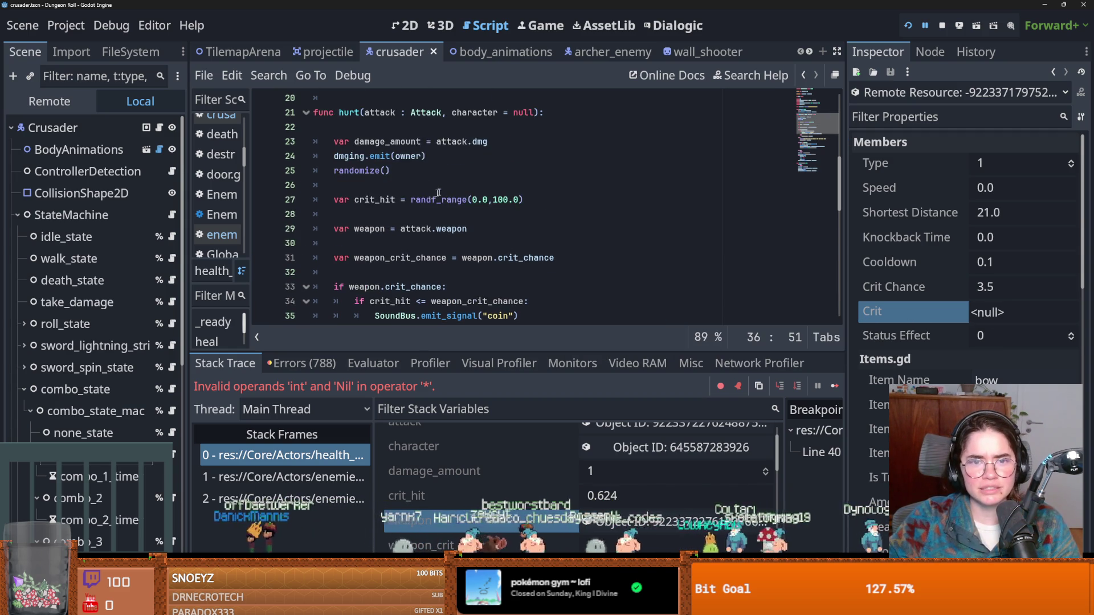
pyautogui.scroll(1, 399, 224)
pyautogui.keyDown('ctrl'); pyautogui.click(426, 156); pyautogui.keyUp('ctrl')
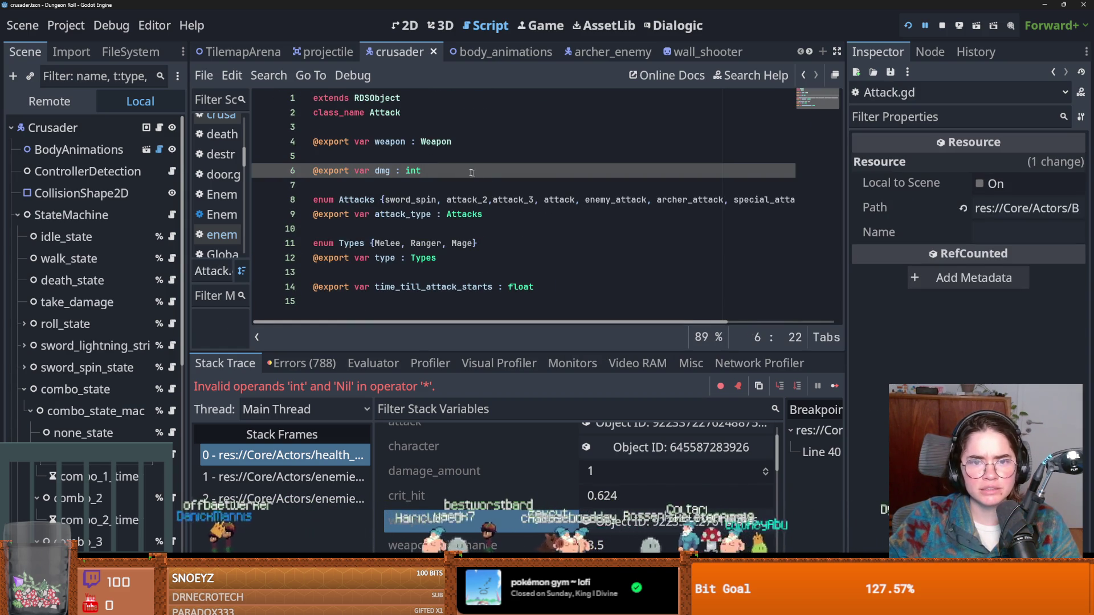
pyautogui.keyDown('ctrl'); pyautogui.click(436, 141); pyautogui.keyUp('ctrl')
pyautogui.scroll(-2, 575, 211)
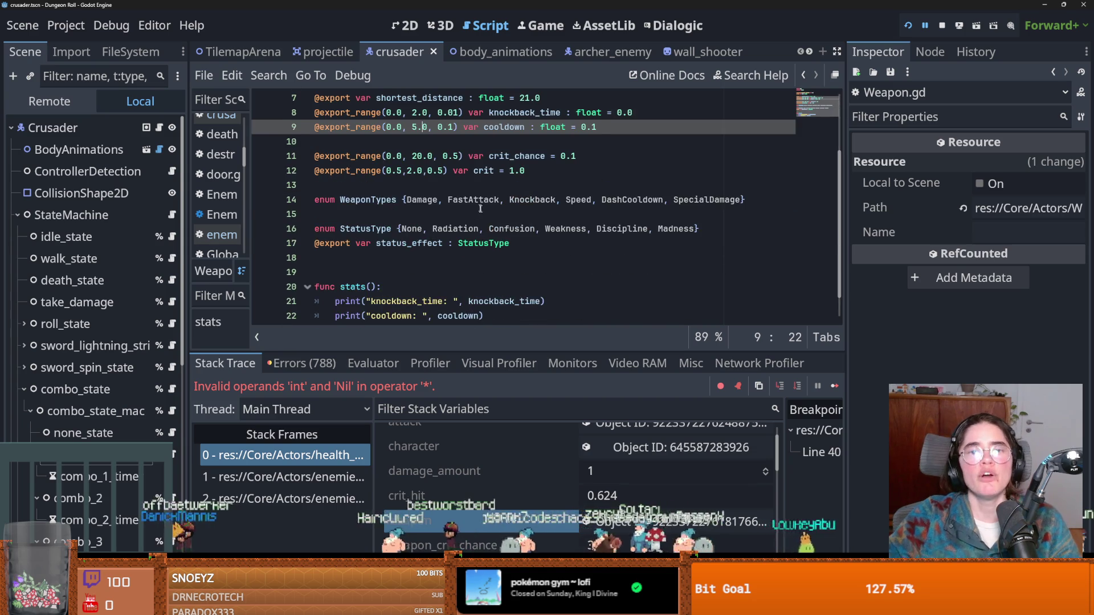
pyautogui.scroll(2, 575, 212)
pyautogui.doubleClick(584, 213)
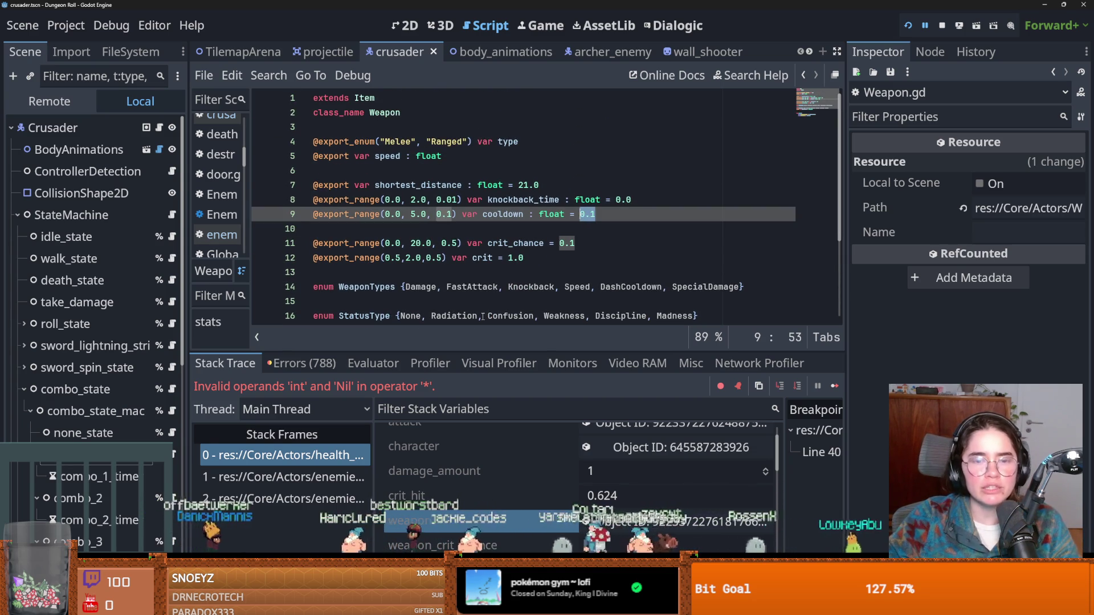
pyautogui.click(561, 243)
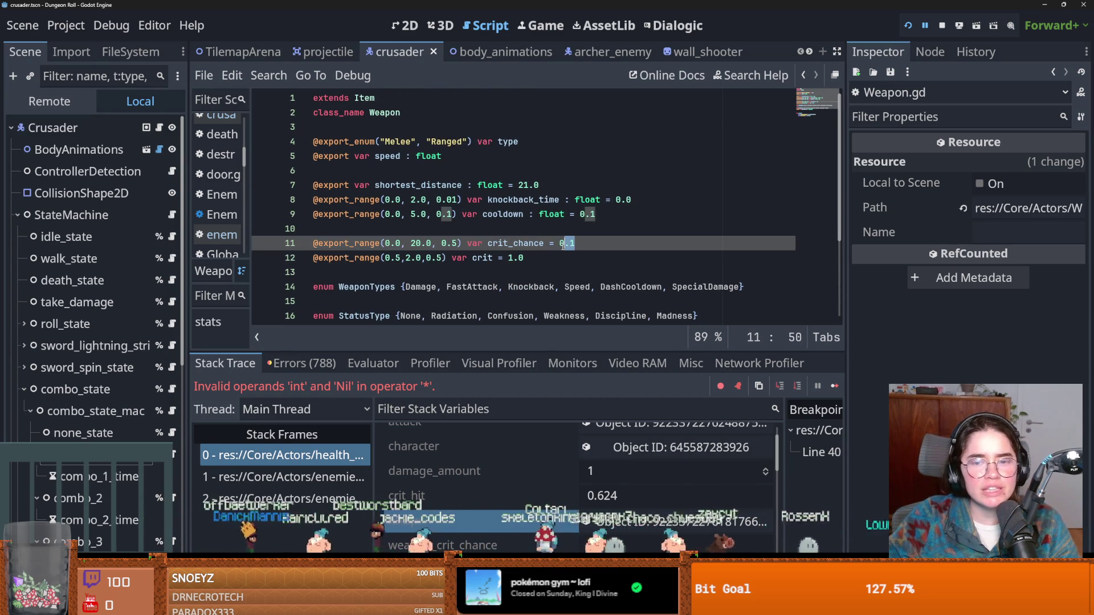
pyautogui.doubleClick(562, 244)
pyautogui.click(584, 244)
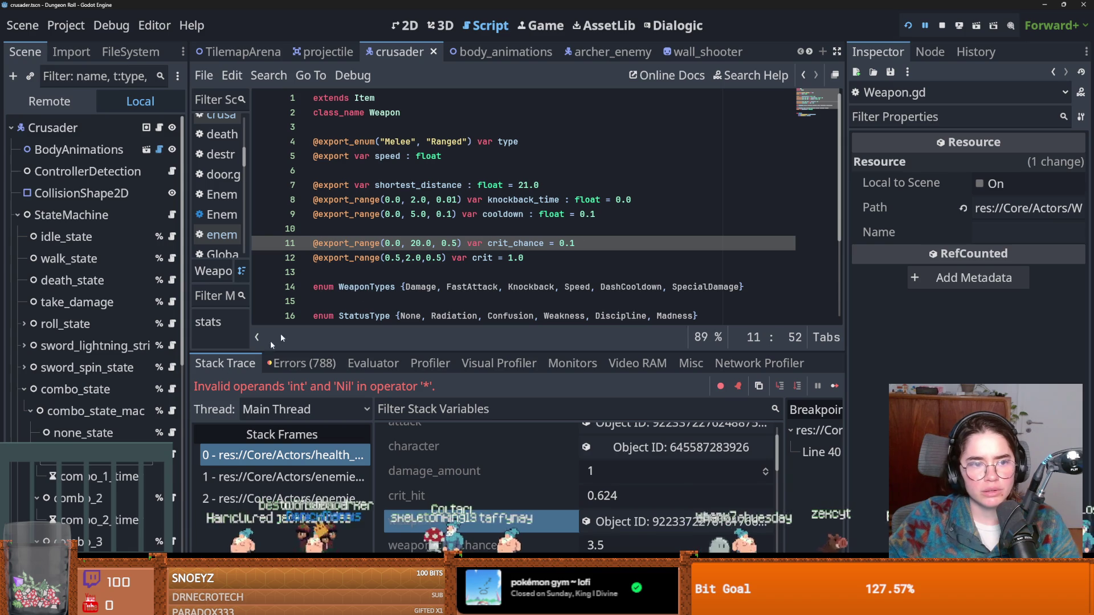
# Open projectile.gd and the Projectile script, recheck the null Crit, then open the archer_enemy scene.
pyautogui.click(130, 51)
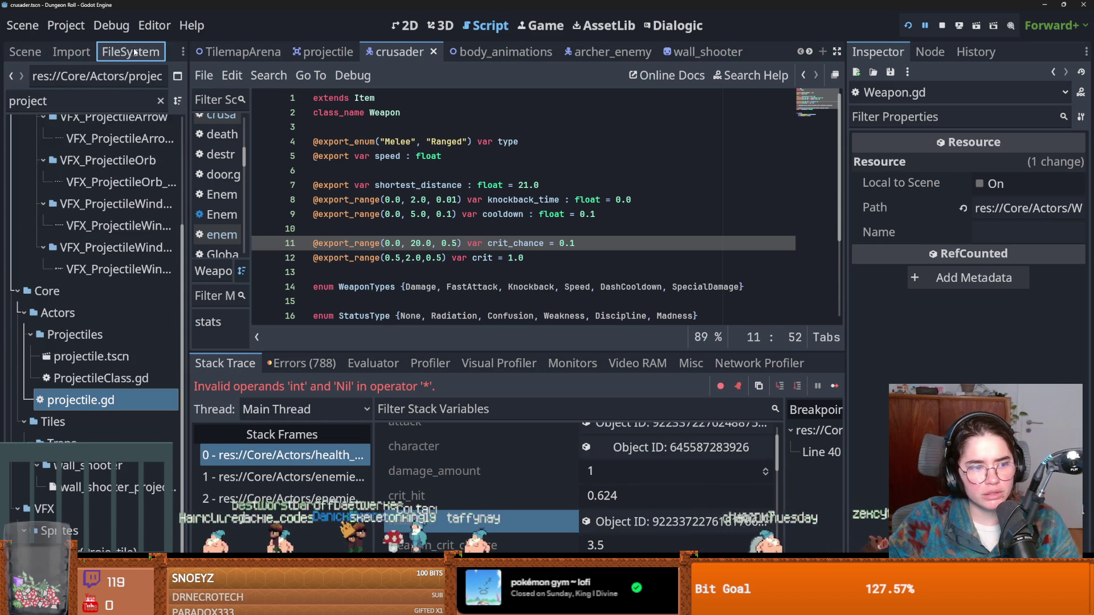
pyautogui.doubleClick(136, 397)
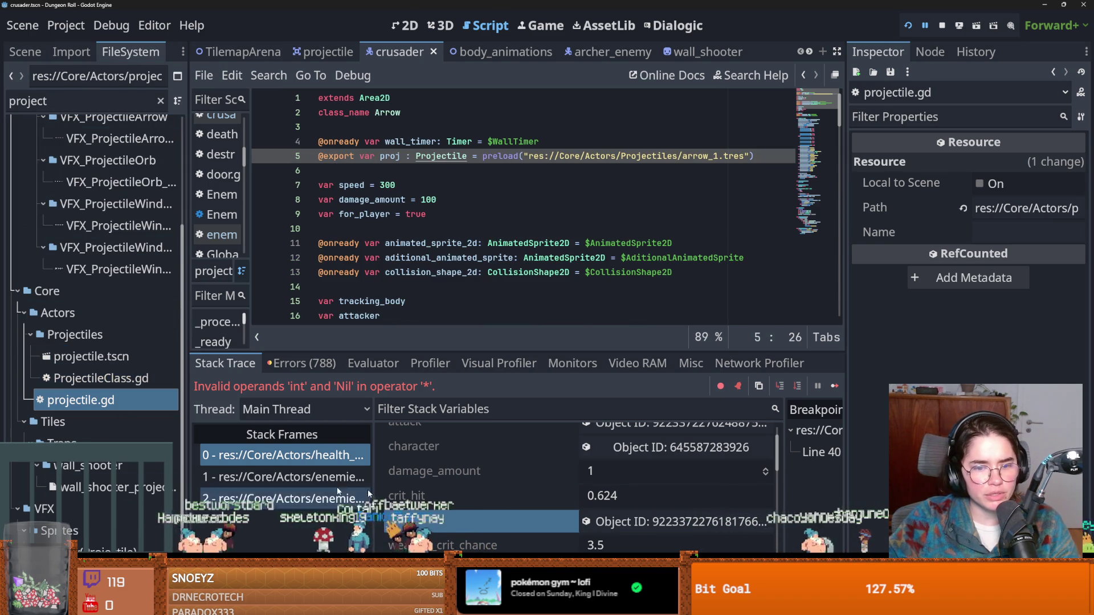
pyautogui.click(592, 522)
pyautogui.click(990, 313)
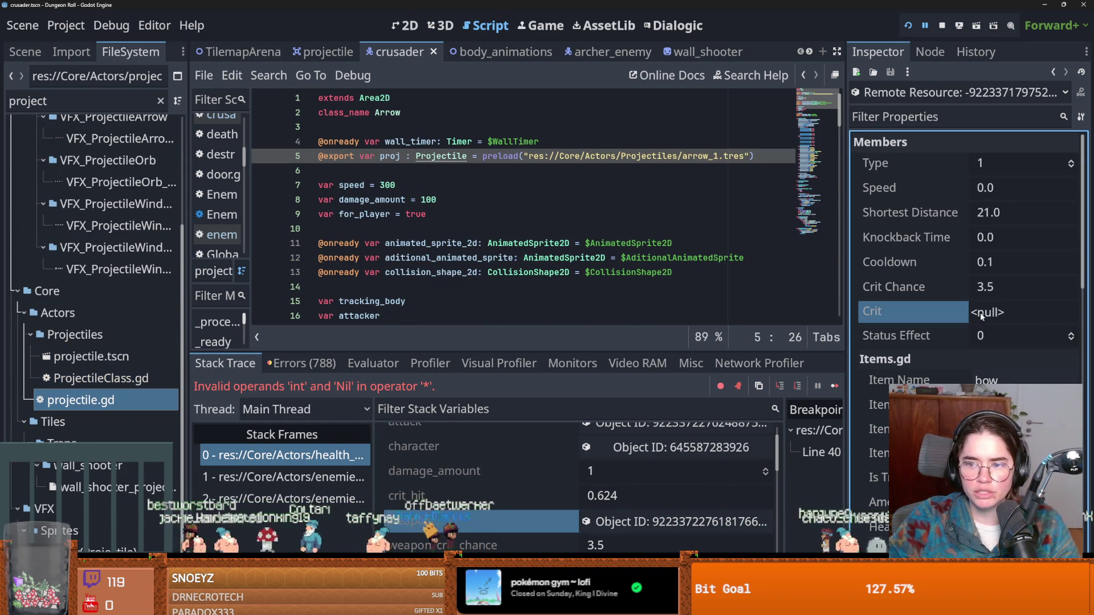
pyautogui.keyDown('ctrl'); pyautogui.click(442, 162); pyautogui.keyUp('ctrl')
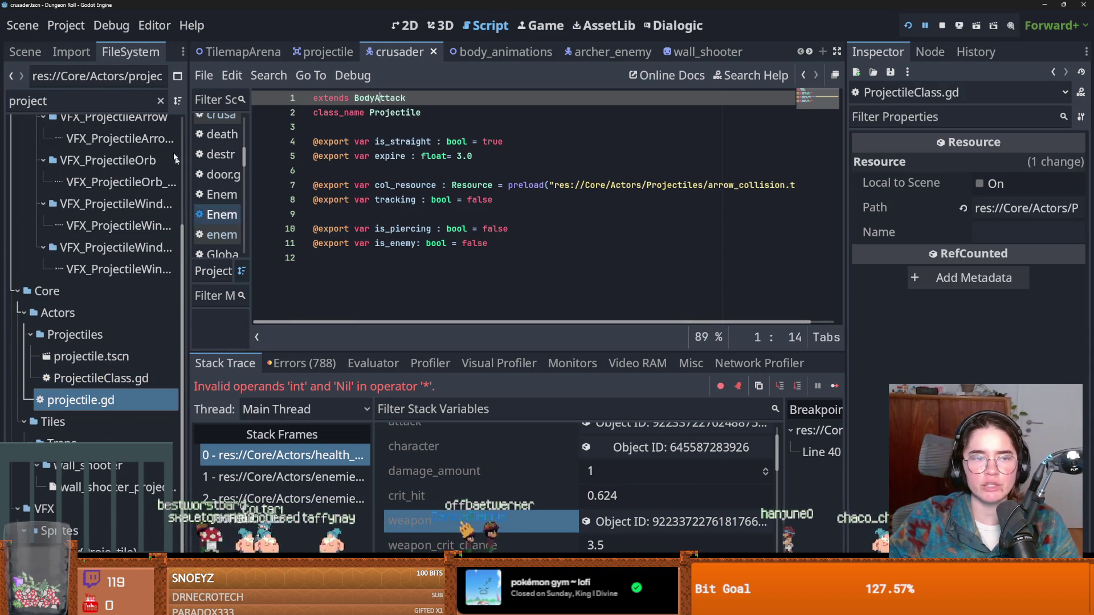
pyautogui.click(44, 55)
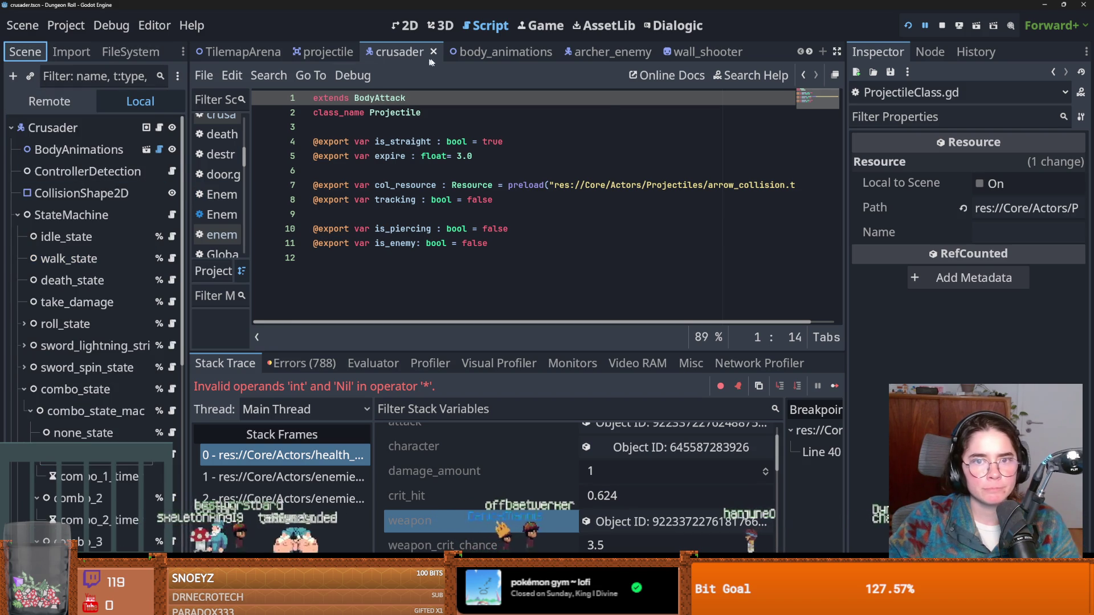
pyautogui.click(606, 57)
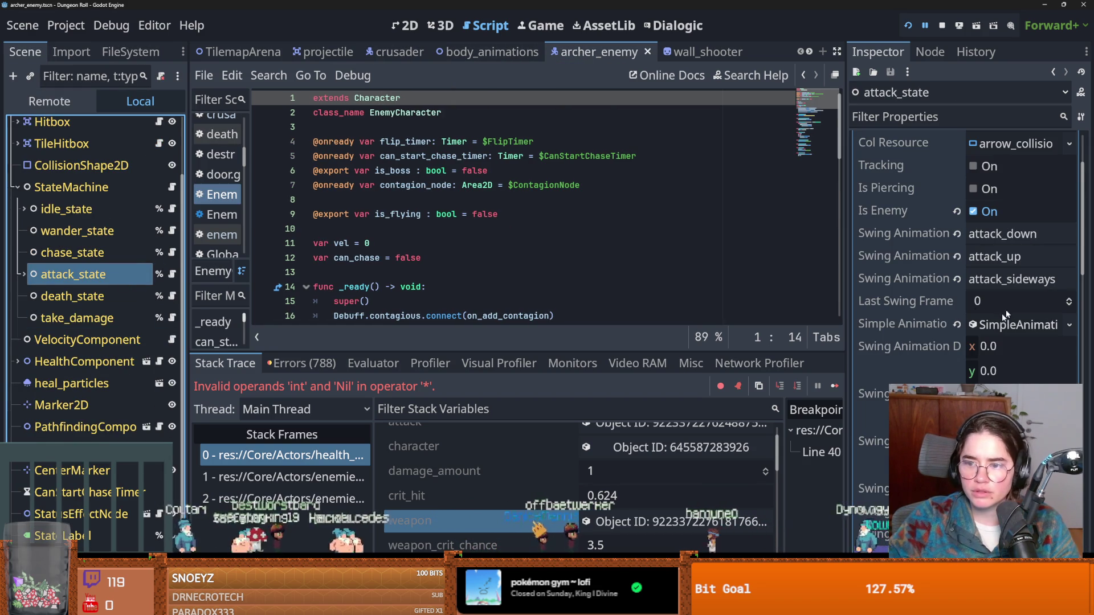
# Check the archer enemy weapon's Crit Chance and Crit values, then return to the crusader scene.
pyautogui.scroll(-5, 969, 257)
pyautogui.scroll(-3, 968, 256)
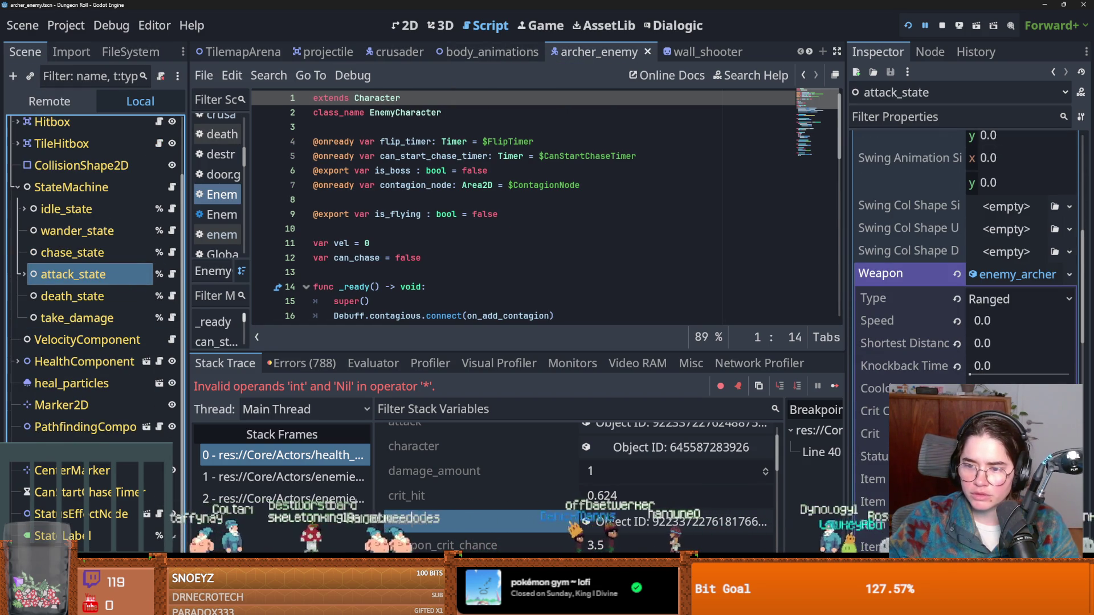
pyautogui.click(968, 411)
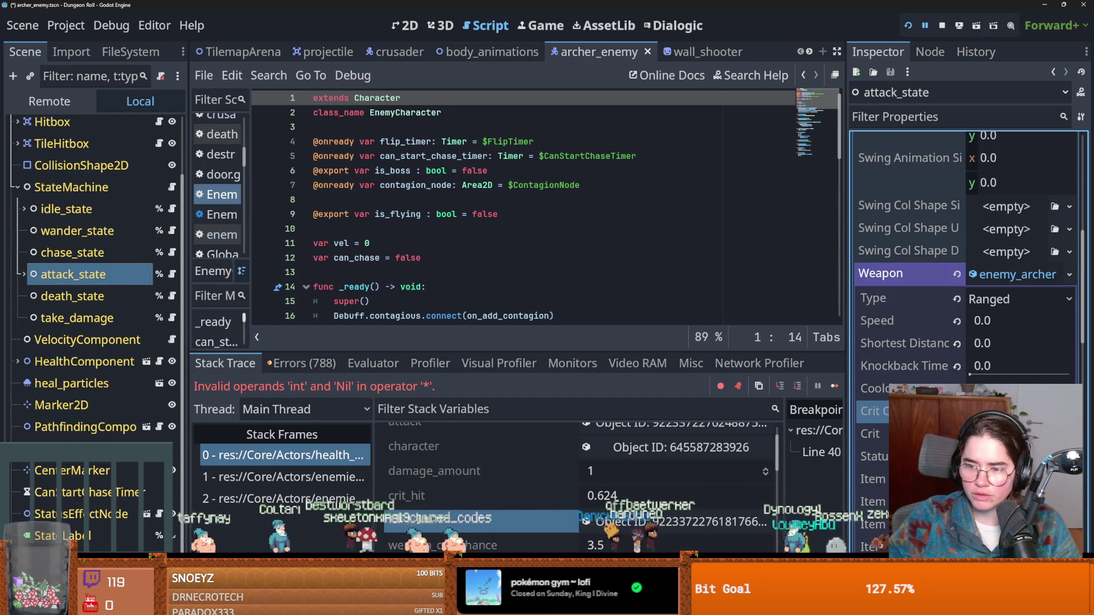
pyautogui.click(871, 434)
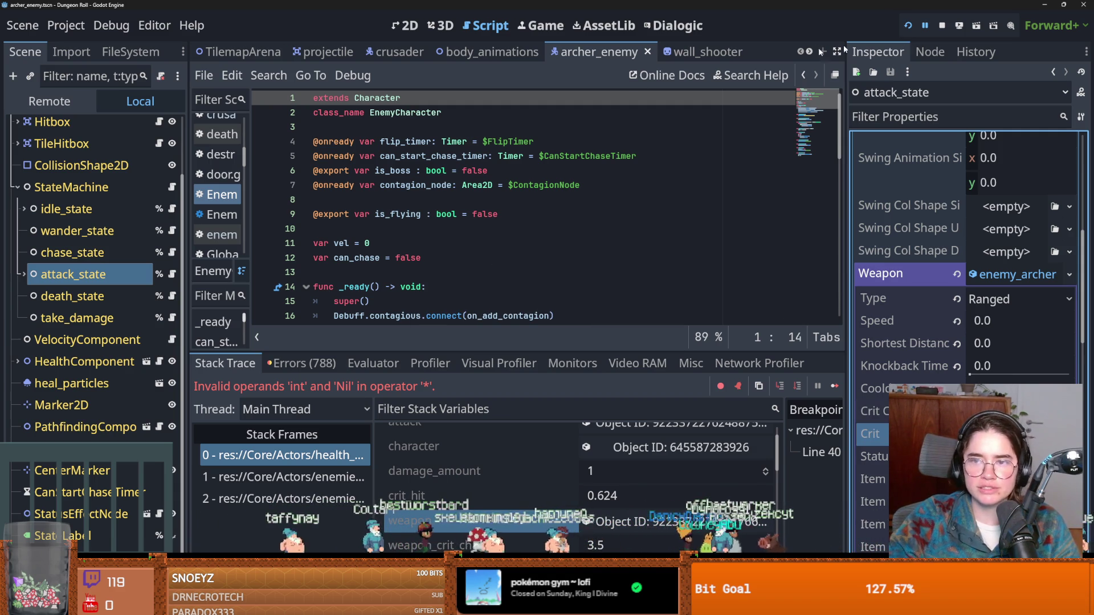
pyautogui.click(387, 59)
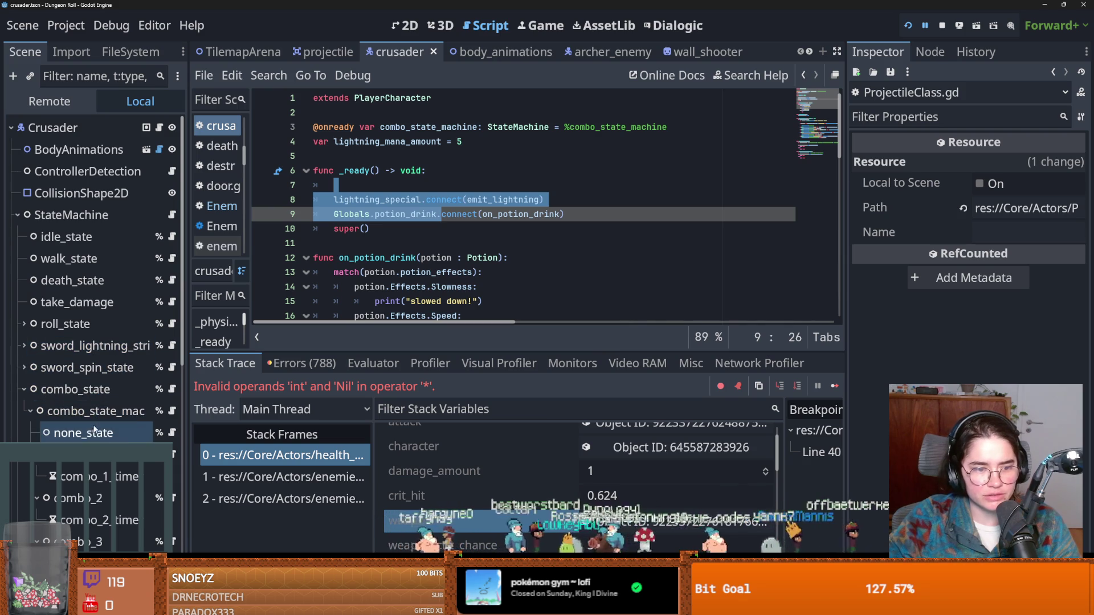
# Review the combo_1 attack node's settings in the Inspector.
pyautogui.click(91, 454)
pyautogui.scroll(-3, 968, 370)
pyautogui.scroll(2, 977, 377)
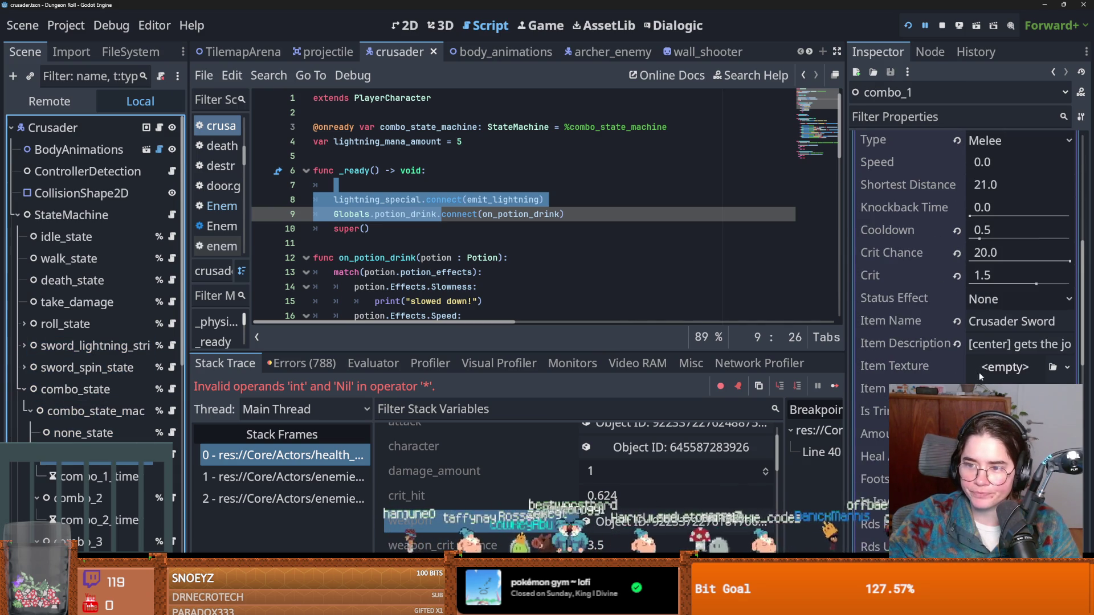
pyautogui.scroll(5, 1008, 348)
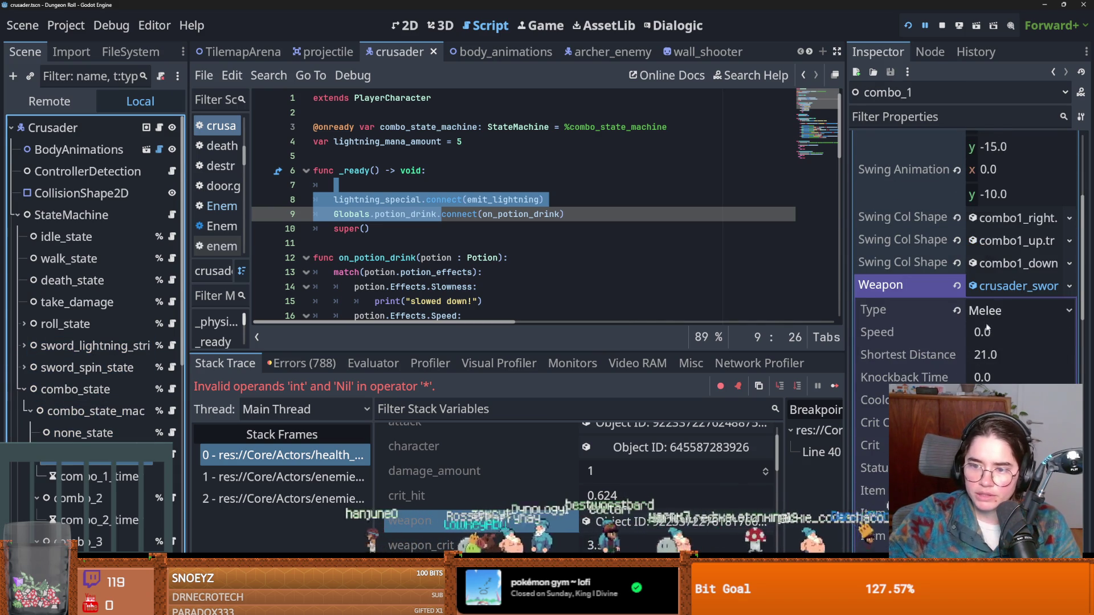
pyautogui.scroll(-8, 988, 324)
pyautogui.scroll(7, 871, 331)
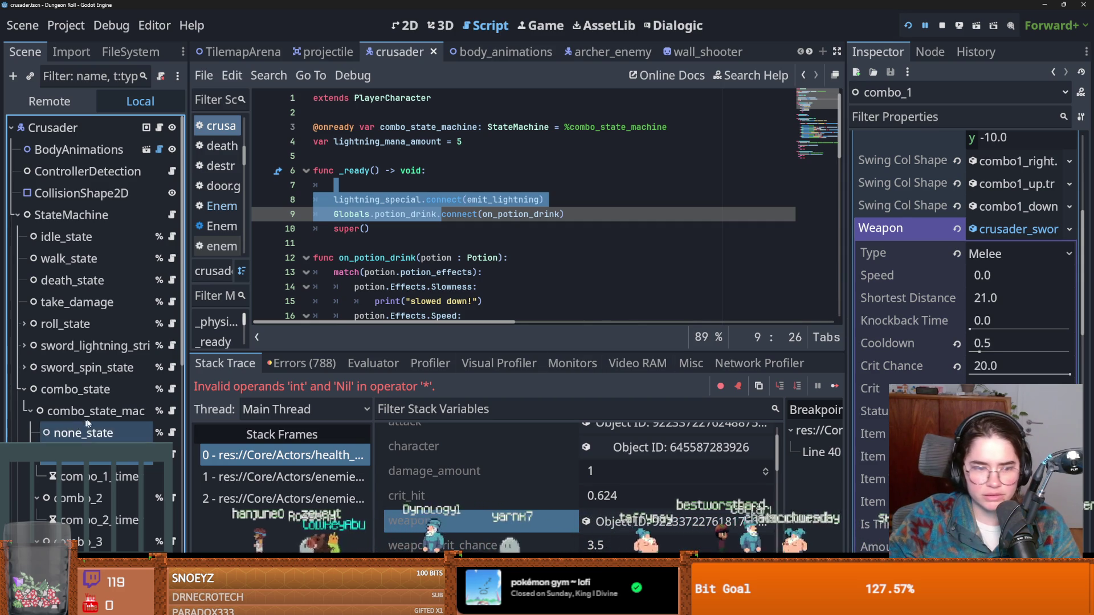
# Select combo_2 and expand its attack resource to view its fields.
pyautogui.click(85, 498)
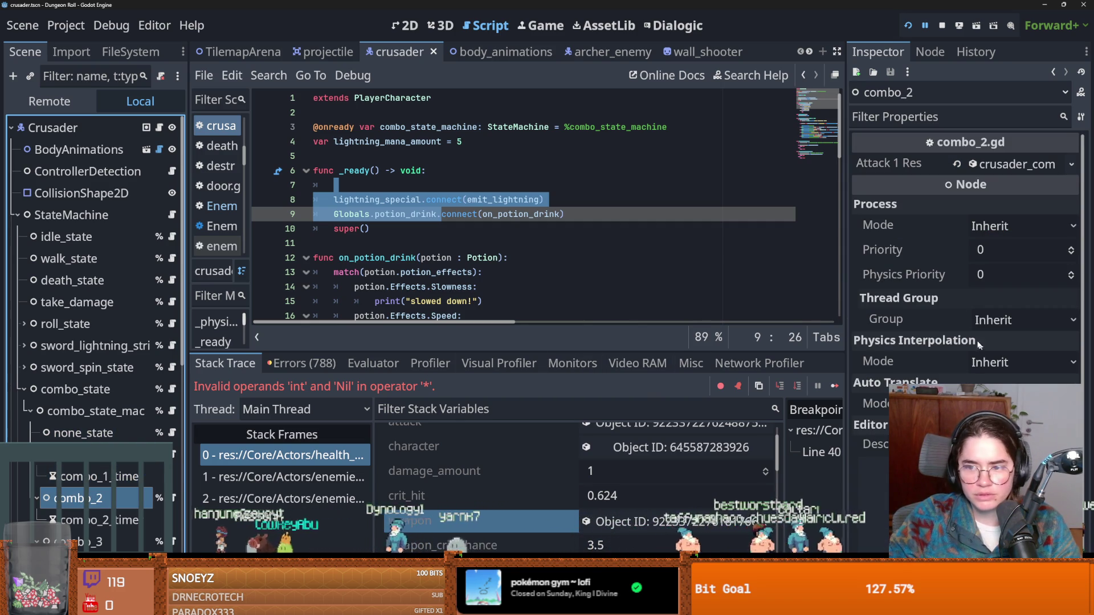
pyautogui.click(995, 161)
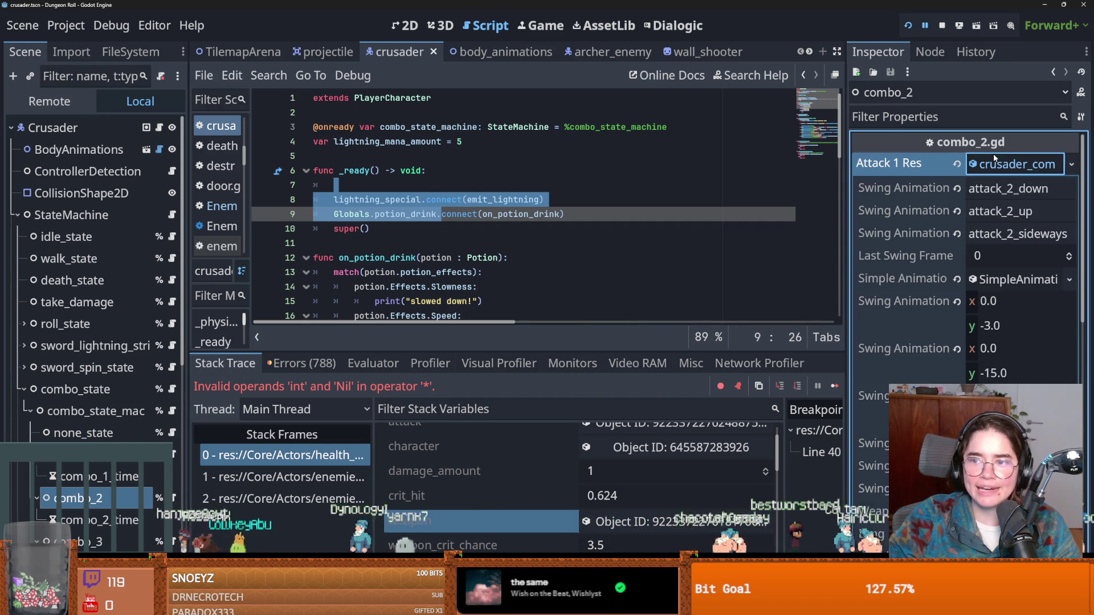
pyautogui.scroll(-5, 931, 320)
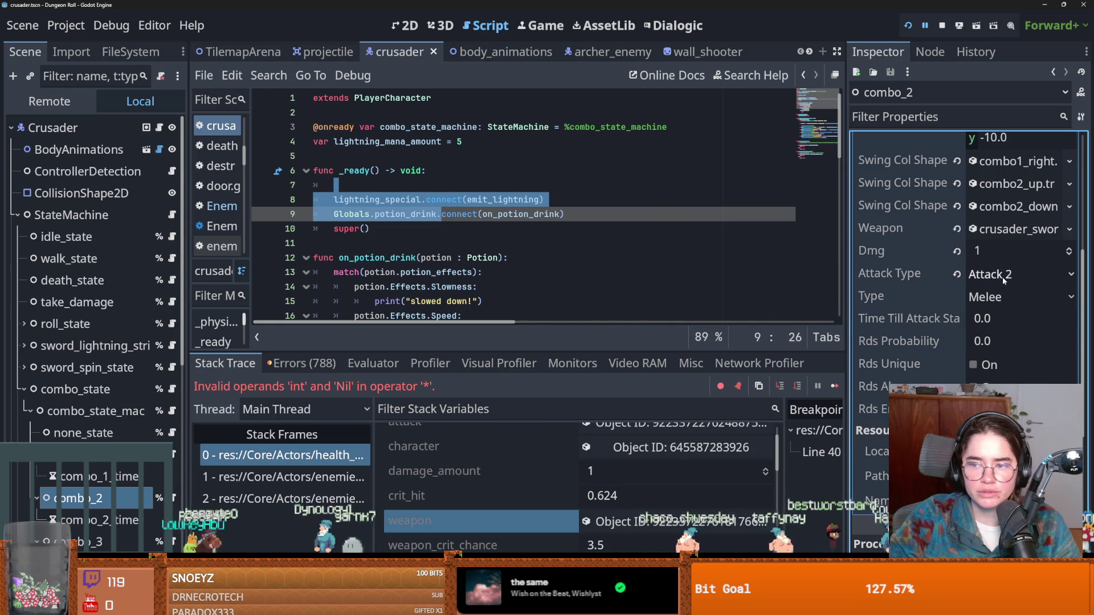
pyautogui.scroll(4, 946, 316)
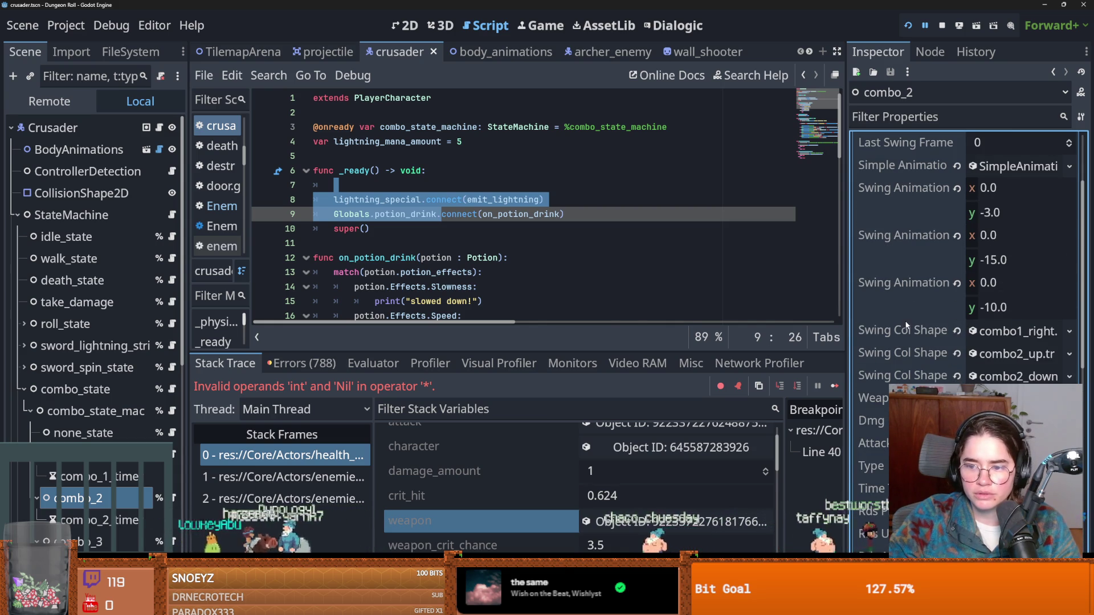
pyautogui.scroll(3, 929, 334)
pyautogui.scroll(-3, 929, 334)
pyautogui.scroll(3, 935, 357)
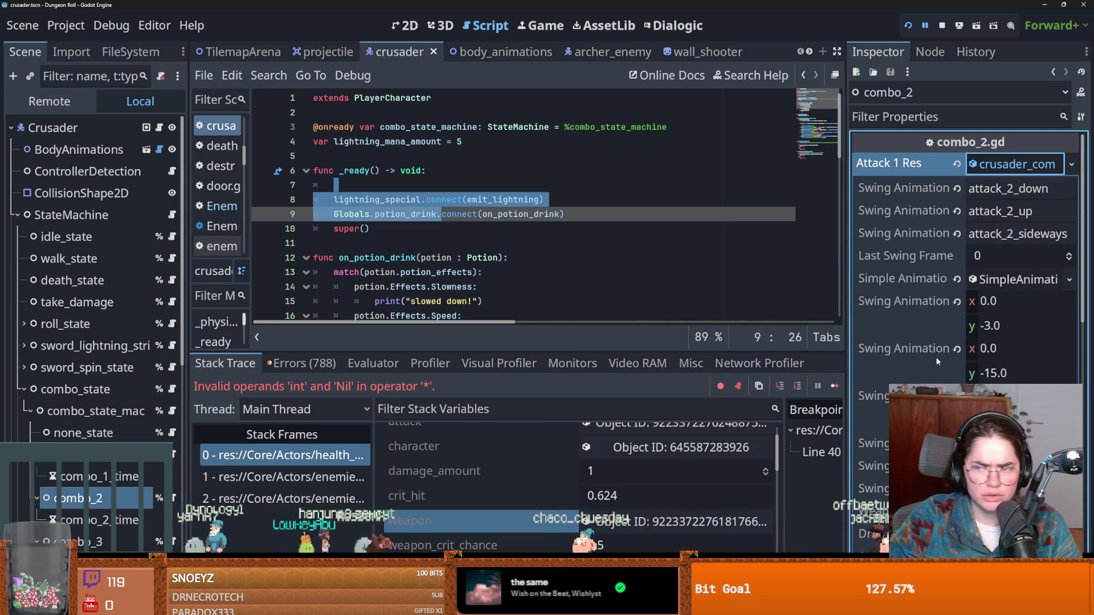
pyautogui.scroll(-2, 937, 356)
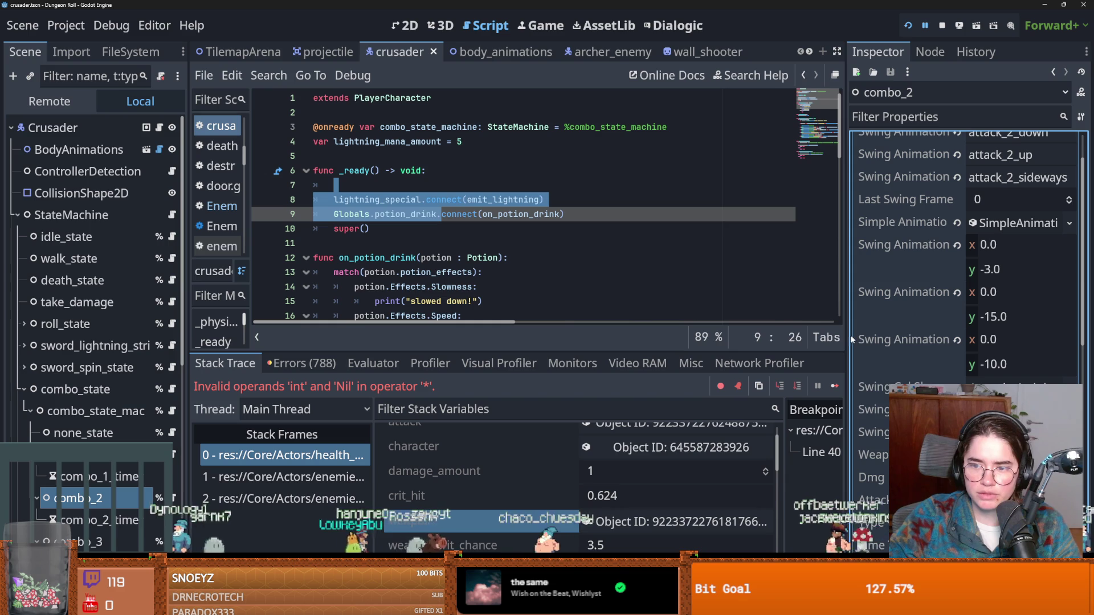
# Widen the Inspector to read the crusader_sword's Crit Chance 20.0 and Crit 1.5, then run the game.
pyautogui.moveTo(845, 338); pyautogui.dragTo(681, 339)
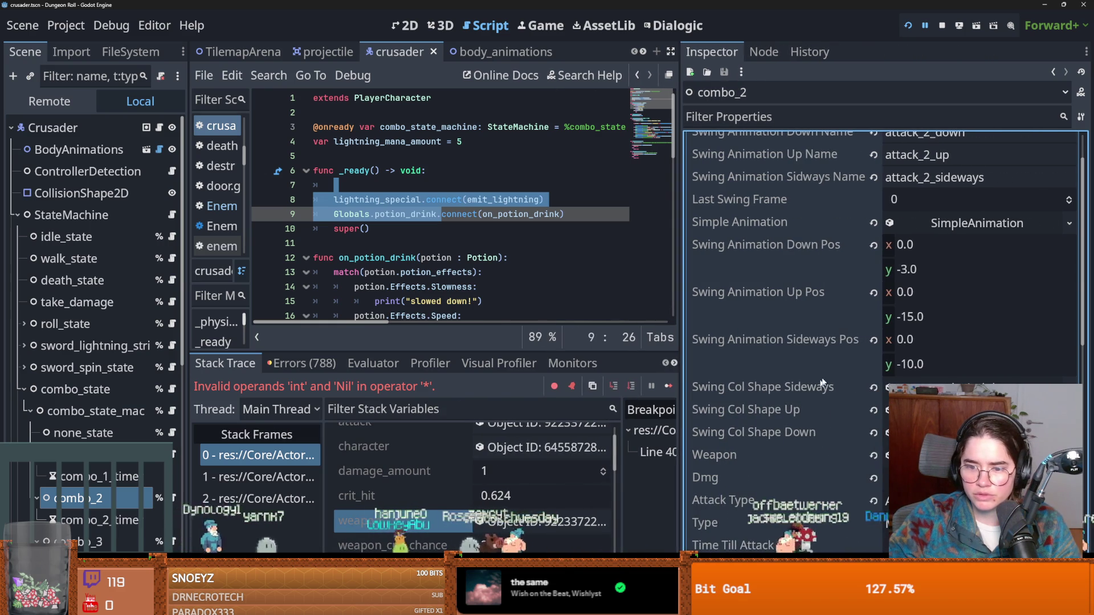
pyautogui.click(912, 454)
pyautogui.scroll(-3, 803, 418)
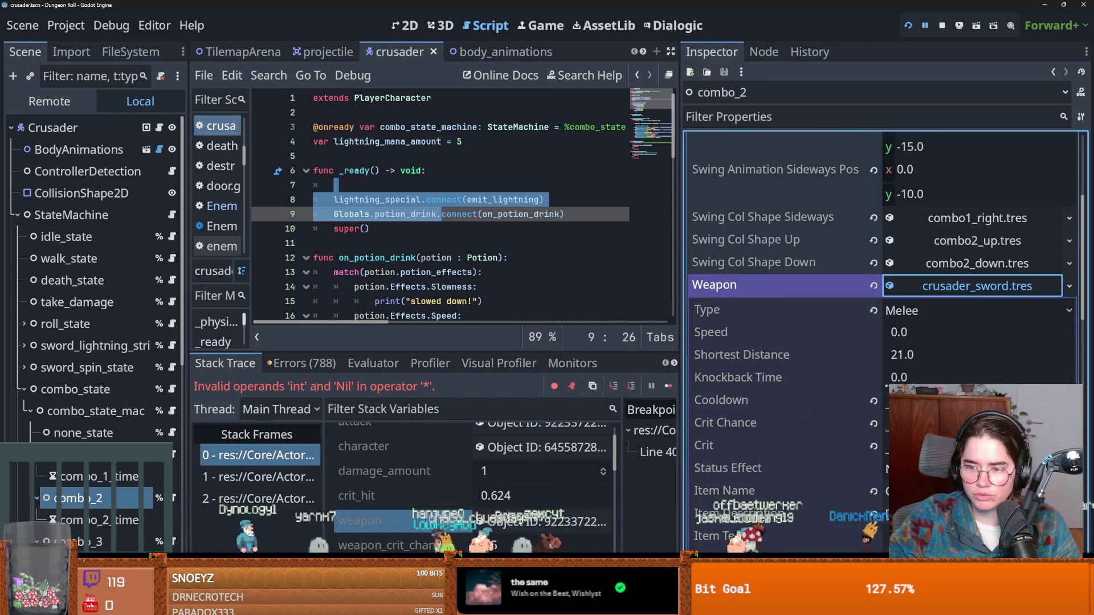
pyautogui.scroll(-1, 847, 429)
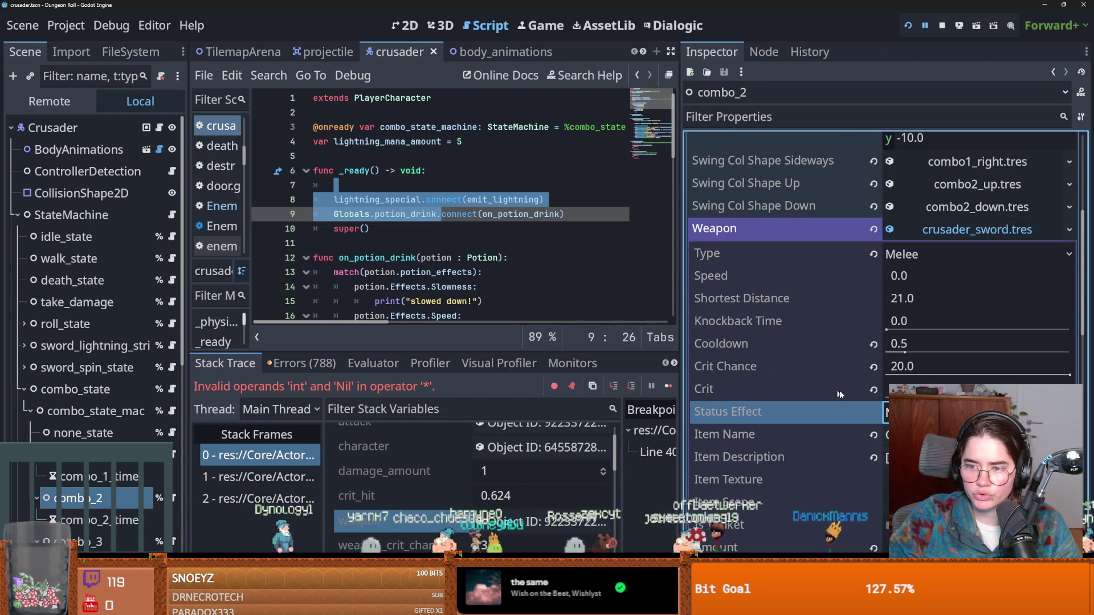
pyautogui.scroll(-2, 824, 322)
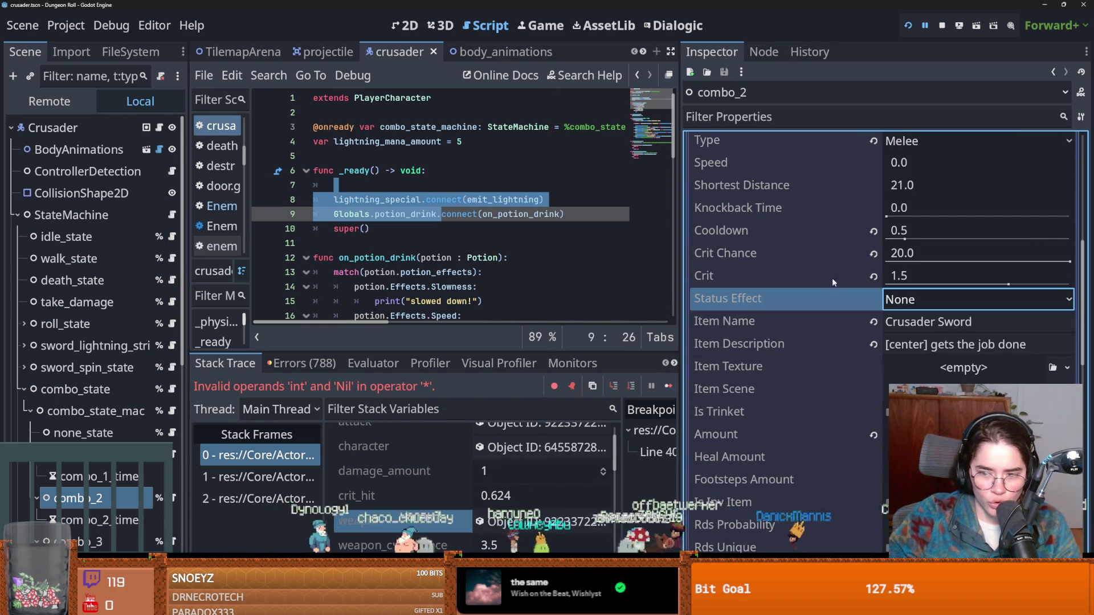
pyautogui.click(908, 25)
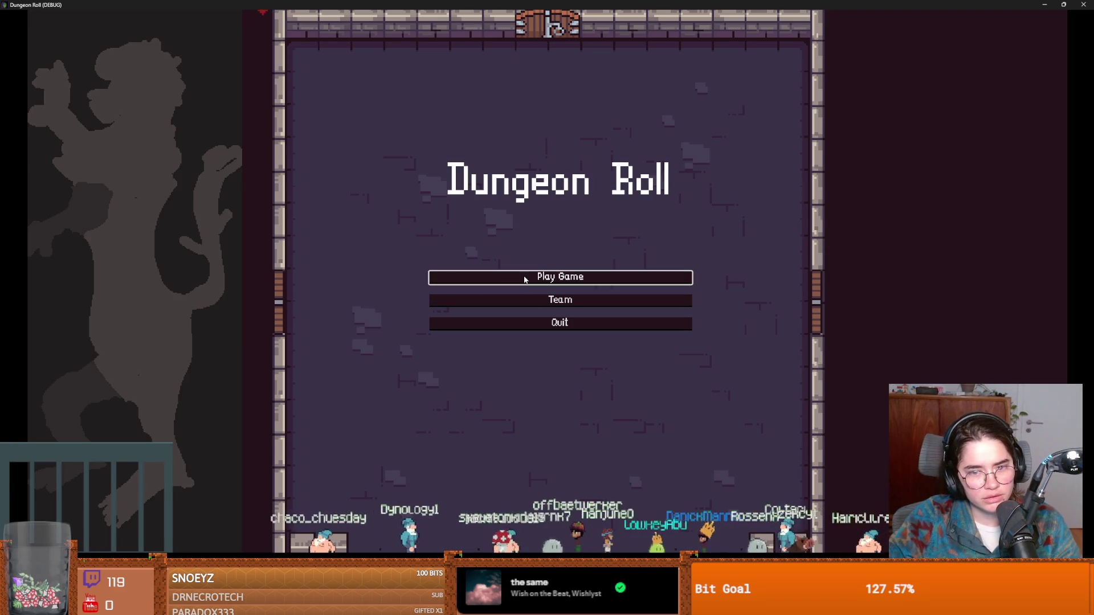
# Start a Crusader game and pass through two doors into the default skull-enemy room.
pyautogui.click(525, 279)
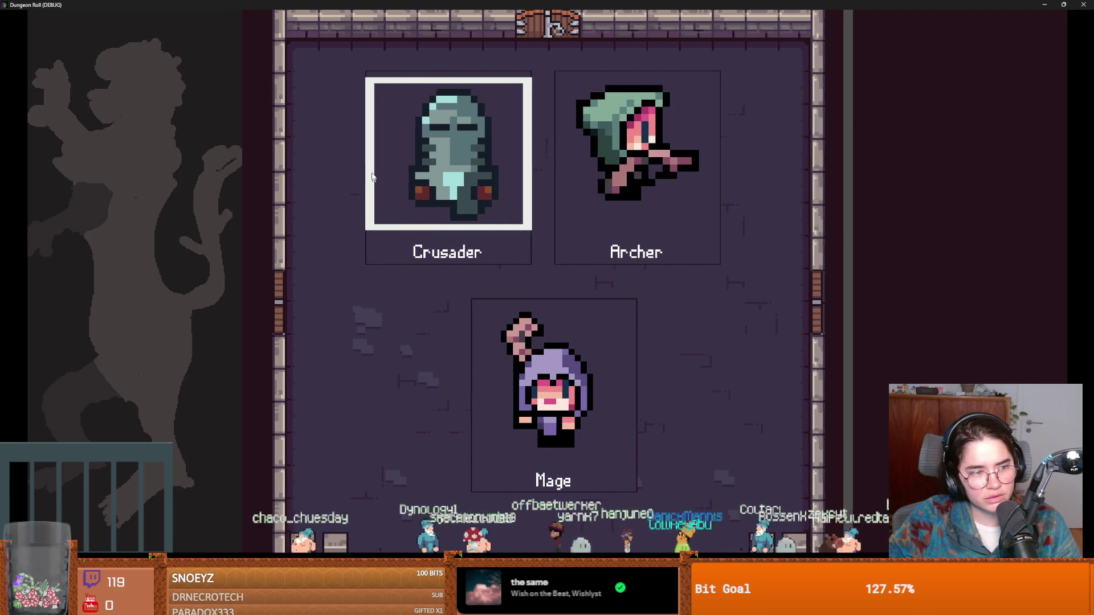
pyautogui.click(395, 180)
pyautogui.press('a')
pyautogui.press('s')
pyautogui.press('e')
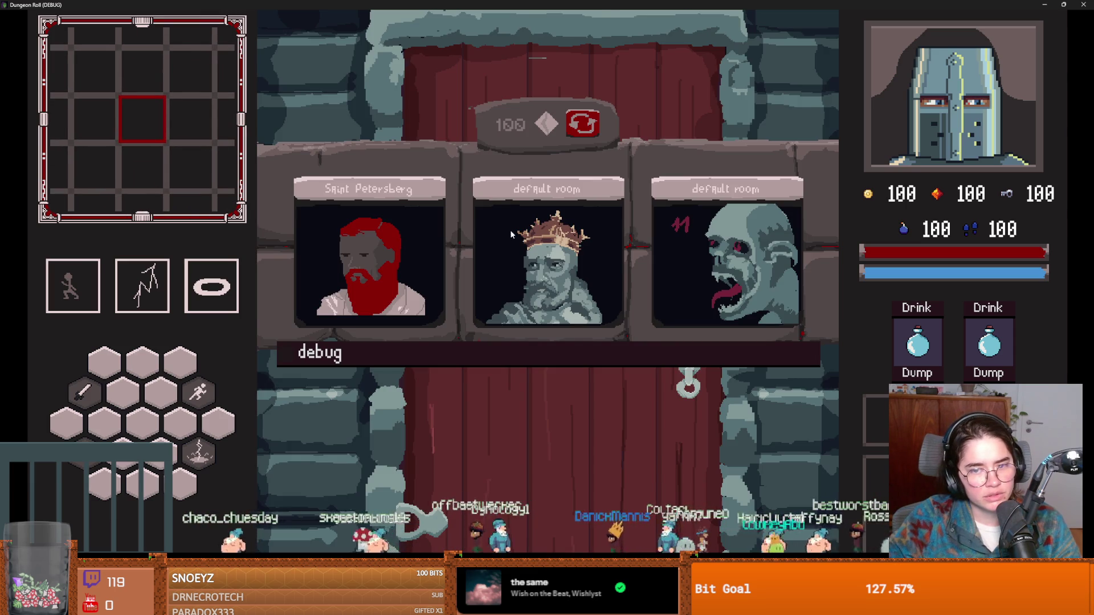
pyautogui.click(511, 234)
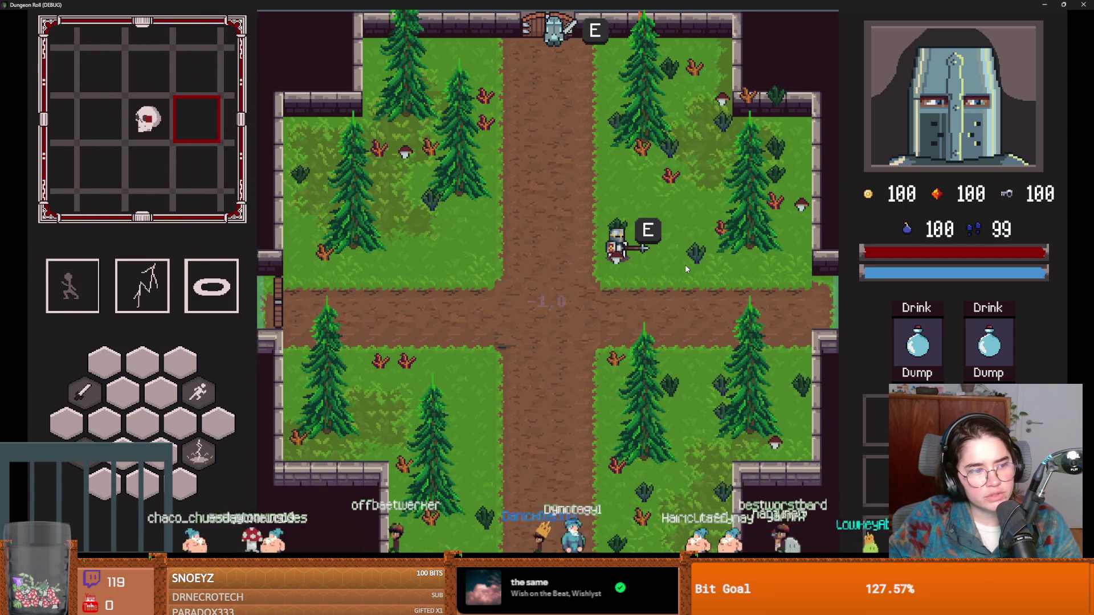
pyautogui.press('e')
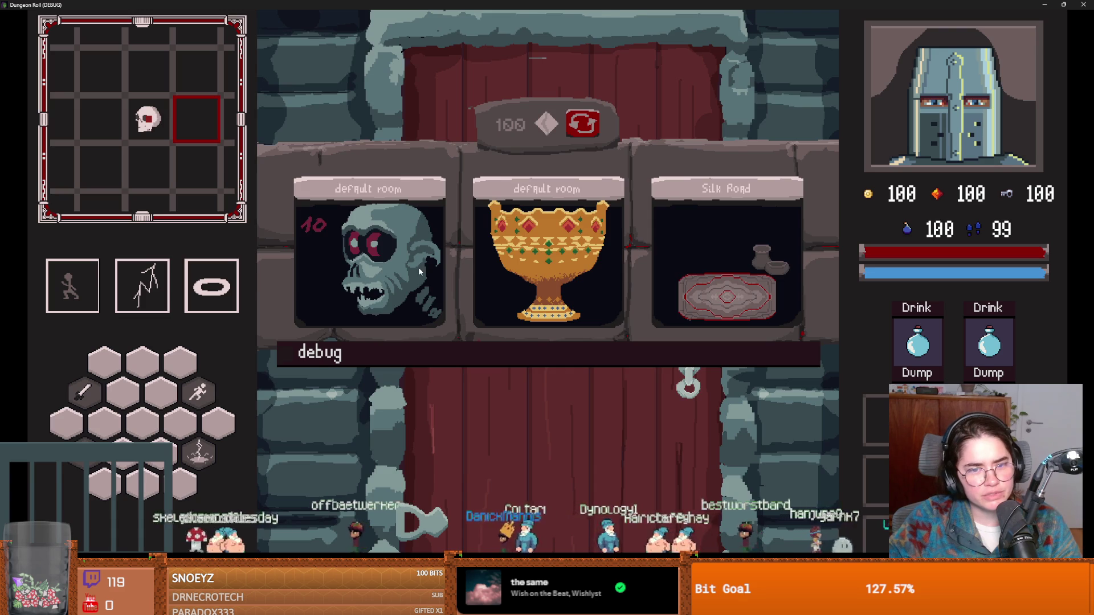
pyautogui.click(418, 267)
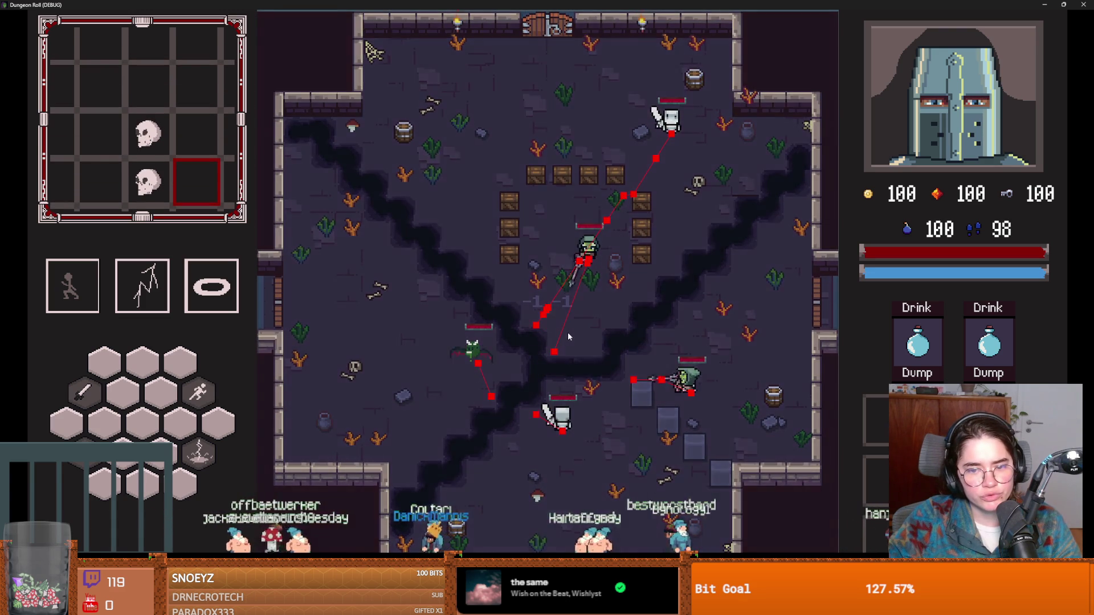
# Strike a goblin with the sword, dash away, then shrink the game window.
pyautogui.press('space')
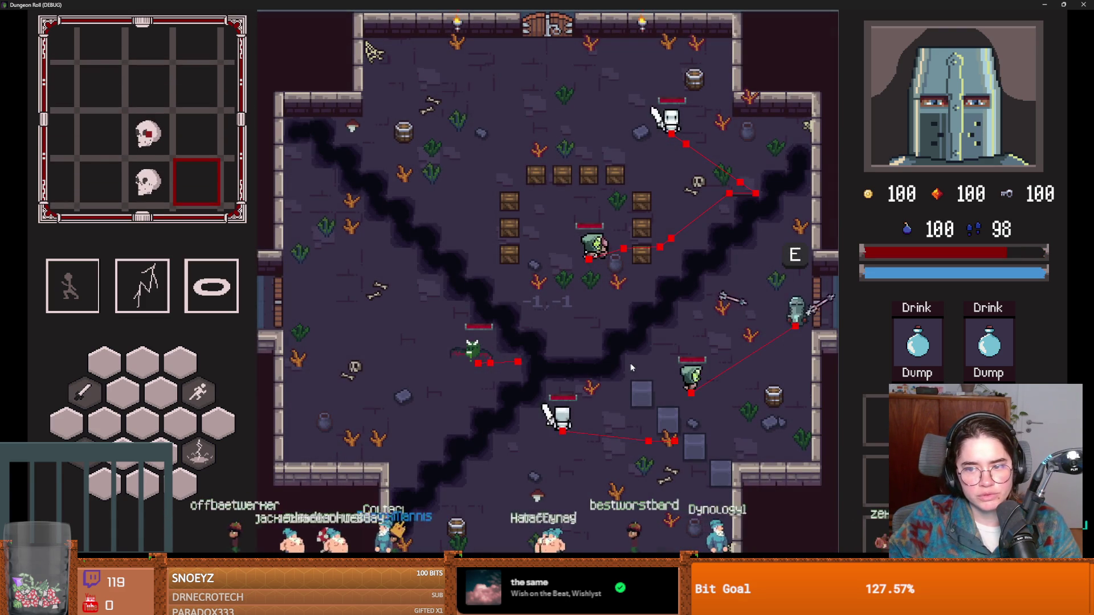
pyautogui.press('a')
pyautogui.click(654, 386)
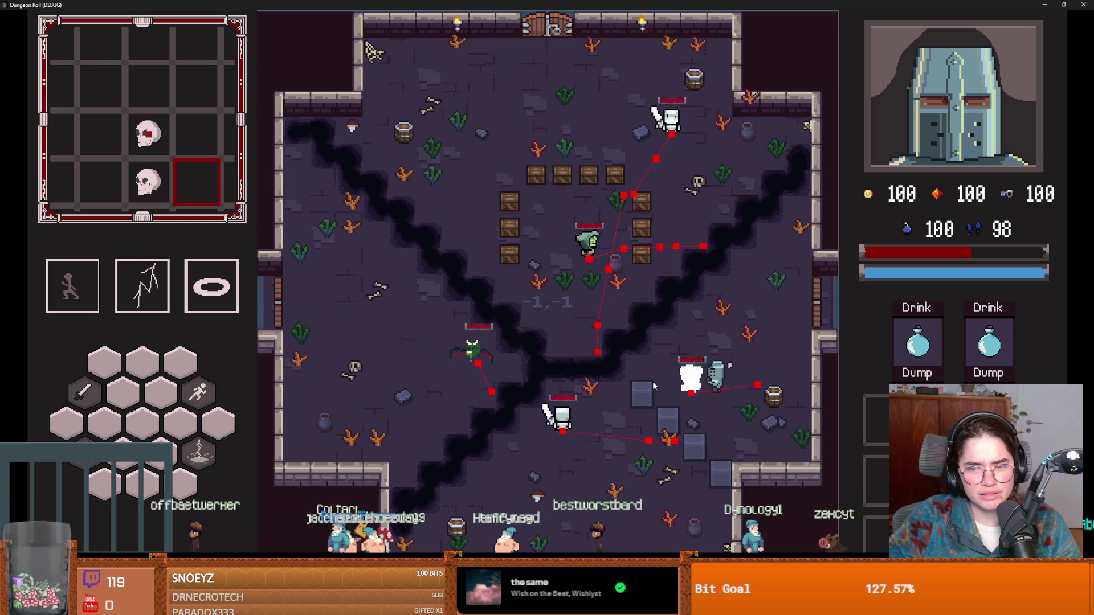
pyautogui.press('space')
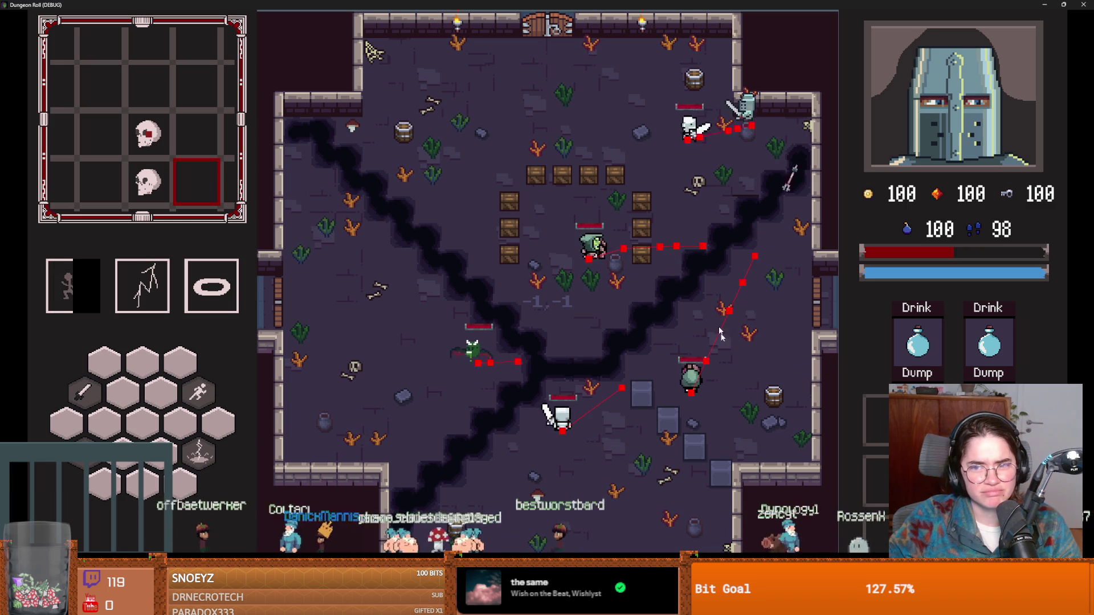
pyautogui.press('super+Down')
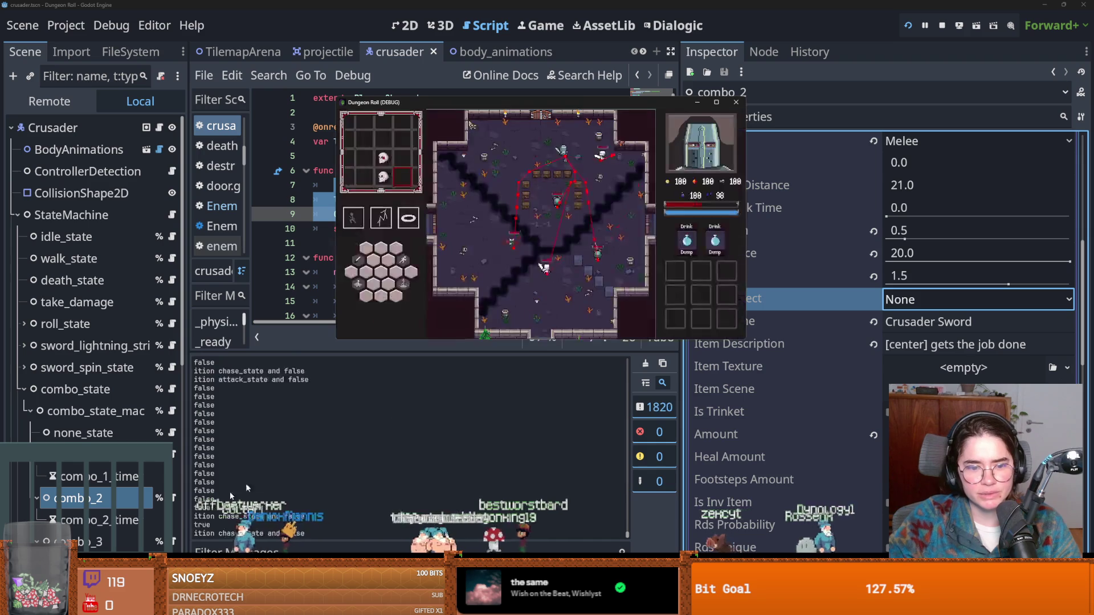
# Bring the Godot editor in front of the game window with crusader.gd focused.
pyautogui.click(287, 472)
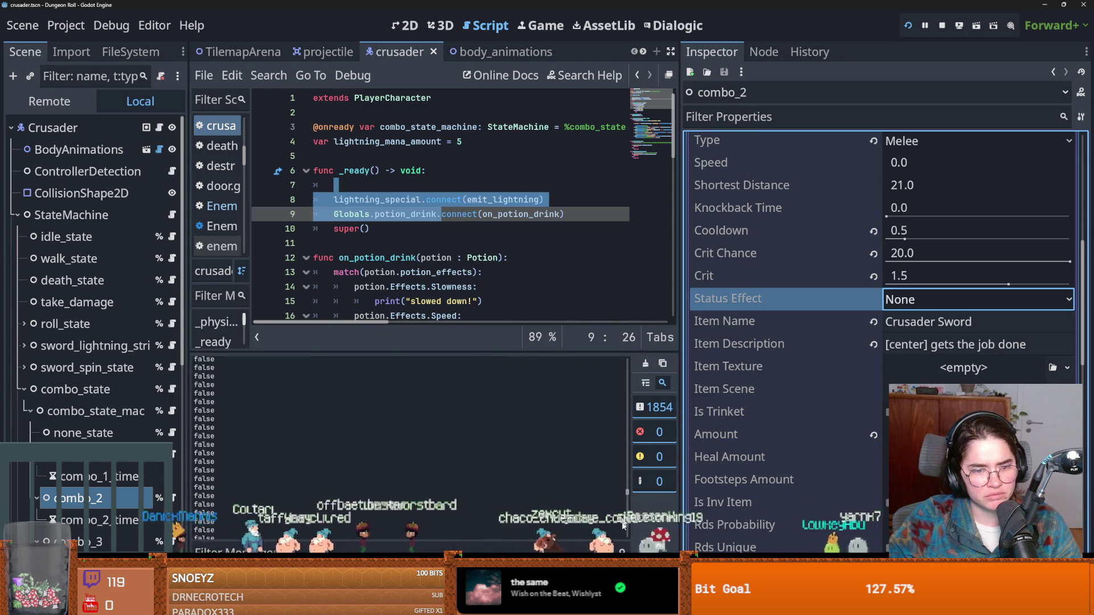
pyautogui.click(342, 242)
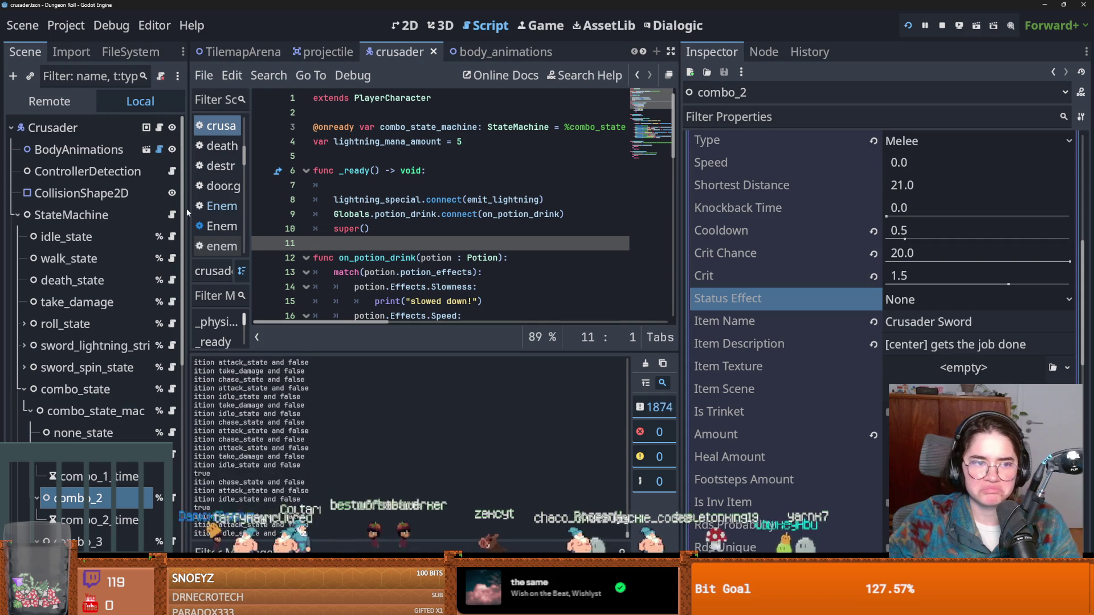
# Stop the game, save the crusader scene, and open enemy_hitbox.gd then health_component.gd.
pyautogui.press('F8')
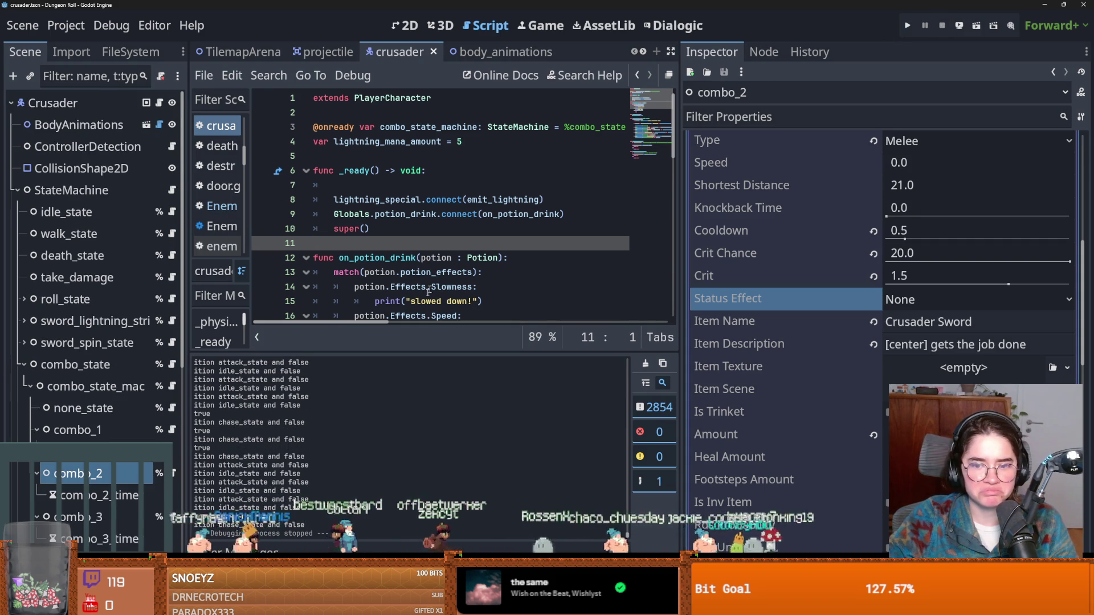
pyautogui.click(25, 364)
pyautogui.hotkey('ctrl', 's')
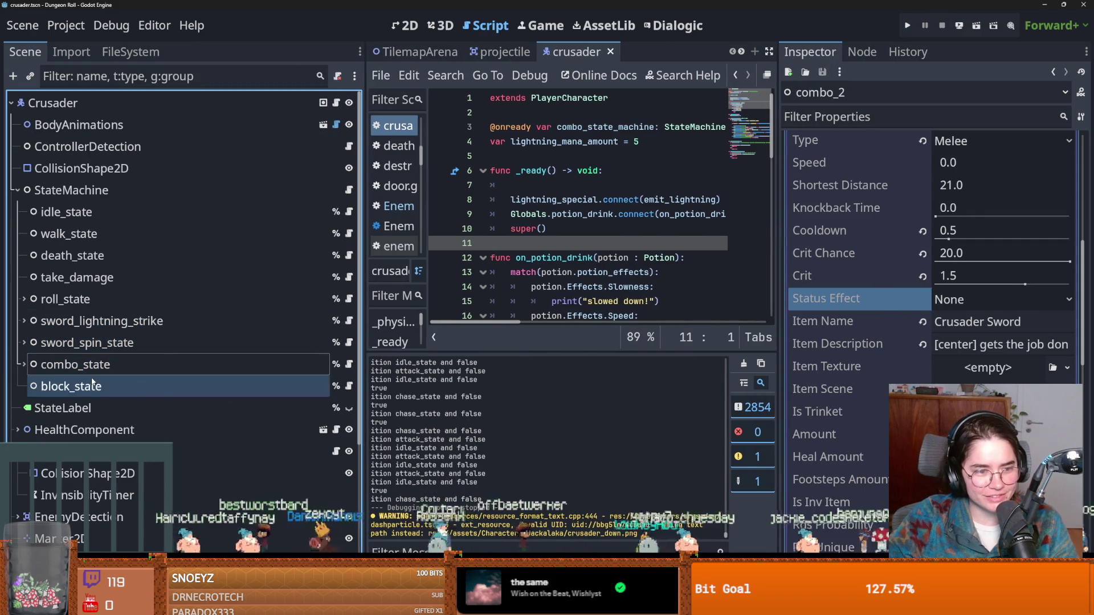
pyautogui.click(18, 189)
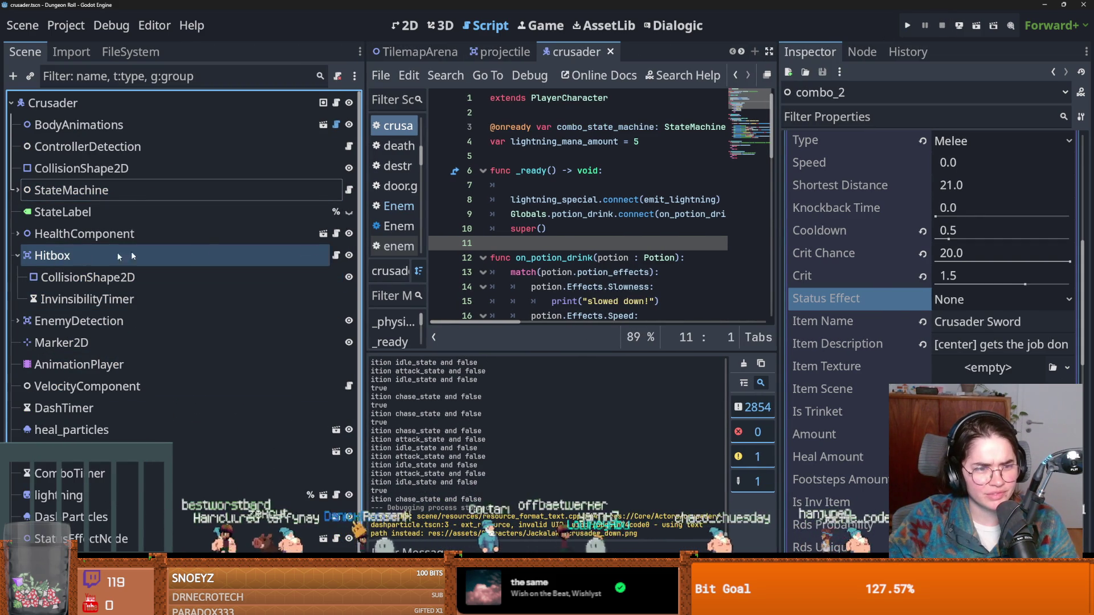
pyautogui.click(336, 256)
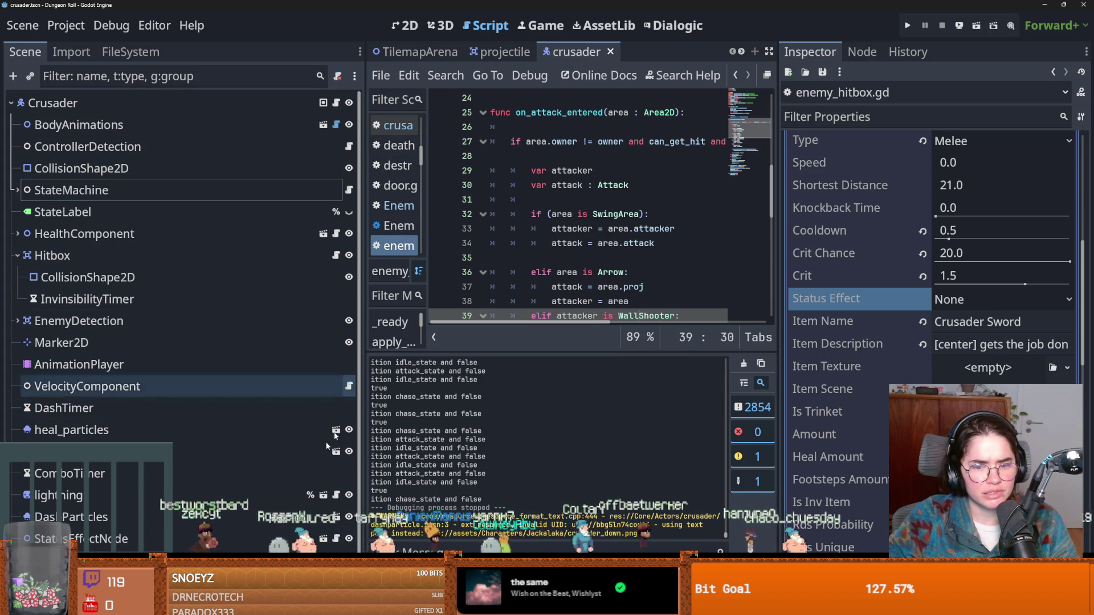
pyautogui.scroll(-1, 235, 463)
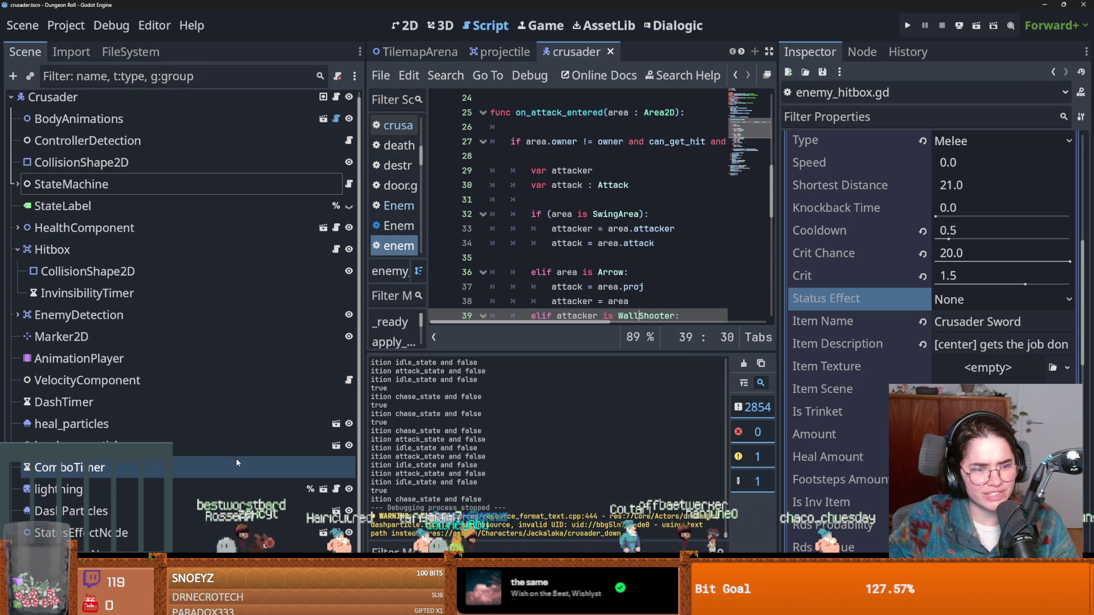
pyautogui.scroll(1, 151, 430)
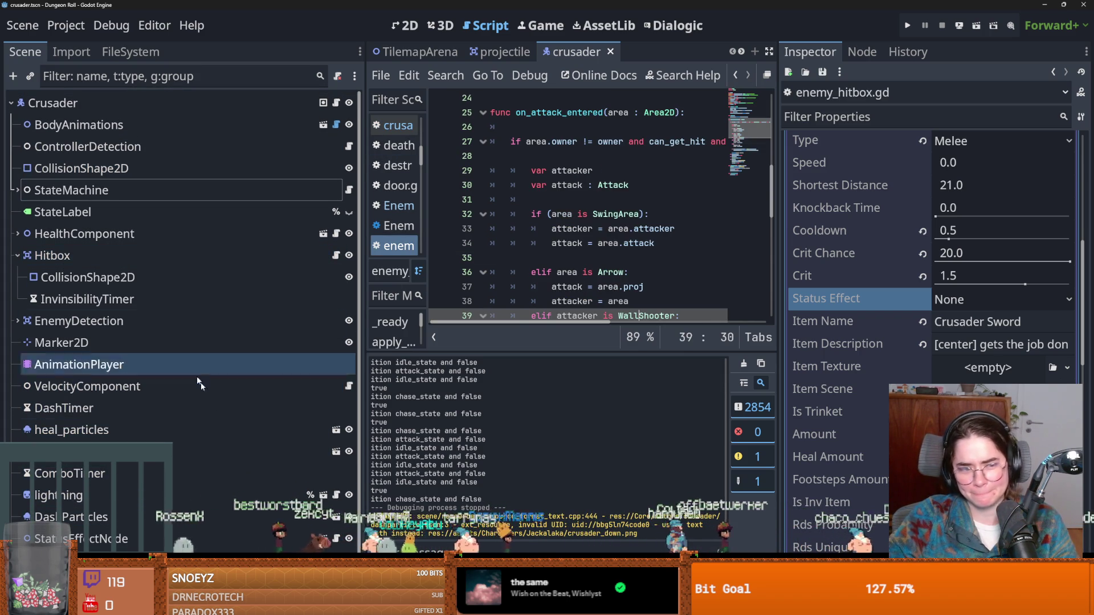
pyautogui.click(336, 234)
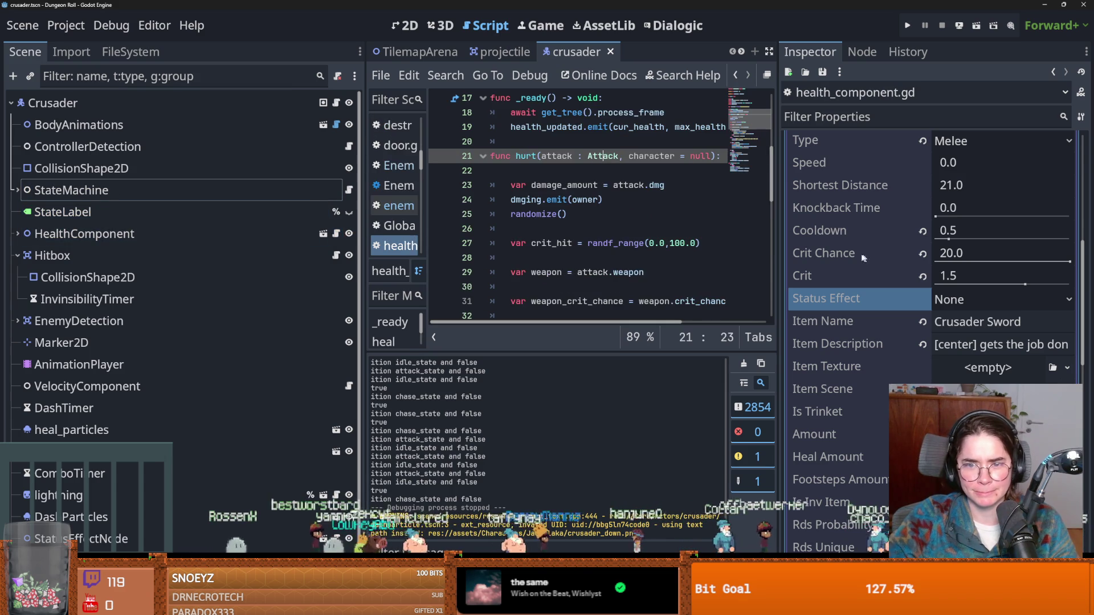
# Try deleting the crit_chance guard and its else fallback block, then undo the deletions.
pyautogui.moveTo(778, 249); pyautogui.dragTo(949, 251)
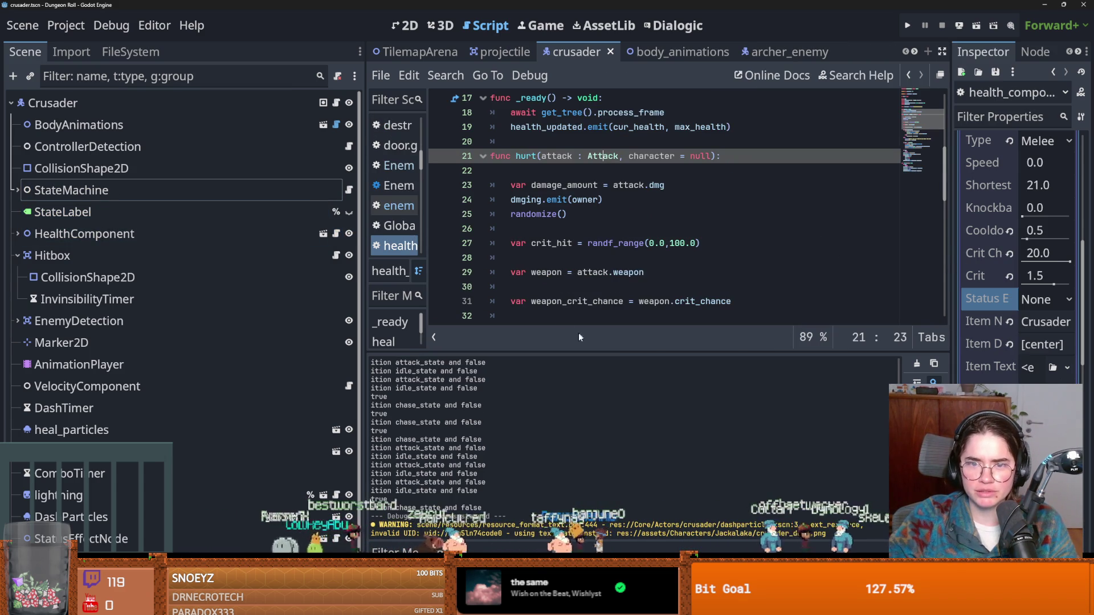
pyautogui.scroll(-3, 573, 278)
pyautogui.scroll(-2, 572, 277)
pyautogui.moveTo(696, 232)
pyautogui.mouseDown()
pyautogui.moveTo(513, 215)
pyautogui.moveTo(490, 199)
pyautogui.mouseUp()
pyautogui.press('BackSpace')
pyautogui.press('BackSpace')
pyautogui.click(597, 185)
pyautogui.hotkey('shift', 'Up')
pyautogui.hotkey('shift', 'Up')
pyautogui.hotkey('shift', 'Up')
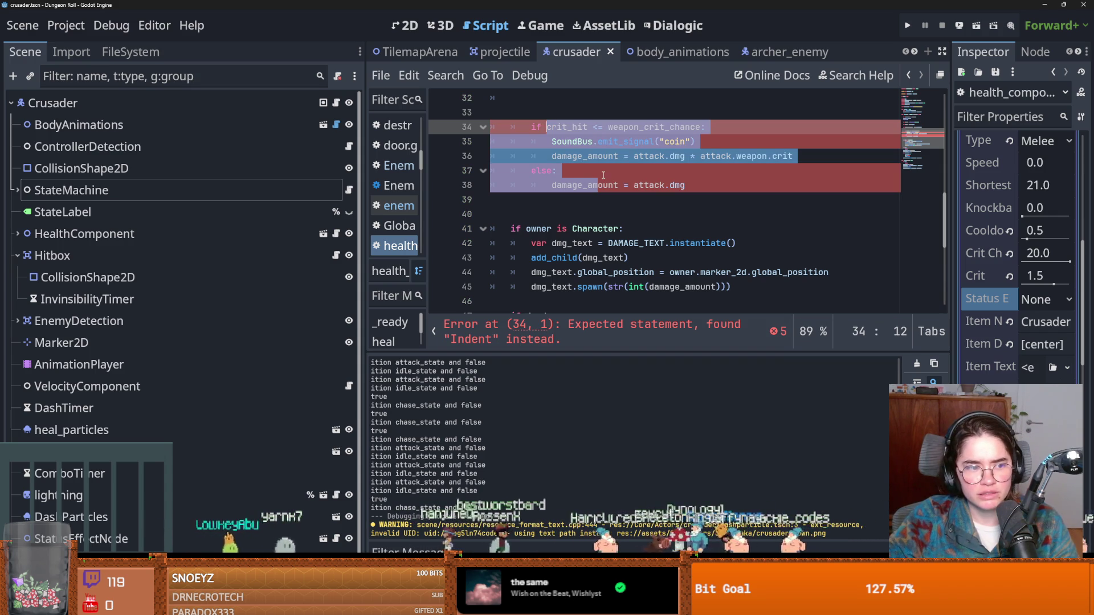
pyautogui.hotkey('ctrl', 'z')
pyautogui.hotkey('ctrl', 'z')
pyautogui.hotkey('ctrl', 'z')
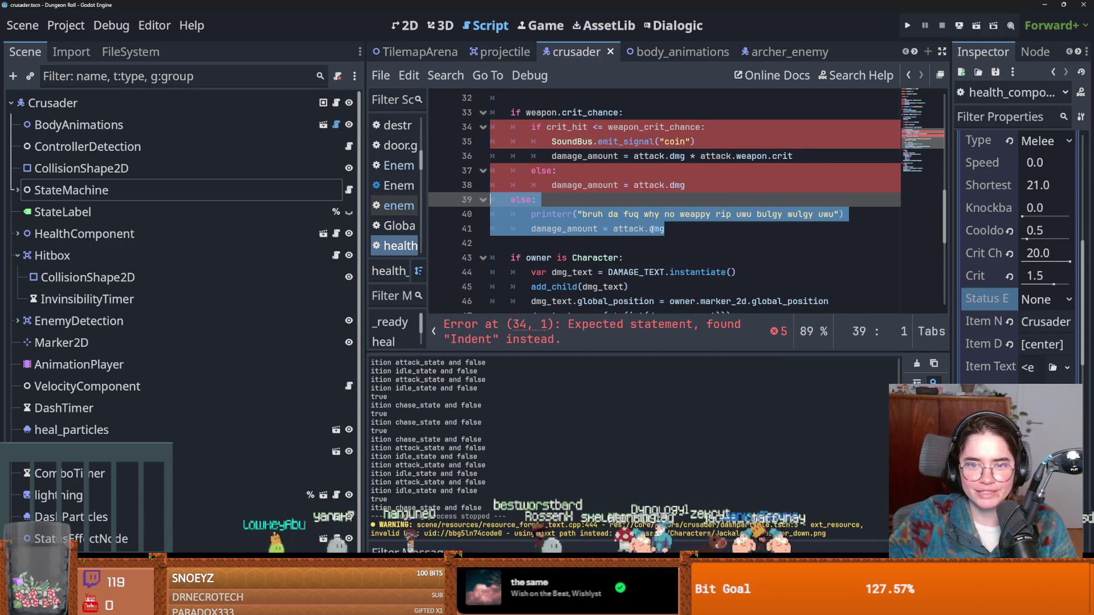
# Comment out 'if weapon.crit_chance:' and the else block, unindent lines 34–38, and rerun.
pyautogui.hotkey('ctrl', 'k')
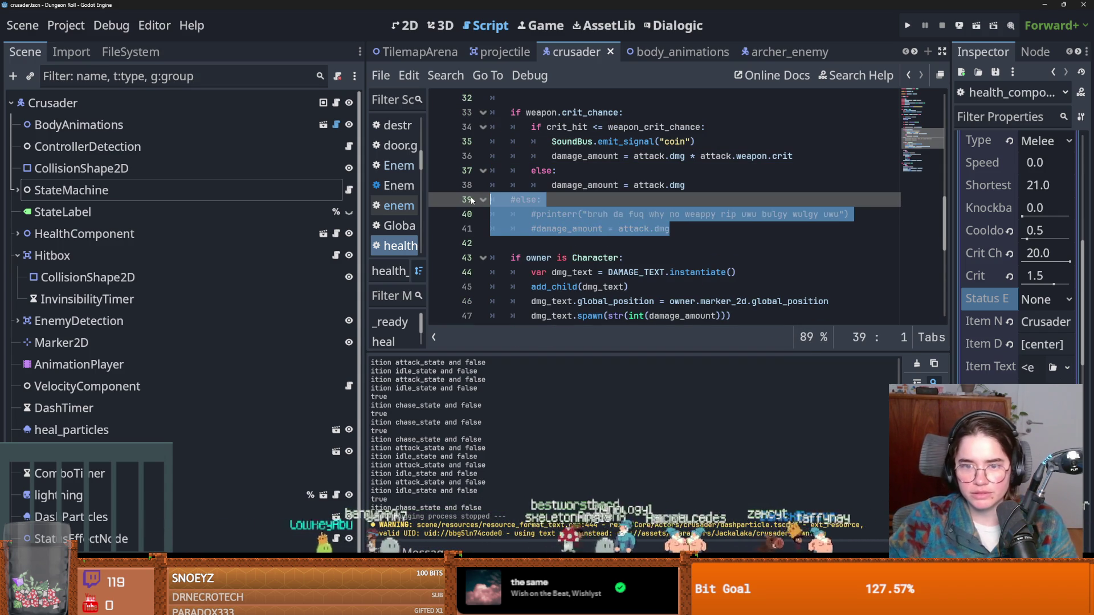
pyautogui.click(597, 113)
pyautogui.hotkey('ctrl', 'k')
pyautogui.moveTo(612, 180); pyautogui.dragTo(537, 131)
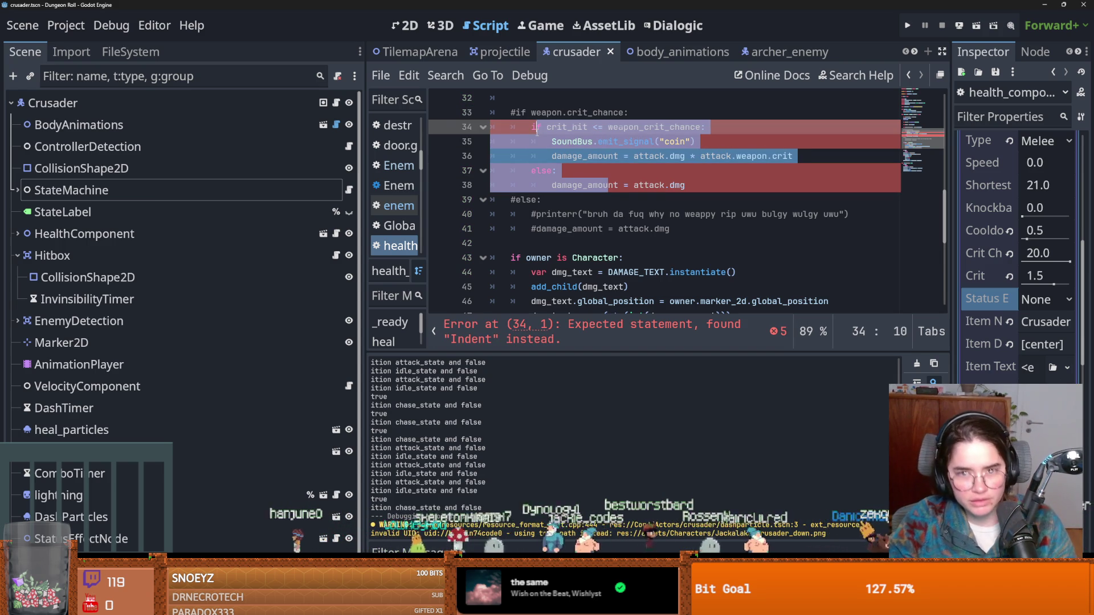
pyautogui.hotkey('shift', 'Tab')
pyautogui.scroll(2, 453, 216)
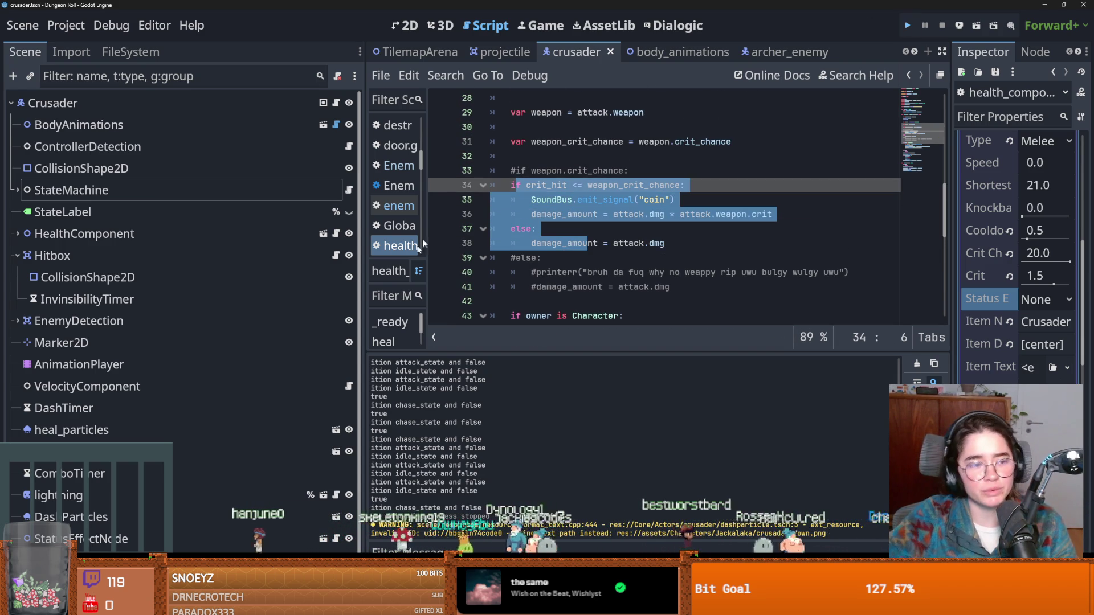
pyautogui.press('F5')
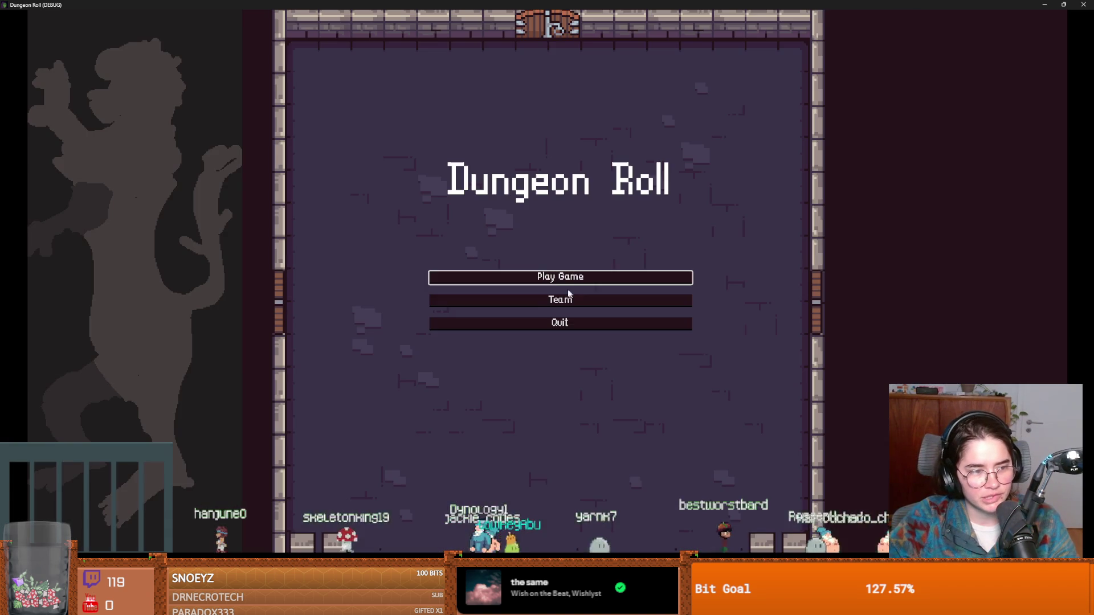
# Start a Crusader run, take the skull card, and walk into a spike trap to trigger the crash.
pyautogui.click(560, 275)
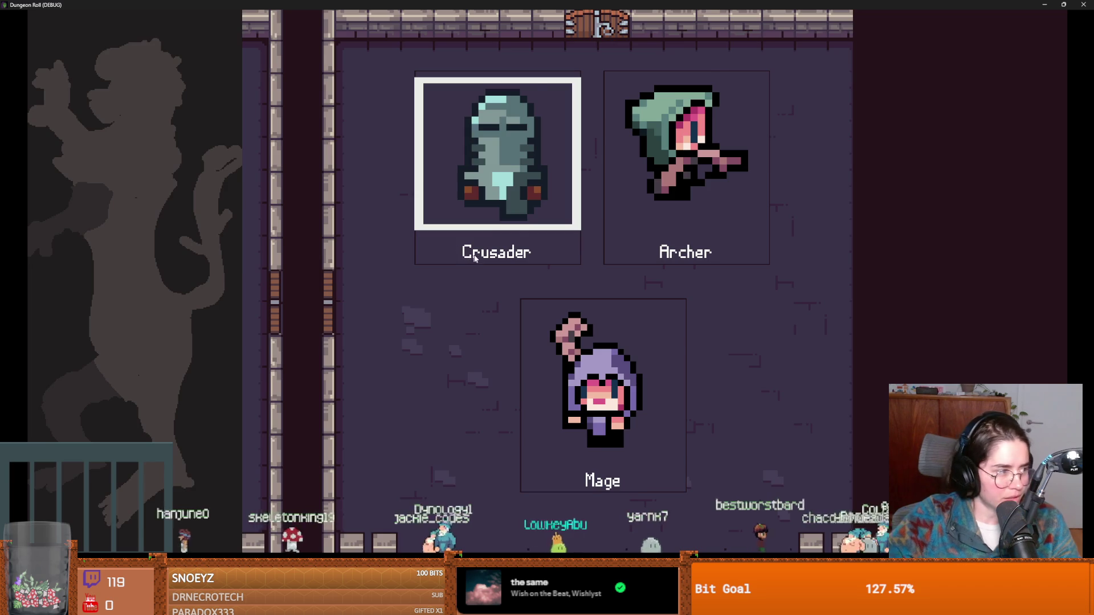
pyautogui.click(472, 258)
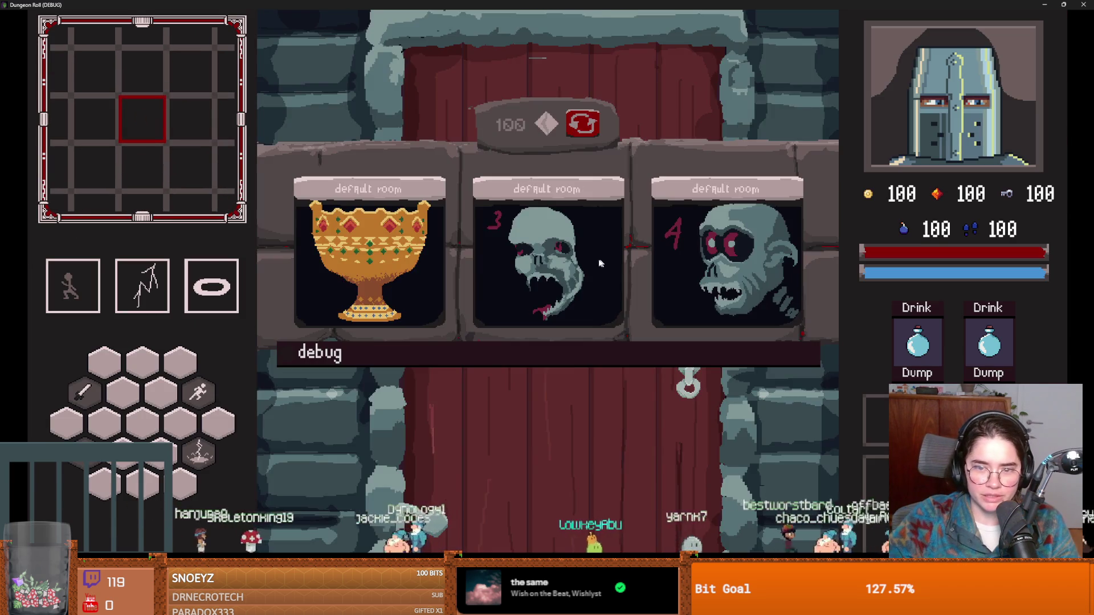
pyautogui.click(598, 264)
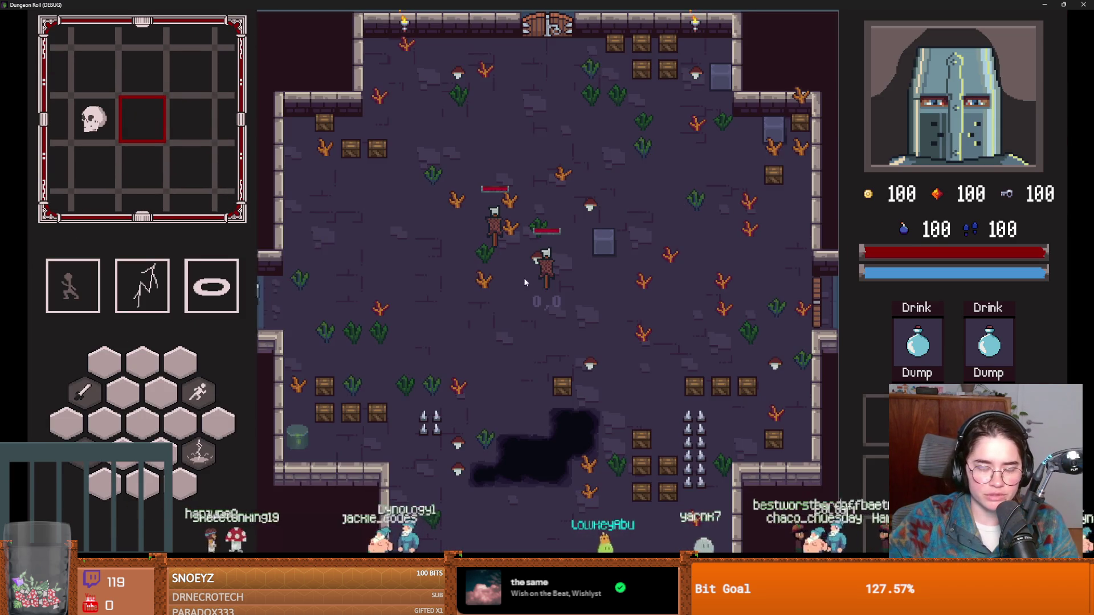
pyautogui.press('a')
pyautogui.click(686, 343)
pyautogui.click(620, 209)
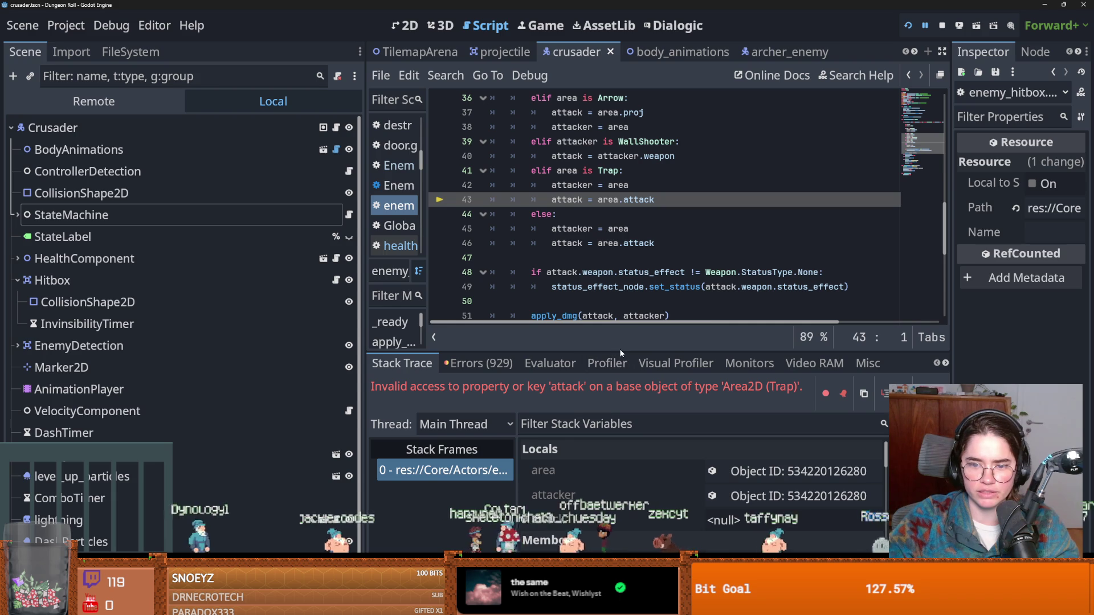
# Filter the FileSystem for 'spike' and open spikes.tscn.
pyautogui.moveTo(619, 352)
pyautogui.mouseDown()
pyautogui.moveTo(618, 299)
pyautogui.moveTo(619, 392)
pyautogui.mouseUp()
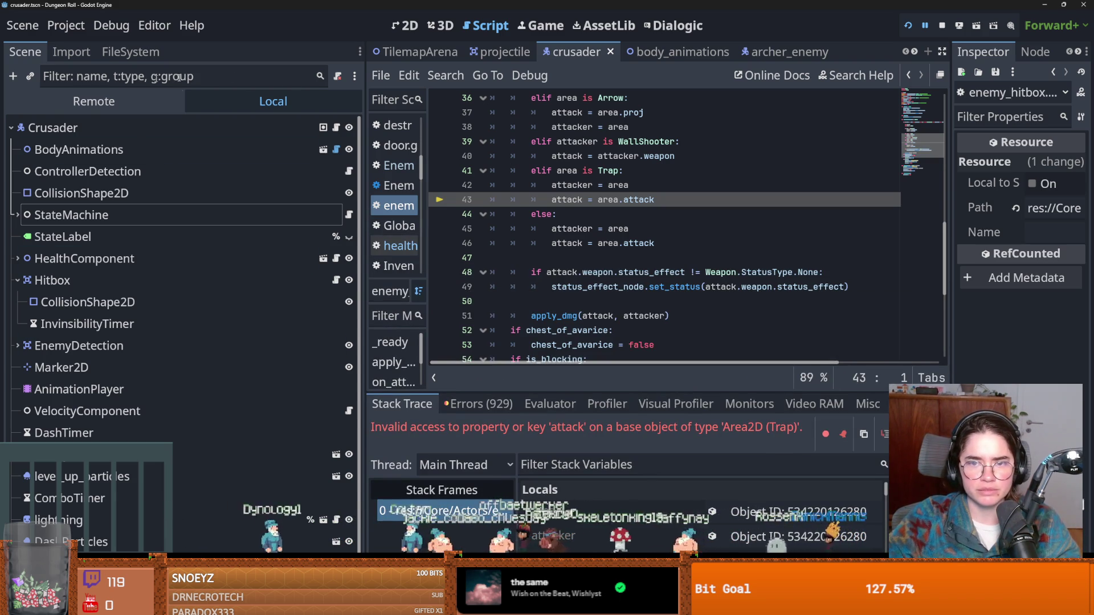
pyautogui.click(136, 54)
pyautogui.click(112, 107)
pyautogui.hotkey('ctrl', 'a')
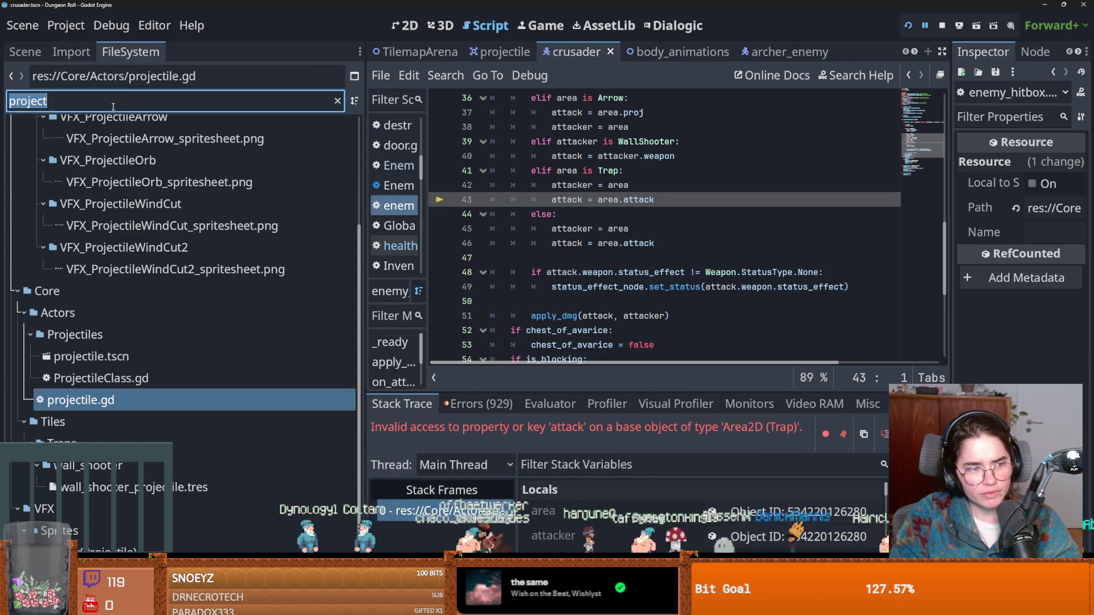
pyautogui.write('spike')
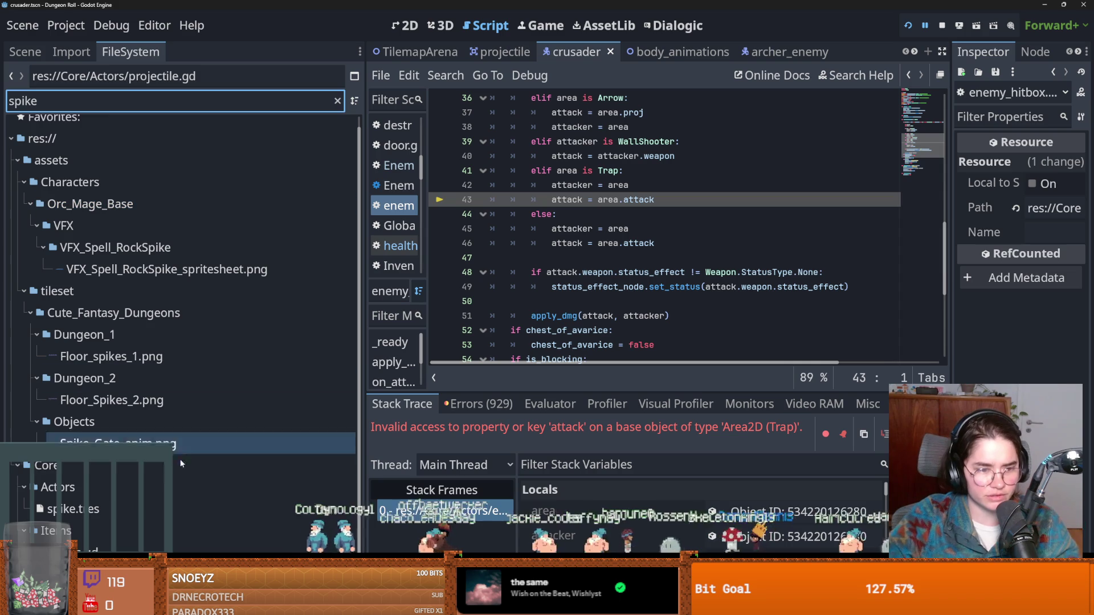
pyautogui.doubleClick(62, 550)
# Inspect the Spikes node's spike.tres weapon, then open Weapon.gd from spikes.gd.
pyautogui.click(26, 52)
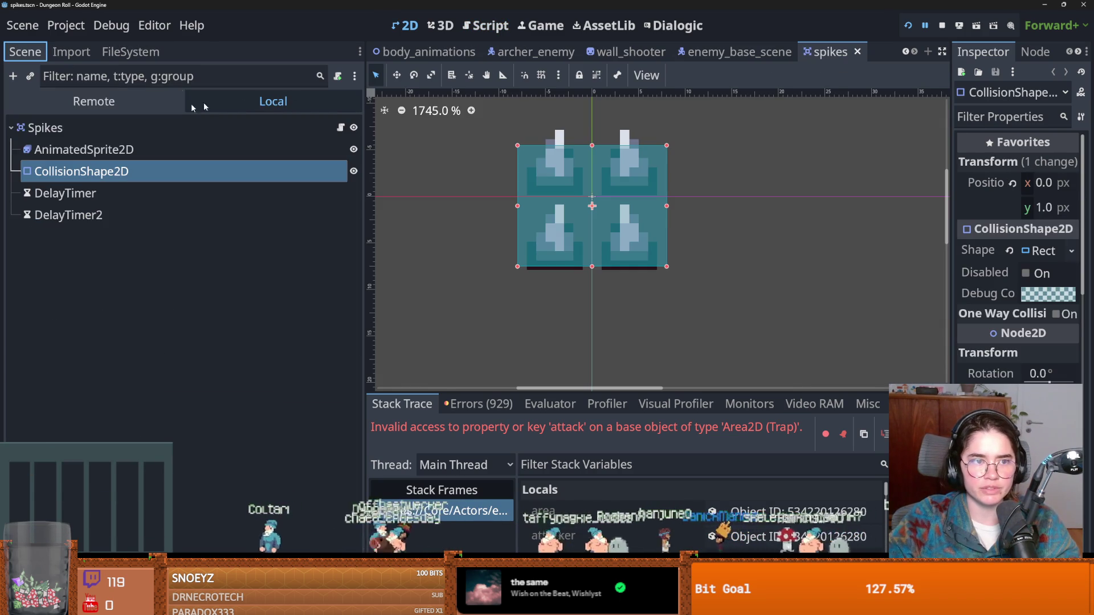
pyautogui.click(45, 128)
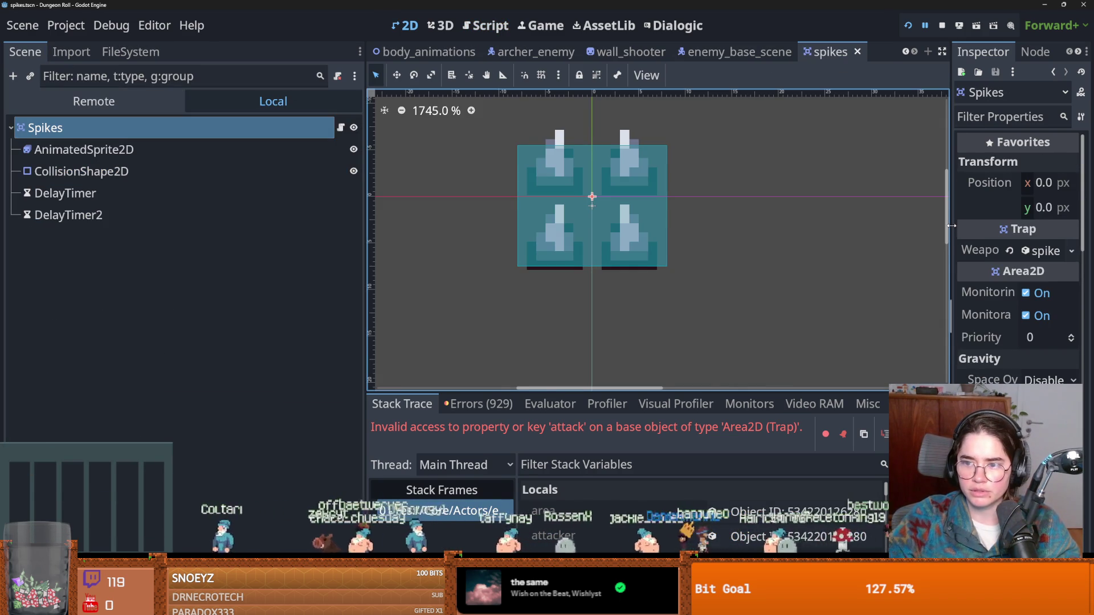
pyautogui.moveTo(953, 226); pyautogui.dragTo(741, 239)
pyautogui.click(977, 255)
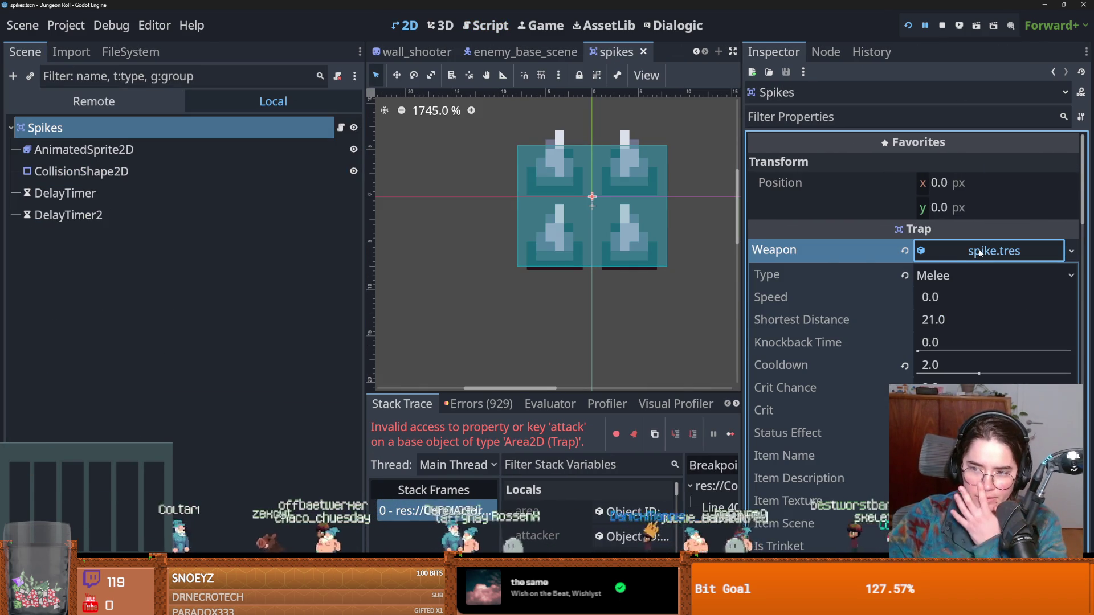
pyautogui.scroll(-2, 977, 256)
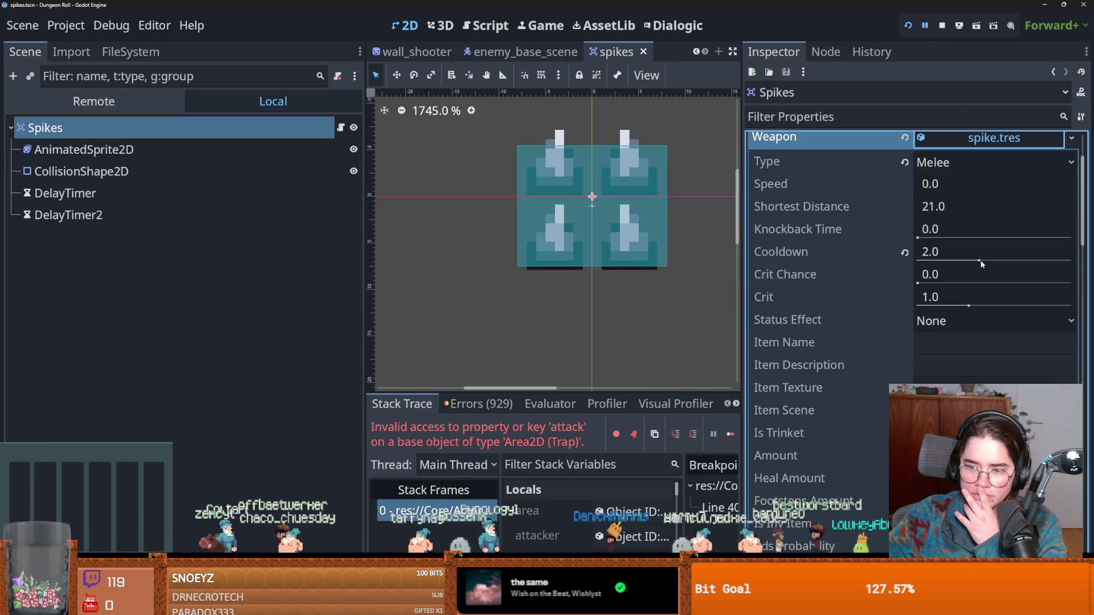
pyautogui.scroll(1, 980, 260)
pyautogui.click(983, 203)
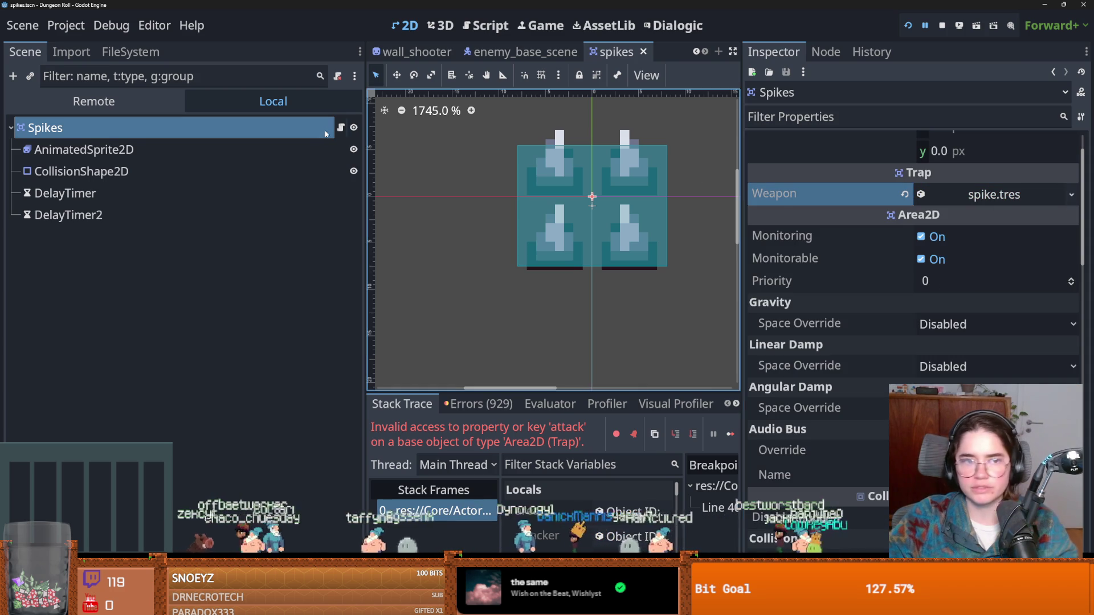
pyautogui.click(341, 128)
pyautogui.keyDown('ctrl'); pyautogui.click(616, 244); pyautogui.keyUp('ctrl')
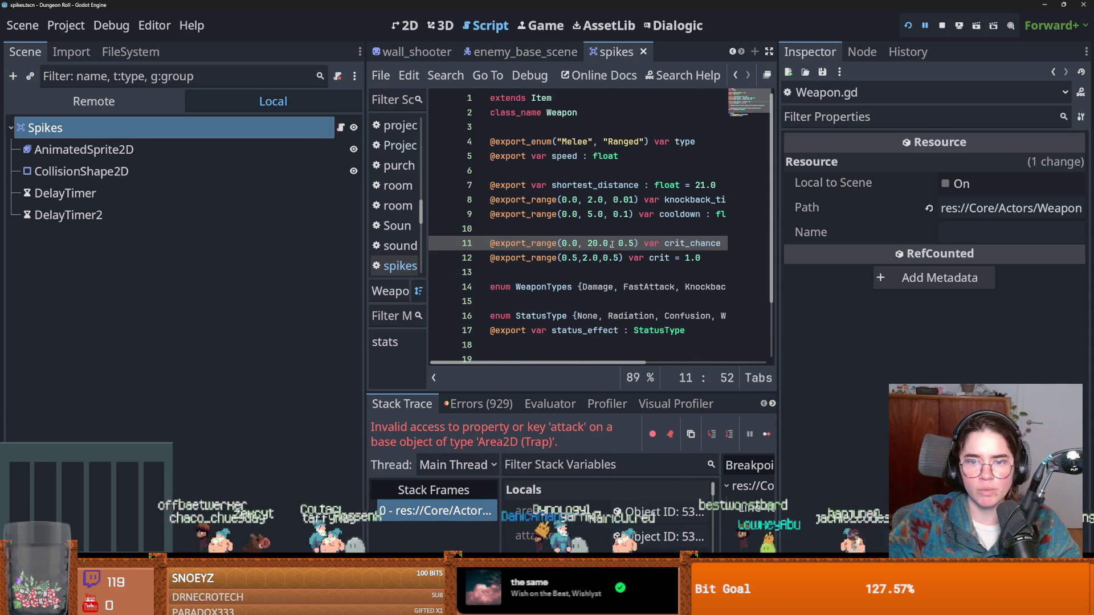
pyautogui.moveTo(778, 278); pyautogui.dragTo(951, 278)
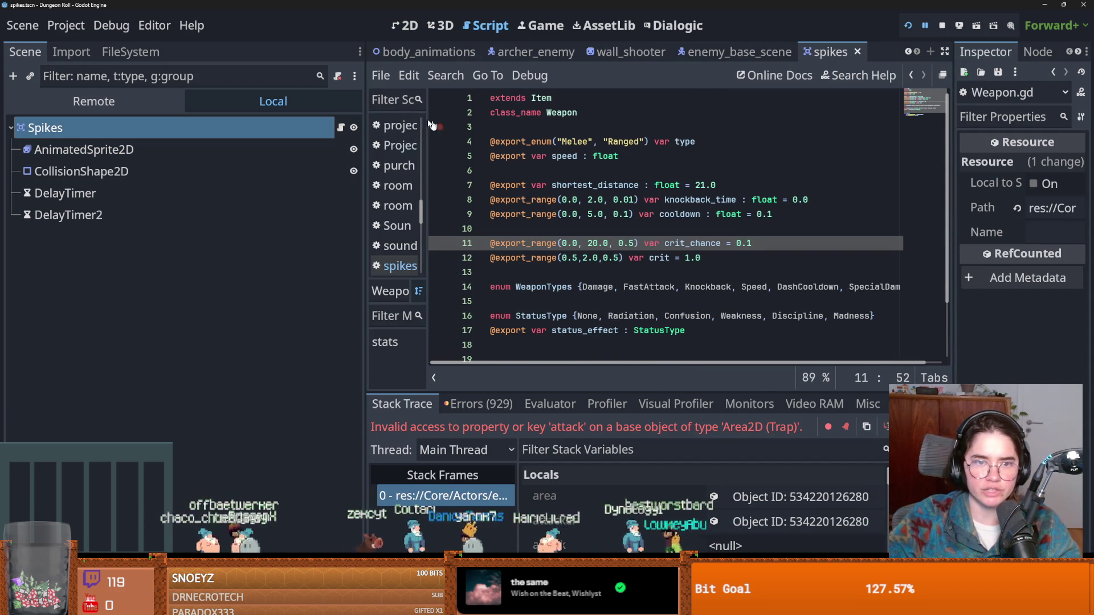
pyautogui.click(339, 127)
pyautogui.doubleClick(621, 243)
pyautogui.write('Att')
pyautogui.doubleClick(567, 243)
pyautogui.write('At')
pyautogui.hotkey('ctrl', 's')
pyautogui.doubleClick(569, 244)
pyautogui.write('attack')
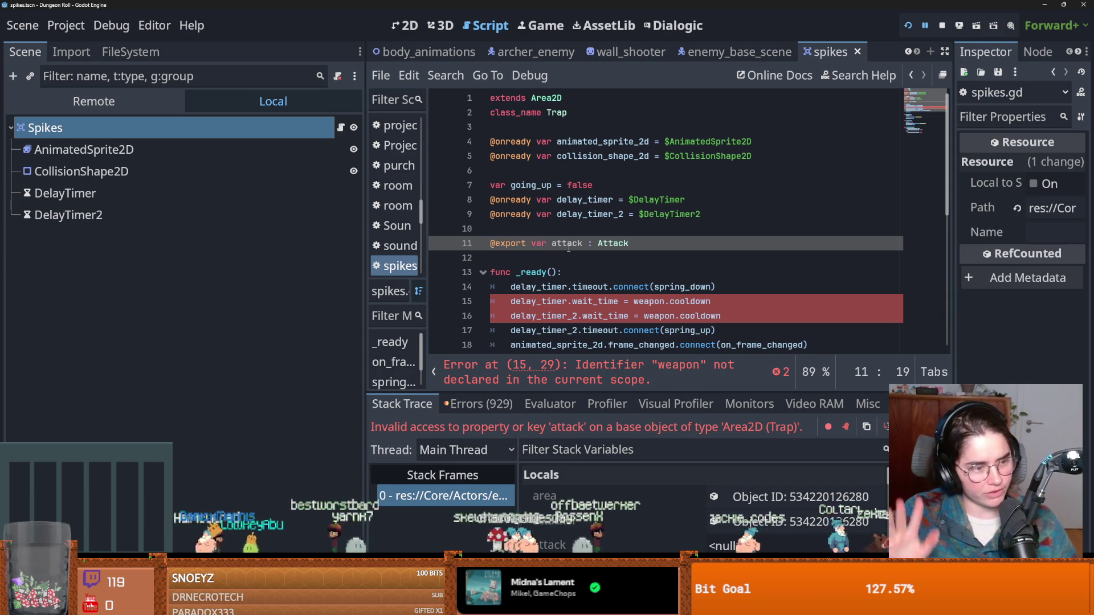
# Prefix 'attack.' to weapon.cooldown on lines 15 and 16 of spikes.gd.
pyautogui.doubleClick(563, 245)
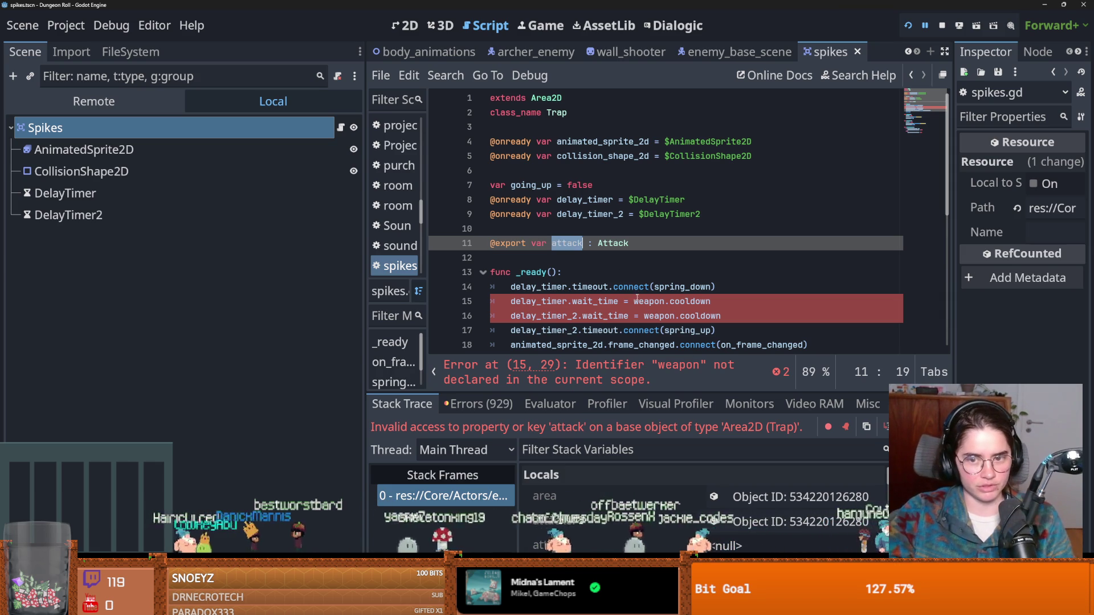
pyautogui.doubleClick(638, 301)
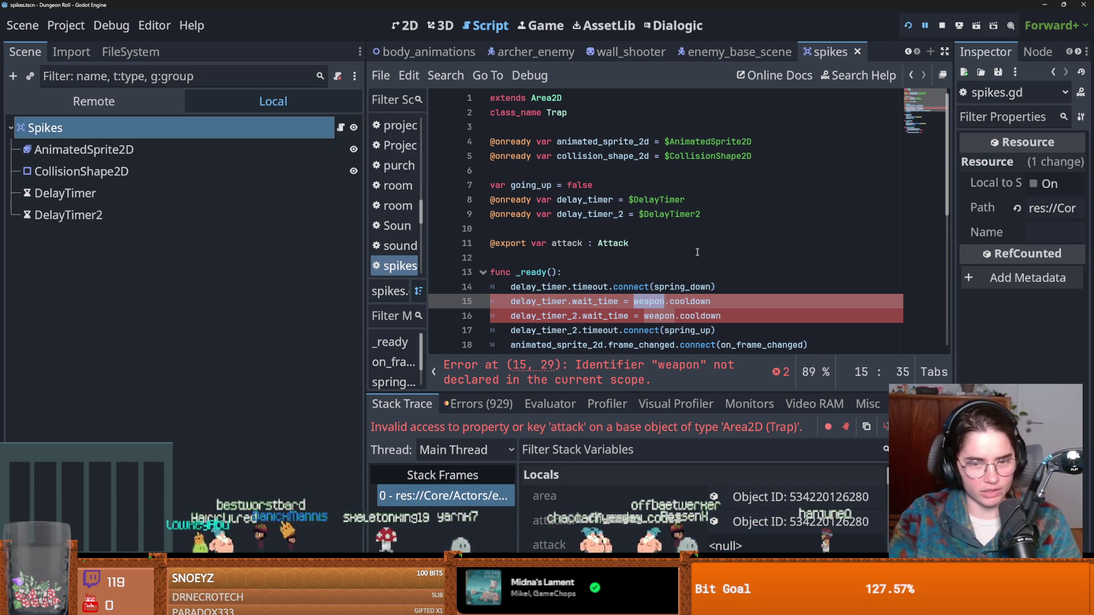
pyautogui.press('Left')
pyautogui.write('attack.')
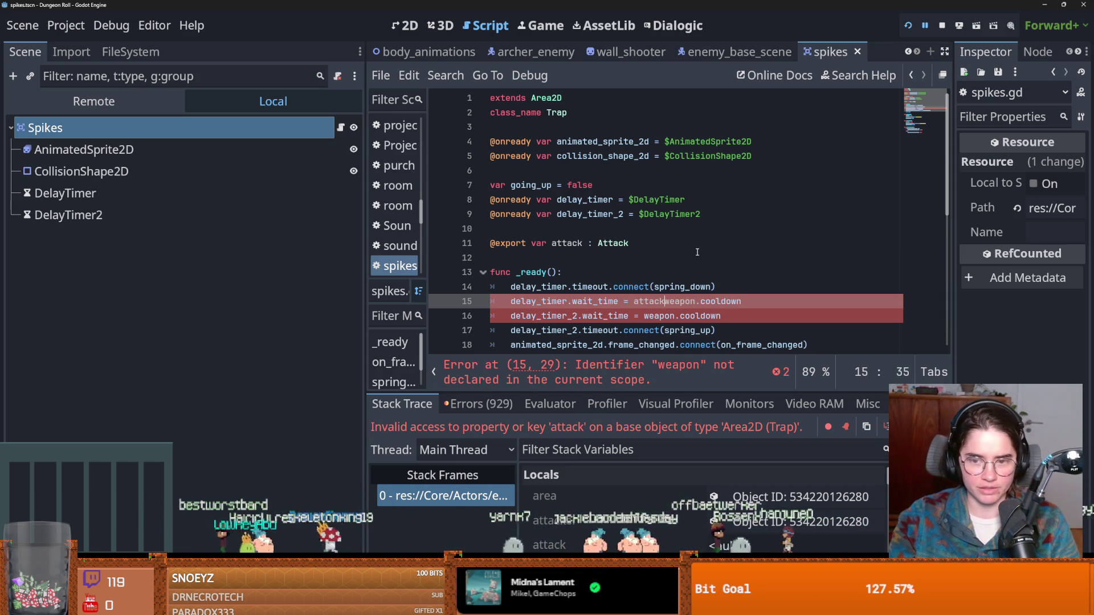
pyautogui.moveTo(670, 303); pyautogui.dragTo(625, 303)
pyautogui.hotkey('ctrl', 'c')
pyautogui.click(644, 316)
pyautogui.hotkey('ctrl', 'v')
# Save spikes.gd with the attack.weapon.cooldown changes.
pyautogui.click(721, 292)
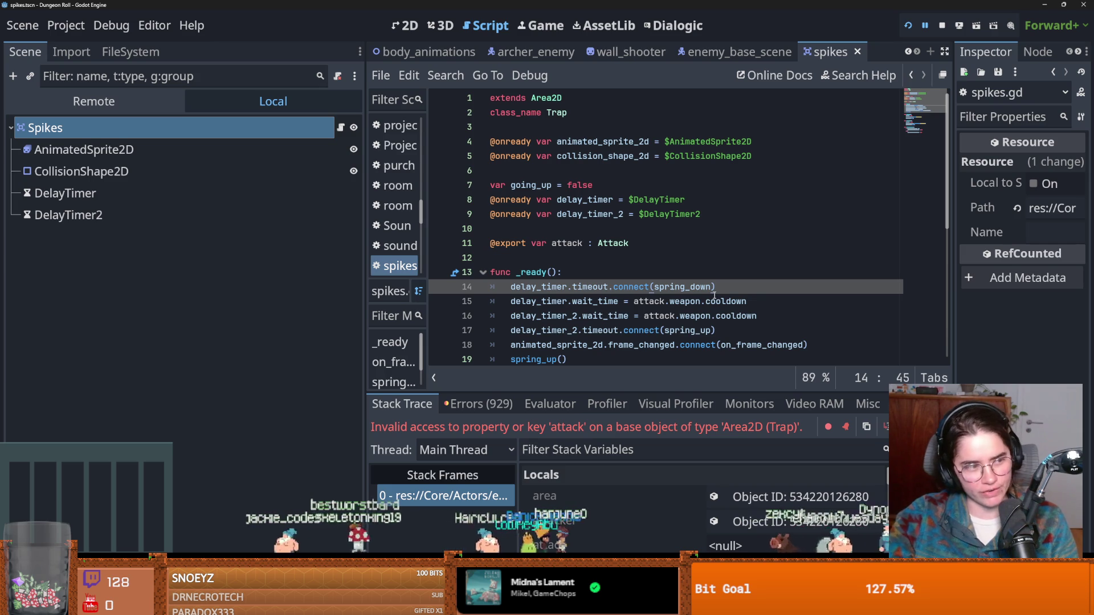
pyautogui.moveTo(713, 293)
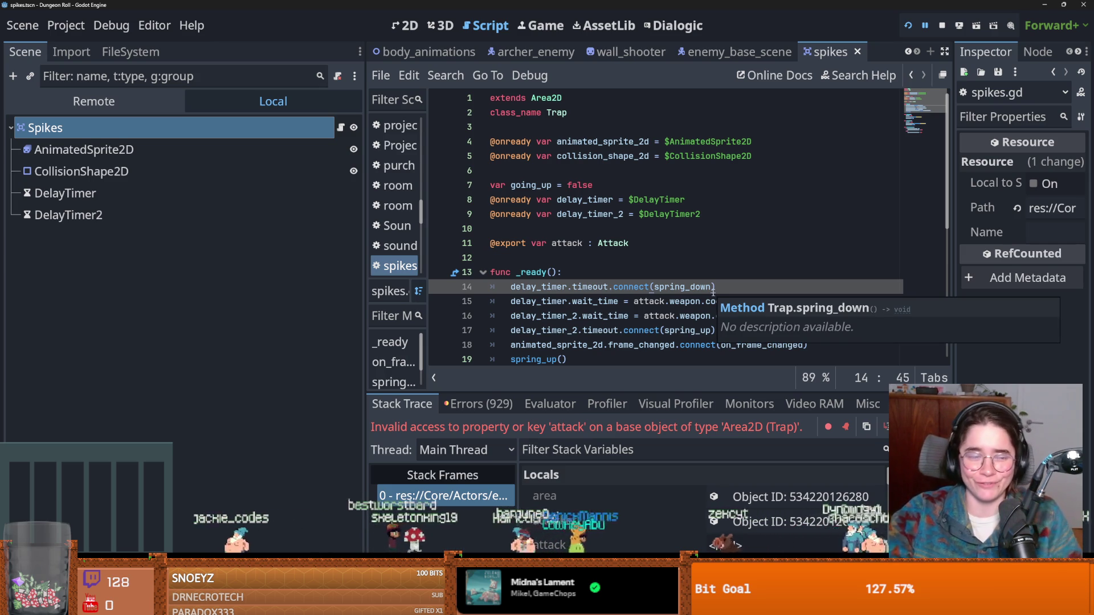
pyautogui.click(680, 301)
pyautogui.hotkey('ctrl', 's')
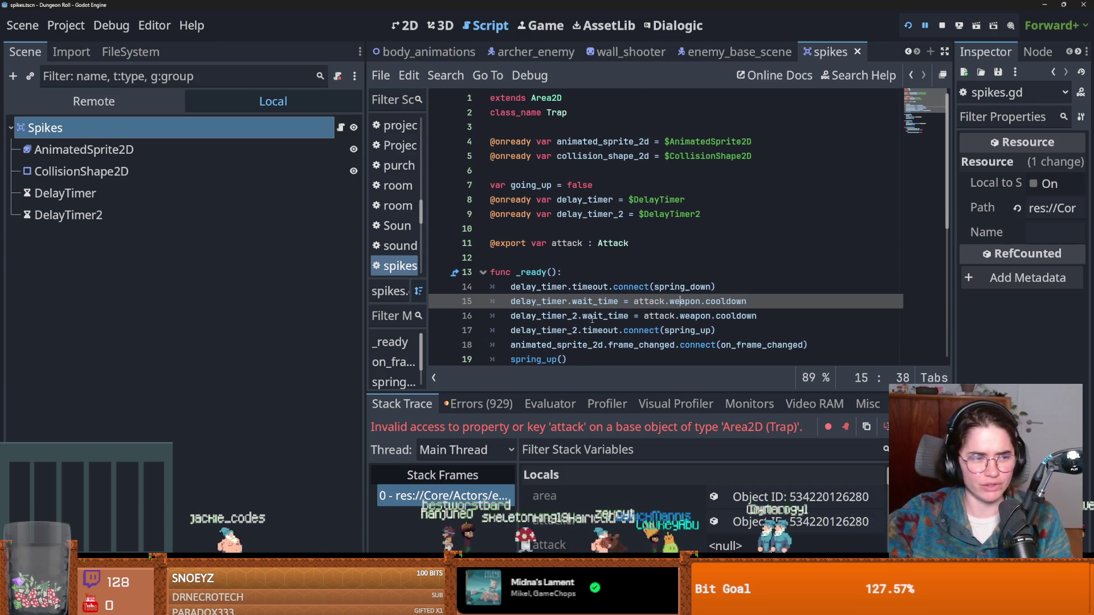
pyautogui.click(593, 243)
pyautogui.hotkey('ctrl', 's')
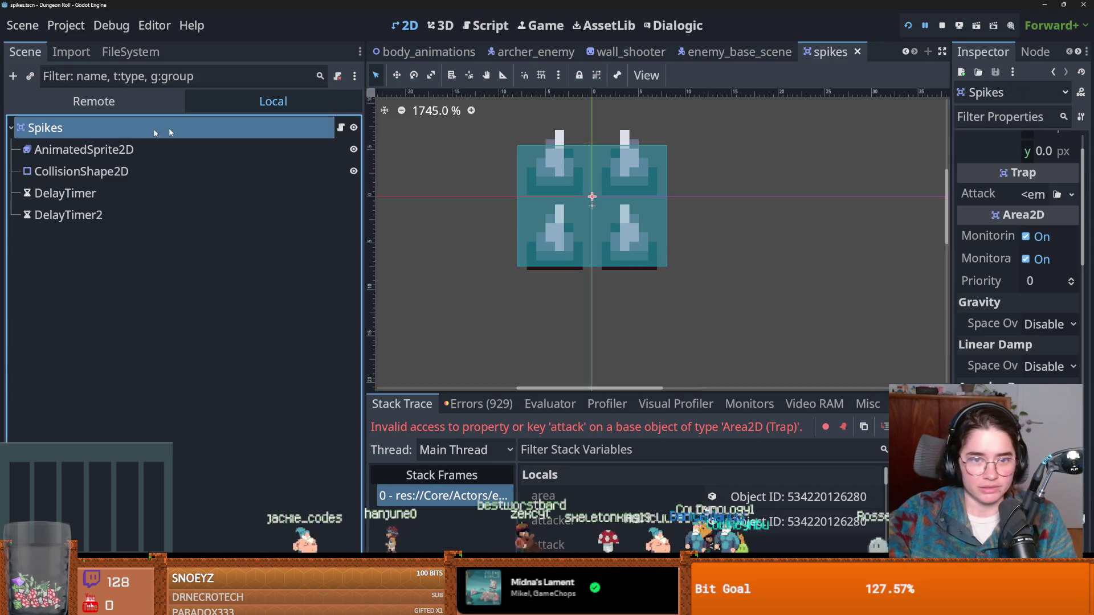
# In the 2D scene, try a new Attack resource on the trap's Attack property, undo, and reopen its choices.
pyautogui.click(405, 25)
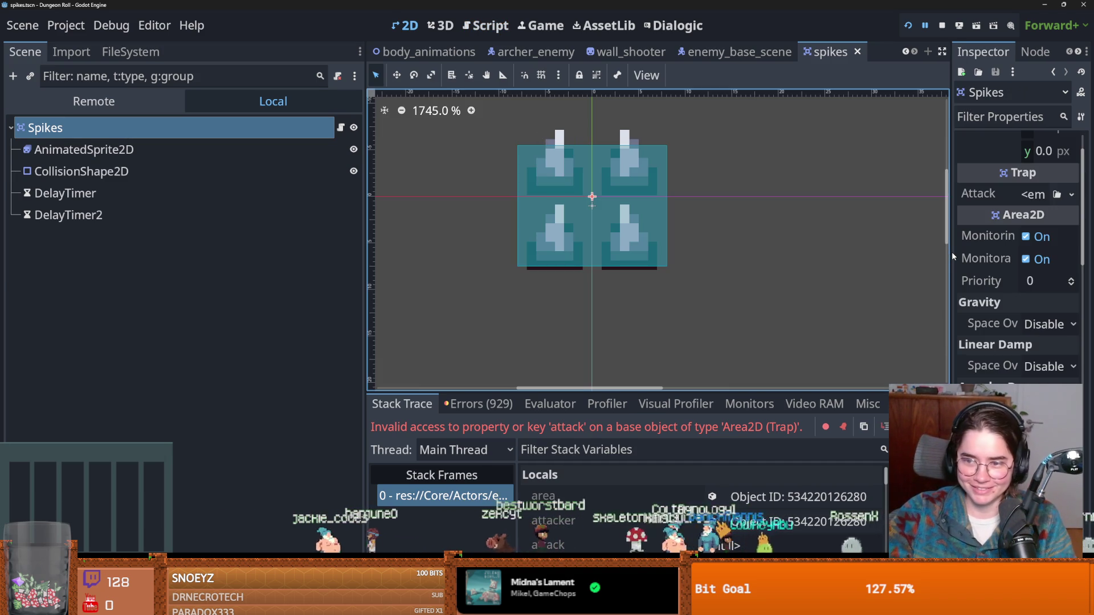
pyautogui.click(948, 252)
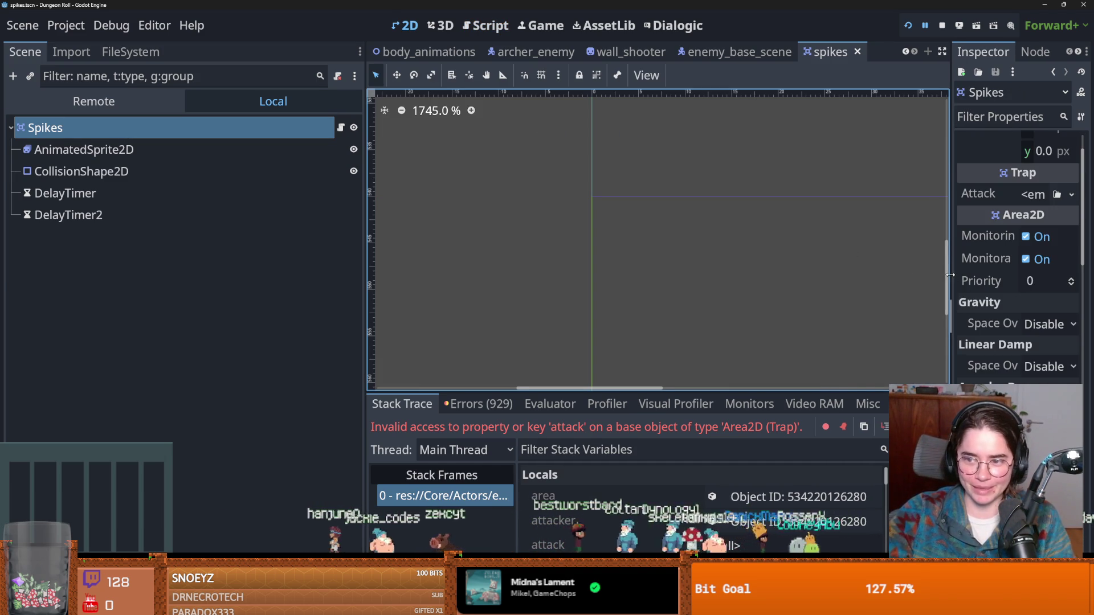
pyautogui.click(951, 330)
pyautogui.click(981, 252)
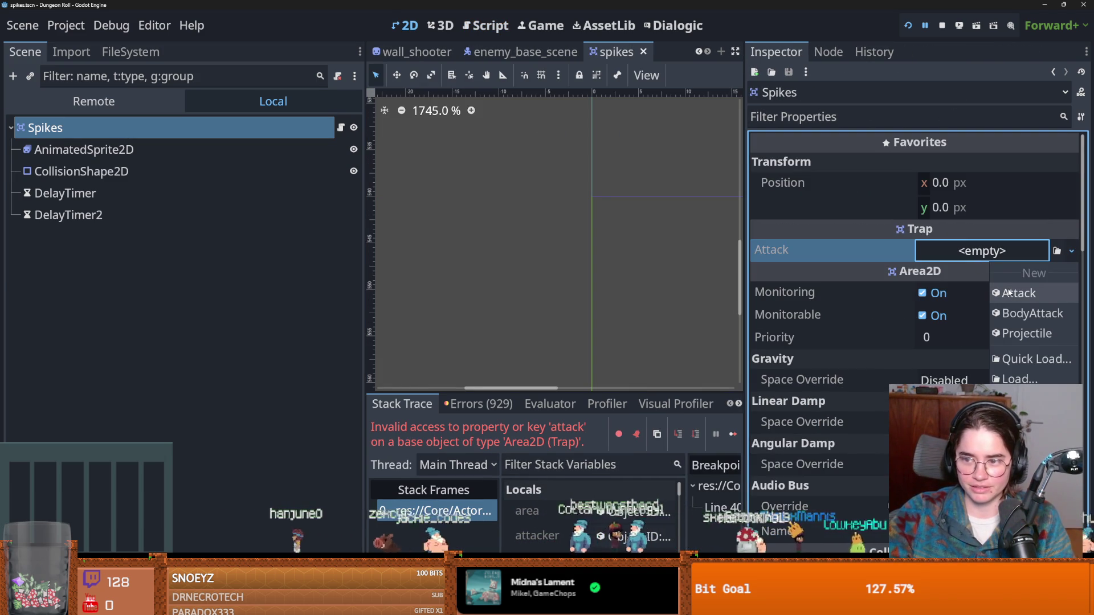
pyautogui.click(1009, 293)
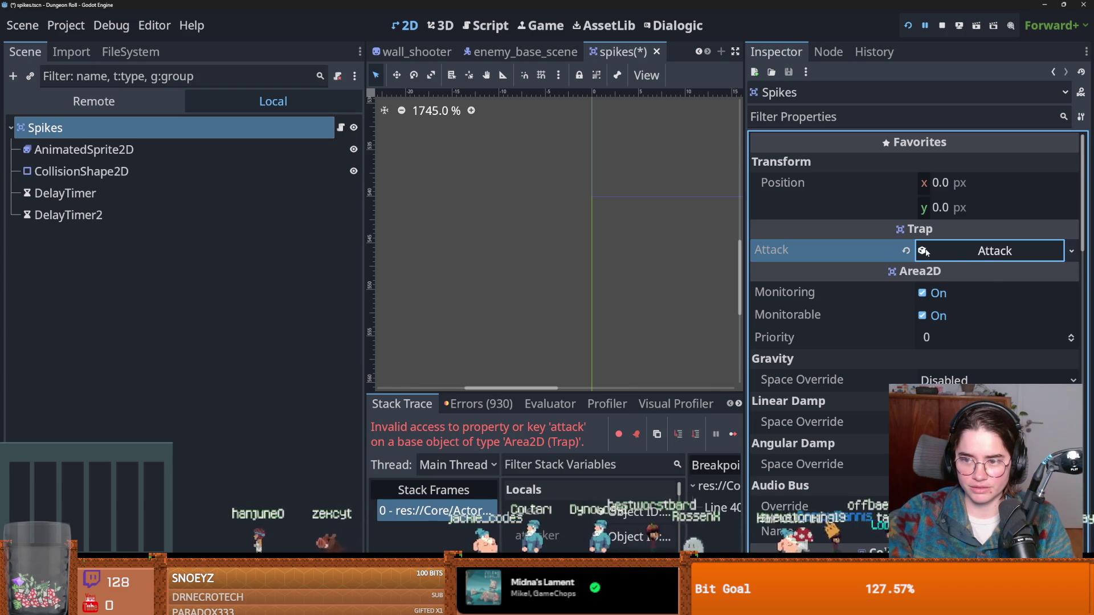
pyautogui.hotkey('ctrl', 'z')
pyautogui.click(983, 250)
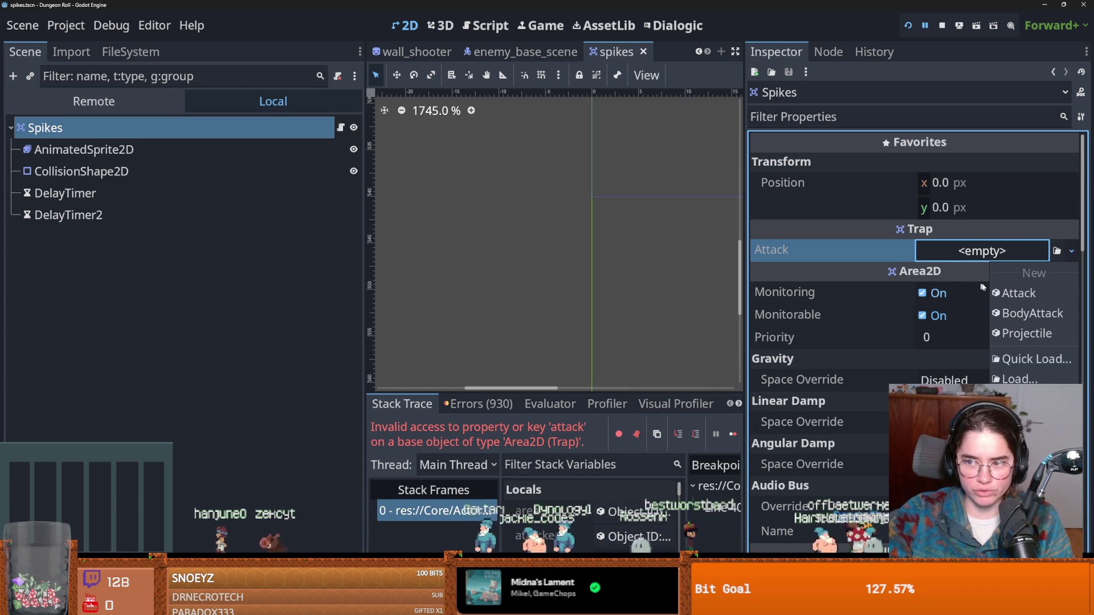
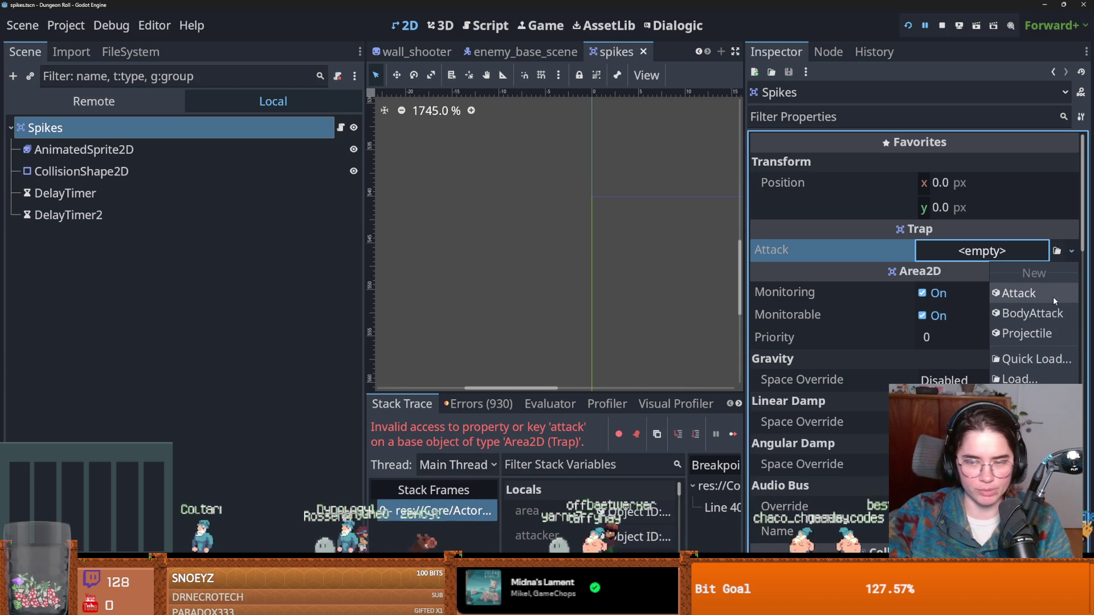
# Give the Spikes trap a new Attack resource that contains a new Weapon resource.
pyautogui.click(1053, 296)
pyautogui.click(996, 254)
pyautogui.hotkey('ctrl', 's')
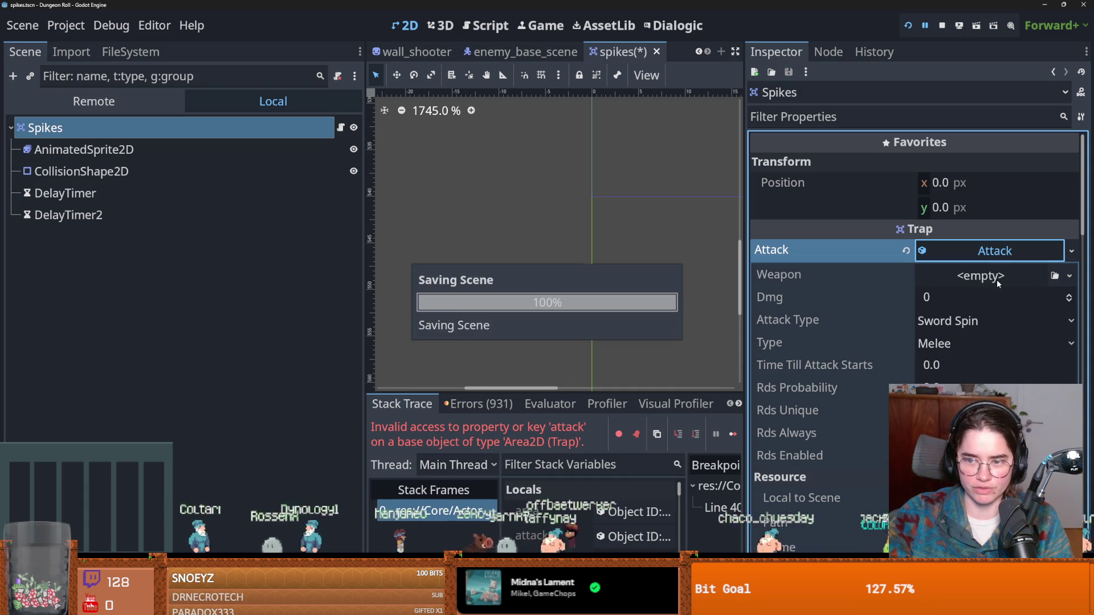
pyautogui.click(997, 278)
pyautogui.click(1009, 319)
pyautogui.click(981, 277)
# Set the attack's Dmg to 1 and its attack type to Enemy Attack.
pyautogui.scroll(-2, 963, 305)
pyautogui.click(1068, 238)
pyautogui.hotkey('ctrl', 's')
pyautogui.click(978, 264)
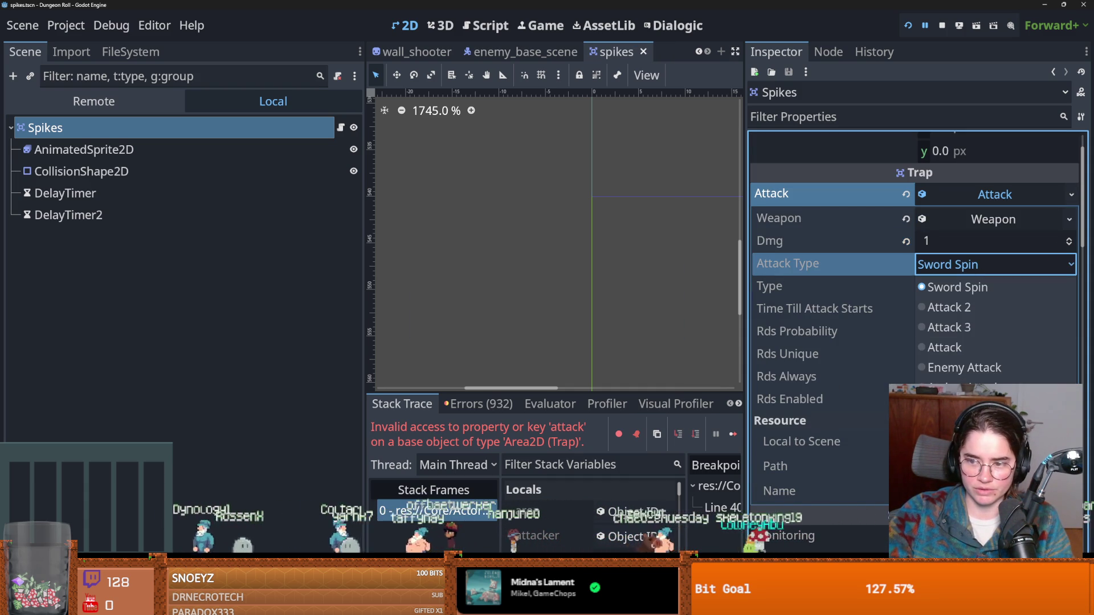
pyautogui.click(963, 367)
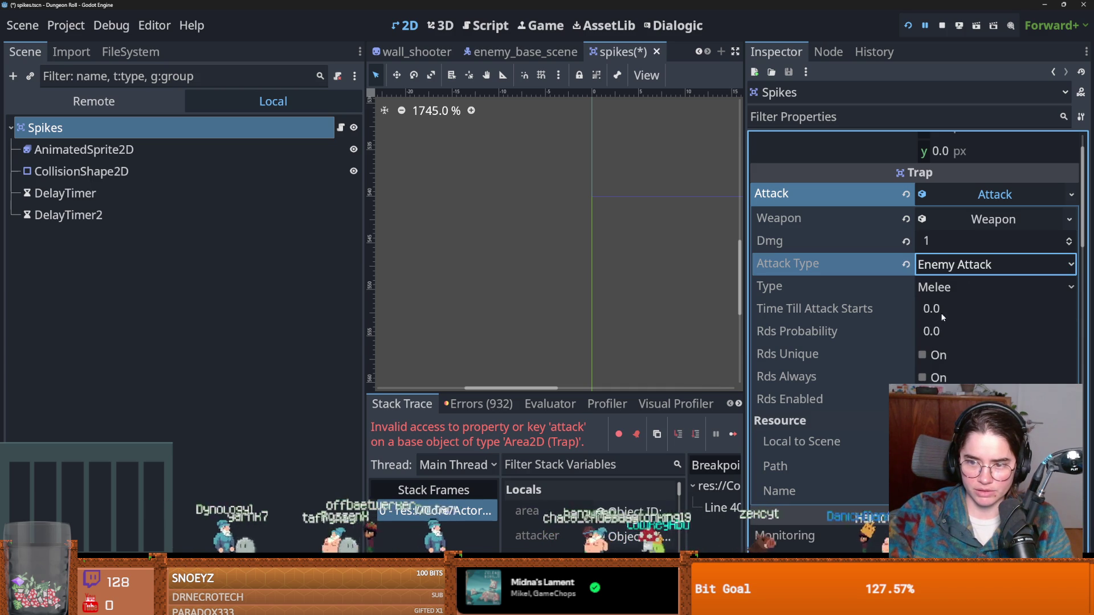
pyautogui.scroll(2, 935, 288)
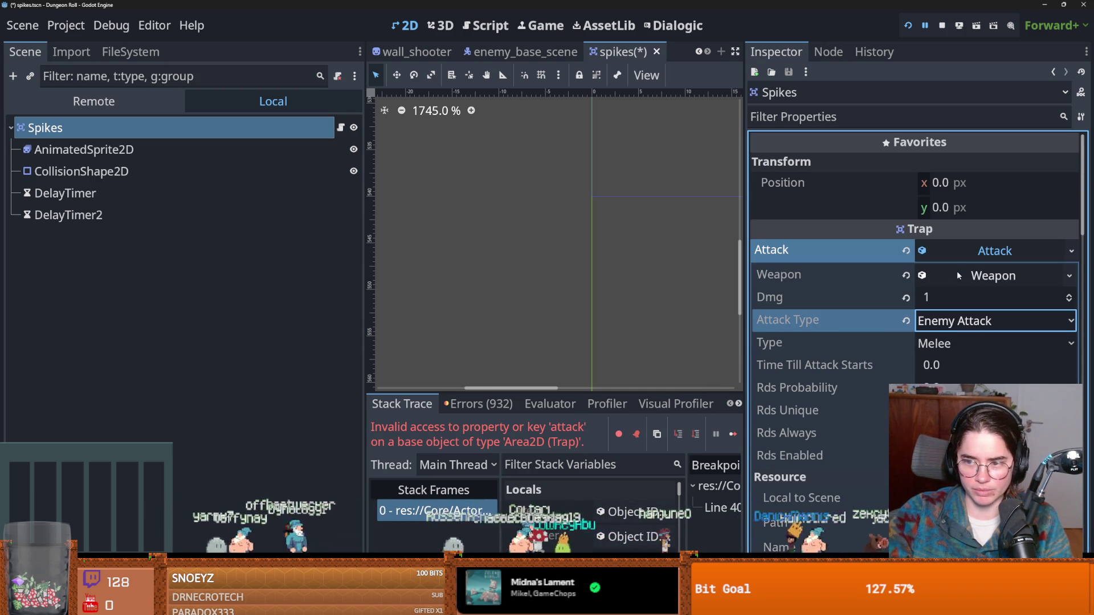
pyautogui.click(993, 276)
pyautogui.click(946, 302)
# Set the weapon type to Melee and keep its status effect as None.
pyautogui.click(941, 323)
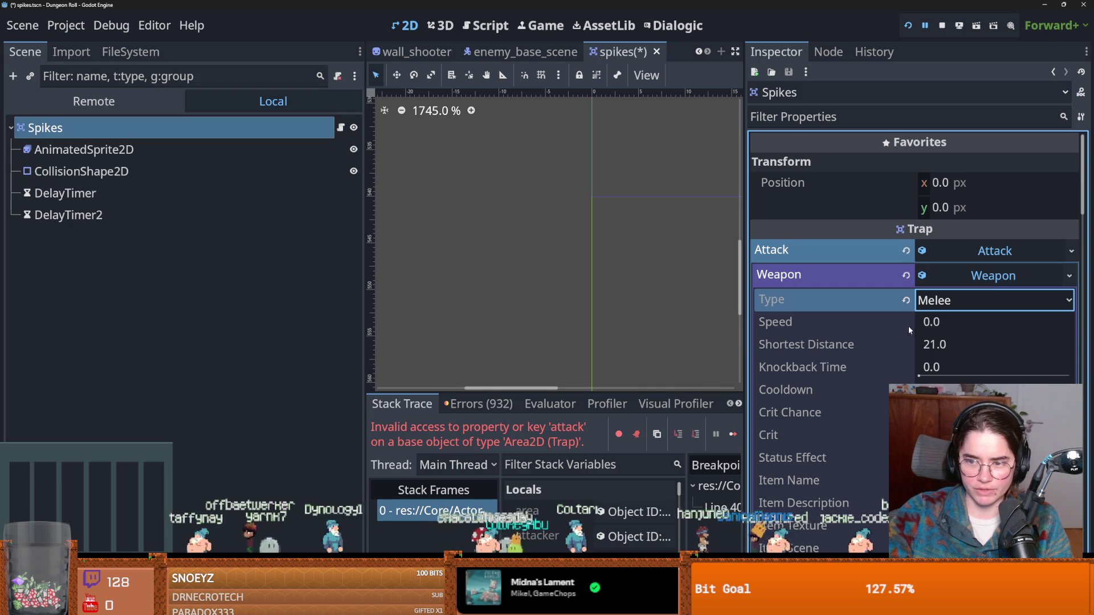
pyautogui.scroll(-2, 923, 331)
pyautogui.scroll(-2, 901, 370)
pyautogui.click(934, 345)
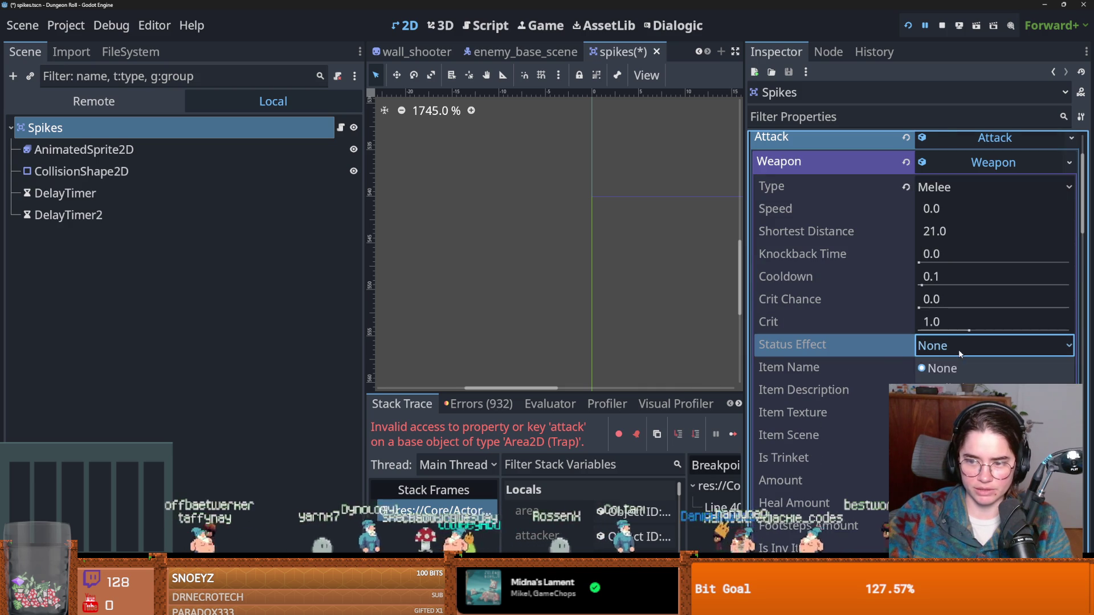
pyautogui.click(942, 368)
# Name the weapon 'trap spike'.
pyautogui.click(946, 369)
pyautogui.write('trp')
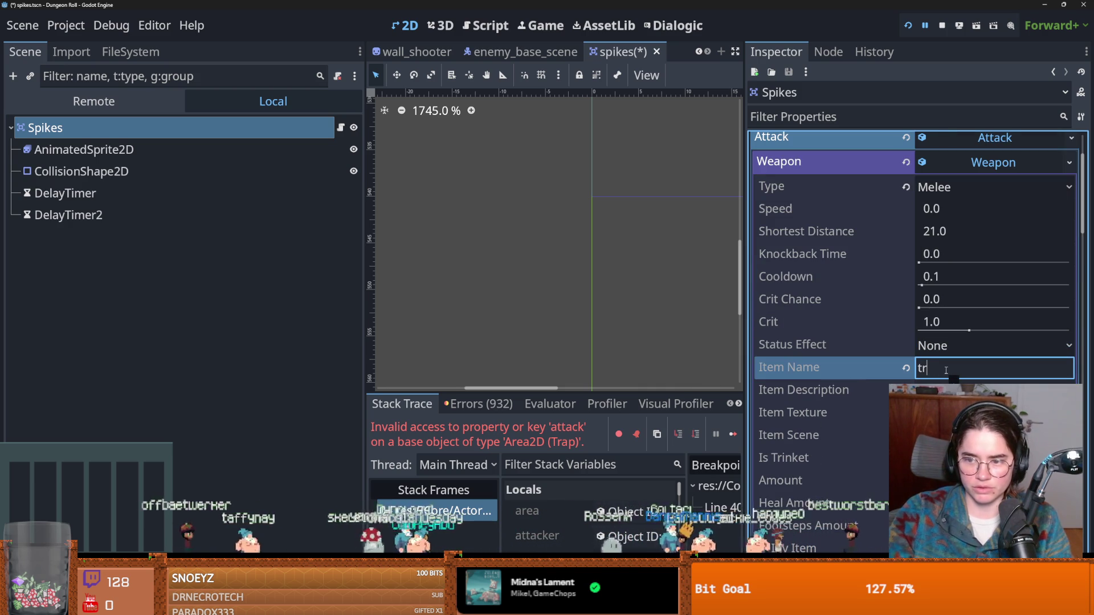
pyautogui.press('BackSpace')
pyautogui.write('apsk')
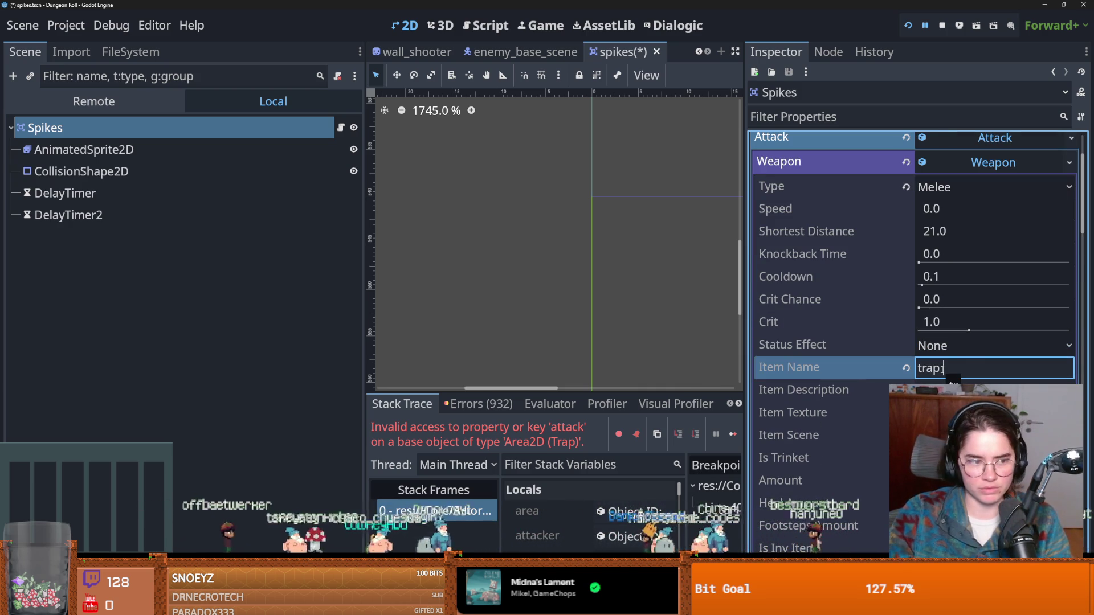
pyautogui.click(937, 369)
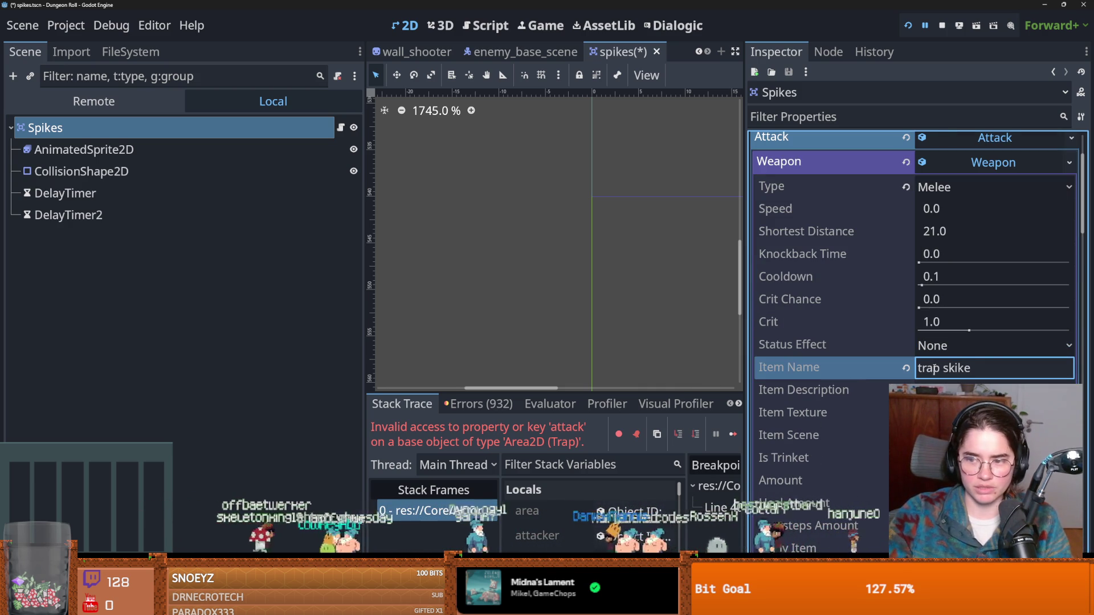
pyautogui.press('BackSpace')
pyautogui.press('BackSpace')
pyautogui.press('BackSpace')
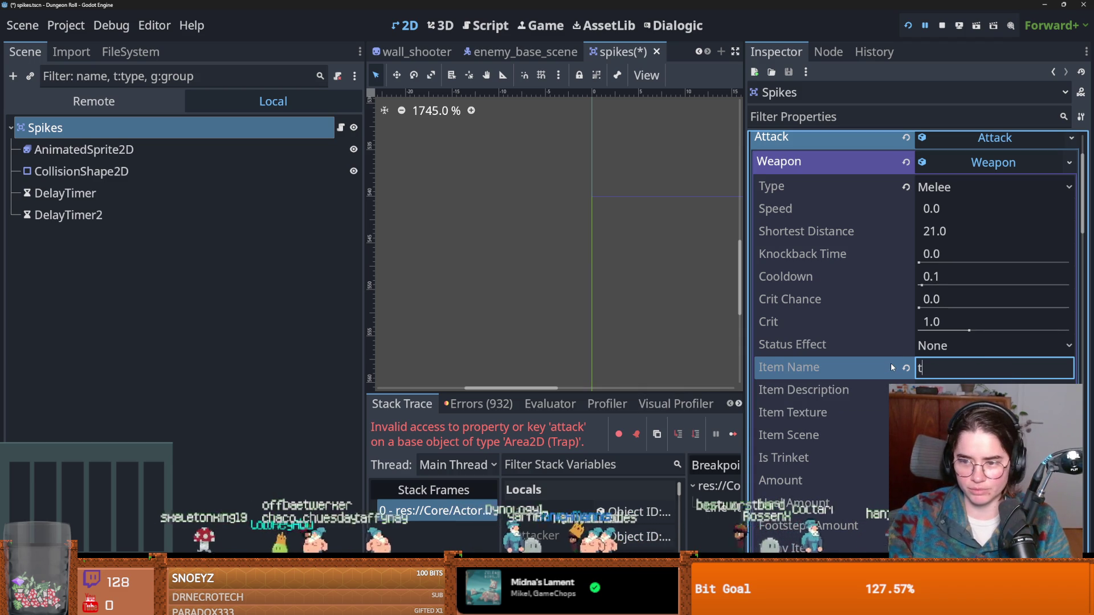
pyautogui.write('rap spike')
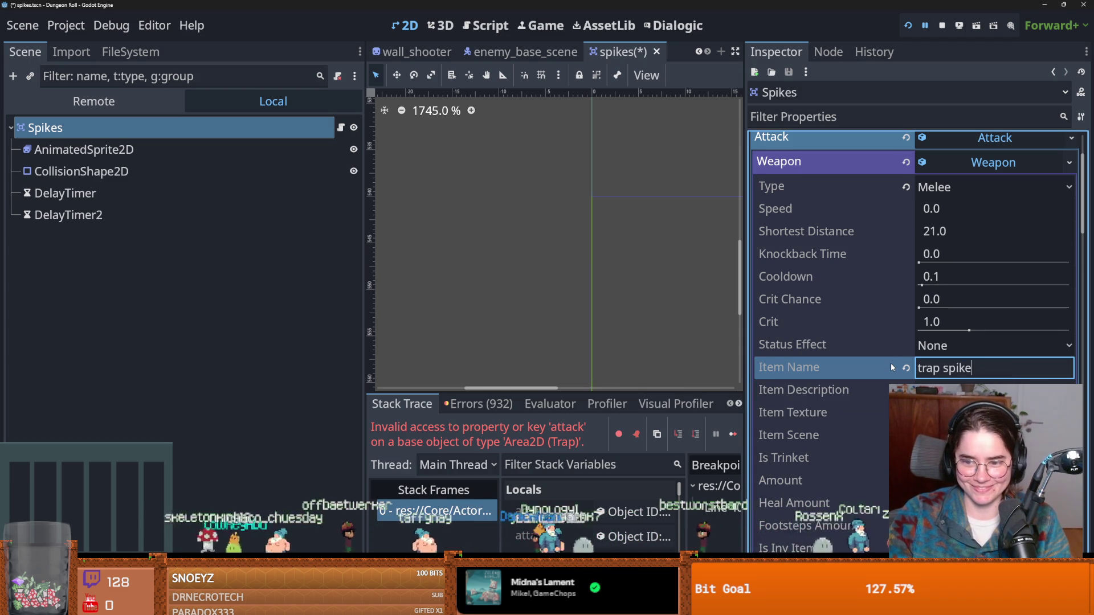
pyautogui.press('Tab')
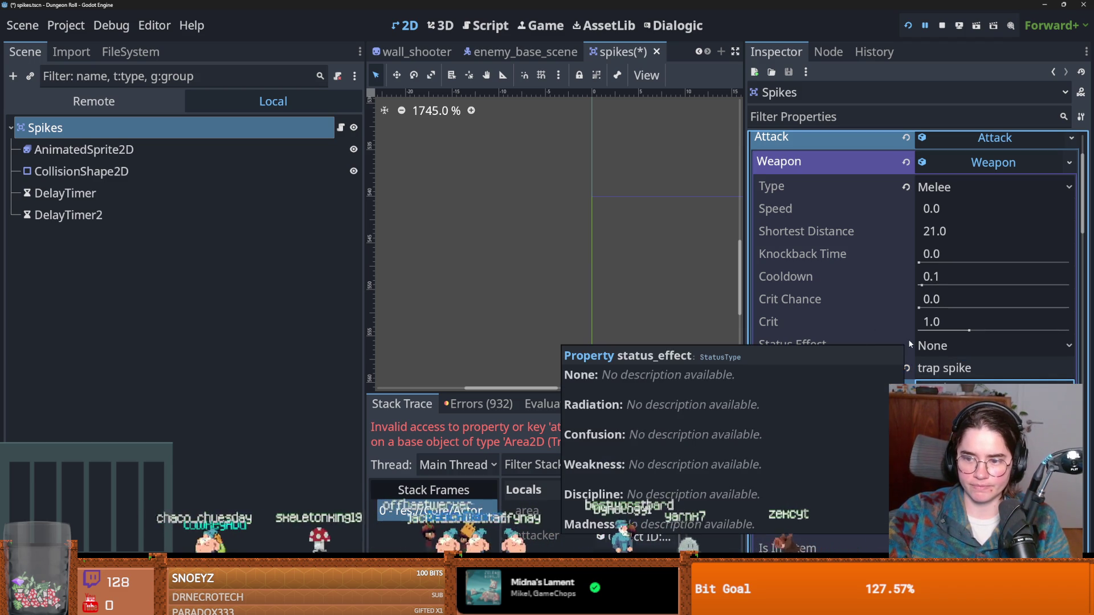
# Lower Crit to 0.5, save the scene and collapse the Weapon and Attack properties.
pyautogui.click(856, 320)
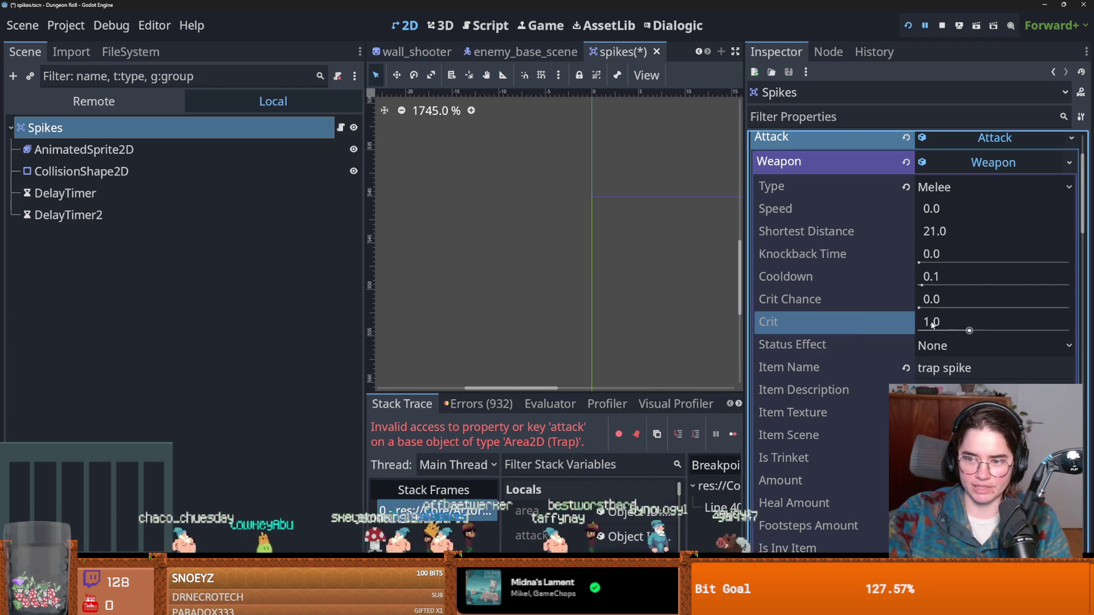
pyautogui.click(935, 300)
pyautogui.moveTo(957, 330)
pyautogui.mouseDown()
pyautogui.moveTo(940, 330)
pyautogui.moveTo(991, 330)
pyautogui.moveTo(940, 329)
pyautogui.mouseUp()
pyautogui.hotkey('ctrl', 's')
pyautogui.scroll(-3, 840, 375)
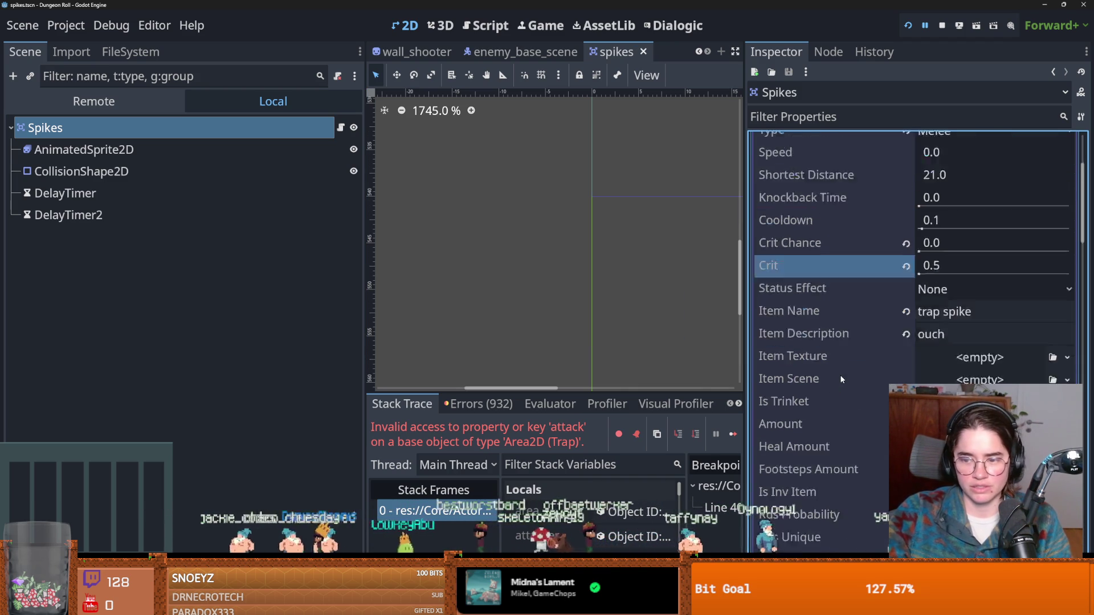
pyautogui.scroll(5, 843, 375)
pyautogui.doubleClick(973, 252)
pyautogui.click(972, 252)
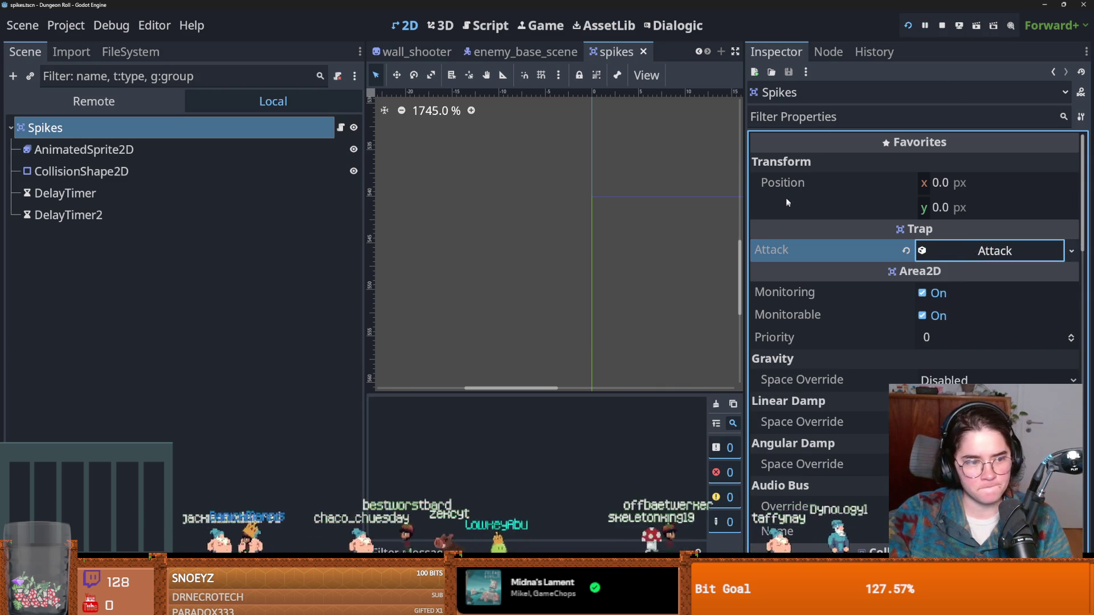
# Launch the game, start a new Crusader run and walk into the left room.
pyautogui.press('F5')
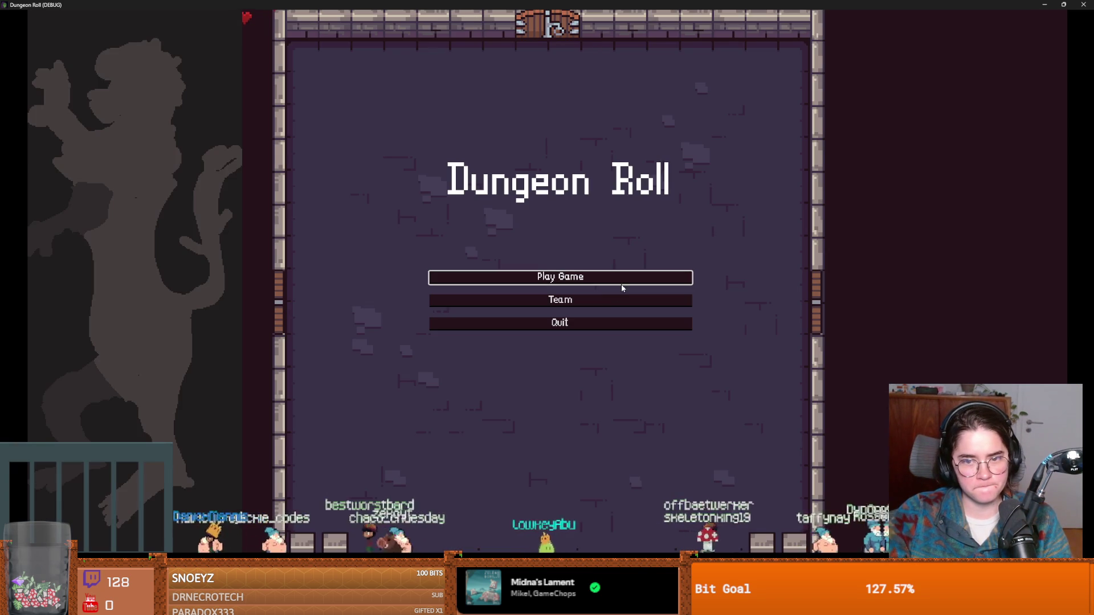
pyautogui.click(552, 276)
pyautogui.click(534, 245)
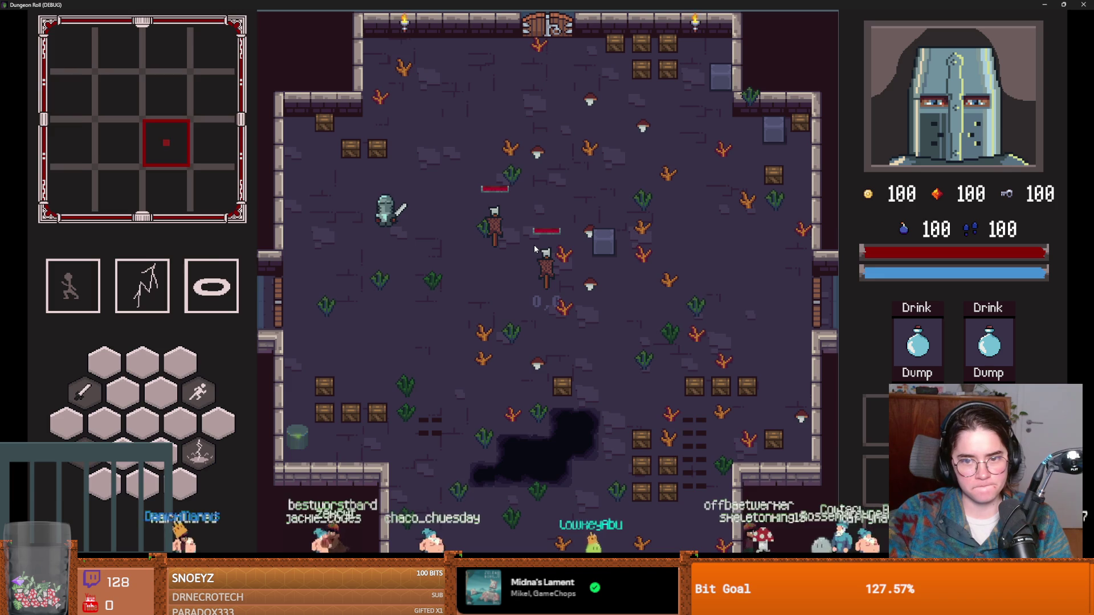
pyautogui.press('e')
pyautogui.click(539, 235)
pyautogui.press('a')
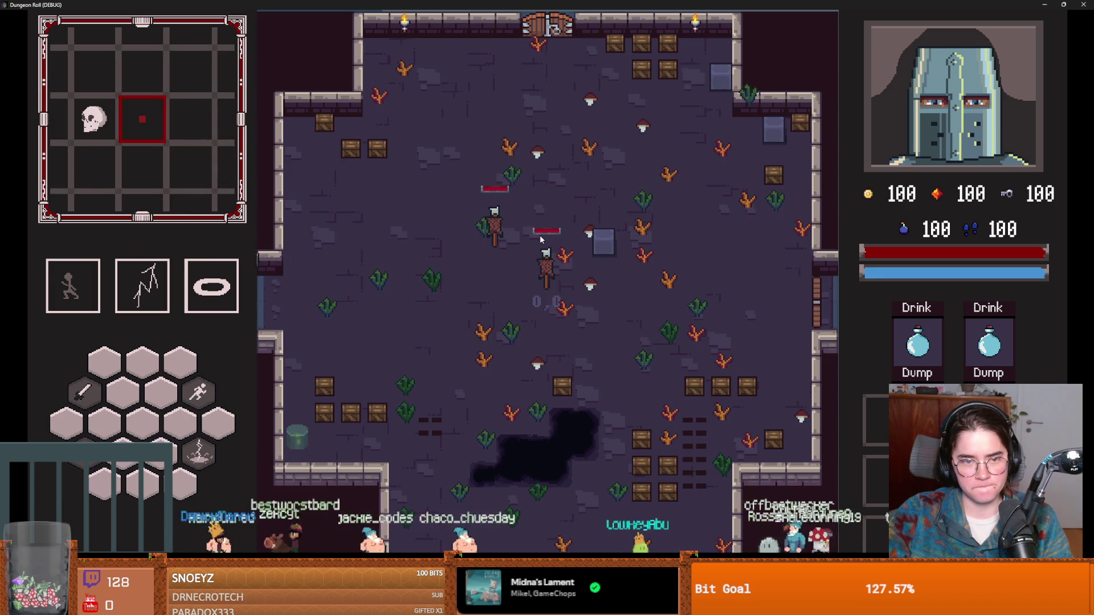
pyautogui.press('a')
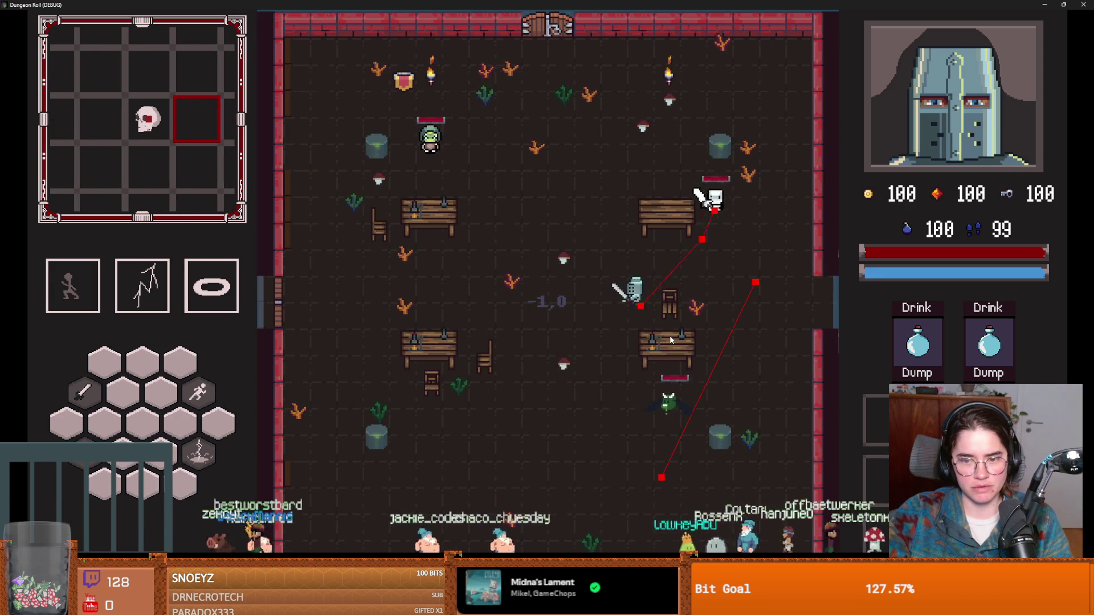
# Run kill_all_monsters from the in-game debug console.
pyautogui.press('quoteleft')
pyautogui.write('kill_all_monsters')
pyautogui.press('Return')
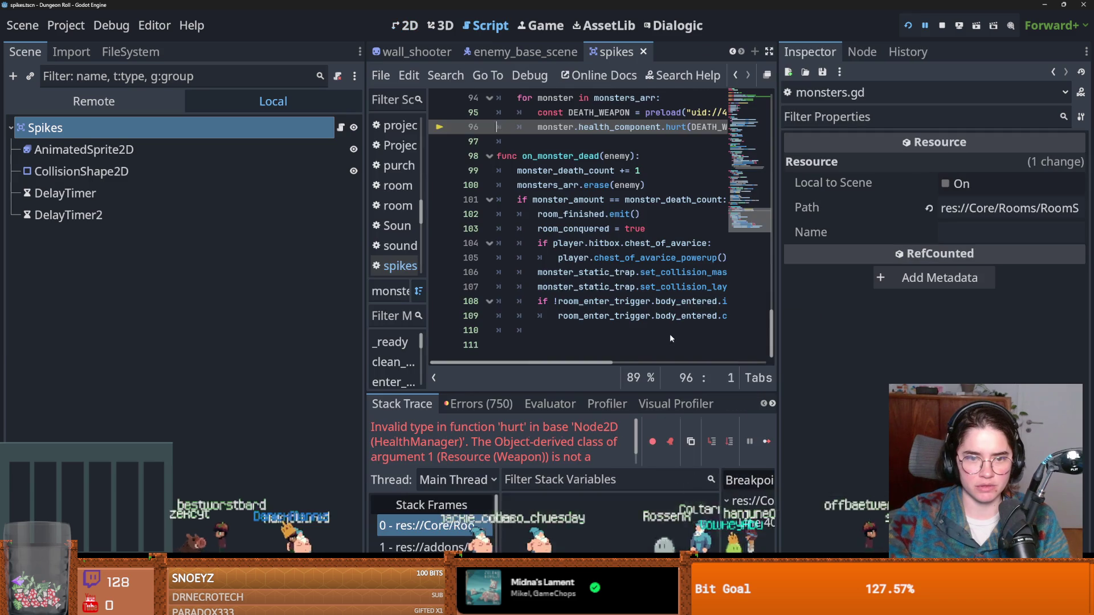
# Delete the stray backtick on line 96 of monsters.gd.
pyautogui.moveTo(778, 251); pyautogui.dragTo(959, 251)
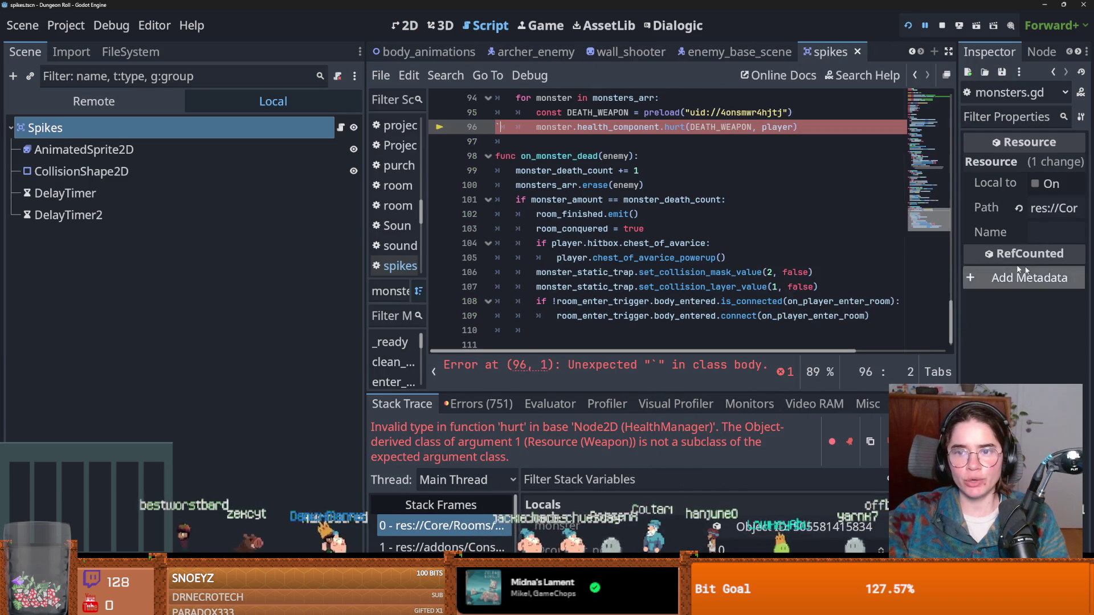
pyautogui.scroll(2, 552, 224)
pyautogui.press('BackSpace')
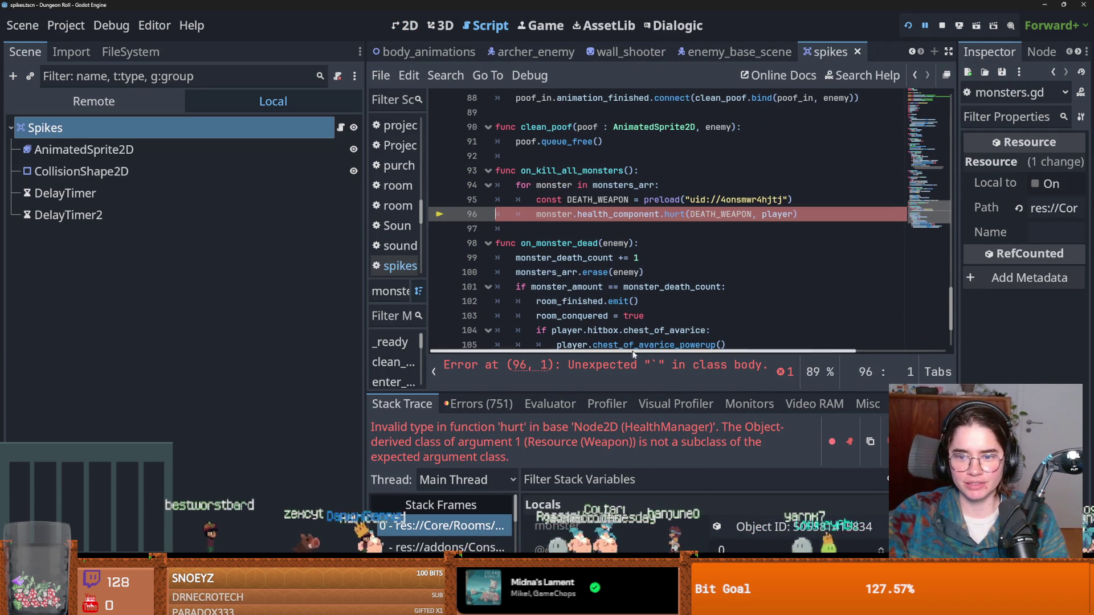
pyautogui.scroll(1, 659, 287)
# Reveal DEATH_WEAPON's death_weapon.tres resource in the FileSystem.
pyautogui.doubleClick(721, 257)
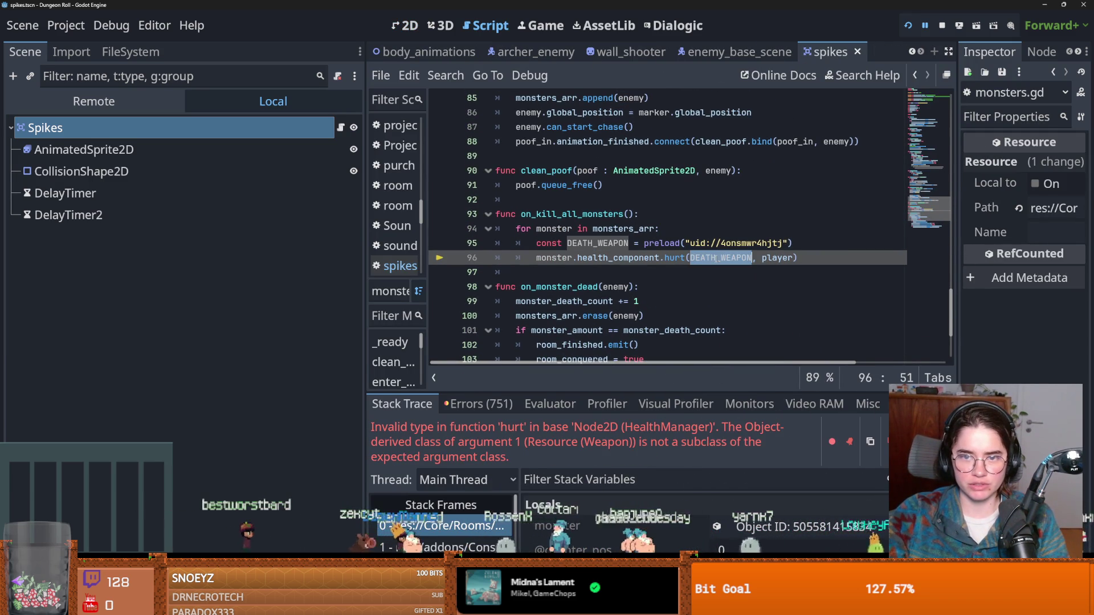
pyautogui.doubleClick(607, 243)
pyautogui.doubleClick(713, 258)
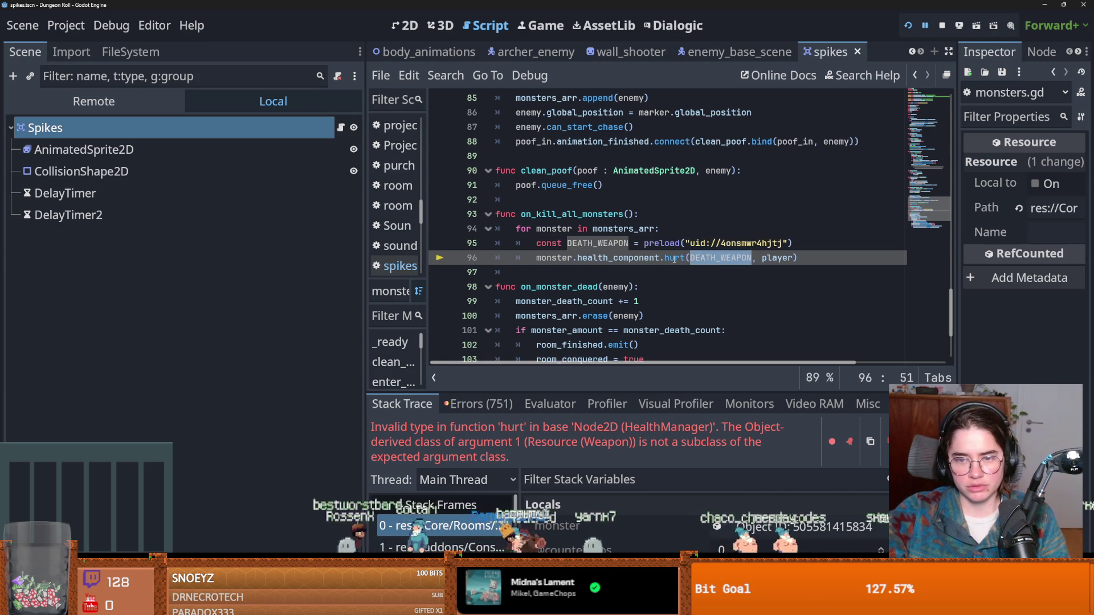
pyautogui.scroll(1, 580, 239)
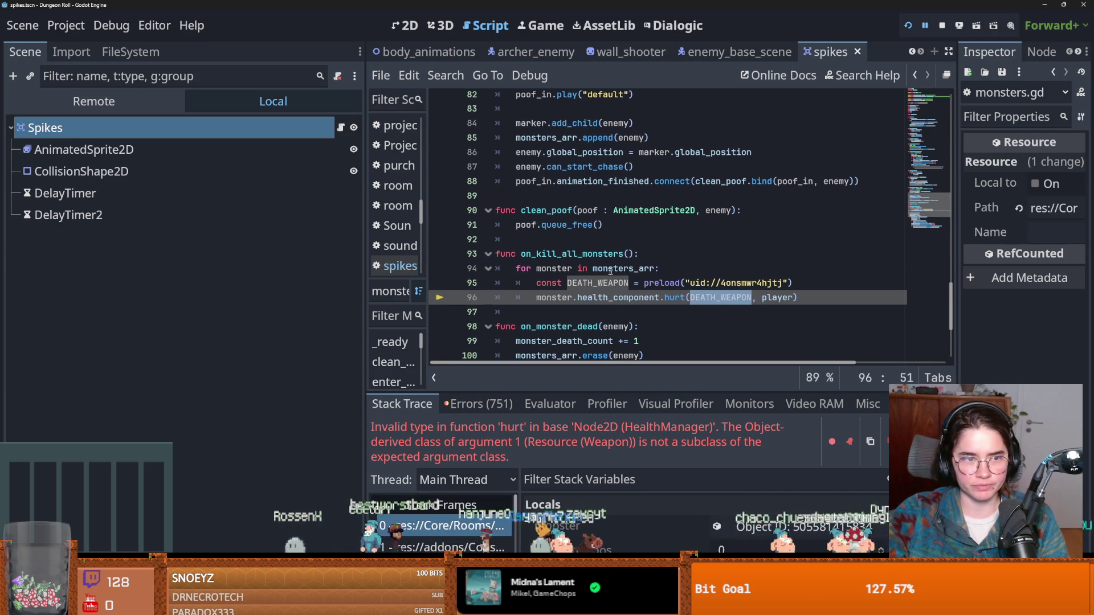
pyautogui.doubleClick(597, 288)
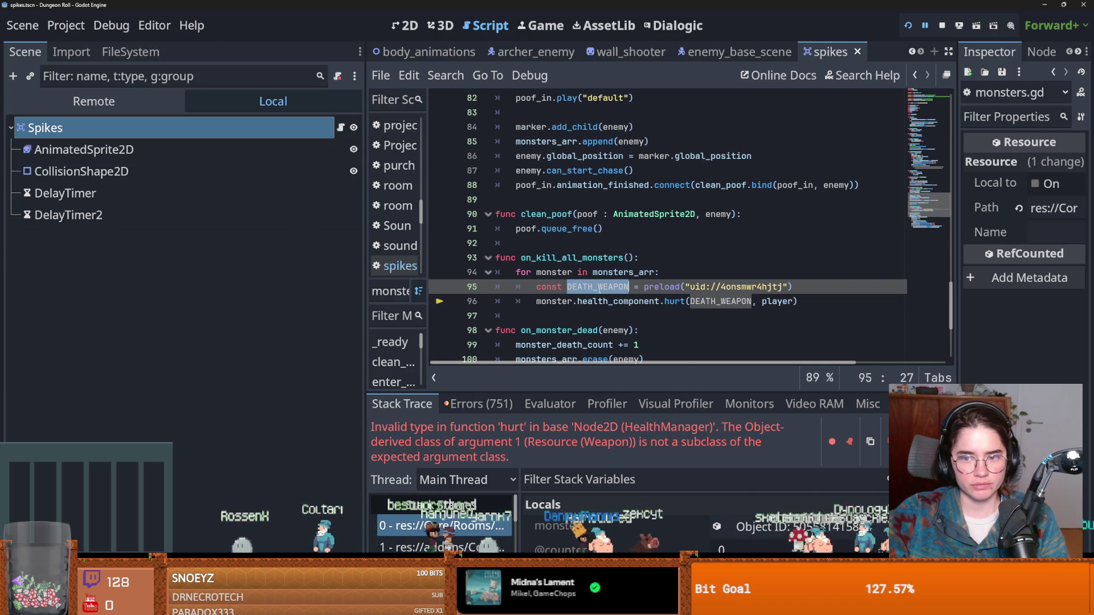
pyautogui.moveTo(744, 289)
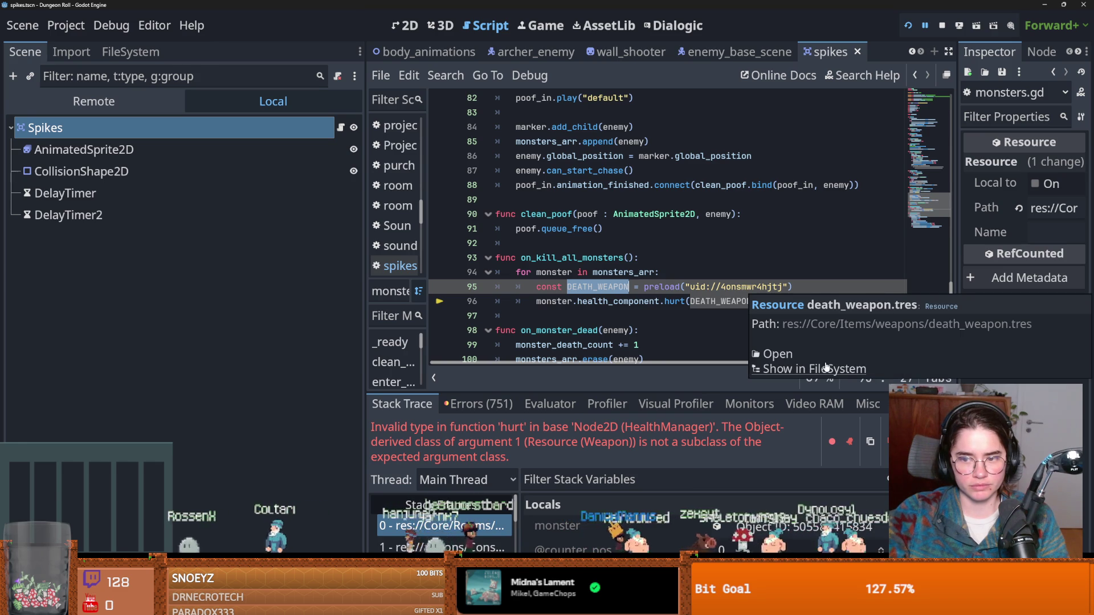
pyautogui.click(826, 371)
pyautogui.scroll(-10, 167, 400)
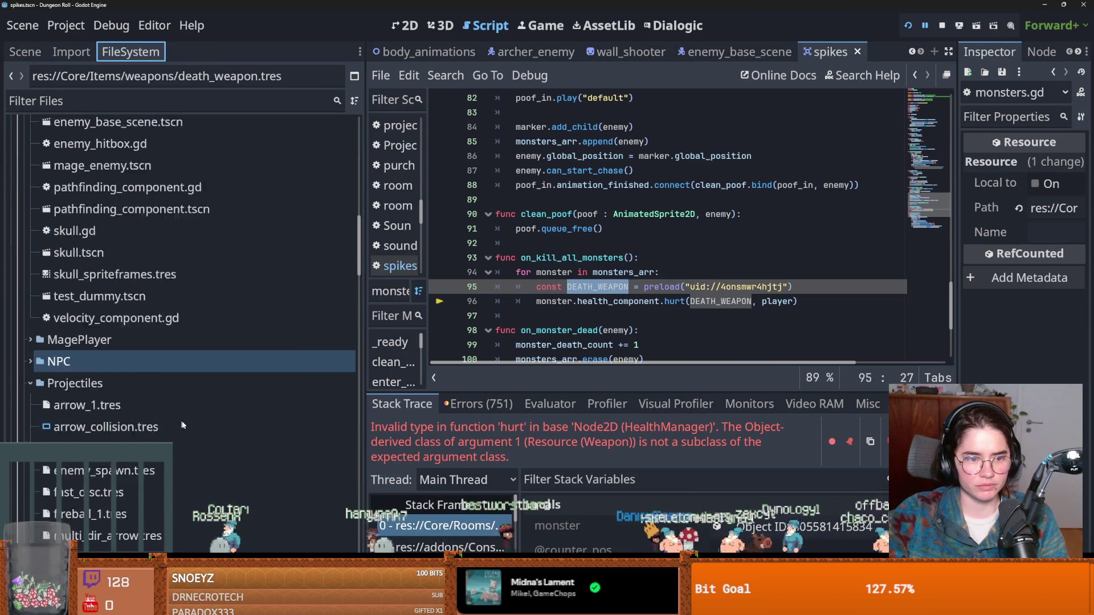
# Find and delete death_weapon.tres from the project files.
pyautogui.scroll(-15, 191, 191)
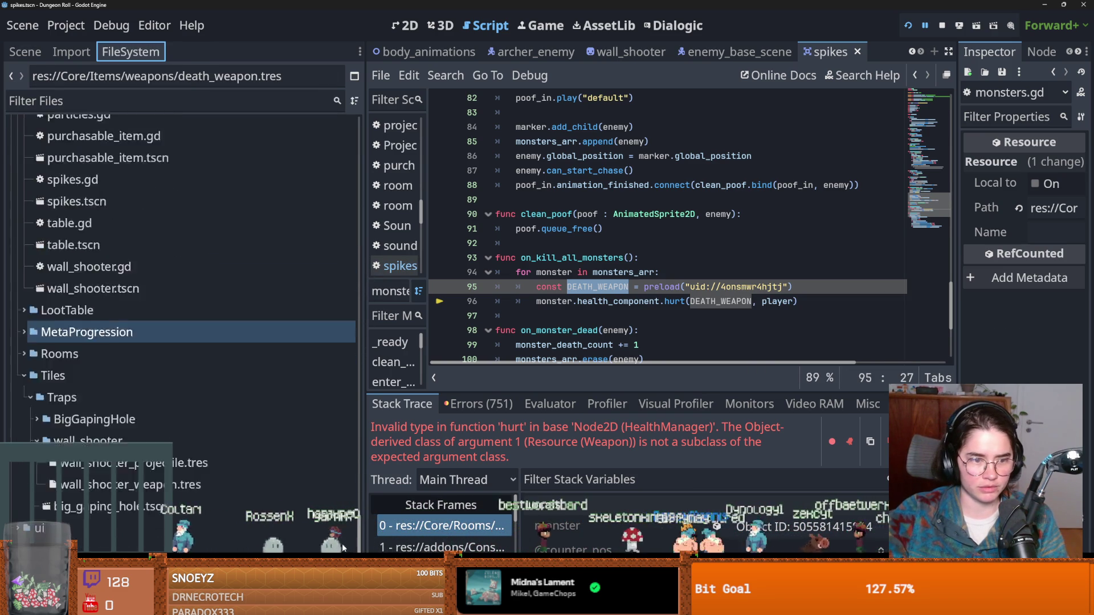
pyautogui.click(156, 102)
pyautogui.write('death')
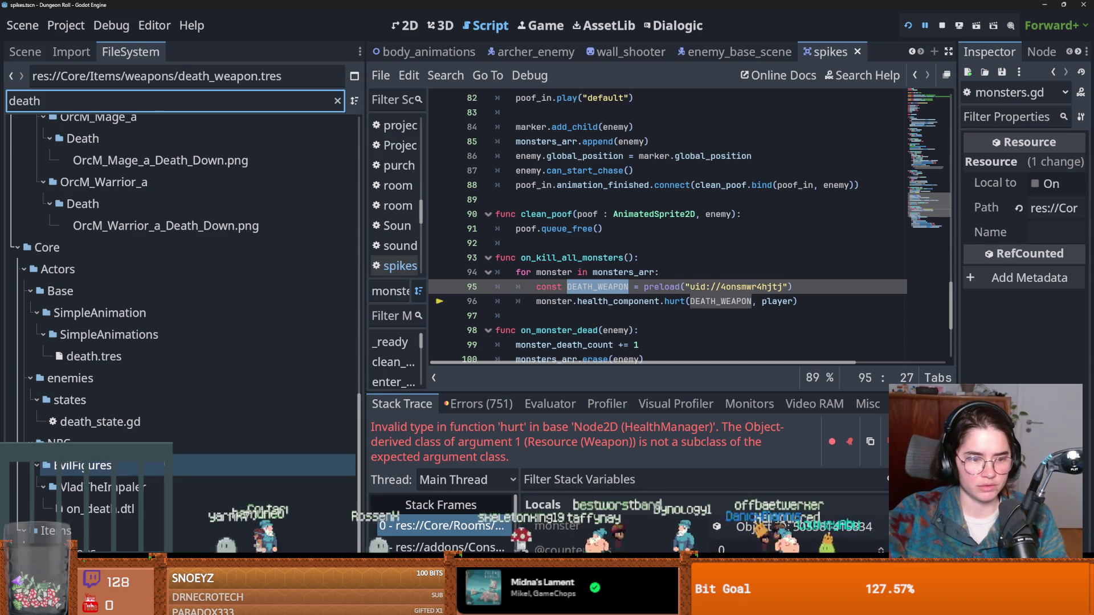
pyautogui.press('Tab')
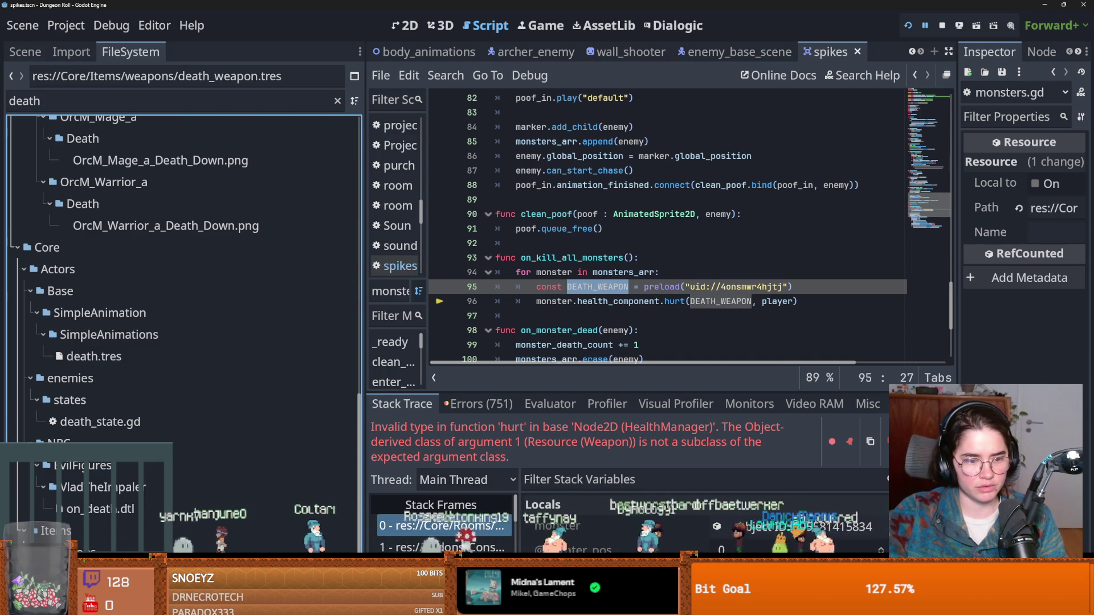
pyautogui.hotkey('shift', 'Tab')
pyautogui.press('BackSpace')
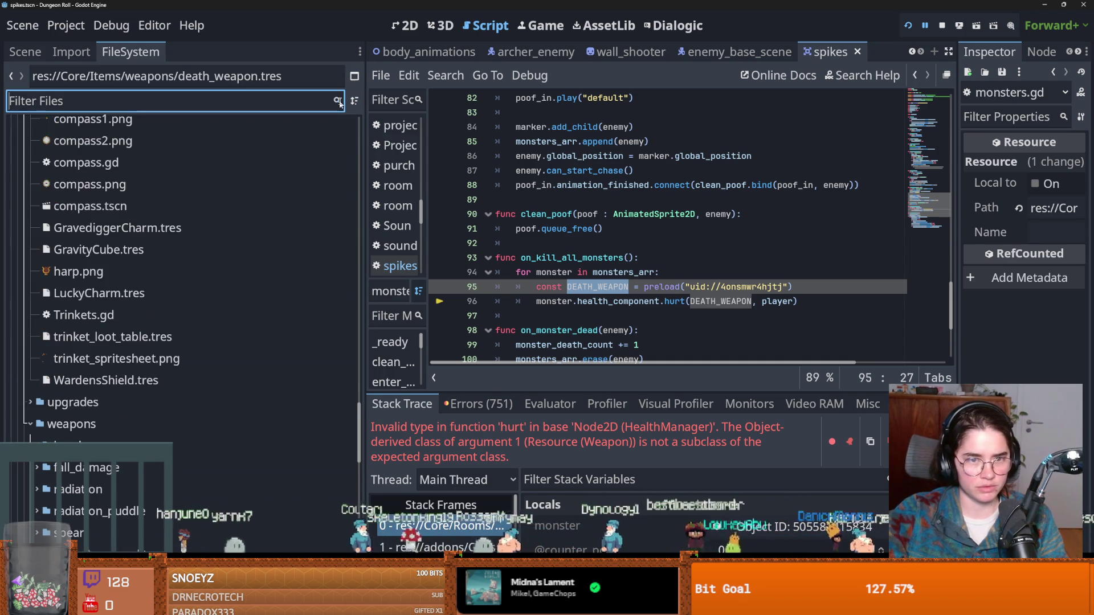
pyautogui.scroll(-5, 144, 374)
pyautogui.rightClick(96, 342)
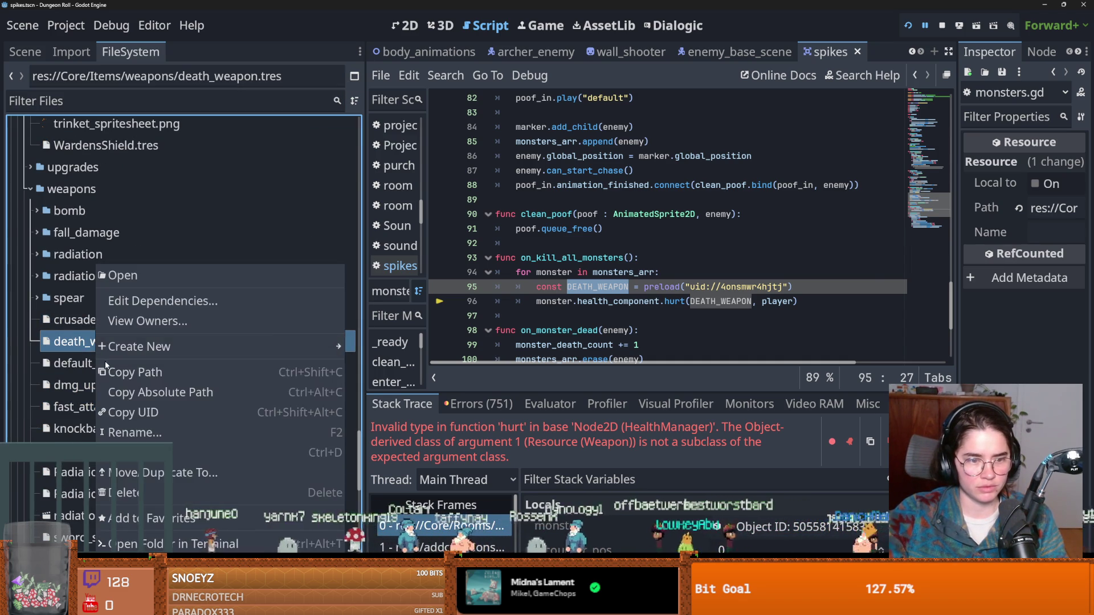
pyautogui.click(138, 493)
pyautogui.click(429, 370)
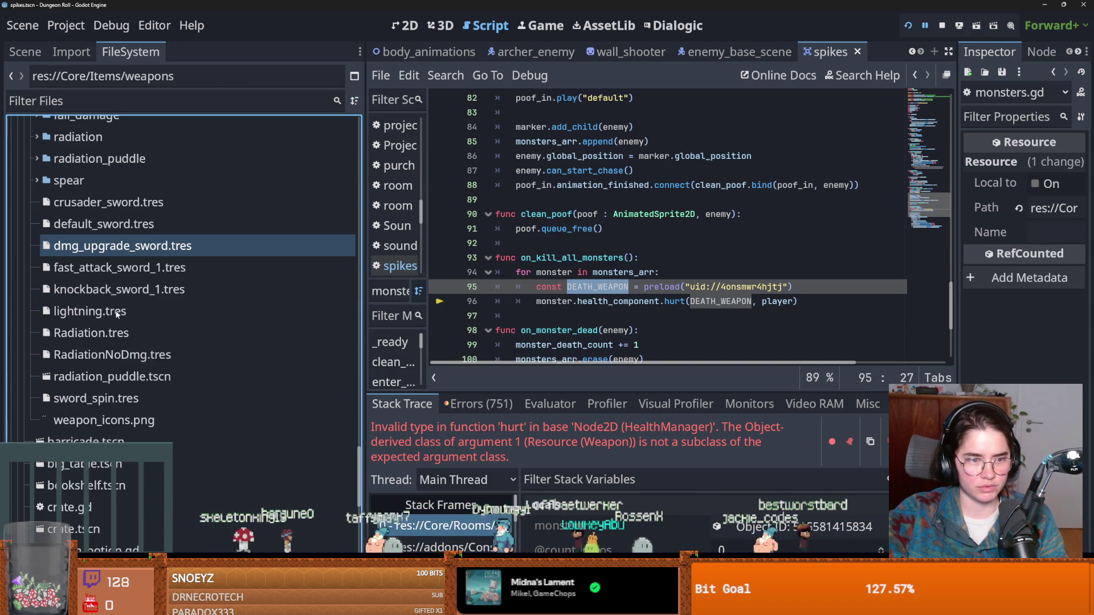
pyautogui.scroll(4, 117, 310)
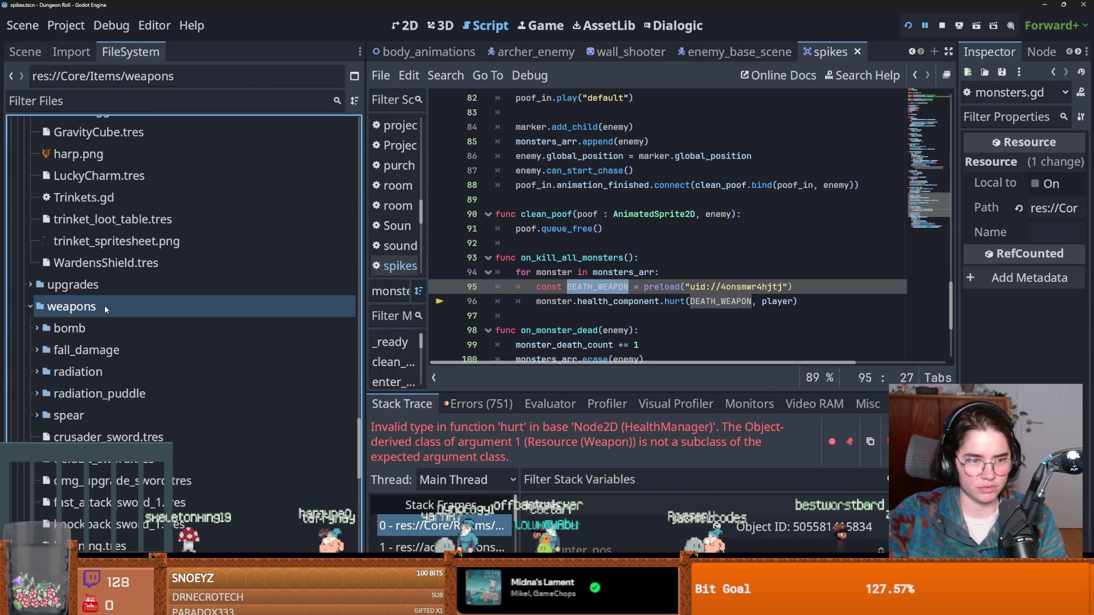
# Collapse the resource, Trinket and weapons folders to tidy the file tree.
pyautogui.rightClick(109, 306)
pyautogui.moveTo(178, 302)
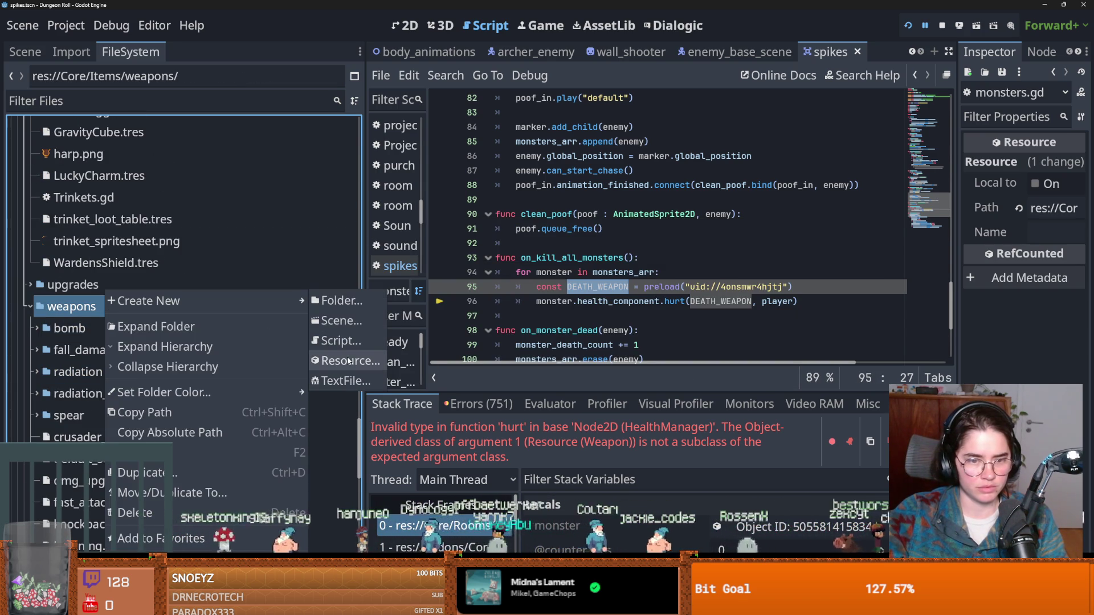
pyautogui.click(146, 322)
pyautogui.scroll(5, 97, 325)
pyautogui.scroll(10, 97, 325)
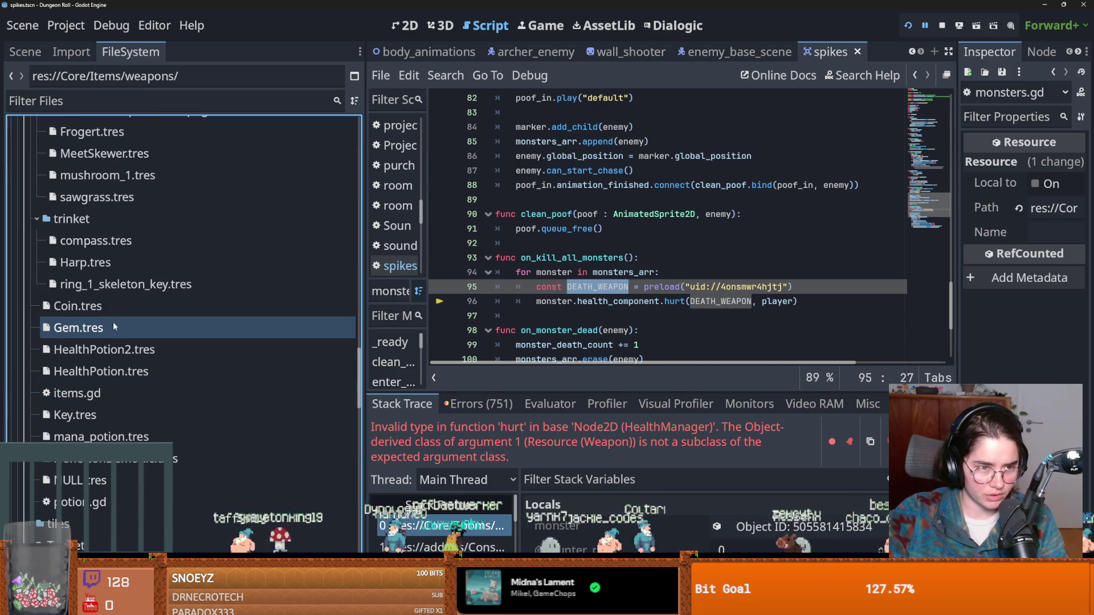
pyautogui.click(29, 265)
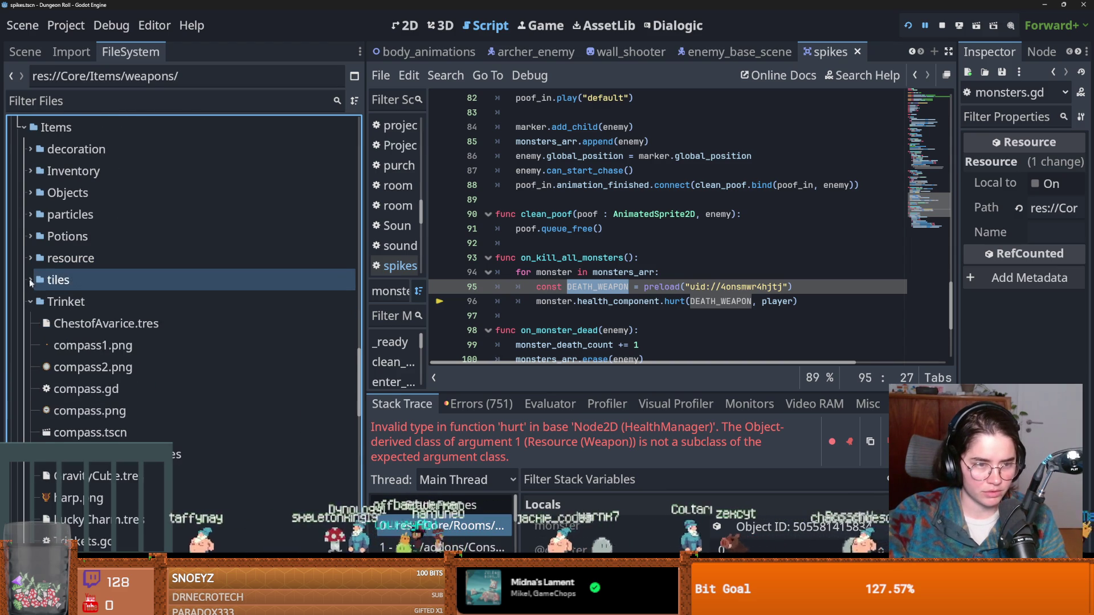
pyautogui.click(29, 301)
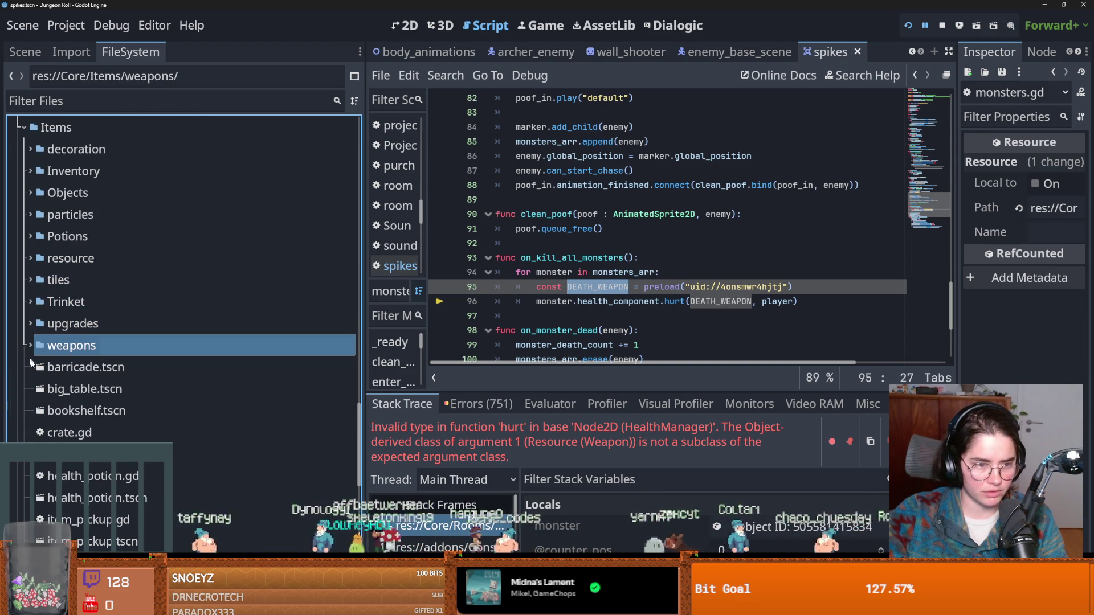
pyautogui.scroll(3, 60, 296)
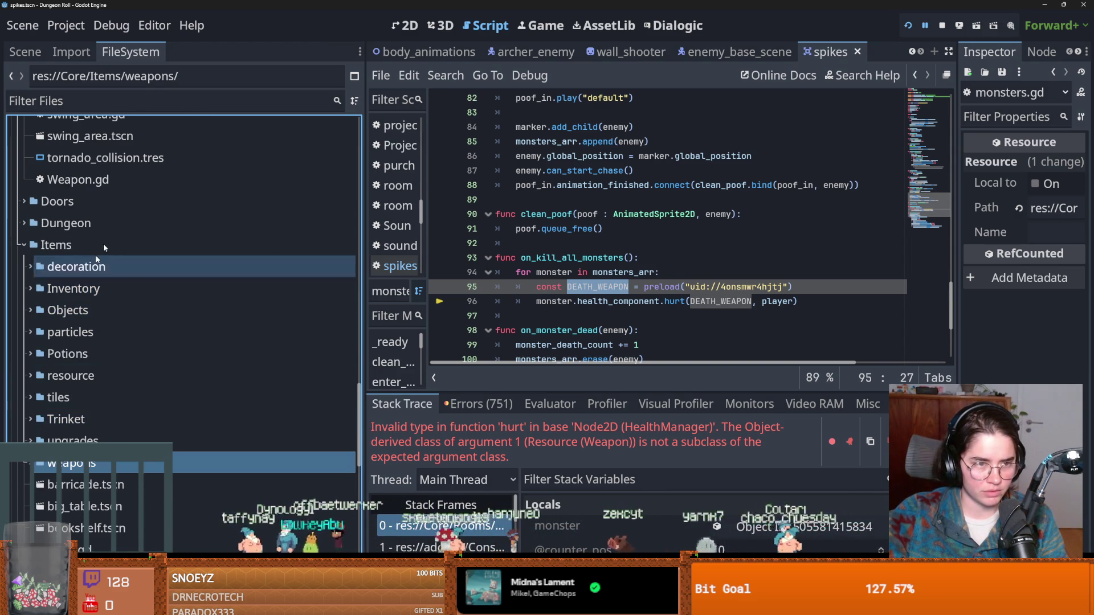
pyautogui.scroll(8, 92, 302)
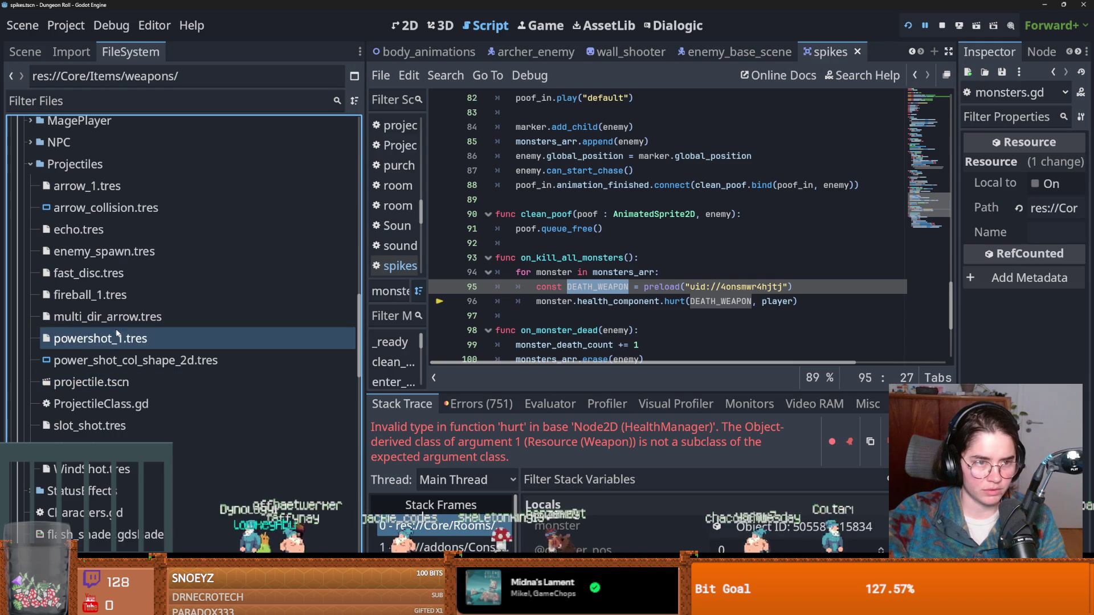
pyautogui.scroll(3, 118, 333)
pyautogui.scroll(-5, 86, 320)
pyautogui.doubleClick(71, 287)
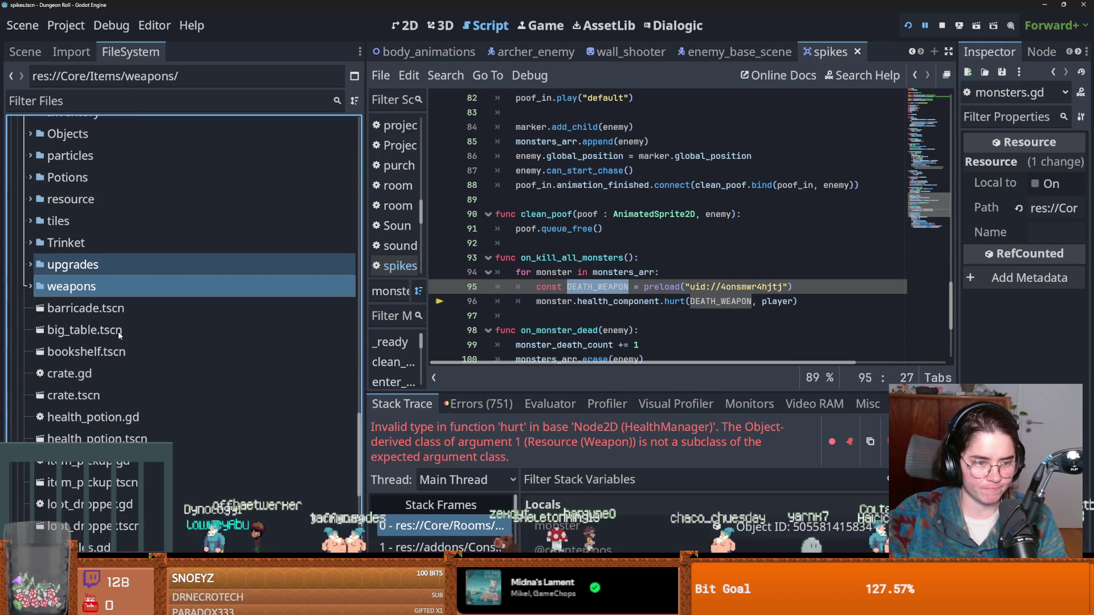
# Create a new Attack resource in weapons saved as debug_attack.tres.
pyautogui.rightClick(73, 292)
pyautogui.moveTo(170, 300)
pyautogui.click(314, 354)
pyautogui.write('attack')
pyautogui.press('Return')
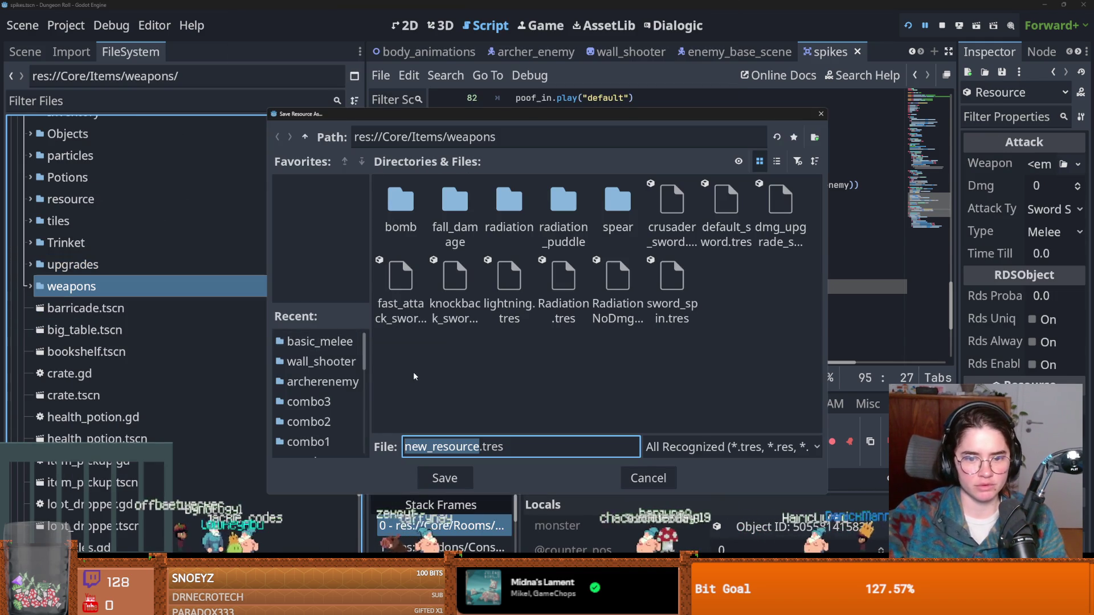
pyautogui.write('debug_atta')
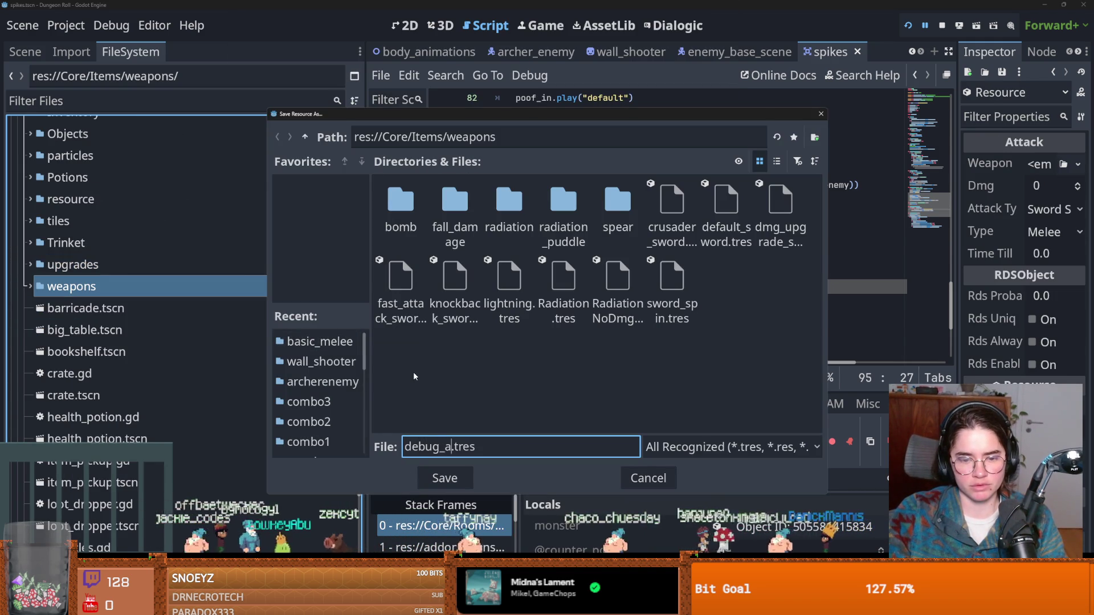
pyautogui.write('ck')
pyautogui.press('Return')
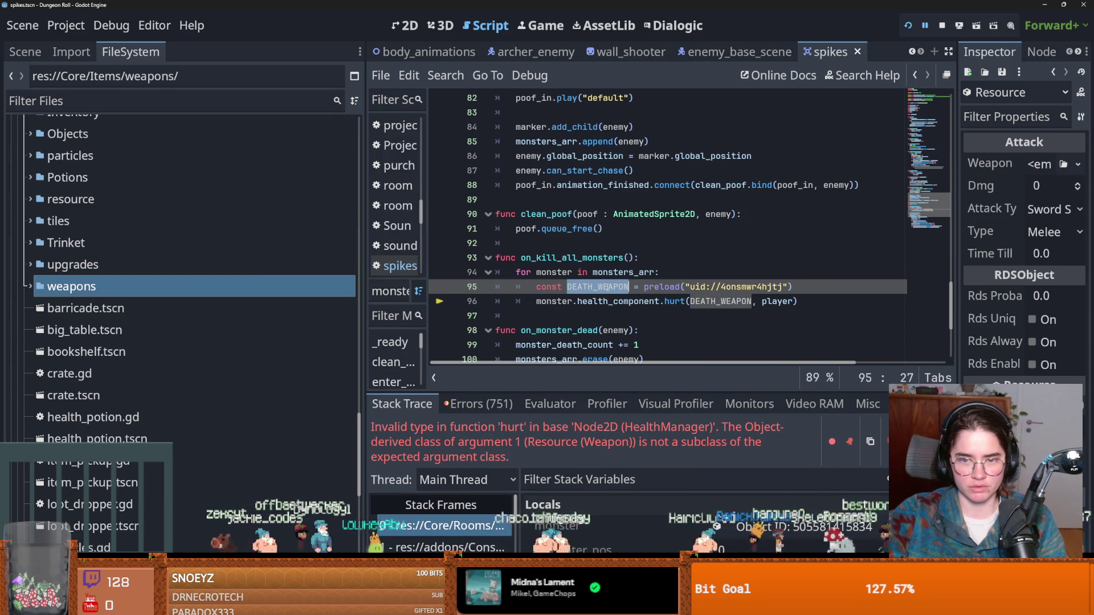
# Rename DEATH_WEAPON to debug_attack in the kill-all-monsters code.
pyautogui.write('debug')
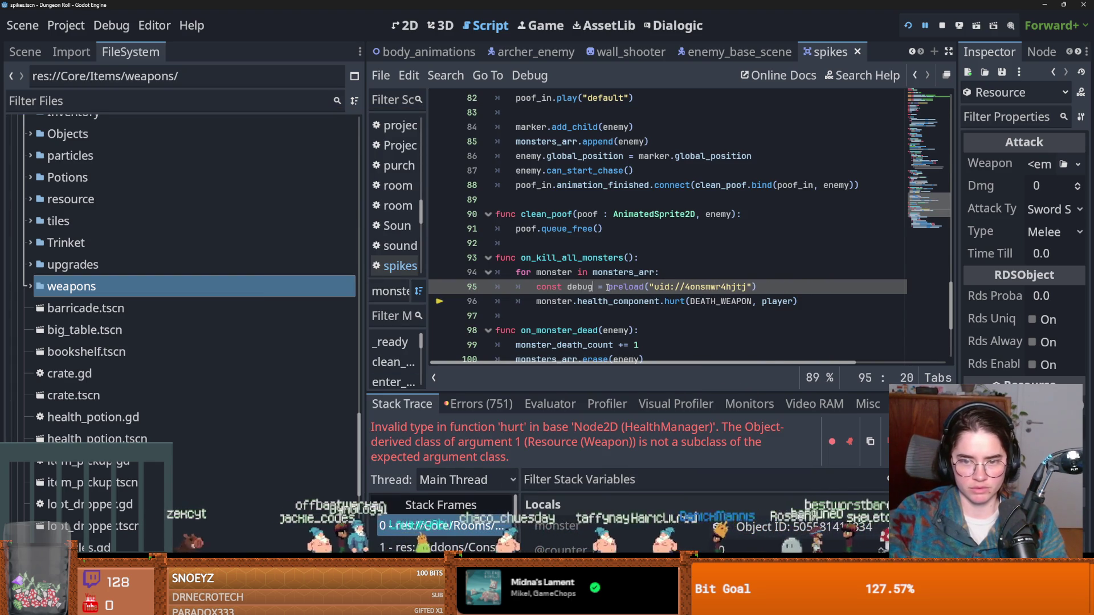
pyautogui.hotkey('ctrl', 'c')
pyautogui.doubleClick(742, 301)
pyautogui.hotkey('ctrl', 'v')
# Give debug_attack.tres a new Weapon of type Melee.
pyautogui.click(76, 101)
pyautogui.write('deb')
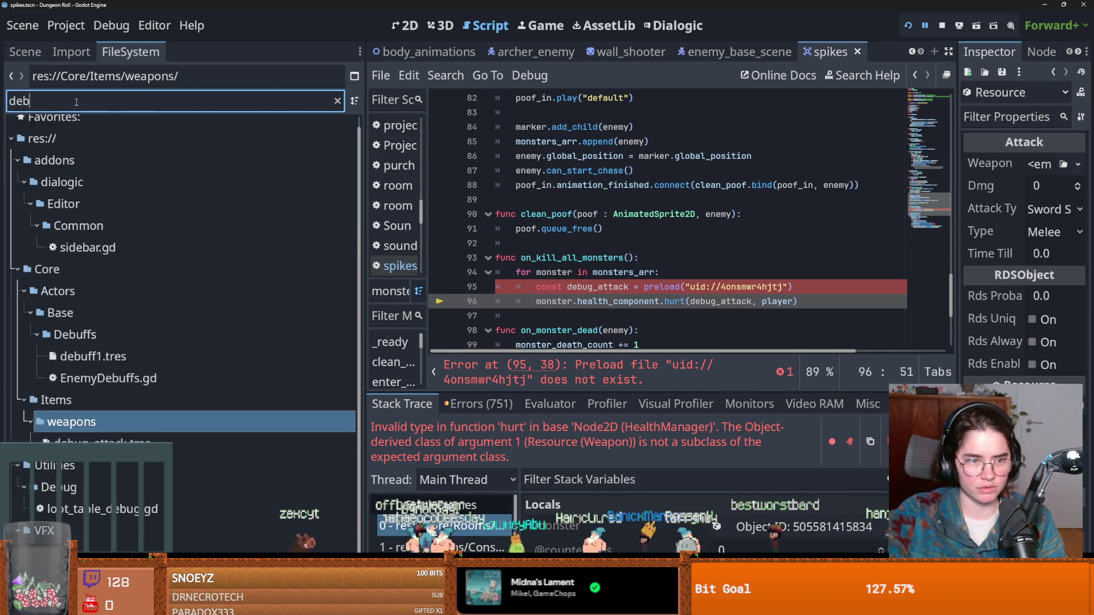
pyautogui.write('ug')
pyautogui.click(178, 230)
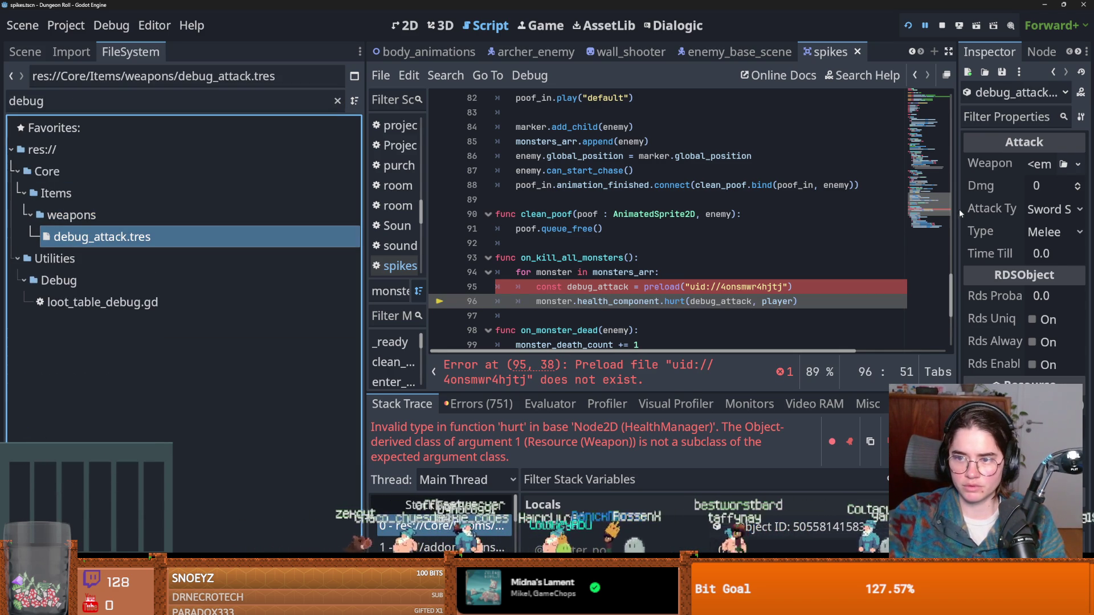
pyautogui.moveTo(955, 210); pyautogui.dragTo(816, 211)
pyautogui.click(1015, 164)
pyautogui.click(1012, 185)
pyautogui.click(1006, 171)
pyautogui.click(997, 192)
pyautogui.click(980, 212)
pyautogui.scroll(-1, 967, 245)
pyautogui.scroll(1, 908, 278)
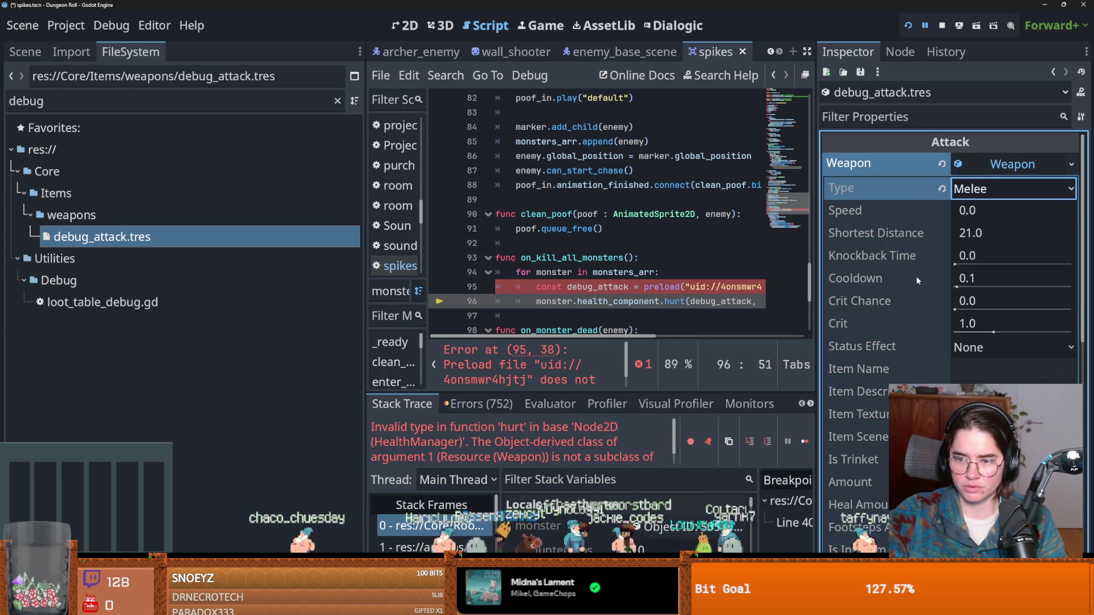
pyautogui.click(993, 166)
# Raise debug_attack's Dmg to 2 and save.
pyautogui.click(1077, 185)
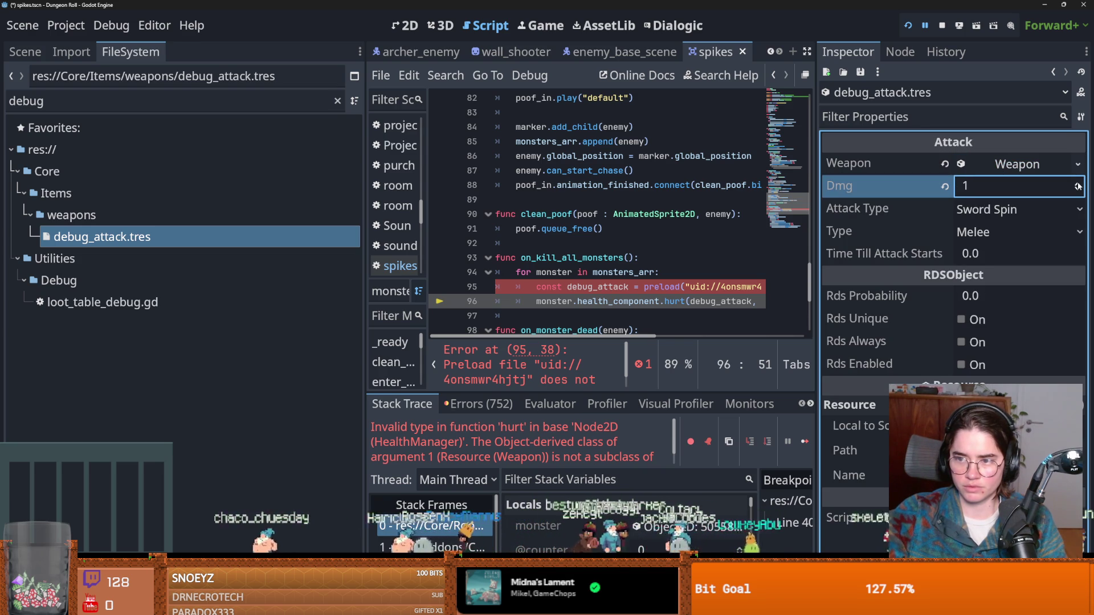
pyautogui.hotkey('ctrl', 's')
pyautogui.click(896, 206)
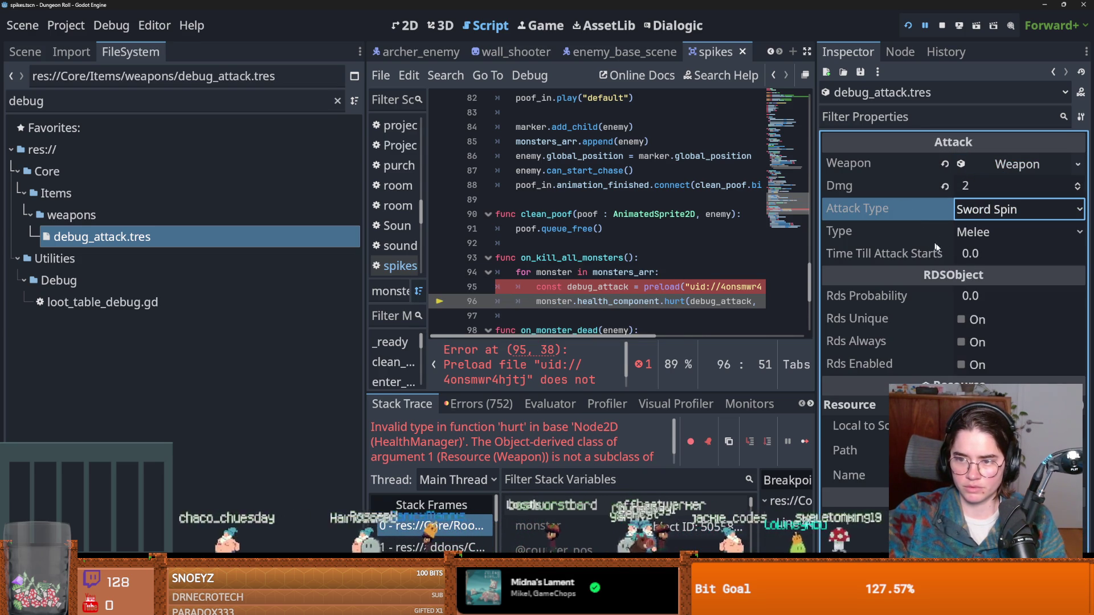
# Preload debug_attack.tres on line 95.
pyautogui.click(609, 287)
pyautogui.hscroll(3, 611, 287)
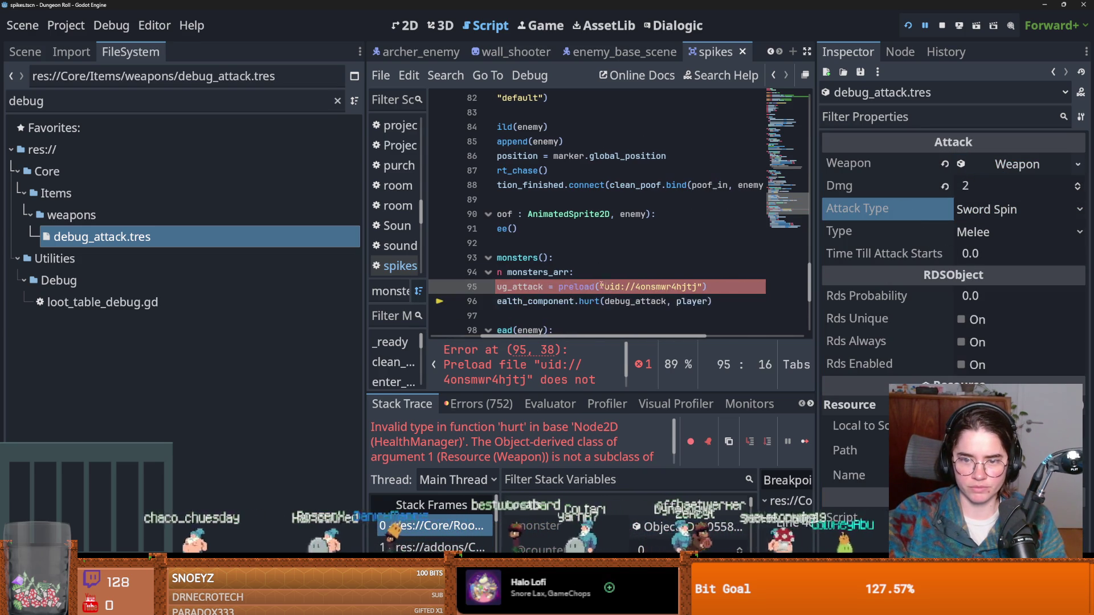
pyautogui.moveTo(159, 242); pyautogui.dragTo(563, 288)
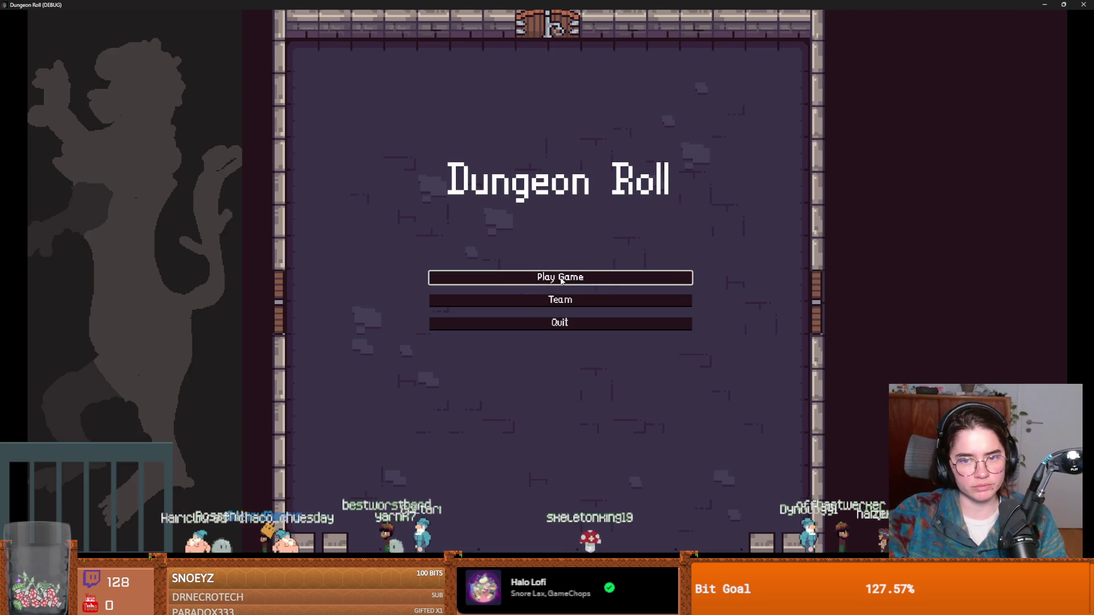
# Start a Crusader game and run kill_all_monsters twice from the debug console.
pyautogui.click(561, 280)
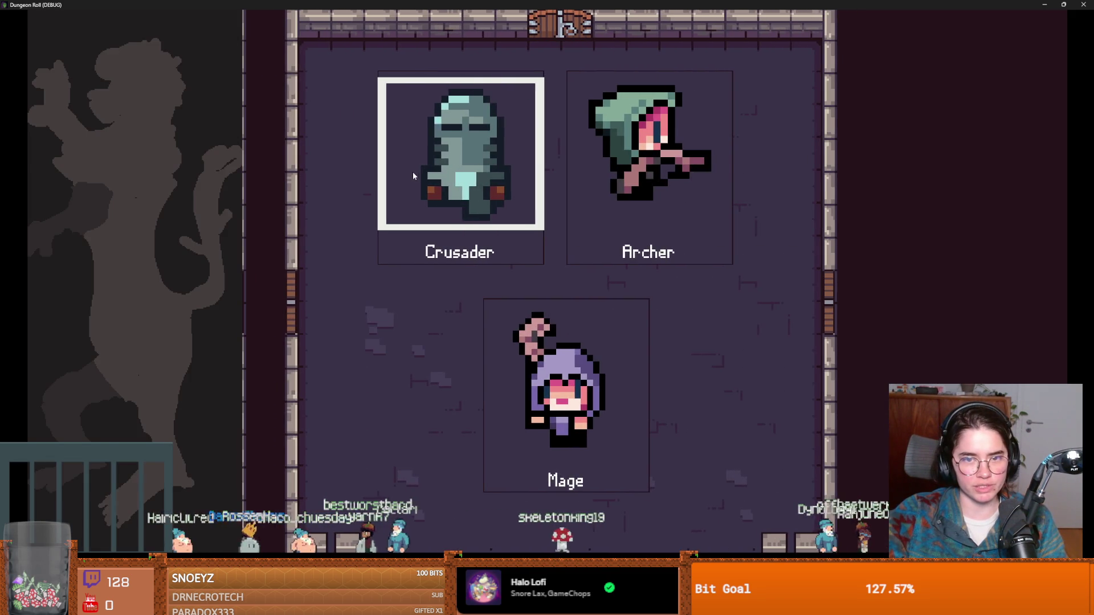
pyautogui.press('Return')
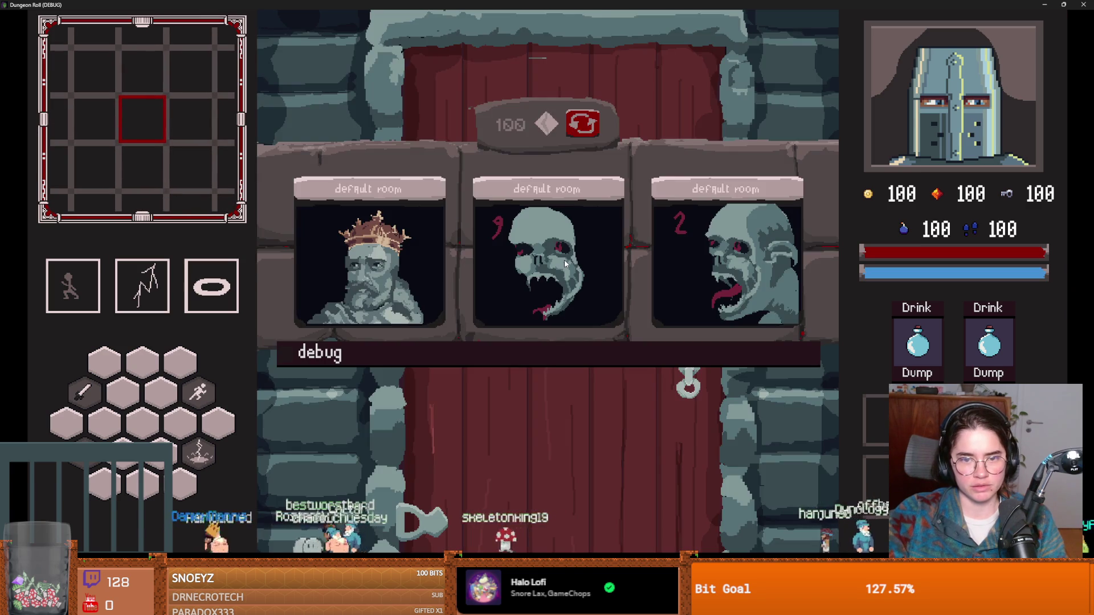
pyautogui.press('`')
pyautogui.write('kill_all_monsters')
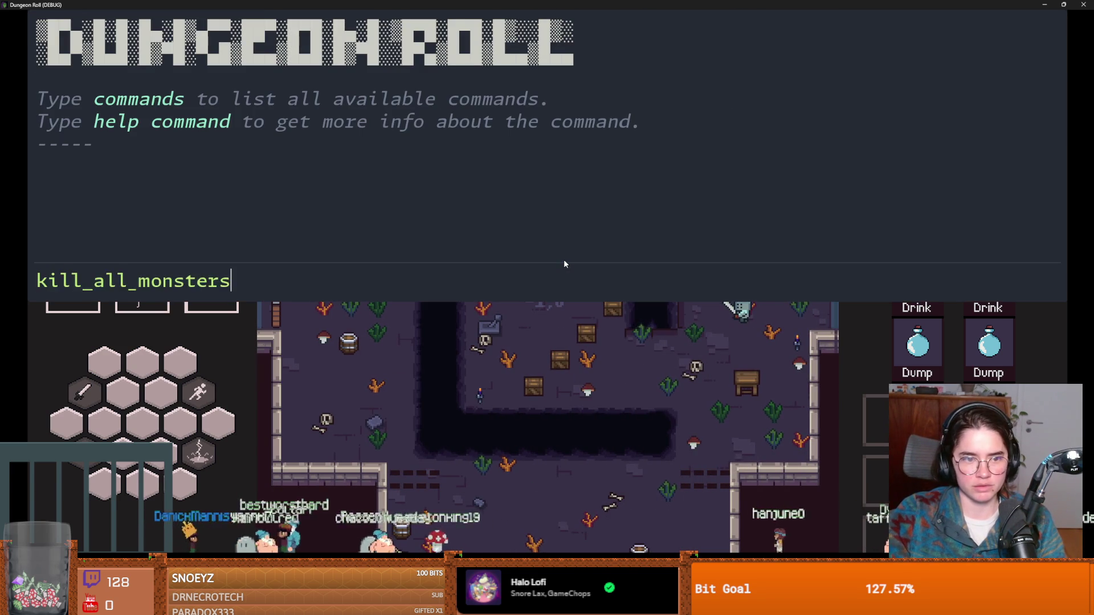
pyautogui.press('Return')
pyautogui.press('`')
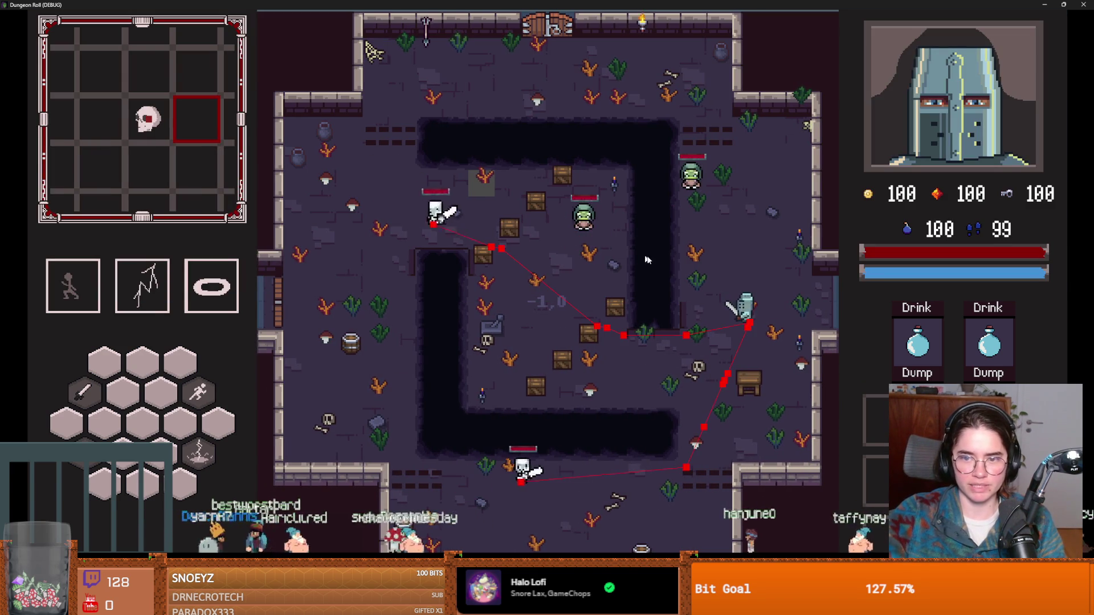
pyautogui.press('`')
pyautogui.write('kill_all_monsters')
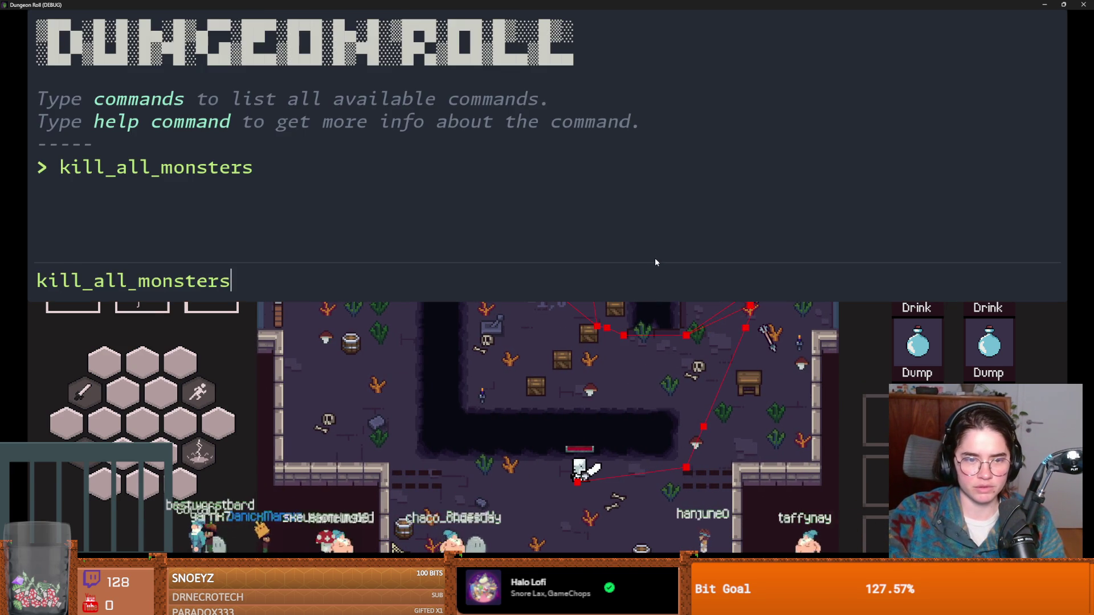
pyautogui.press('Return')
pyautogui.press('`')
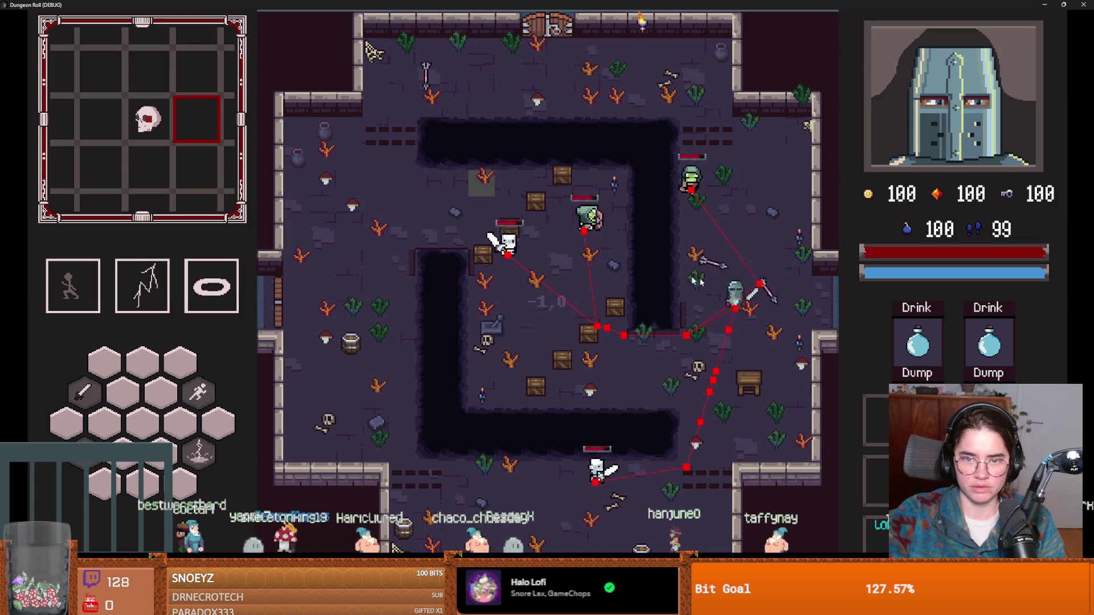
pyautogui.press('`')
pyautogui.press('super+Down')
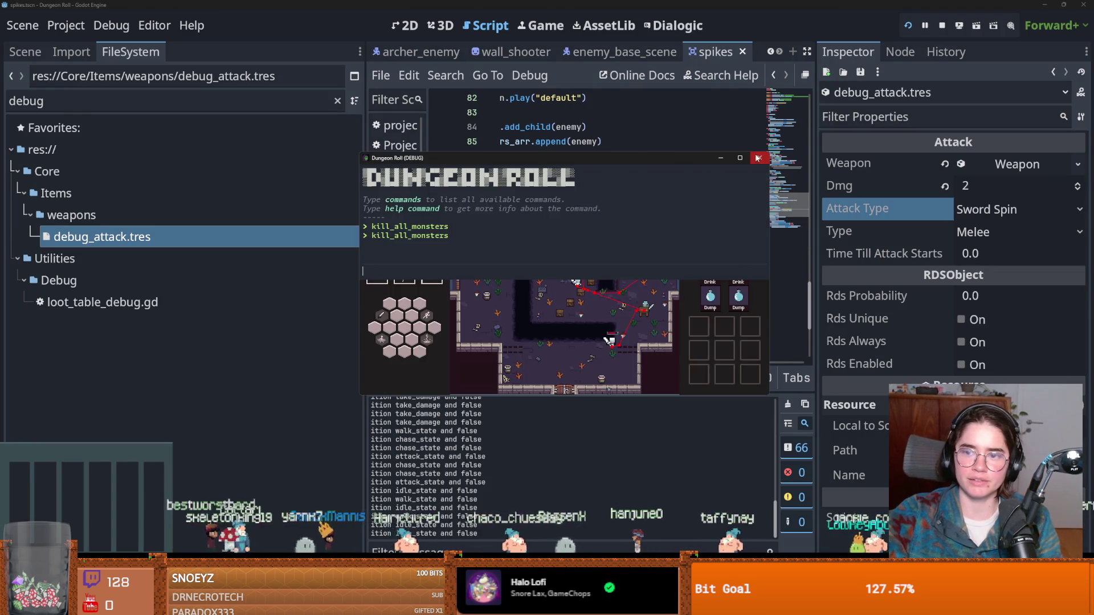
# Close the game, set debug_attack's Dmg to 100 and relaunch the project.
pyautogui.click(757, 158)
pyautogui.click(1008, 192)
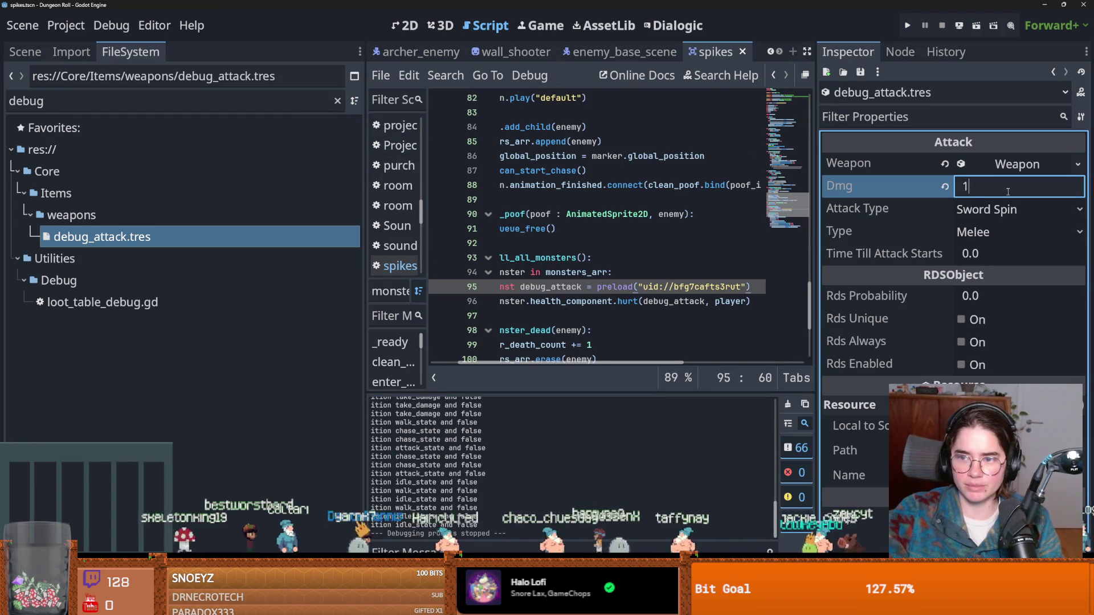
pyautogui.write('00')
pyautogui.press('Return')
pyautogui.click(908, 25)
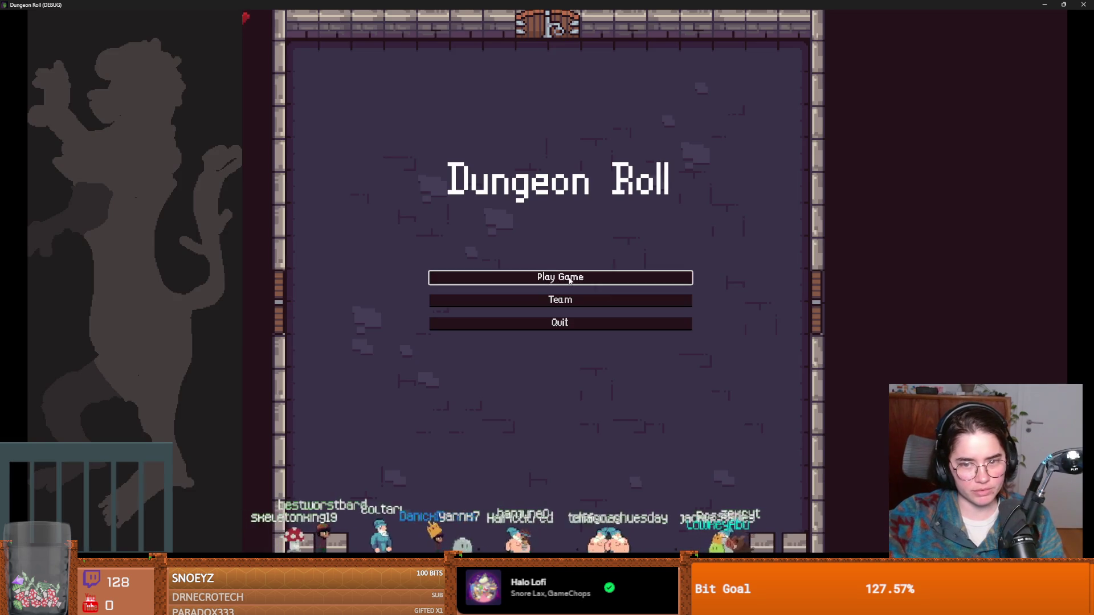
# Start a Crusader game and run kill_all_monsters from the debug console.
pyautogui.click(592, 293)
pyautogui.click(525, 228)
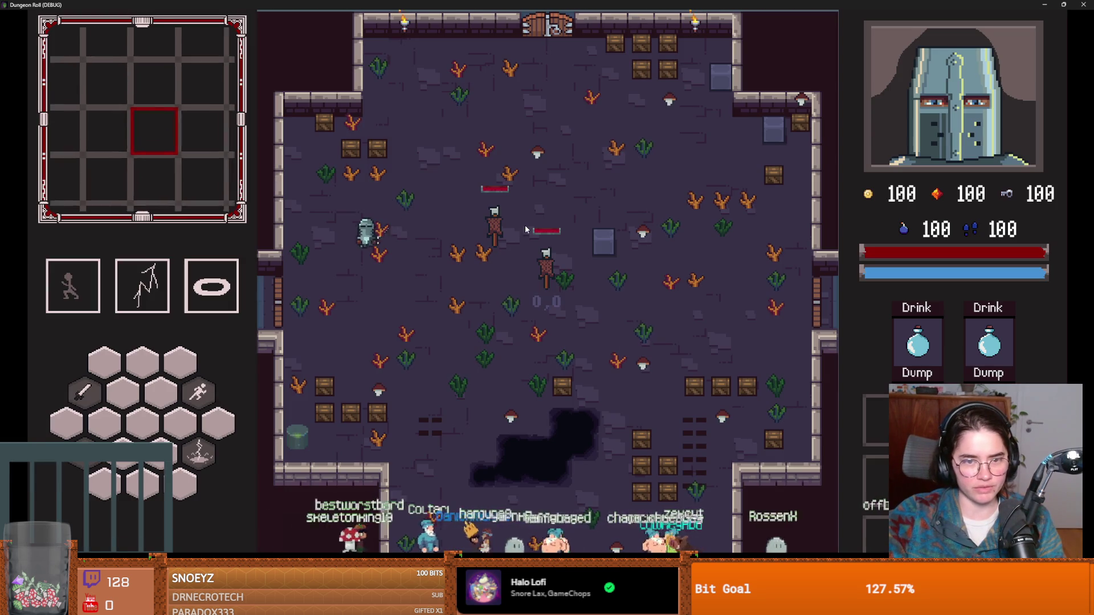
pyautogui.press('a')
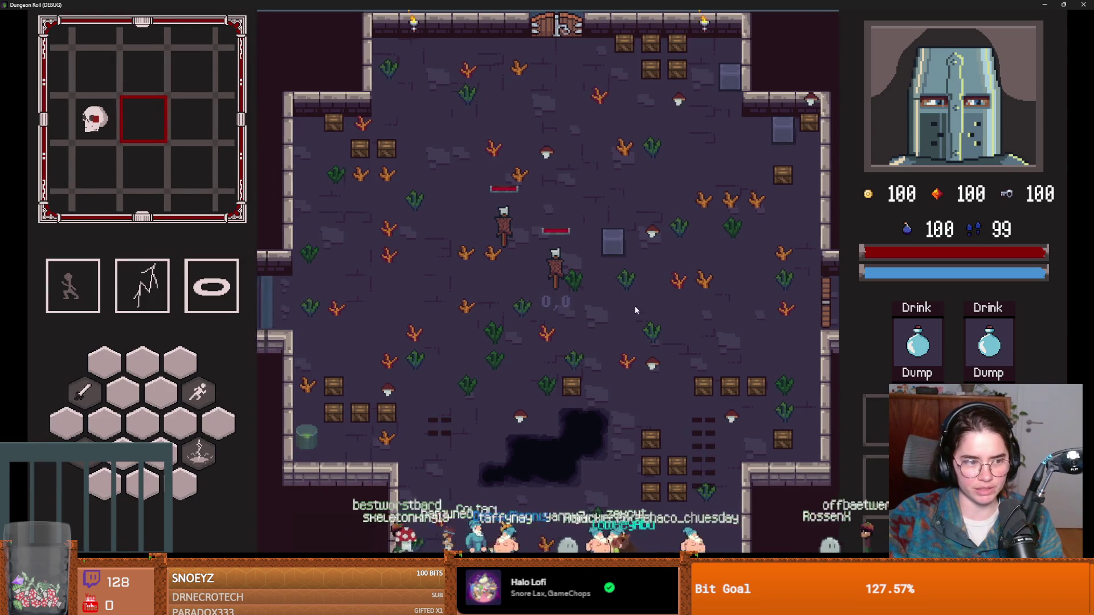
pyautogui.press('`')
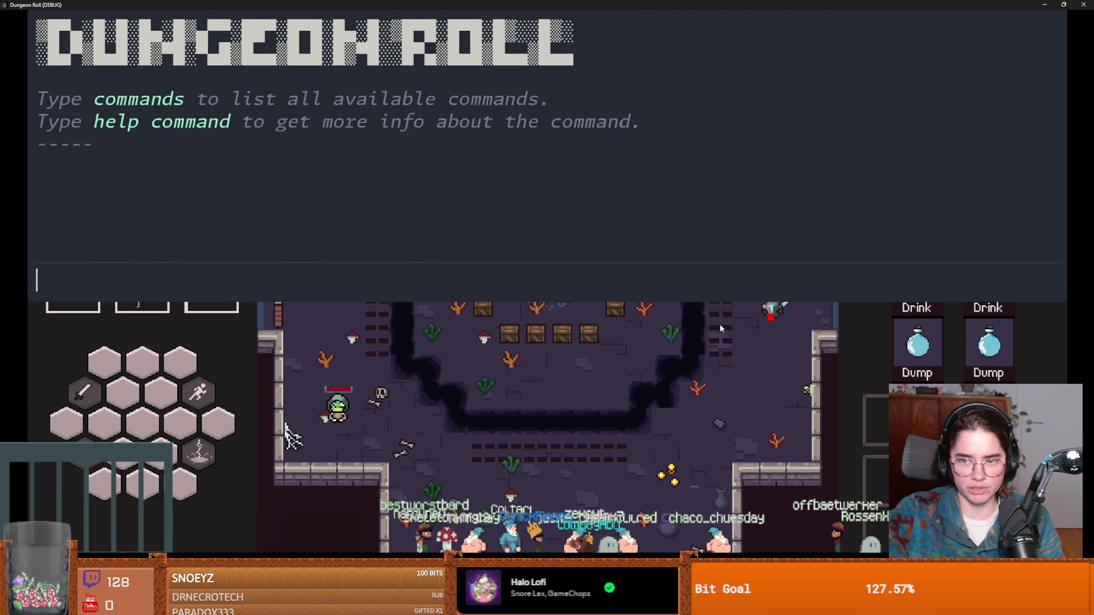
pyautogui.write('kill_all_monsters')
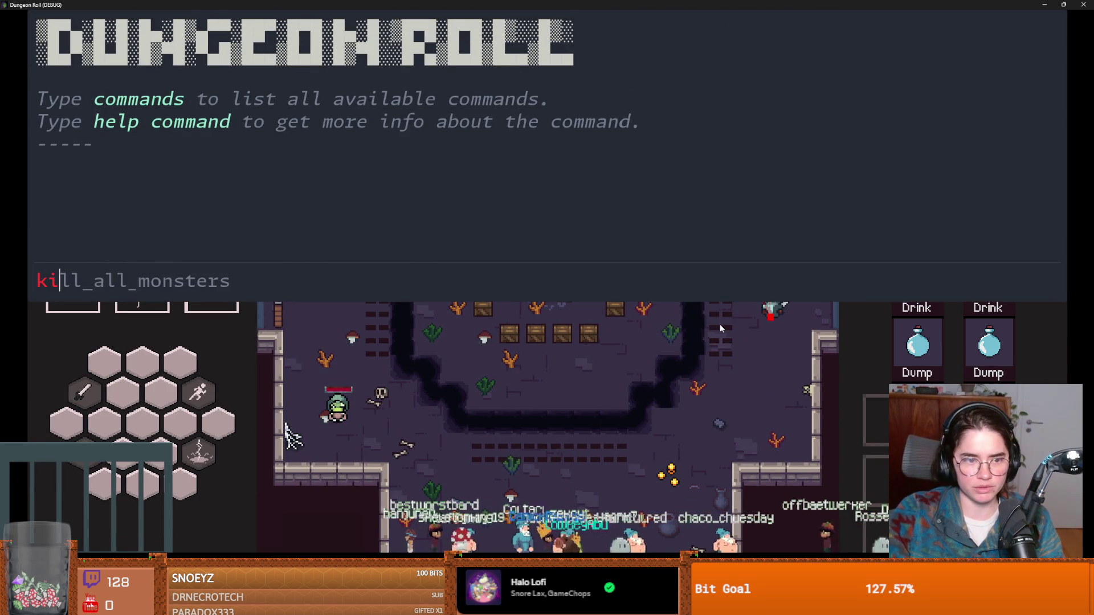
pyautogui.press('Return')
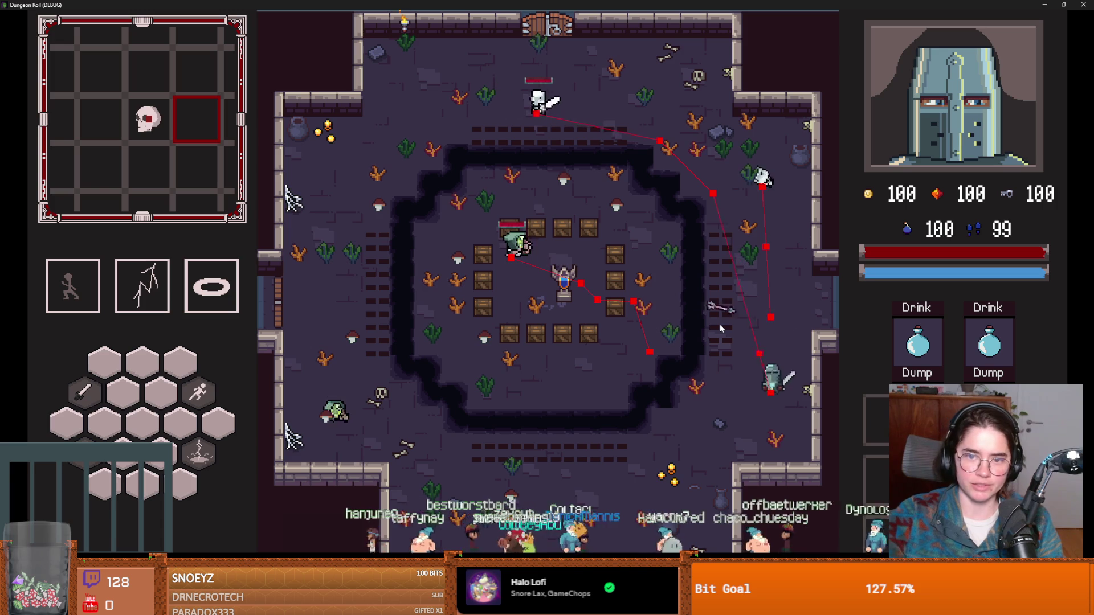
# Run kill_all_monsters twice more and send the knight toward the central statue.
pyautogui.press('`')
pyautogui.write('k')
pyautogui.press('Tab')
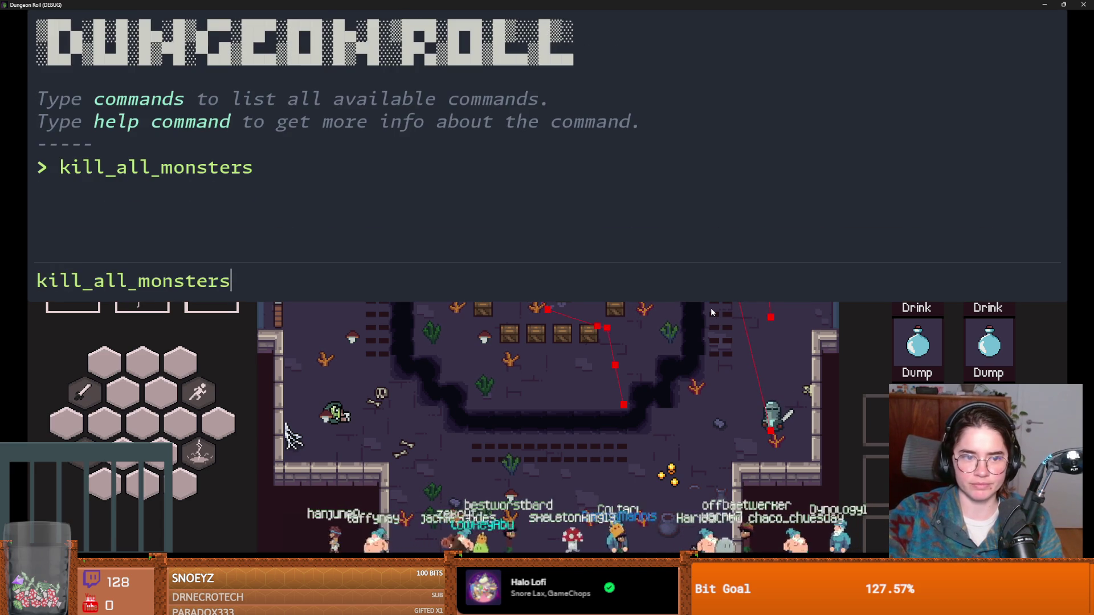
pyautogui.press('Return')
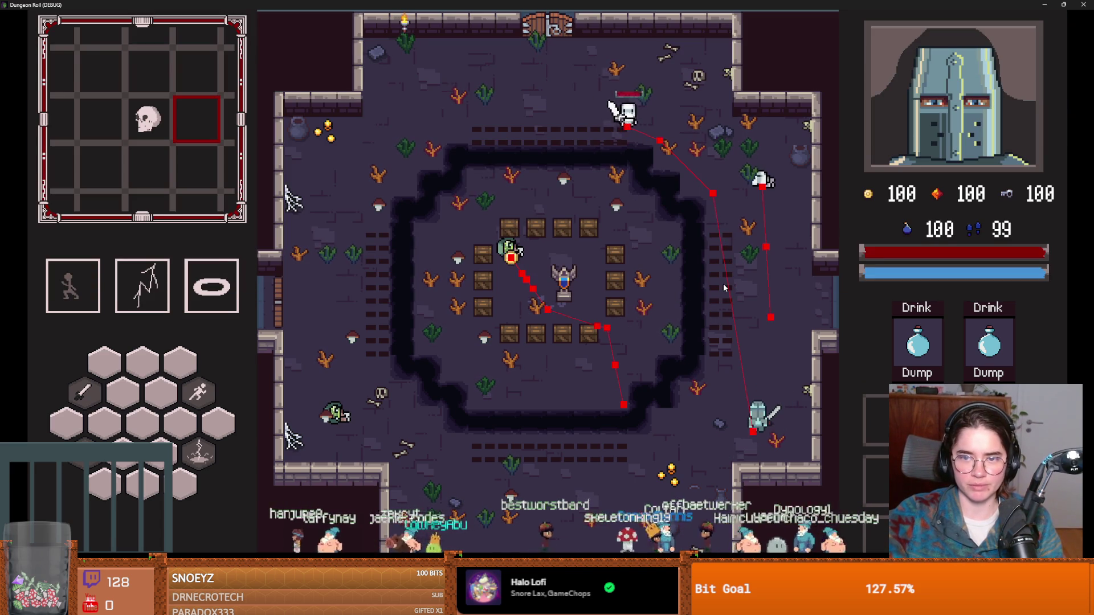
pyautogui.press('`')
pyautogui.write('k')
pyautogui.press('Tab')
pyautogui.press('Return')
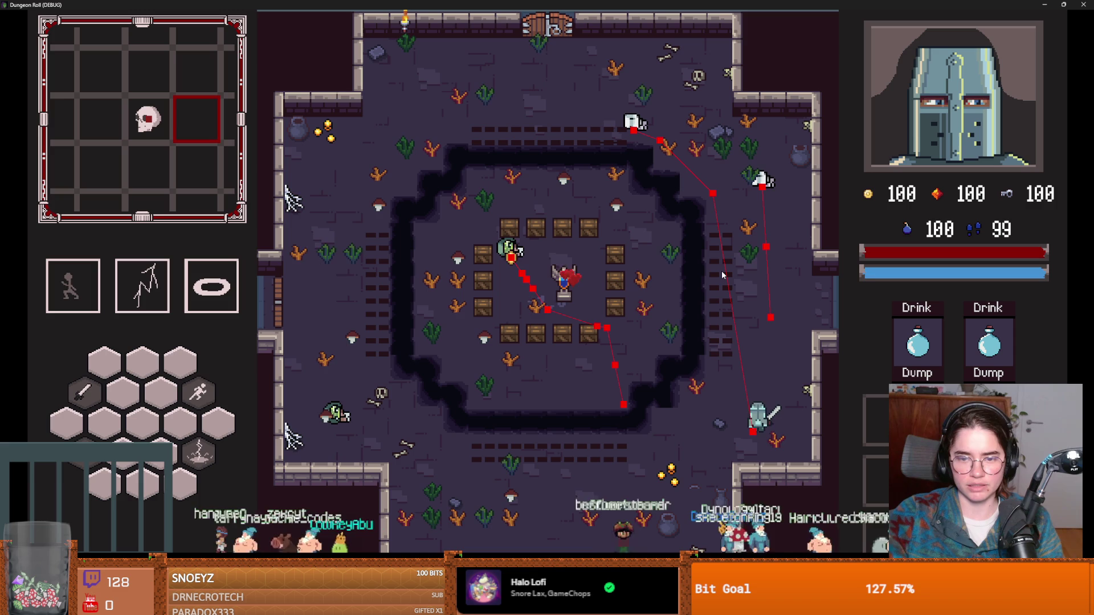
pyautogui.click(573, 302)
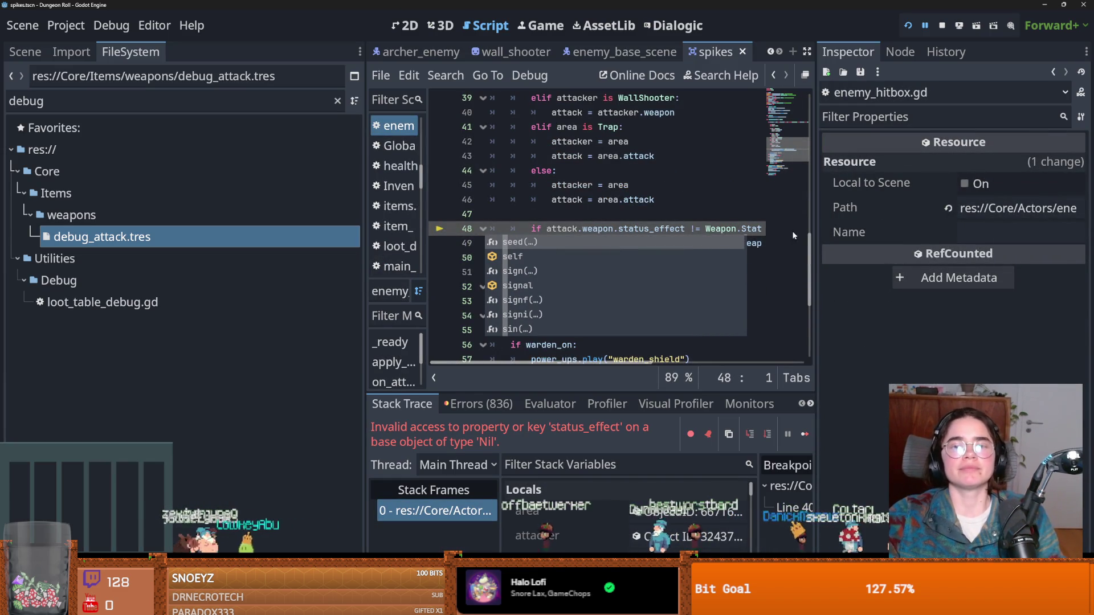
# Widen the script editor and inspect the area local at line 48's status_effect check.
pyautogui.moveTo(816, 256); pyautogui.dragTo(958, 256)
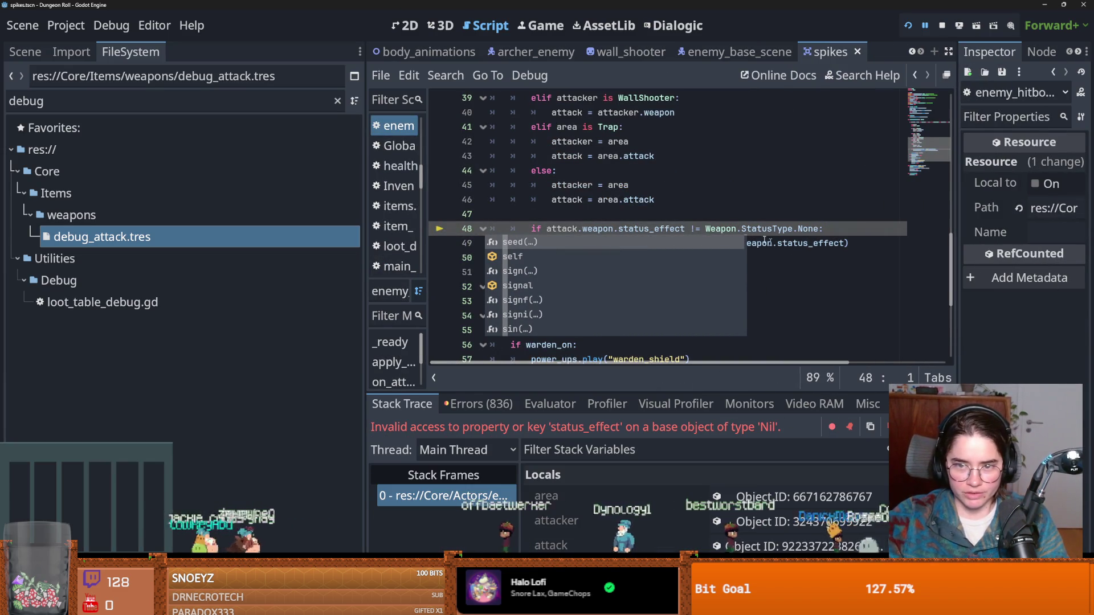
pyautogui.click(741, 228)
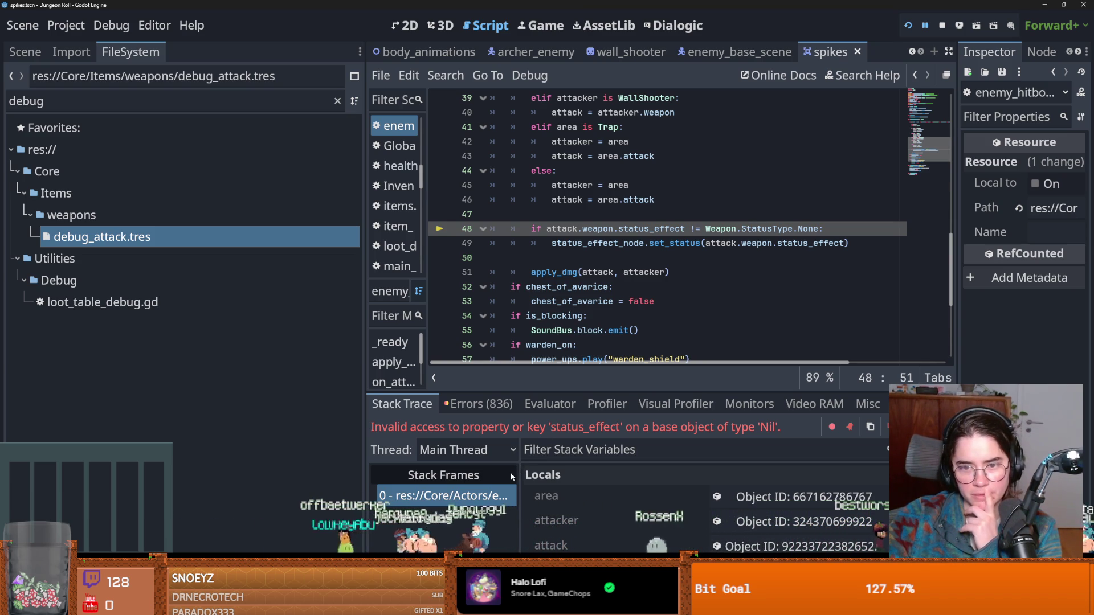
pyautogui.scroll(-1, 627, 501)
pyautogui.click(569, 473)
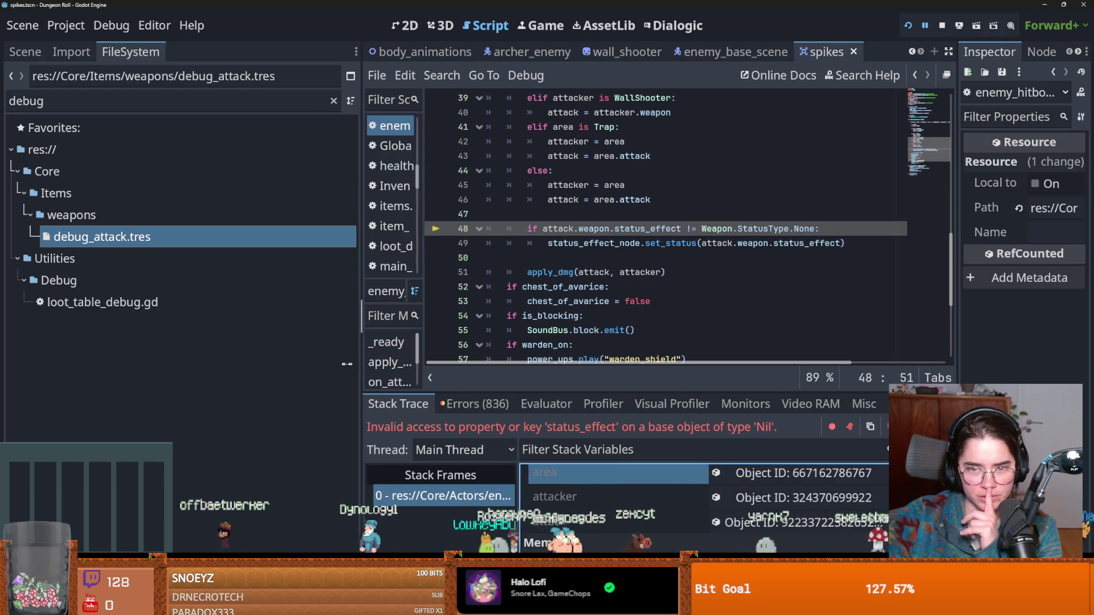
pyautogui.moveTo(362, 364); pyautogui.dragTo(285, 365)
pyautogui.scroll(3, 520, 261)
pyautogui.scroll(6, 520, 261)
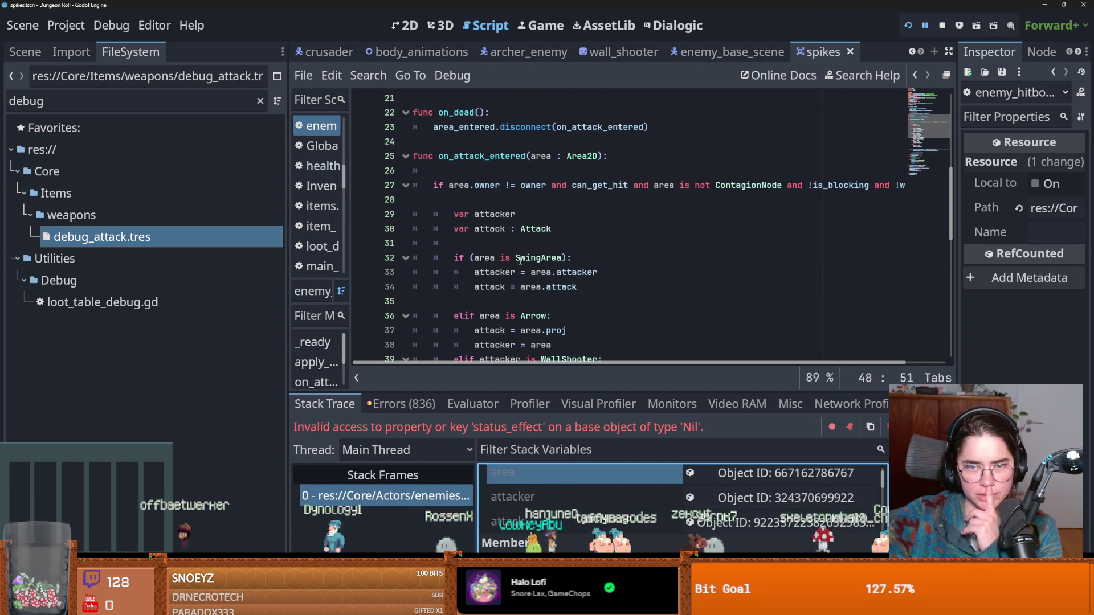
pyautogui.scroll(3, 520, 260)
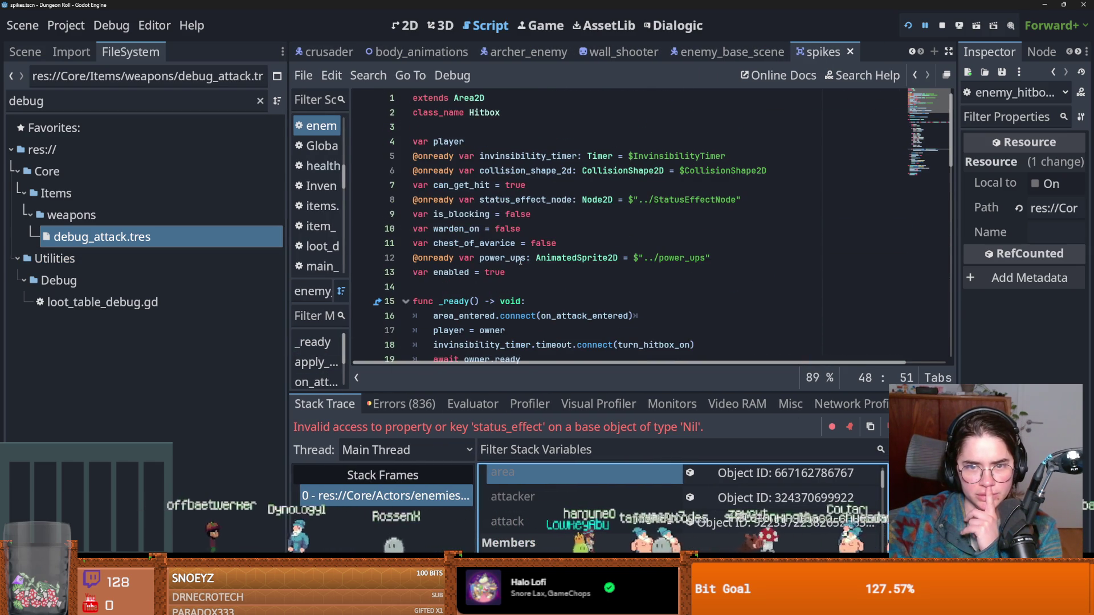
pyautogui.scroll(-6, 520, 261)
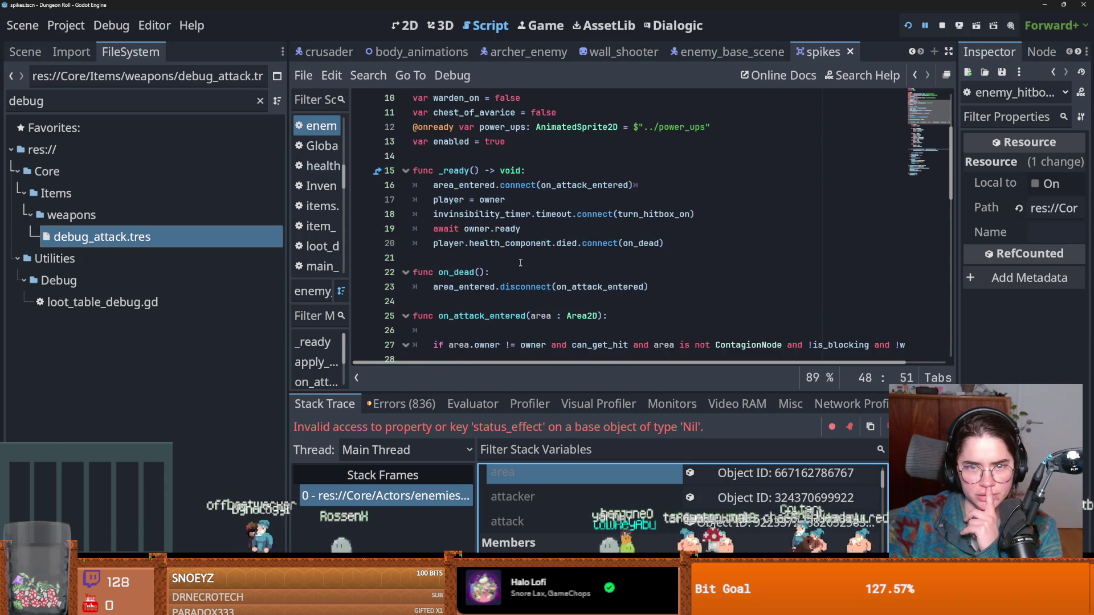
pyautogui.scroll(-3, 659, 479)
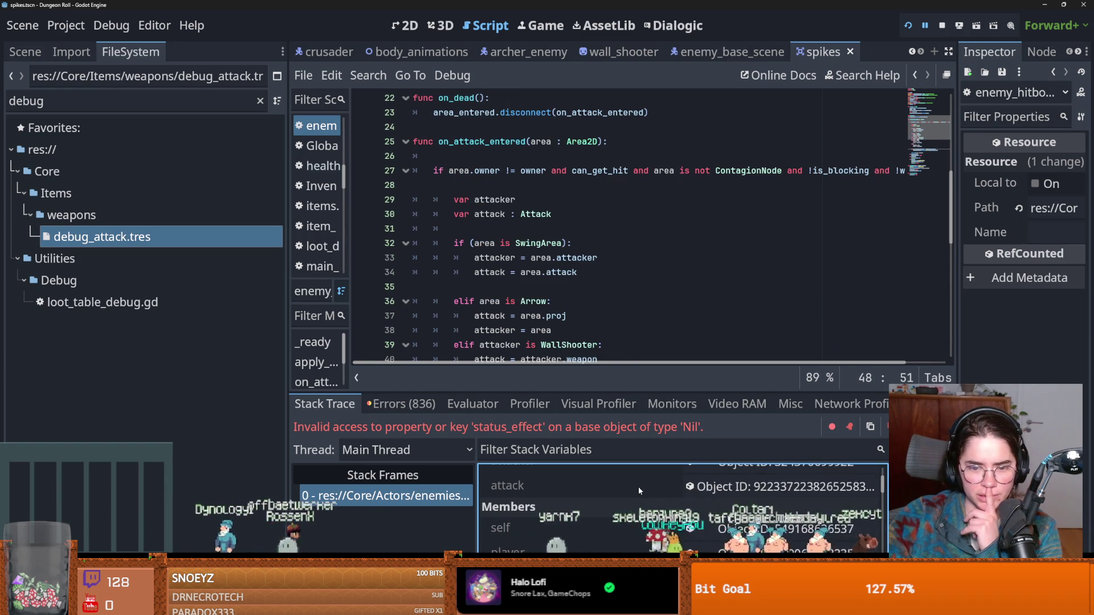
# Inspect the hitbox's own member values and the area that delivered the hit.
pyautogui.click(638, 504)
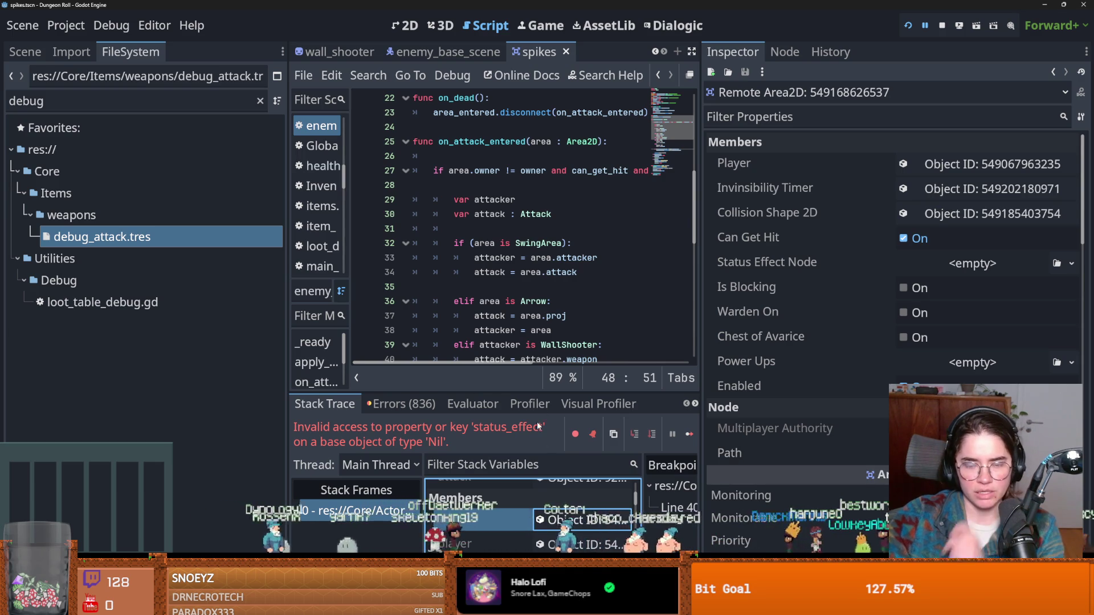
pyautogui.scroll(2, 533, 513)
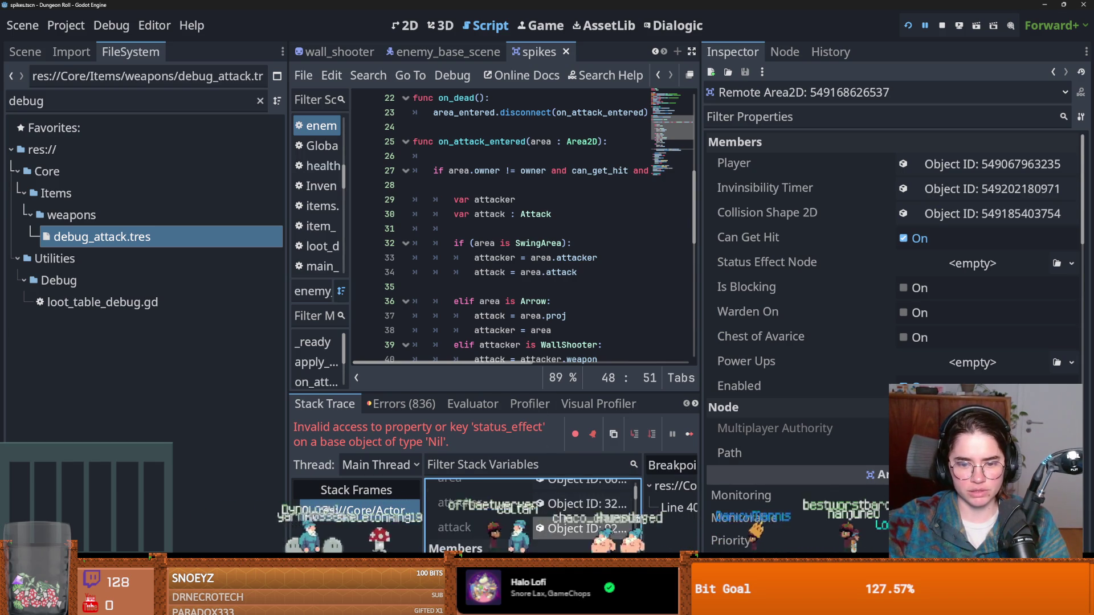
pyautogui.scroll(1, 533, 513)
pyautogui.click(570, 511)
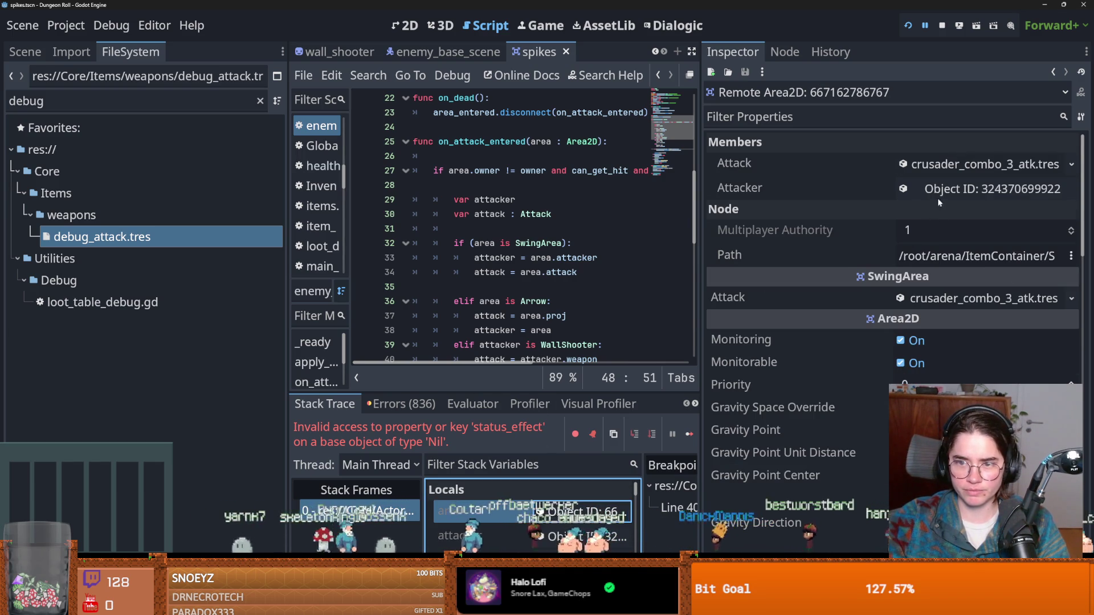
# Expand the crusader_combo_3_atk.tres Attack resource, then stop the debug session.
pyautogui.click(953, 165)
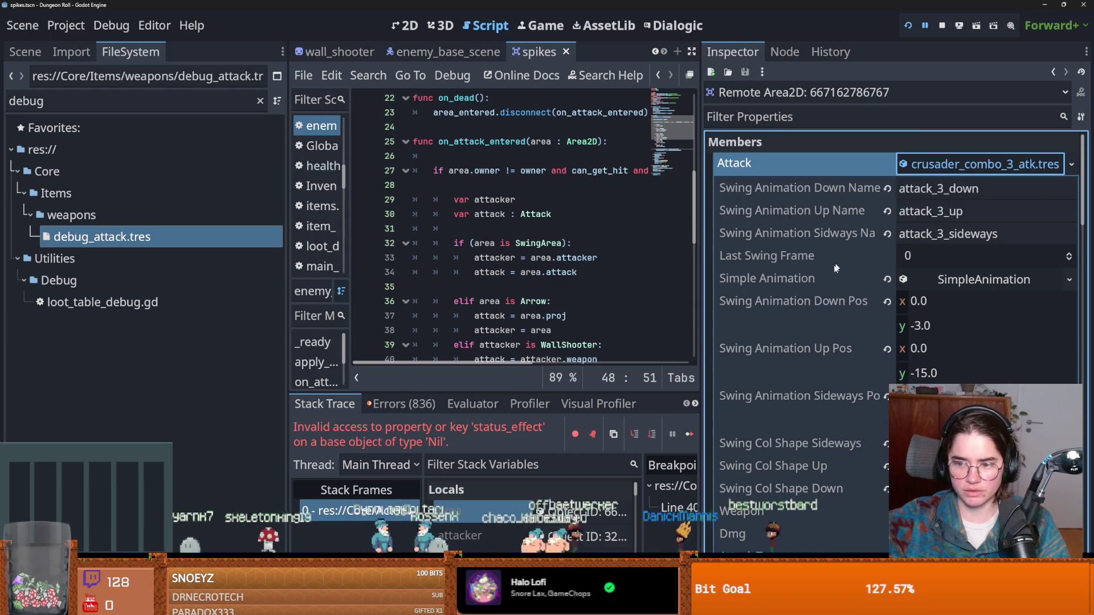
pyautogui.scroll(-4, 832, 267)
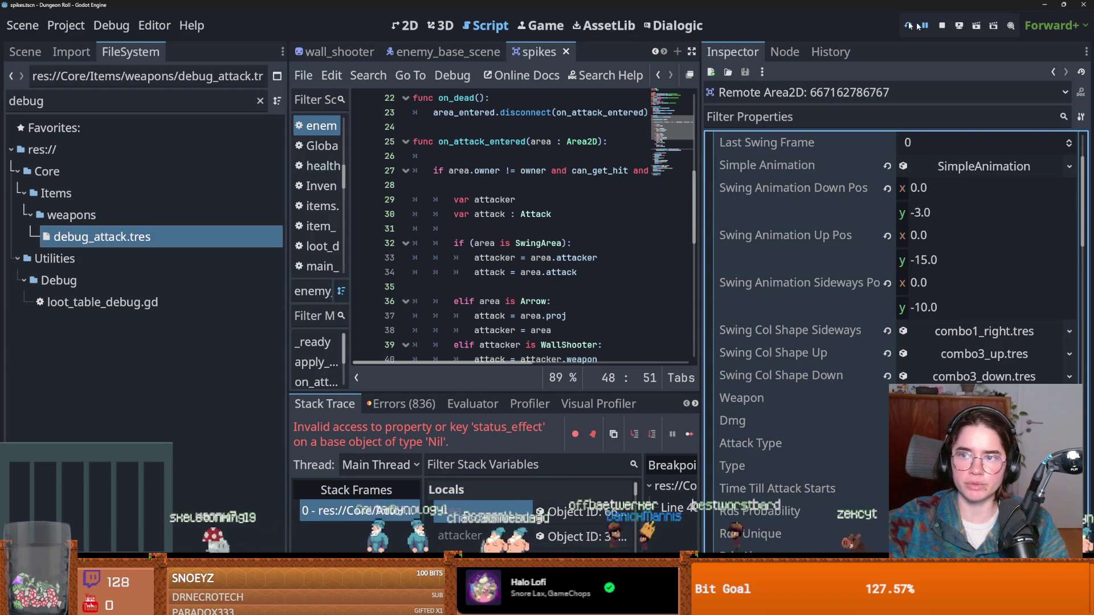
pyautogui.click(942, 25)
pyautogui.click(25, 51)
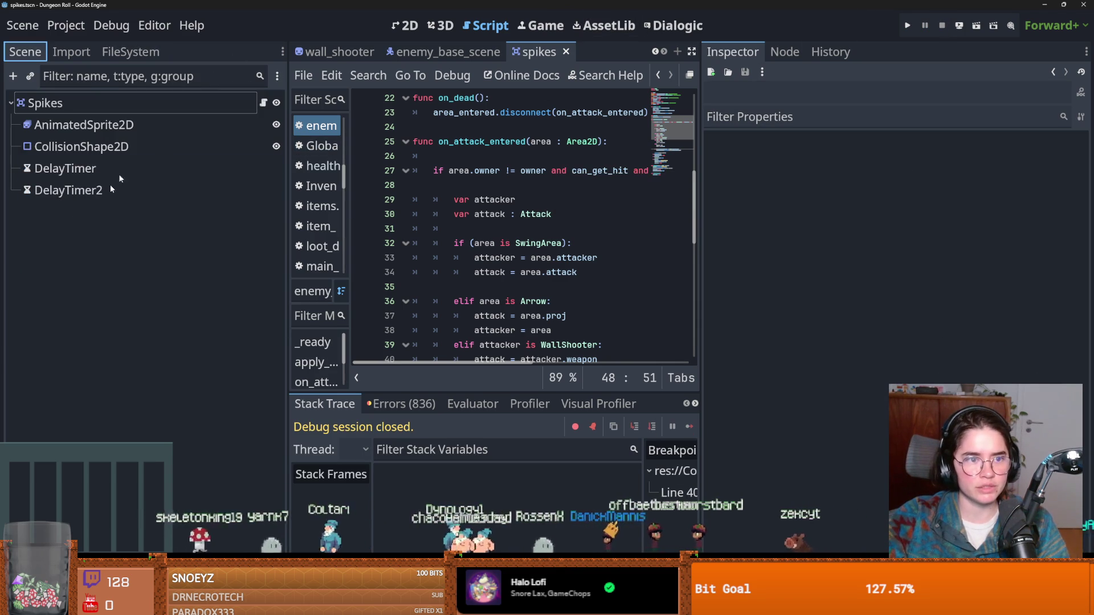
# In the crusader scene, select the combo_3 attack state and open its empty Weapon picker.
pyautogui.click(654, 52)
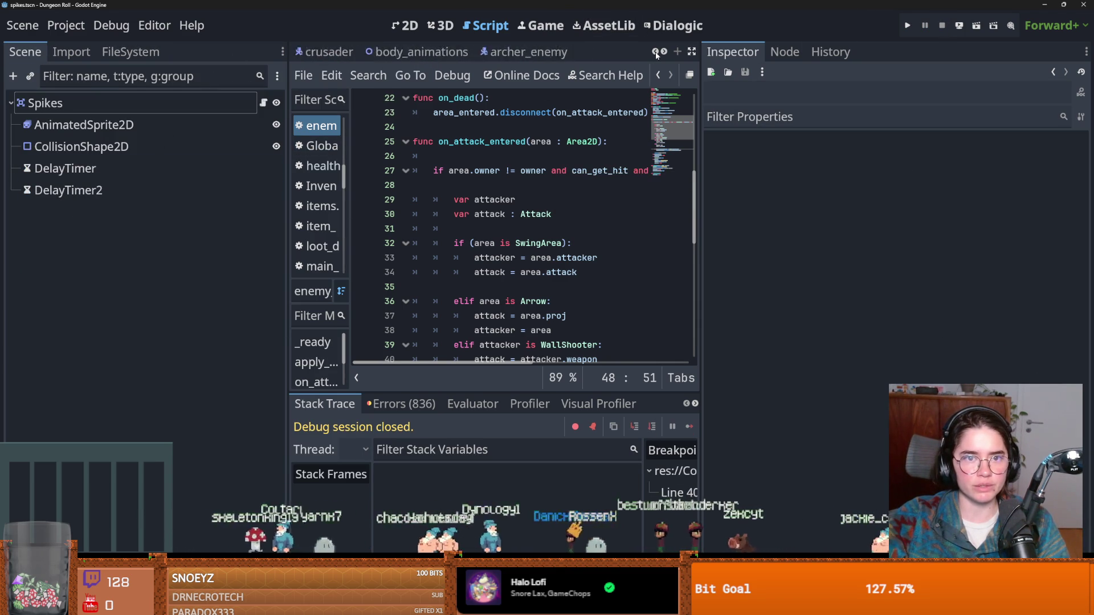
pyautogui.click(496, 52)
pyautogui.scroll(-5, 110, 254)
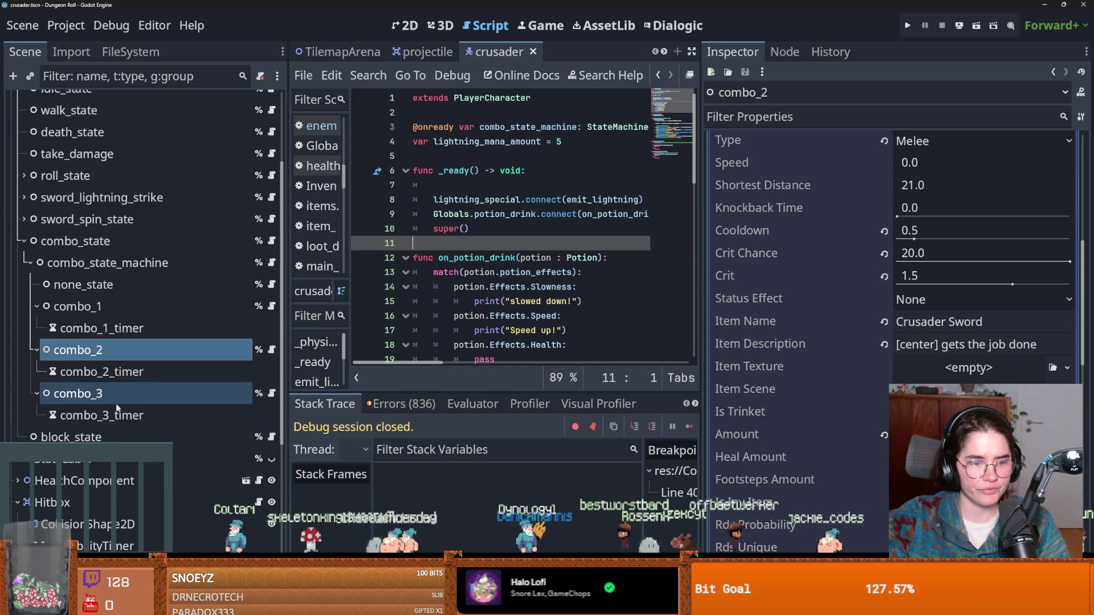
pyautogui.scroll(-4, 868, 398)
pyautogui.scroll(5, 867, 399)
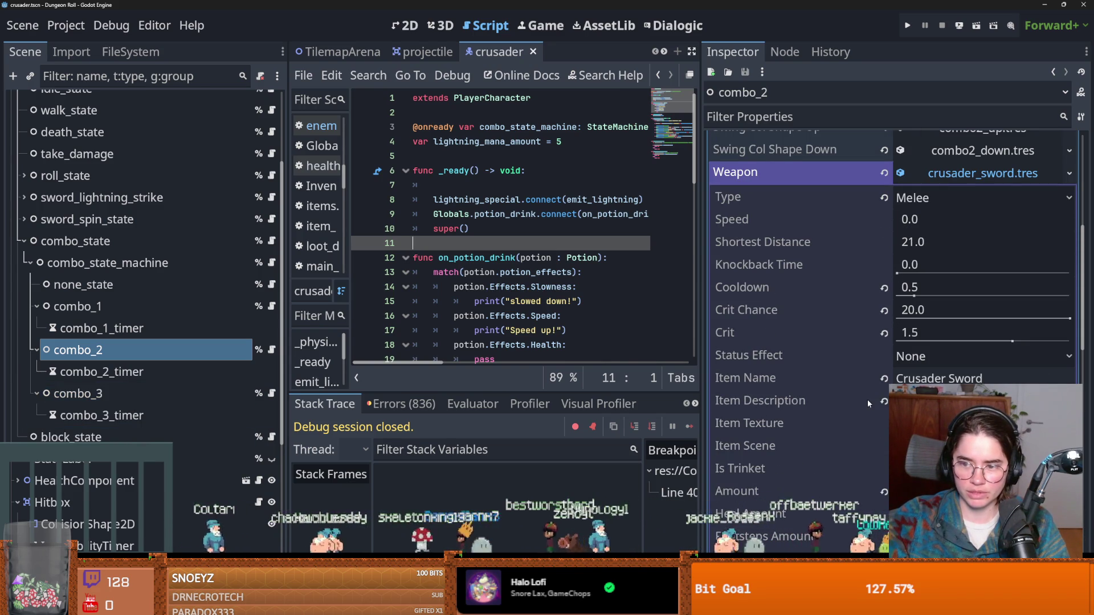
pyautogui.scroll(-3, 868, 399)
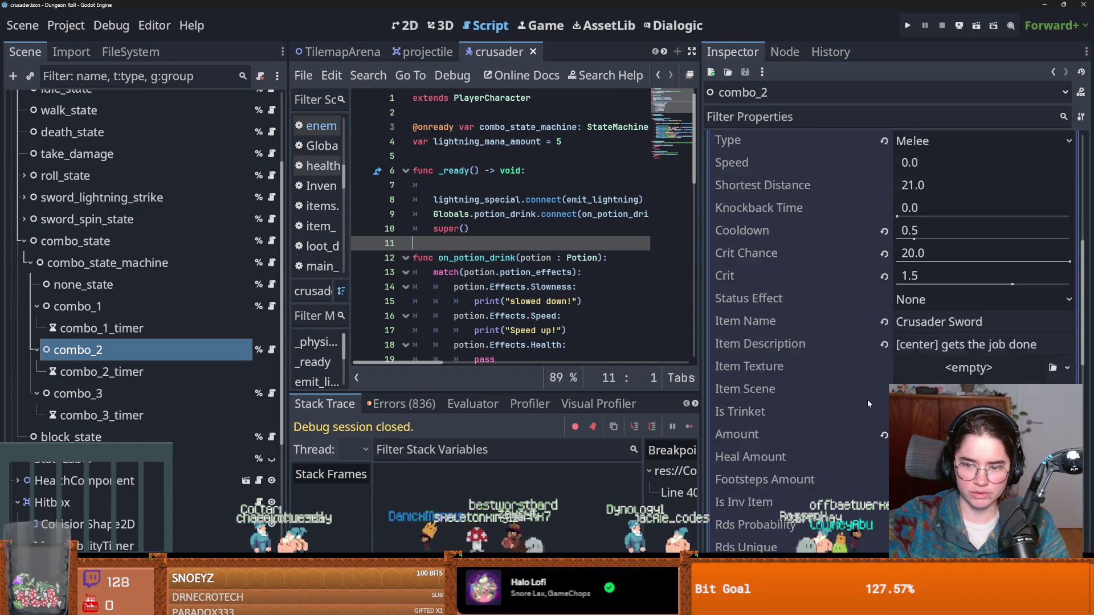
pyautogui.scroll(8, 868, 398)
pyautogui.scroll(2, 867, 403)
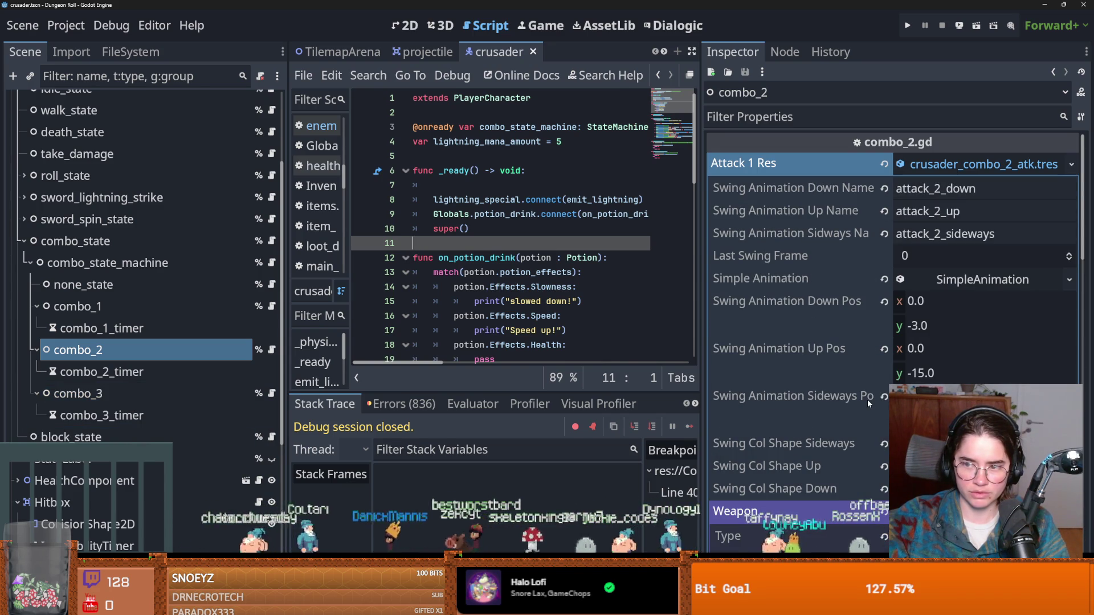
pyautogui.scroll(-4, 812, 452)
pyautogui.click(127, 396)
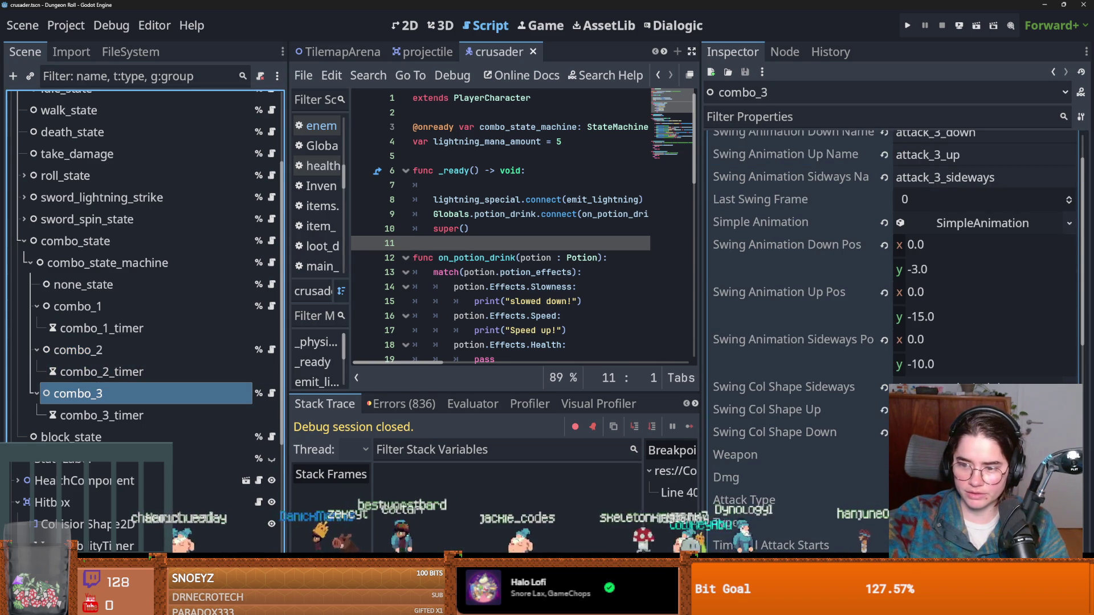
pyautogui.click(969, 456)
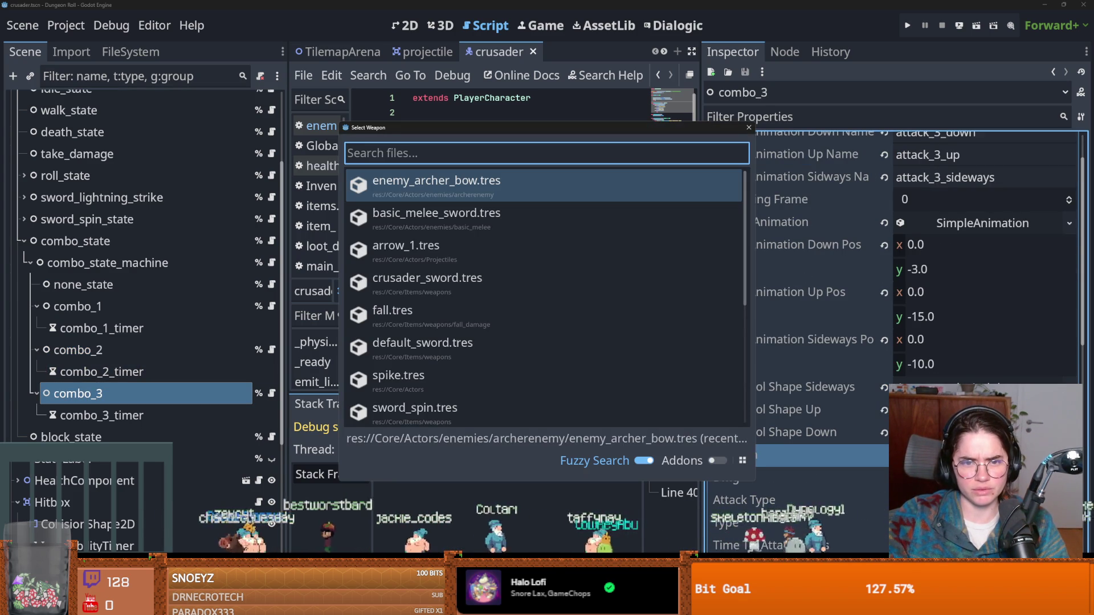
# Set combo_3's weapon to crusader_sword.tres and run the game.
pyautogui.write('cru')
pyautogui.press('Return')
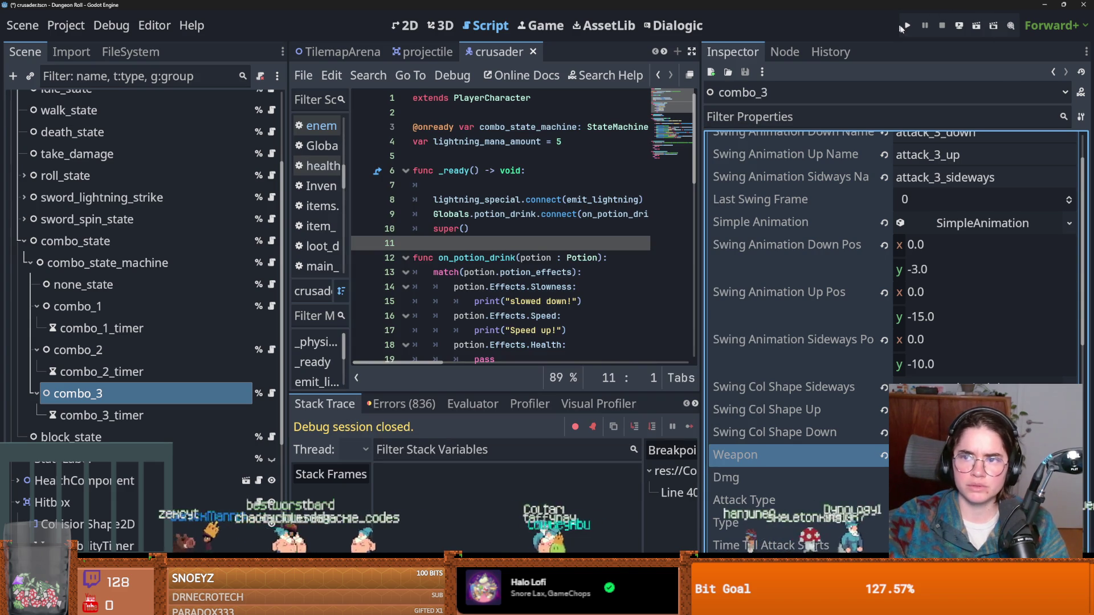
pyautogui.click(900, 25)
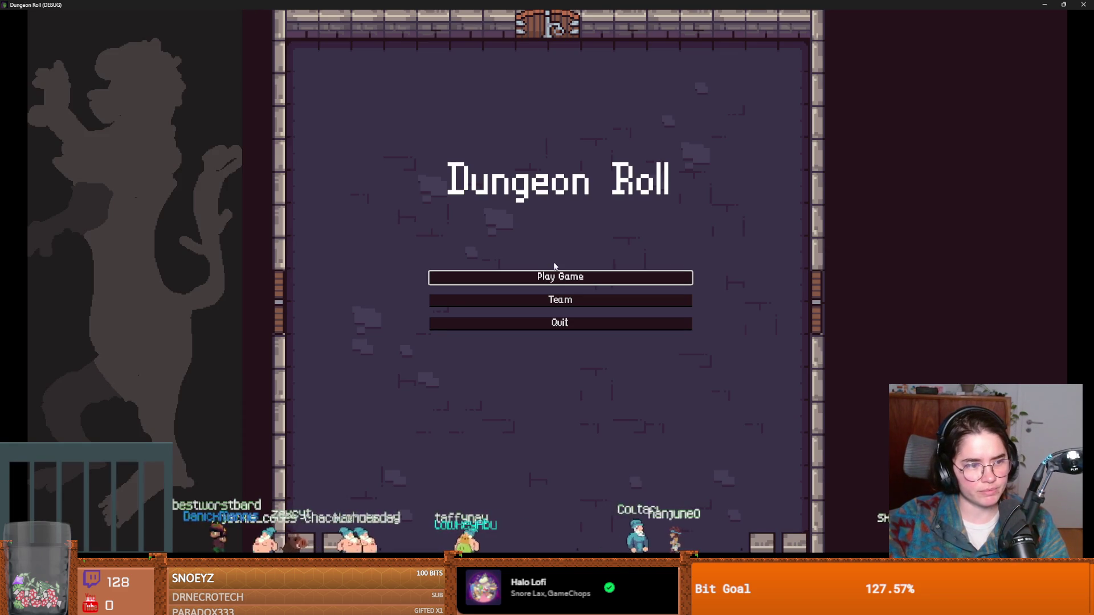
# Start a new game as the Crusader and attack until the debugger breaks in enemy_hitbox.gd.
pyautogui.click(570, 279)
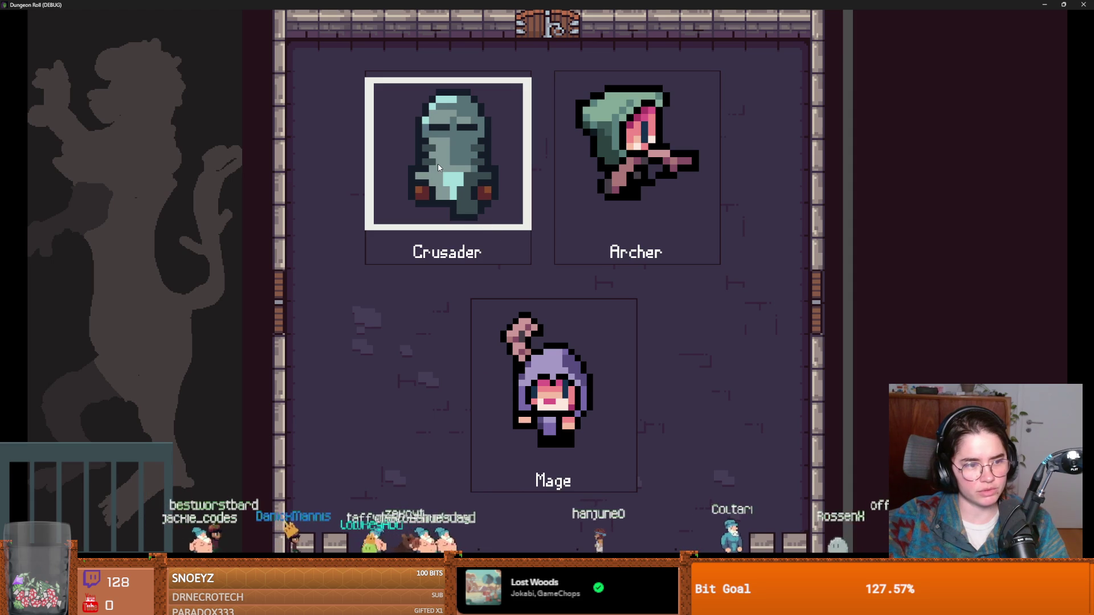
pyautogui.click(425, 262)
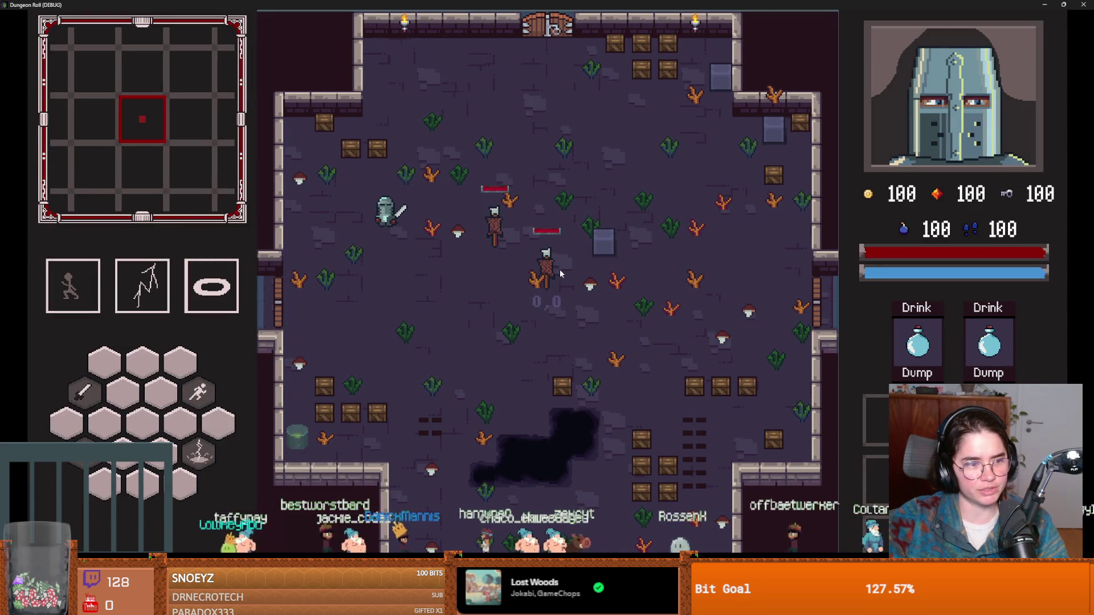
pyautogui.hotkey('a', 's')
pyautogui.press('a')
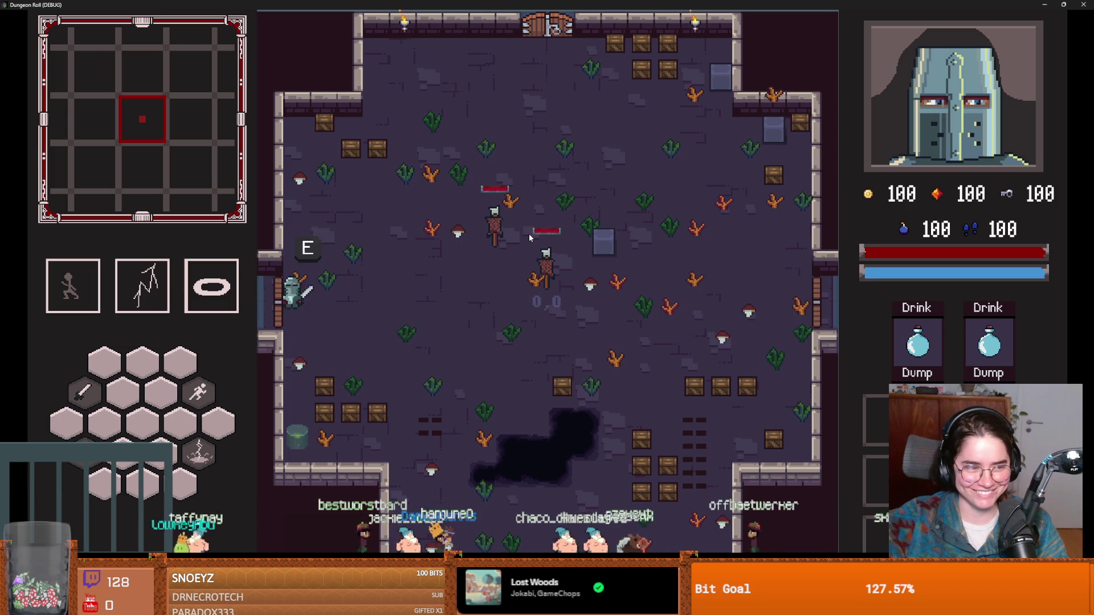
pyautogui.click(409, 238)
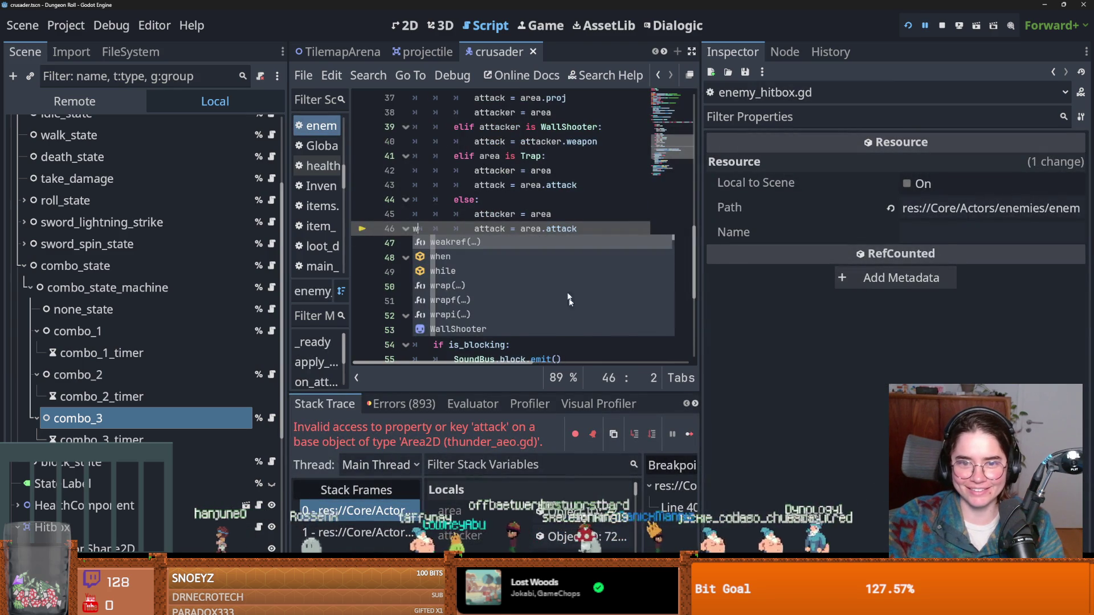
# Remove the stray 'w' left on line 46 of the open script.
pyautogui.press('BackSpace')
pyautogui.click(525, 229)
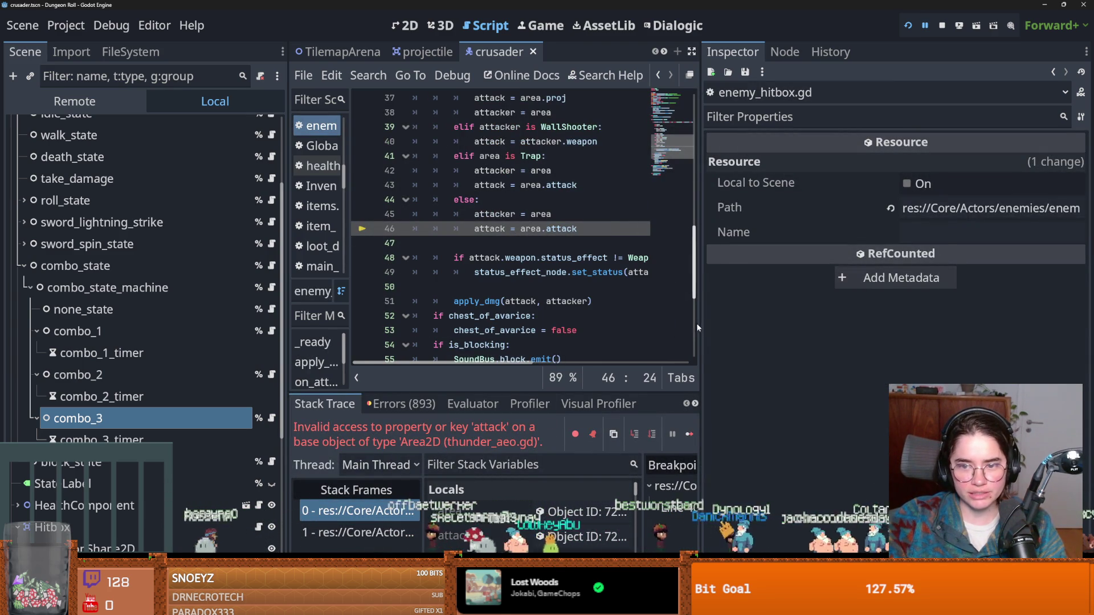
pyautogui.moveTo(700, 333); pyautogui.dragTo(929, 333)
pyautogui.scroll(3, 126, 218)
pyautogui.scroll(2, 126, 222)
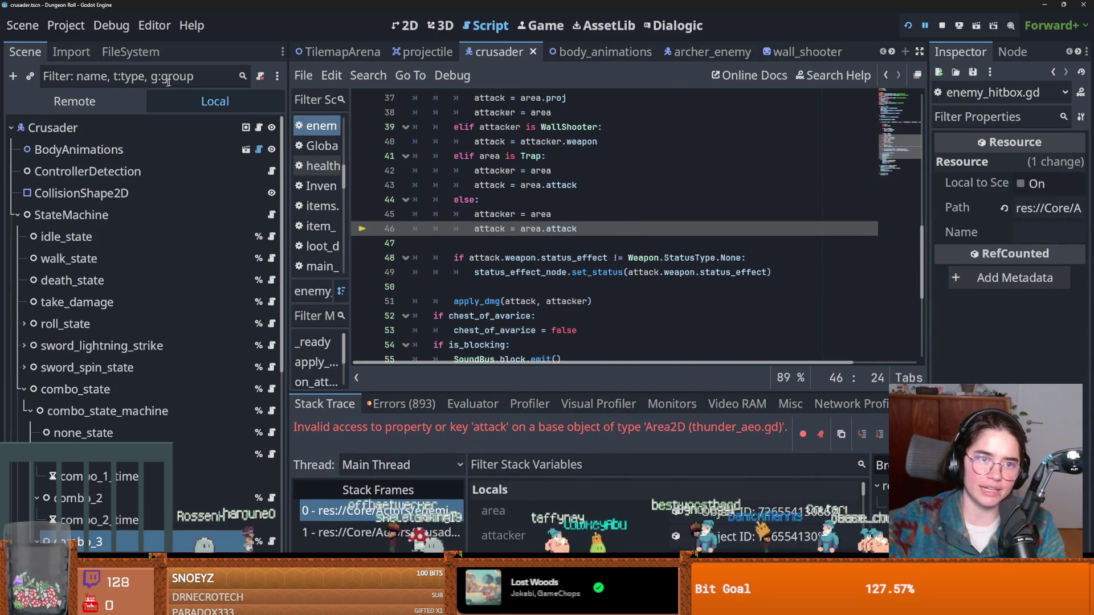
# Filter FileSystem for 'thund' and open the thunder_aeo scene's script.
pyautogui.click(130, 51)
pyautogui.click(128, 102)
pyautogui.hotkey('ctrl', 'a')
pyautogui.write('thund')
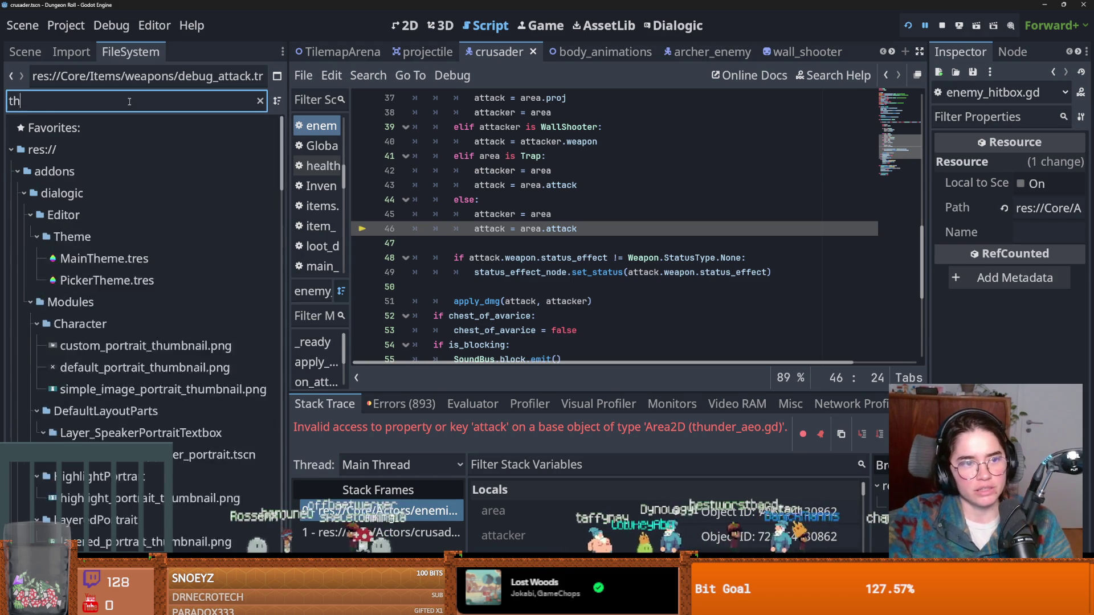
pyautogui.doubleClick(108, 454)
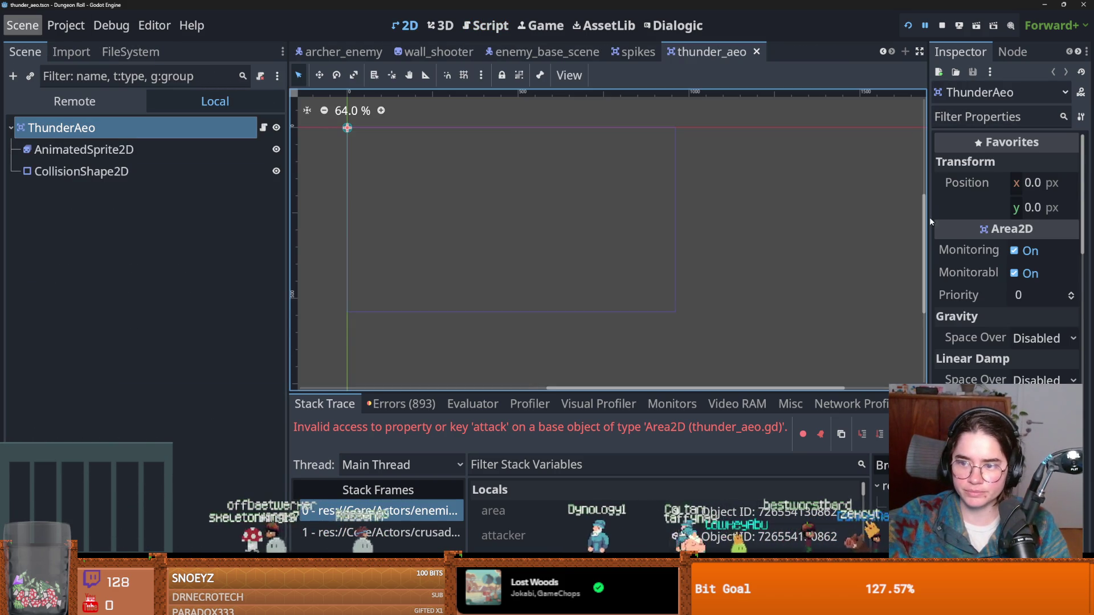
pyautogui.click(262, 129)
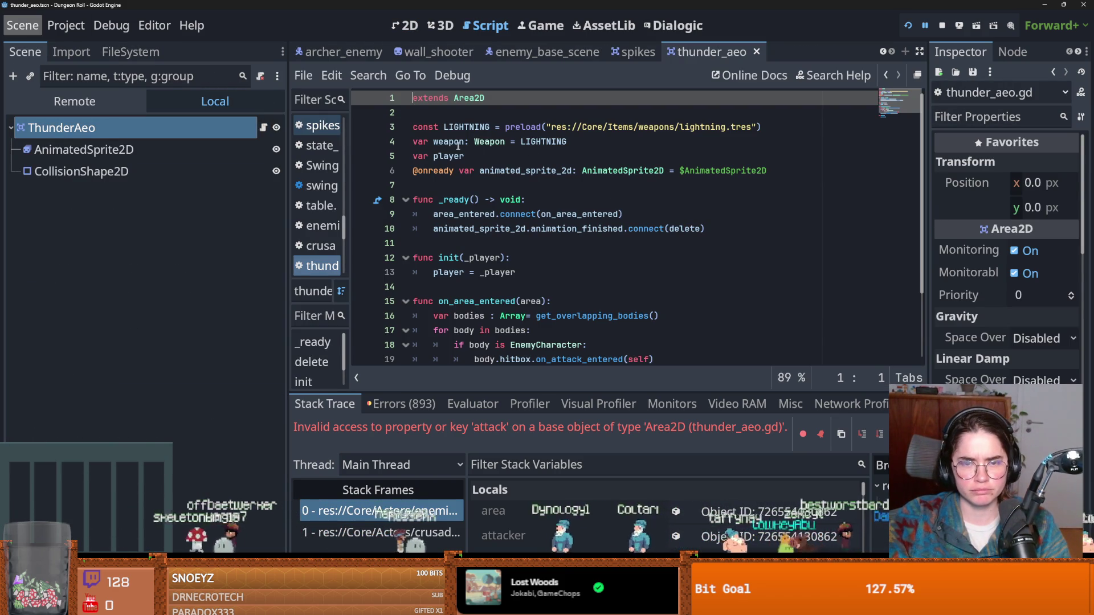
# On line 4, rename weapon to attack and delete the LIGHTNING value.
pyautogui.click(484, 142)
pyautogui.doubleClick(449, 141)
pyautogui.write('attack')
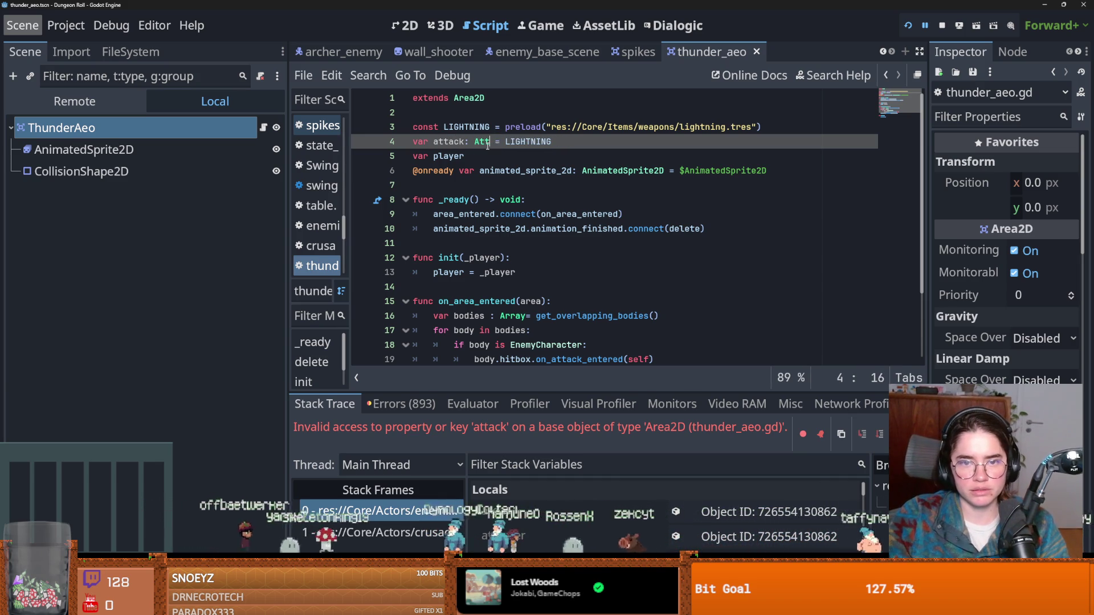
pyautogui.doubleClick(543, 141)
pyautogui.press('BackSpace')
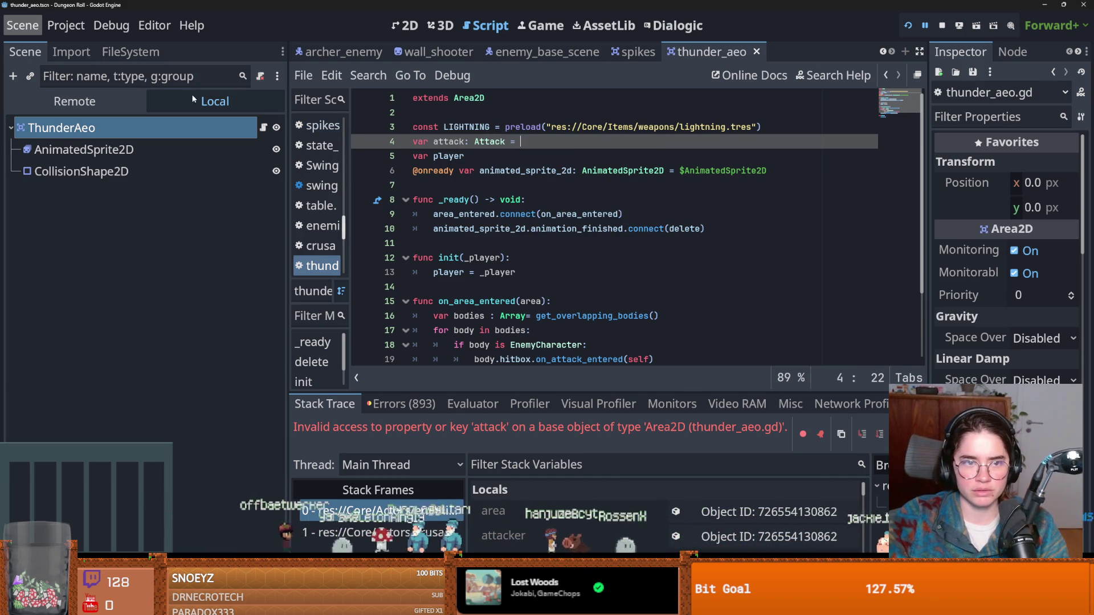
pyautogui.scroll(-2, 433, 202)
pyautogui.scroll(1, 433, 203)
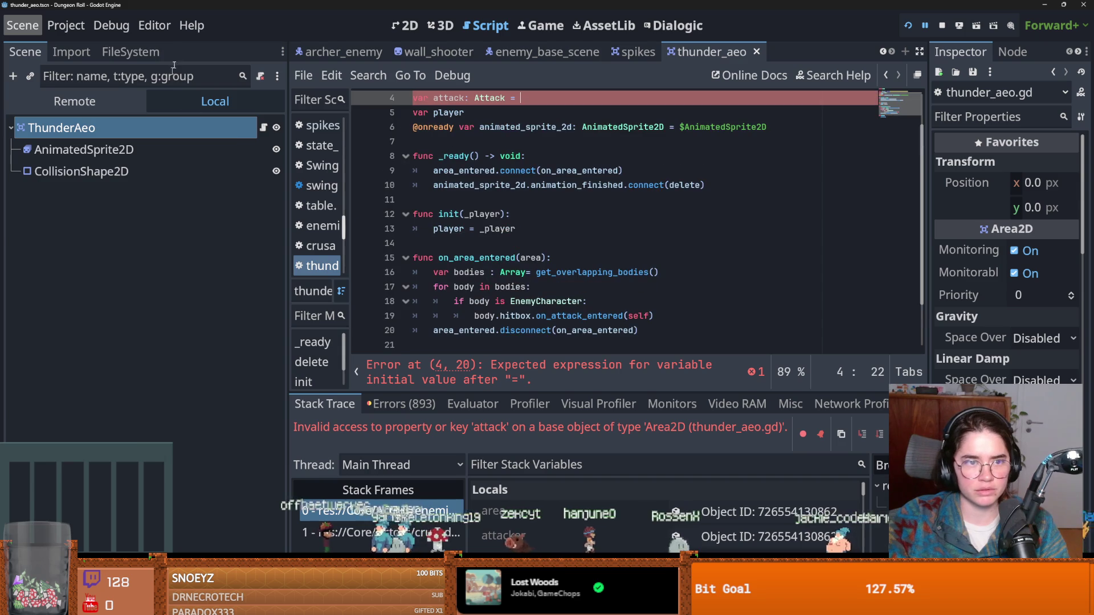
# Find crusader_lightning_atk.tres via the filter and drag it onto line 4 as a preload.
pyautogui.click(130, 51)
pyautogui.doubleClick(119, 107)
pyautogui.write('thunder')
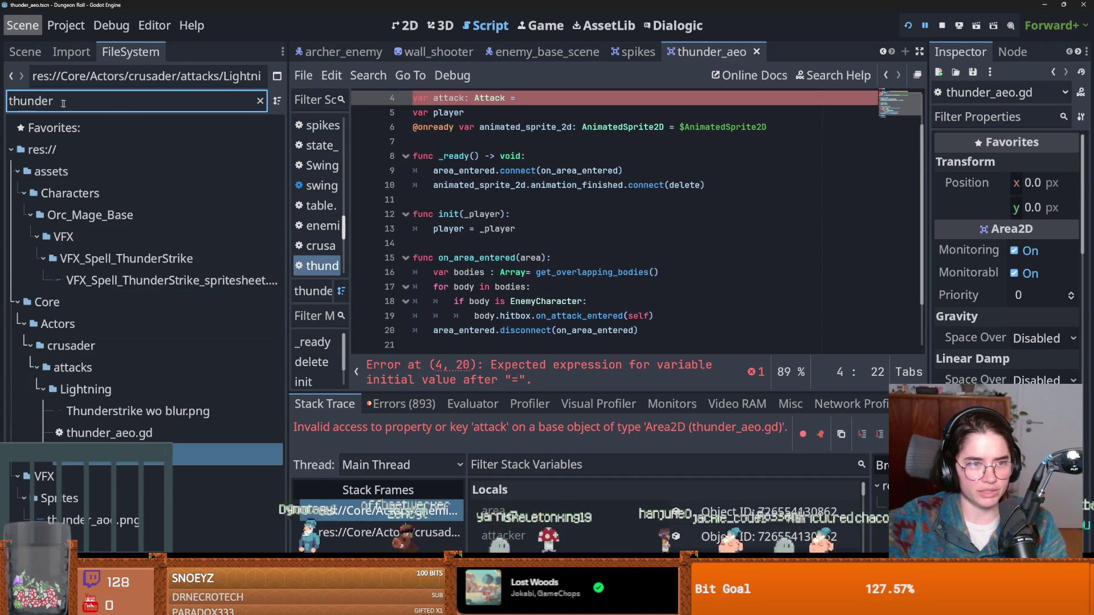
pyautogui.press('BackSpace')
pyautogui.press('BackSpace')
pyautogui.press('BackSpace')
pyautogui.write('ligh')
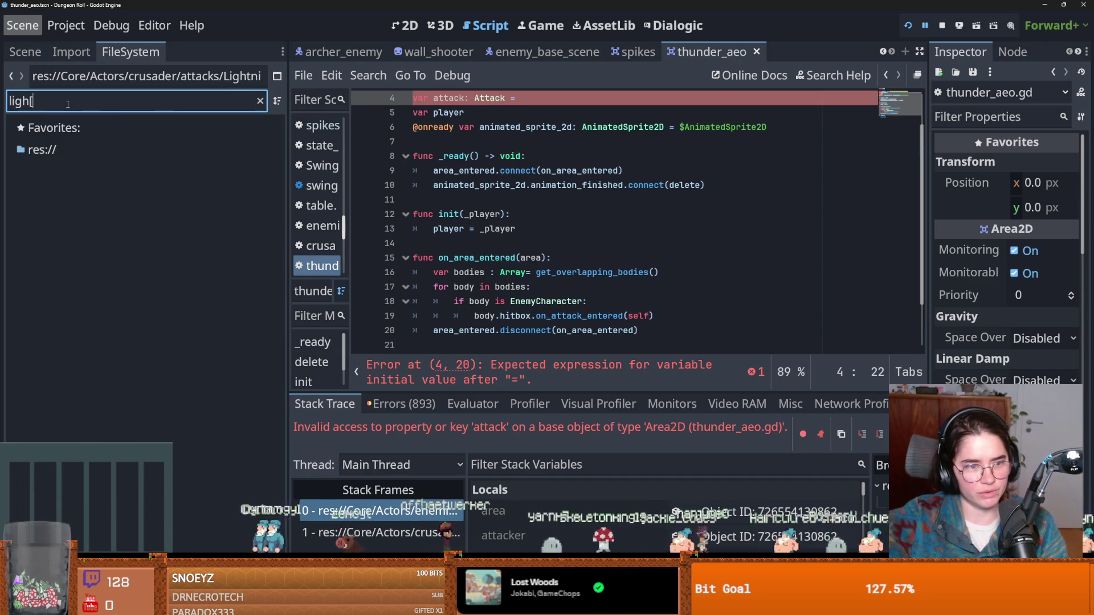
pyautogui.press('BackSpace')
pyautogui.press('BackSpace')
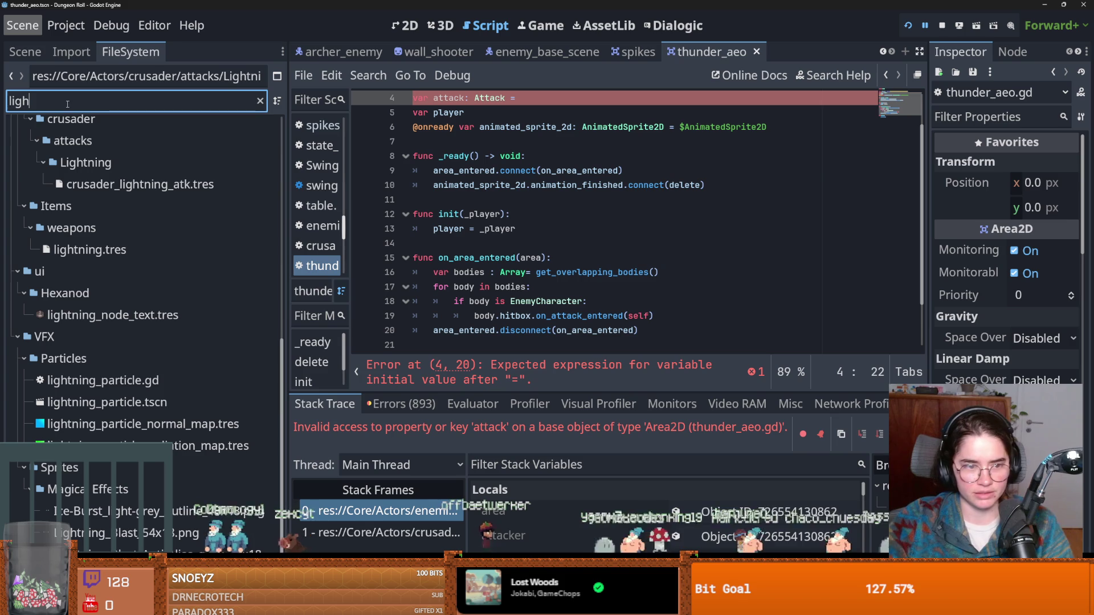
pyautogui.write('te')
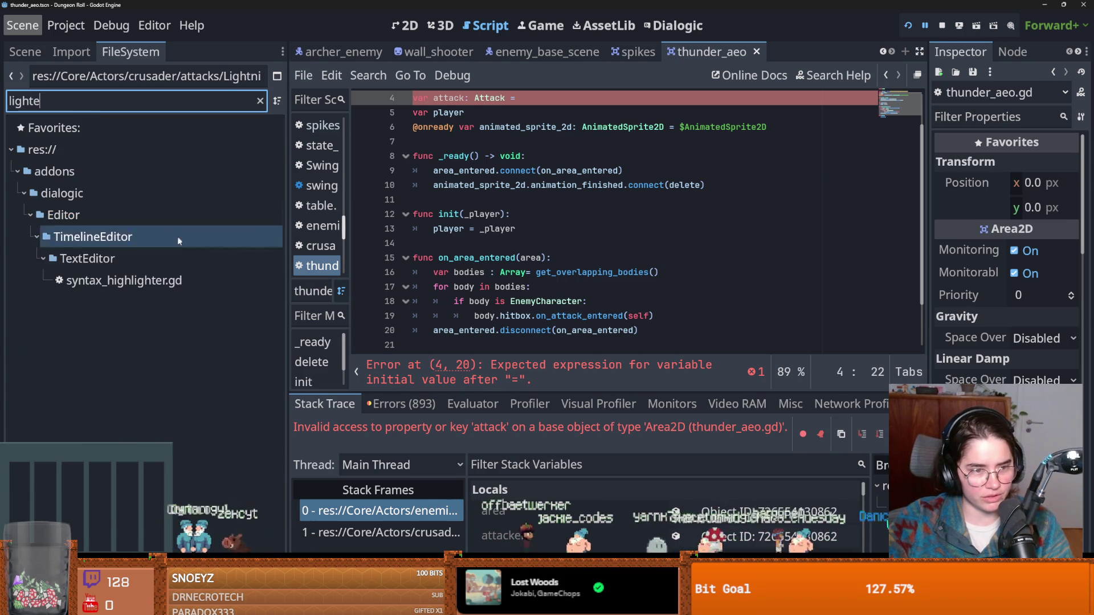
pyautogui.press('BackSpace')
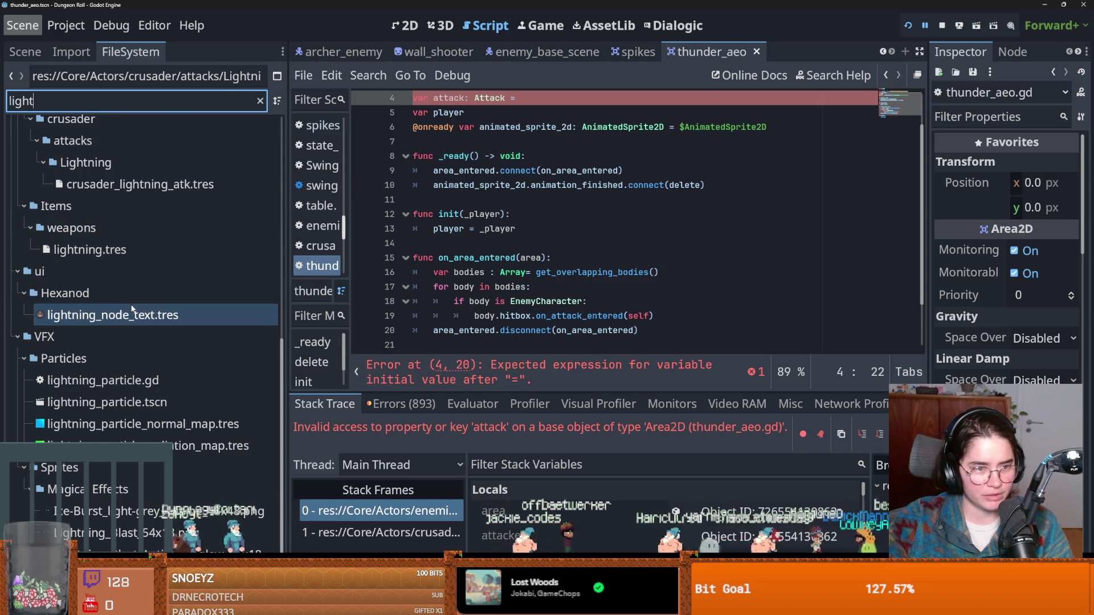
pyautogui.scroll(3, 149, 330)
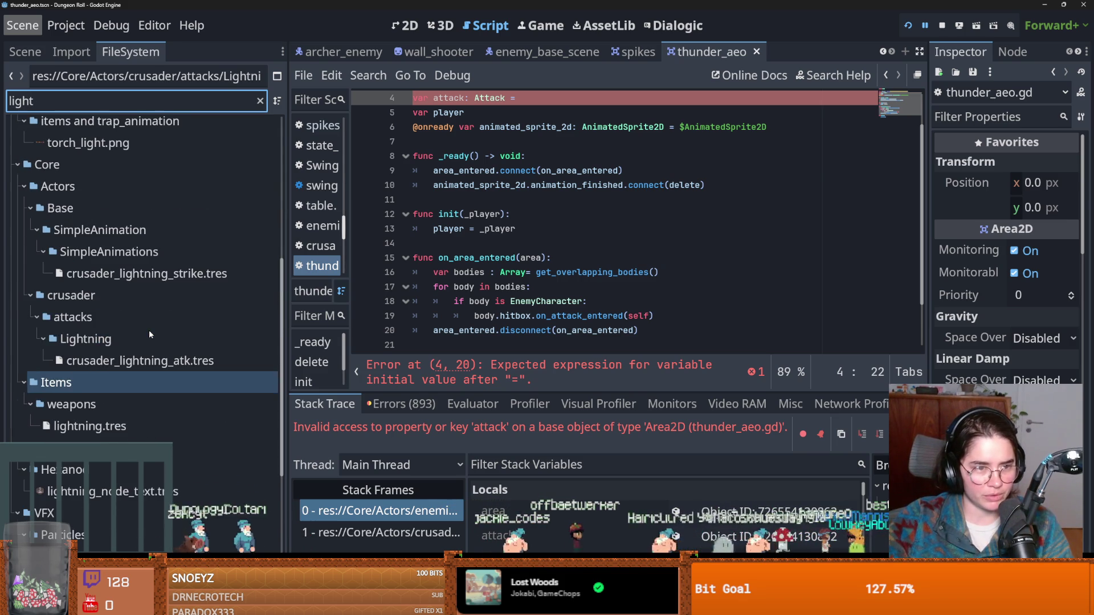
pyautogui.click(135, 359)
pyautogui.moveTo(135, 359); pyautogui.dragTo(530, 99)
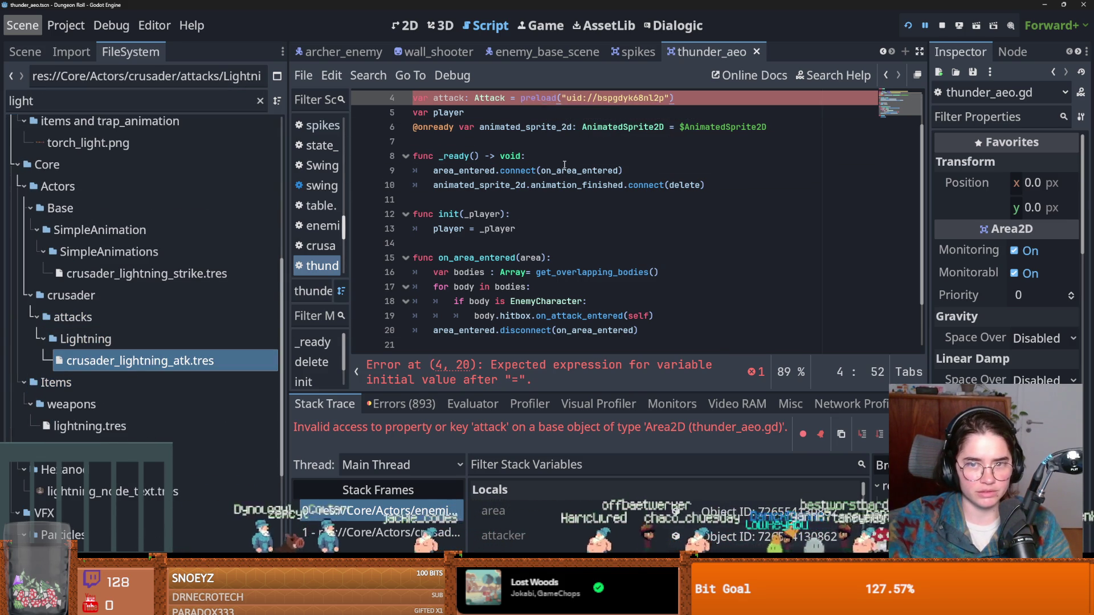
# Save the script, delete the unused LIGHTNING constant line, and relaunch with F5.
pyautogui.hotkey('ctrl', 's')
pyautogui.click(554, 171)
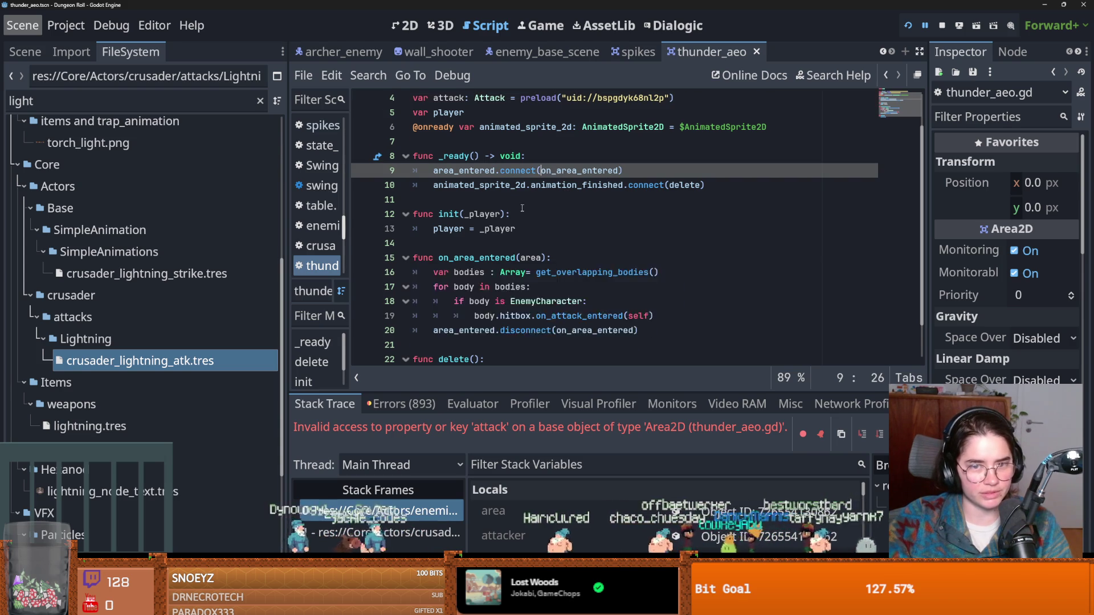
pyautogui.scroll(2, 606, 187)
pyautogui.hotkey('ctrl', 's')
pyautogui.doubleClick(467, 127)
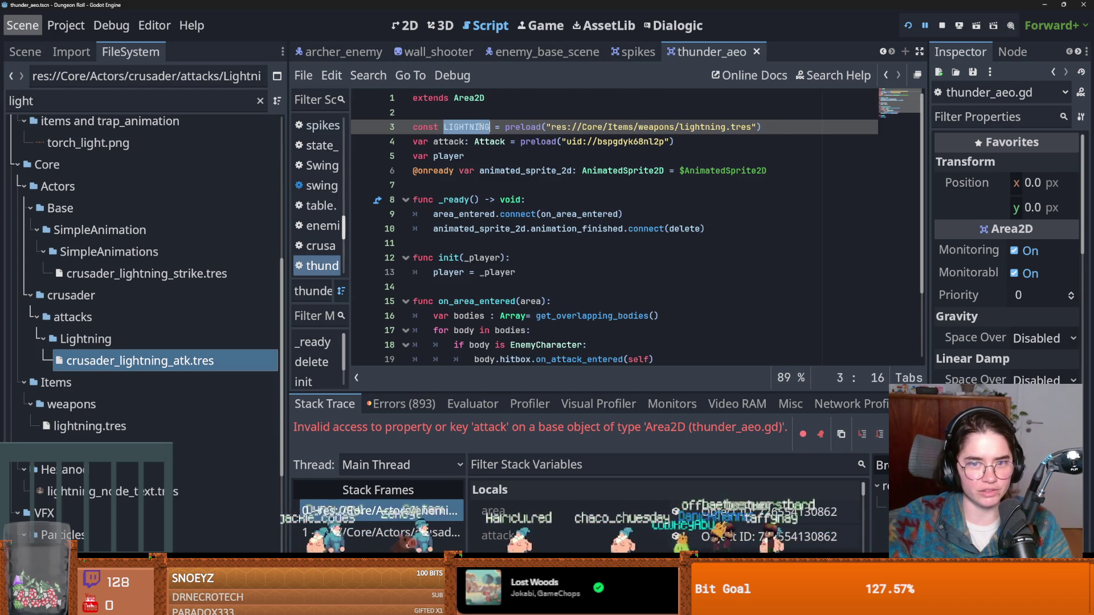
pyautogui.tripleClick(776, 126)
pyautogui.press('BackSpace')
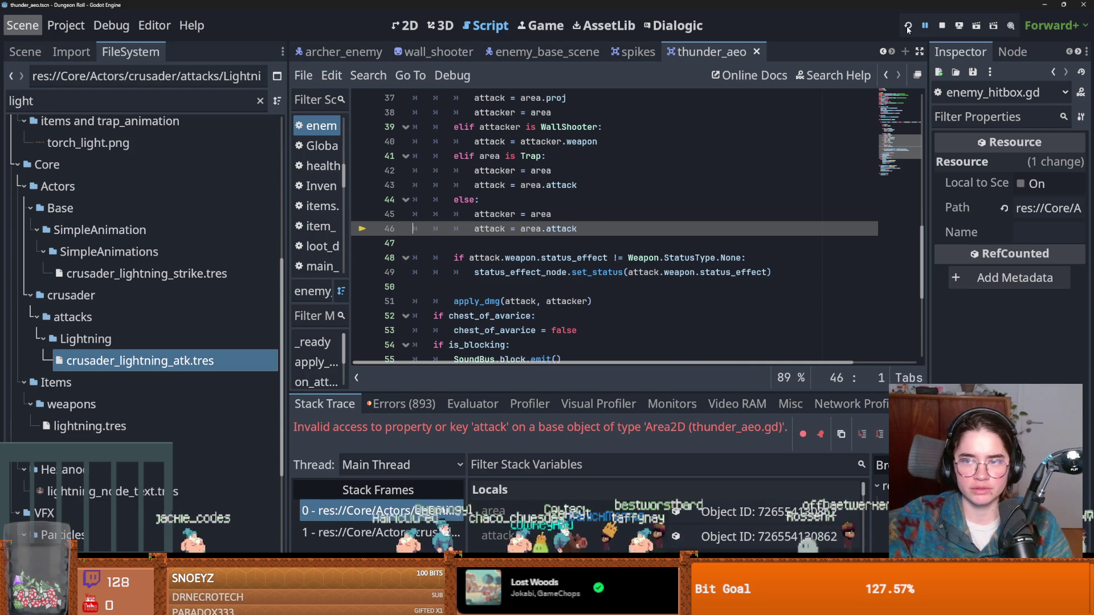
pyautogui.press('F5')
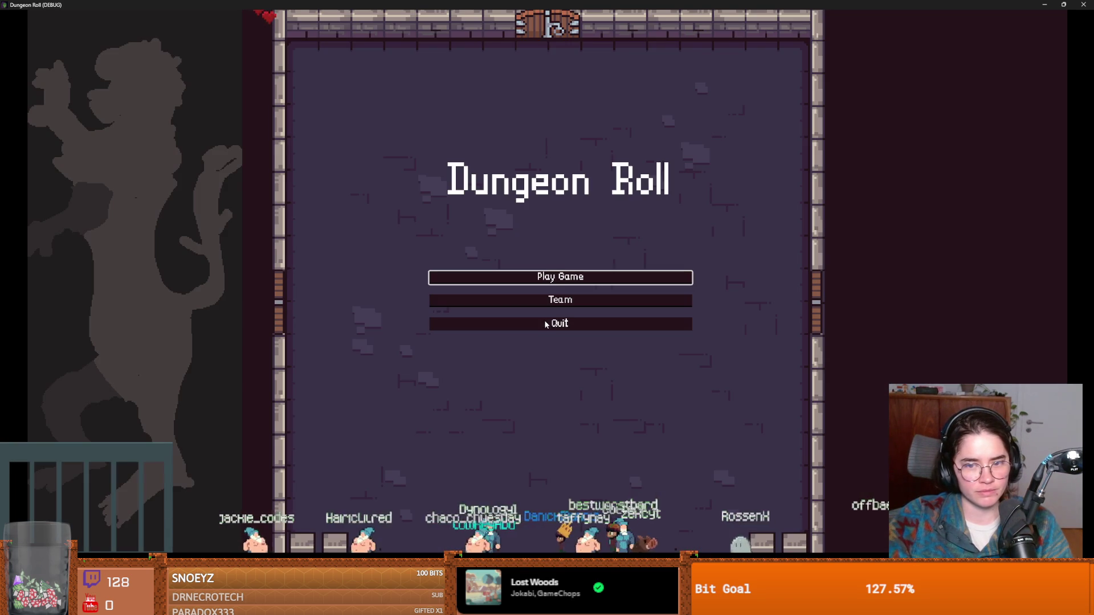
# Start a Crusader game and spawn a skeleton with spawn_enemy "melee" 1 true in the debug console.
pyautogui.click(478, 278)
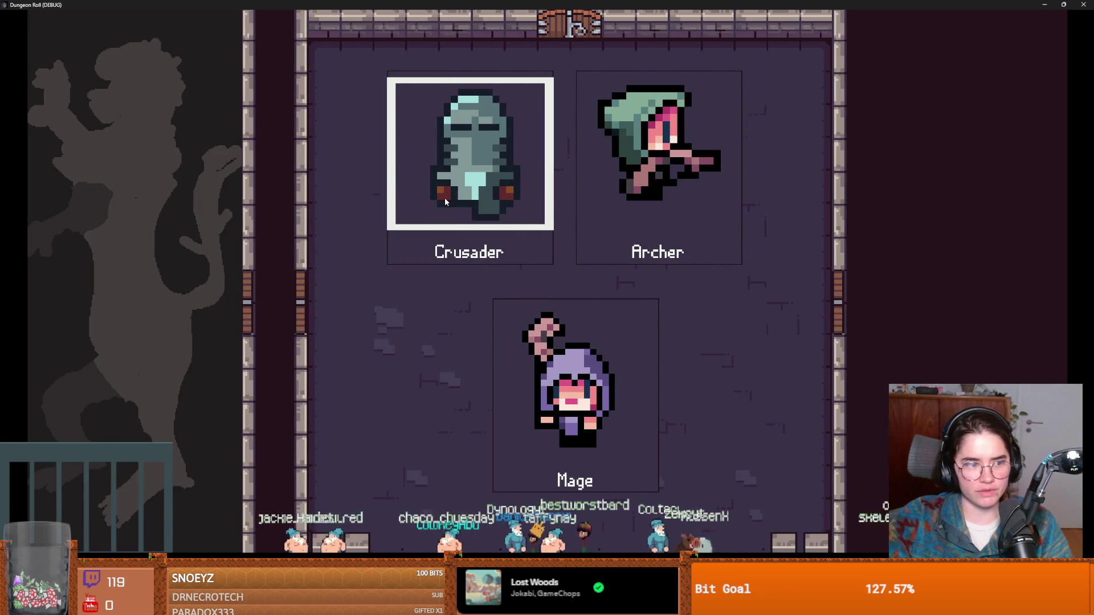
pyautogui.click(445, 200)
pyautogui.press('`')
pyautogui.write('spa')
pyautogui.press('Tab')
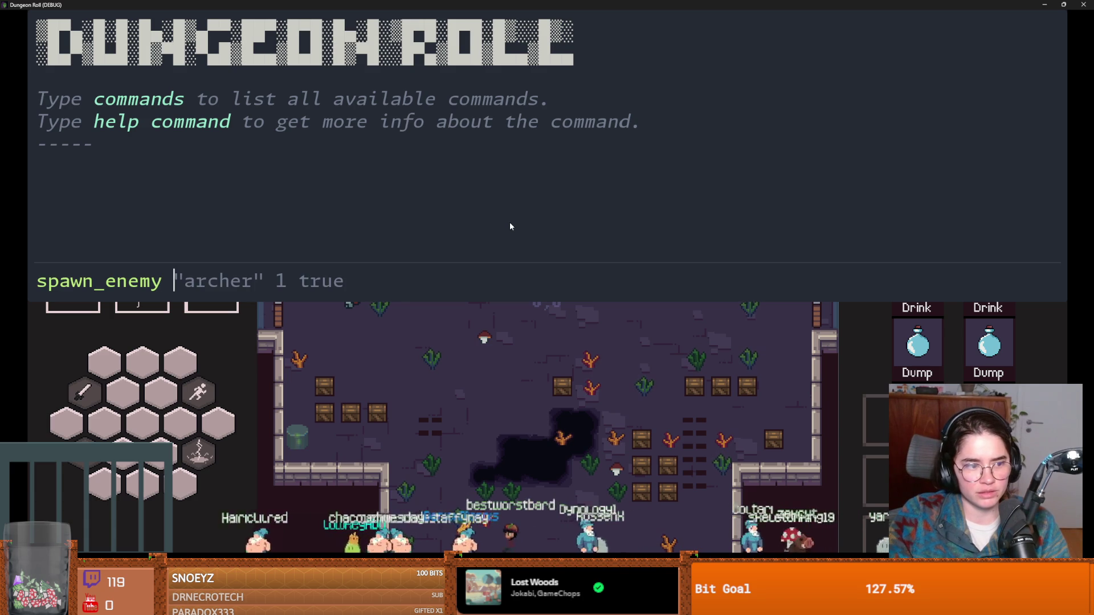
pyautogui.write('"mele')
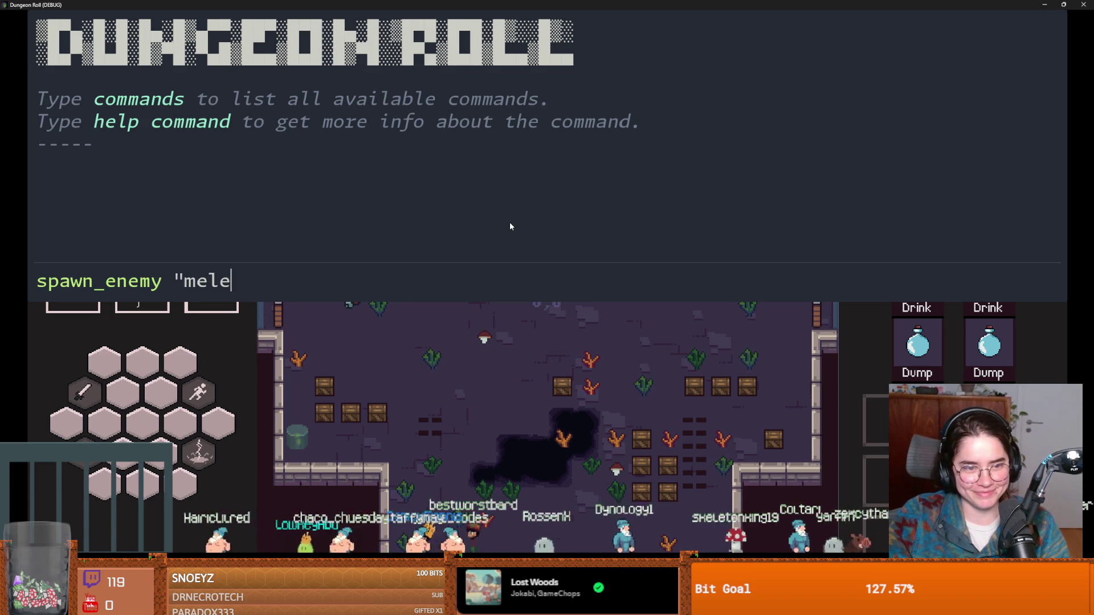
pyautogui.write('e" 1 true')
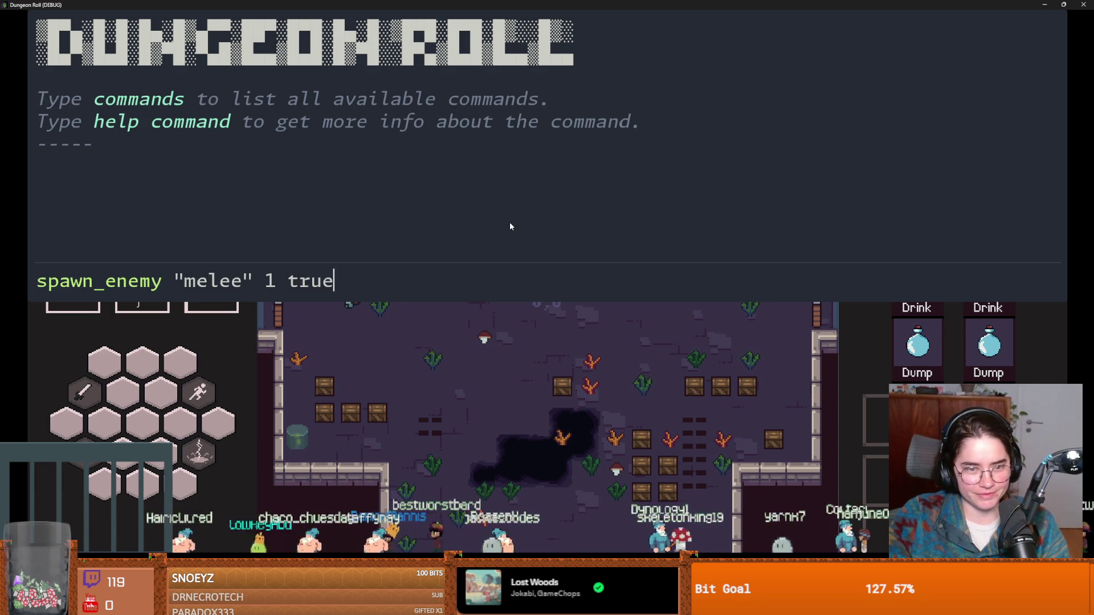
pyautogui.press('Return')
pyautogui.press('`')
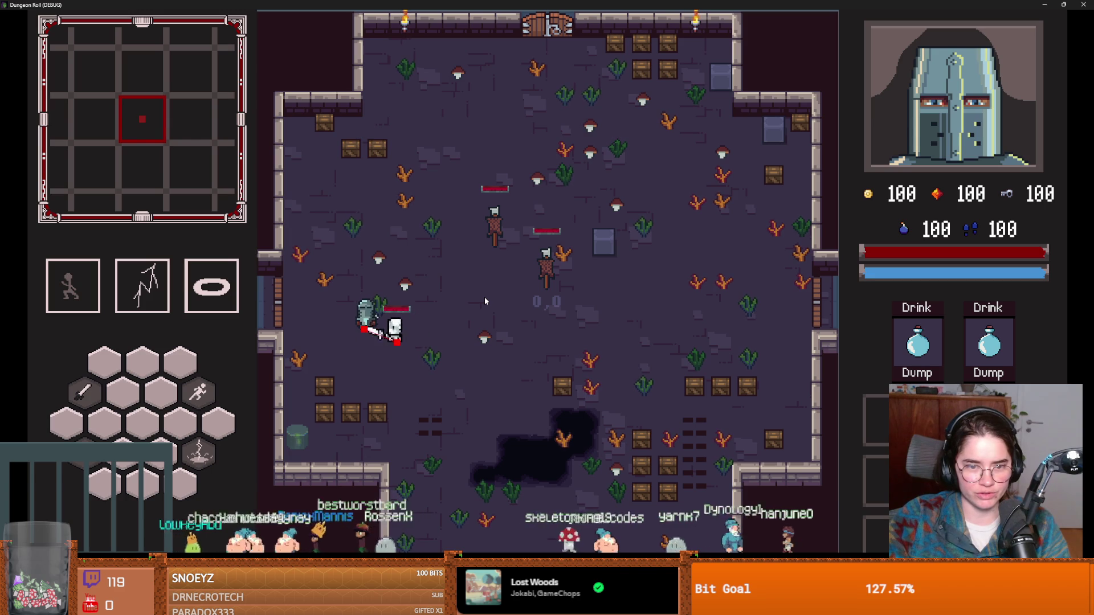
# Hit the skeleton with a lightning cast and two sword swings, then dodge around it.
pyautogui.rightClick(411, 342)
pyautogui.click(411, 339)
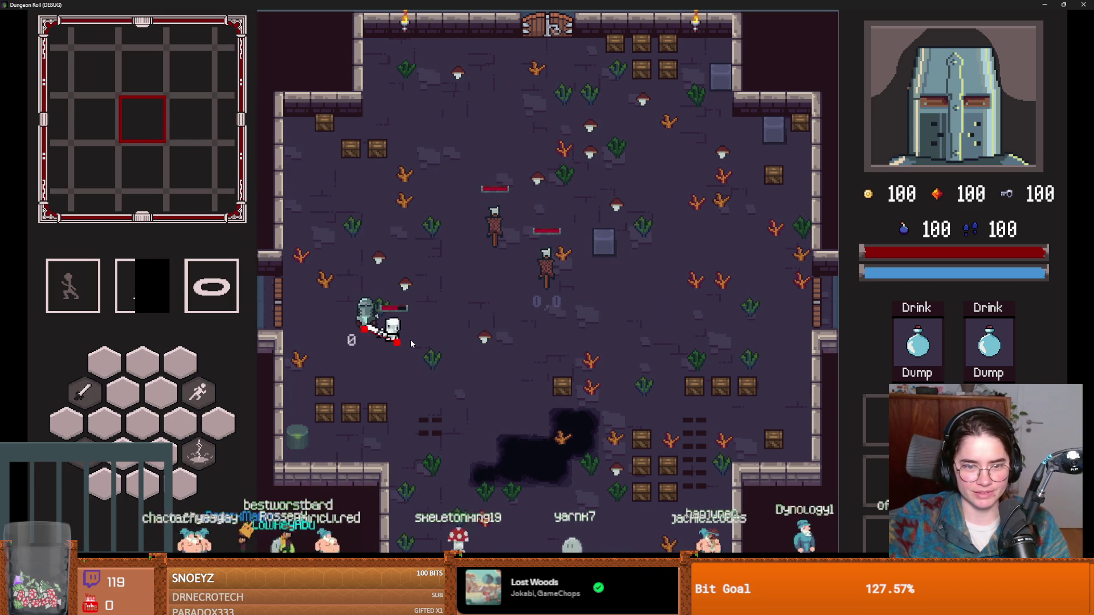
pyautogui.click(410, 339)
pyautogui.press('s')
pyautogui.press('d')
pyautogui.press('a')
pyautogui.press('d')
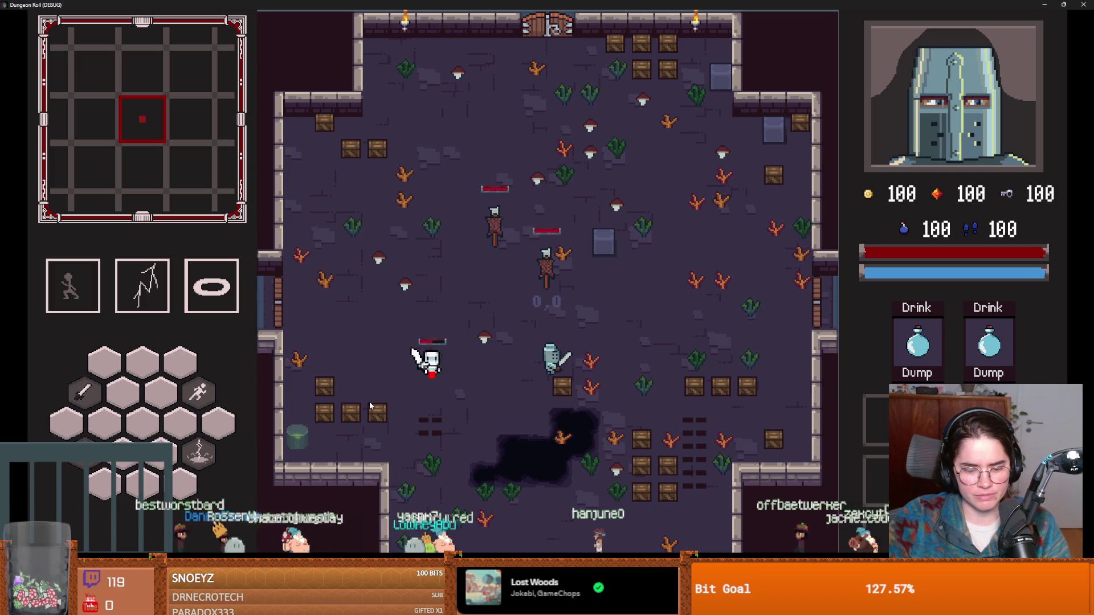
pyautogui.press('a')
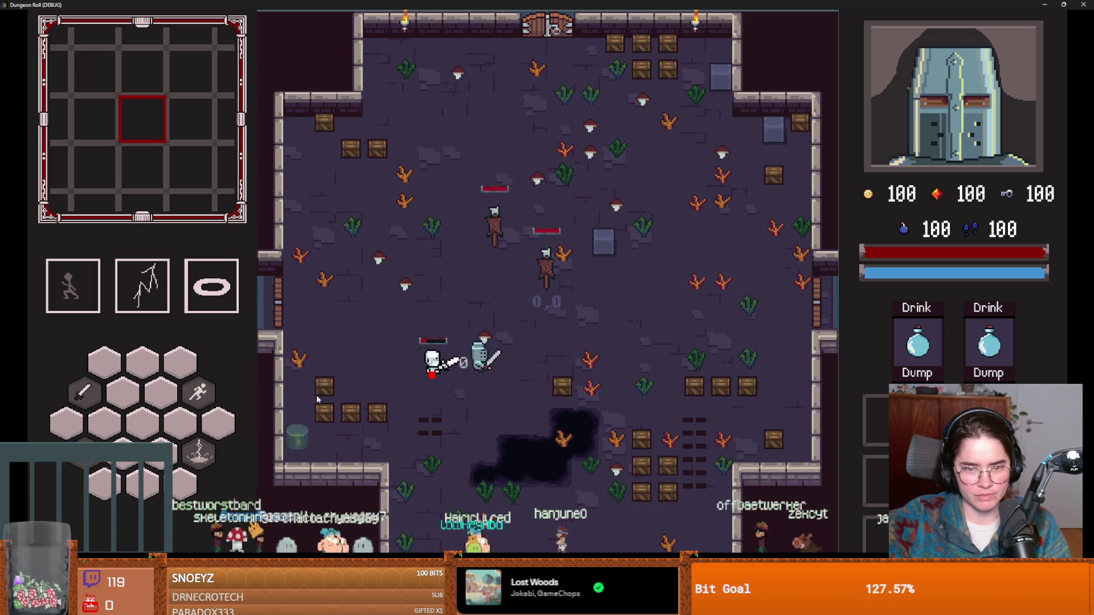
pyautogui.press('d')
pyautogui.press('a')
pyautogui.press('d')
pyautogui.press('a')
pyautogui.press('d')
# Restore the game window briefly, move the knight left and right, then stop the game.
pyautogui.press('super+Down')
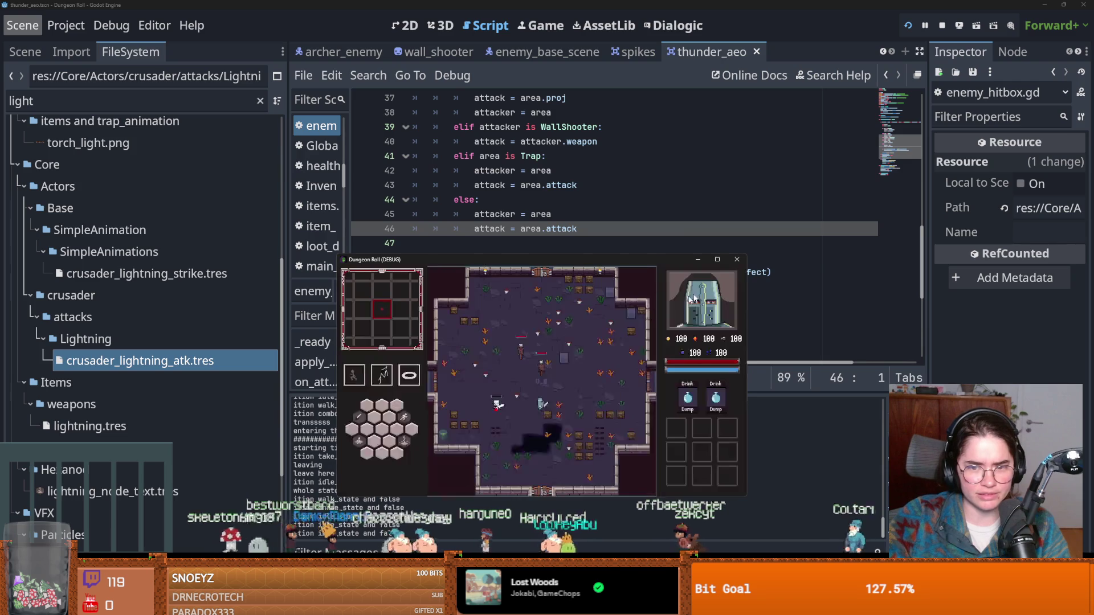
pyautogui.click(717, 259)
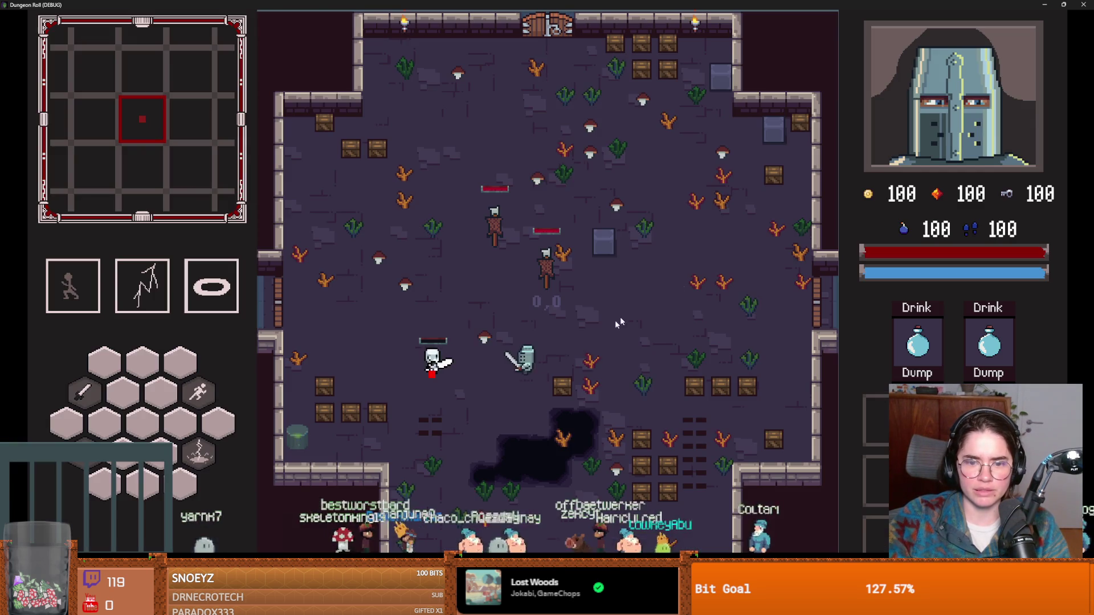
pyautogui.press('a')
pyautogui.press('d')
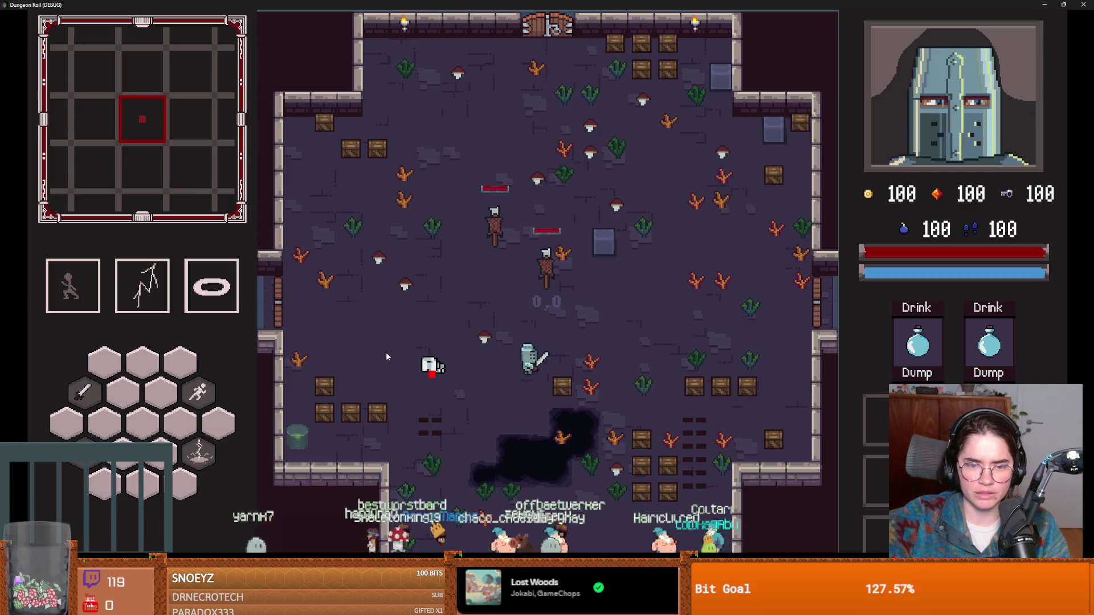
pyautogui.press('super+Down')
pyautogui.click(690, 187)
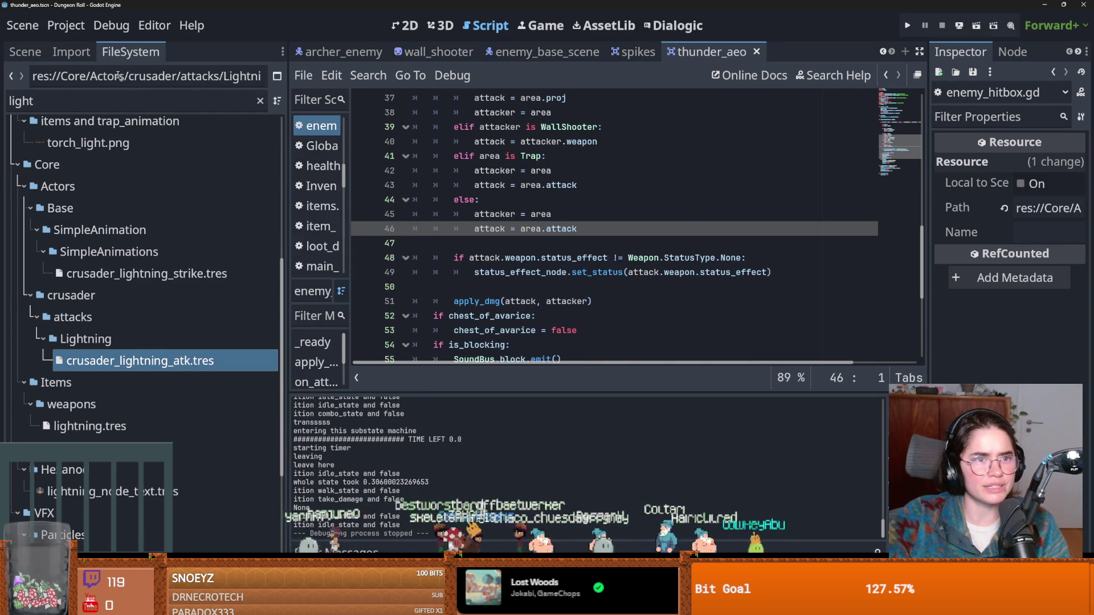
# Filter FileSystem for 'basic', open enemy_base_scene, toggle one node's visibility, and save.
pyautogui.click(26, 56)
pyautogui.click(102, 54)
pyautogui.click(95, 100)
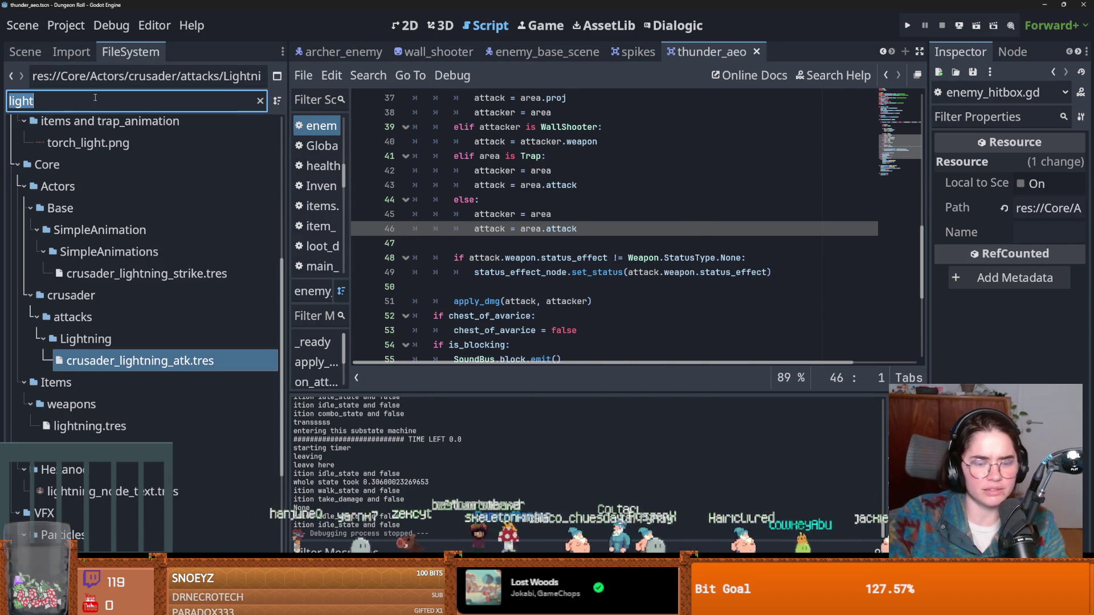
pyautogui.write('m')
pyautogui.press('BackSpace')
pyautogui.write('basic')
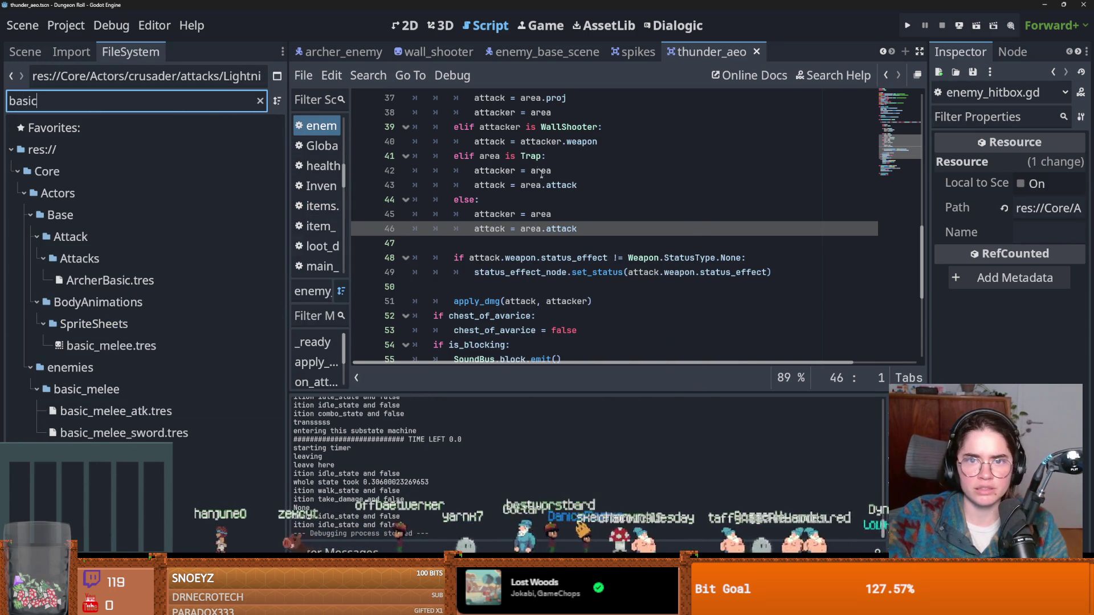
pyautogui.click(546, 51)
pyautogui.click(29, 57)
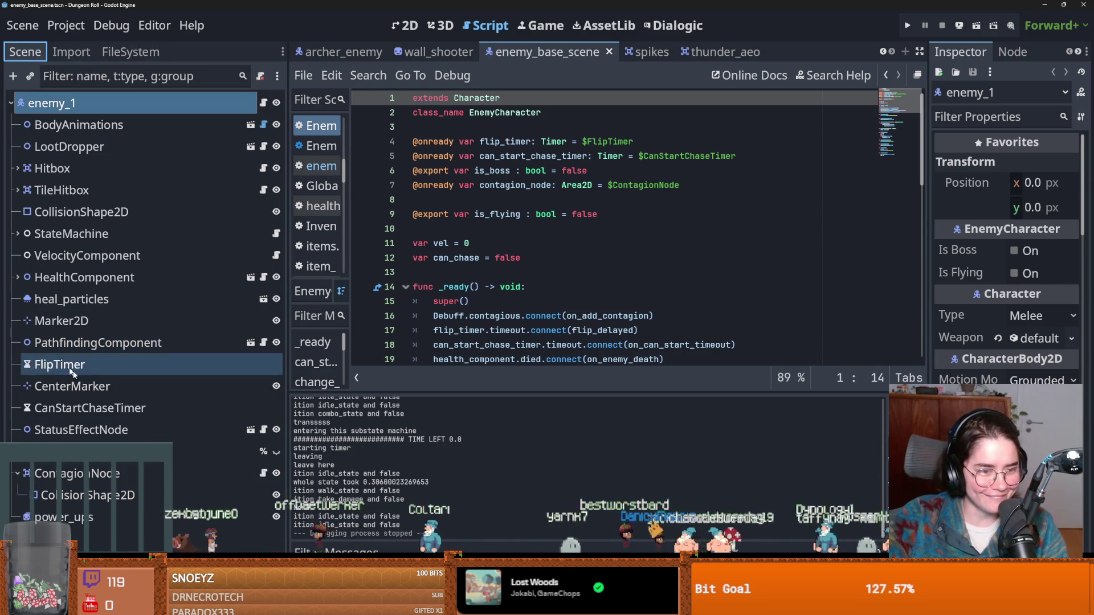
pyautogui.click(276, 452)
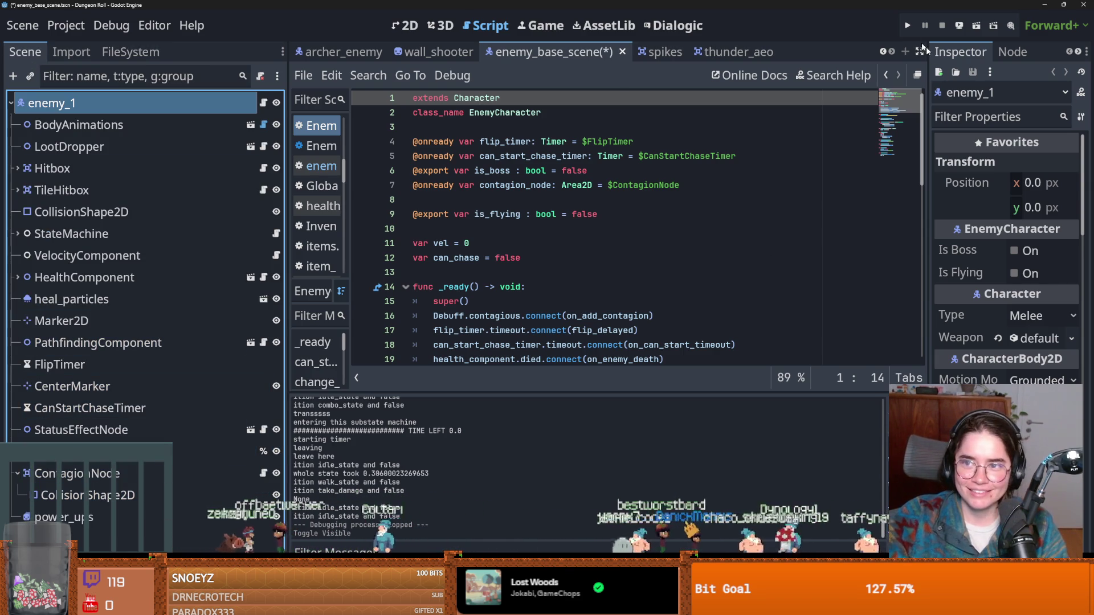
pyautogui.hotkey('ctrl', 's')
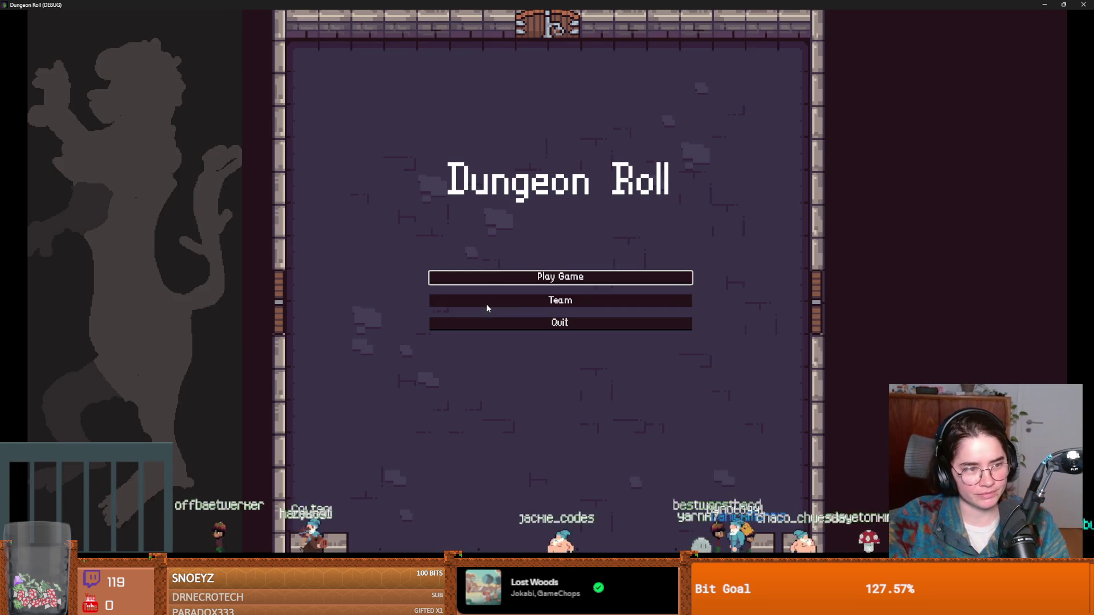
# Start a new game and spawn a melee enemy with spawn_enemy from the debug console.
pyautogui.click(487, 303)
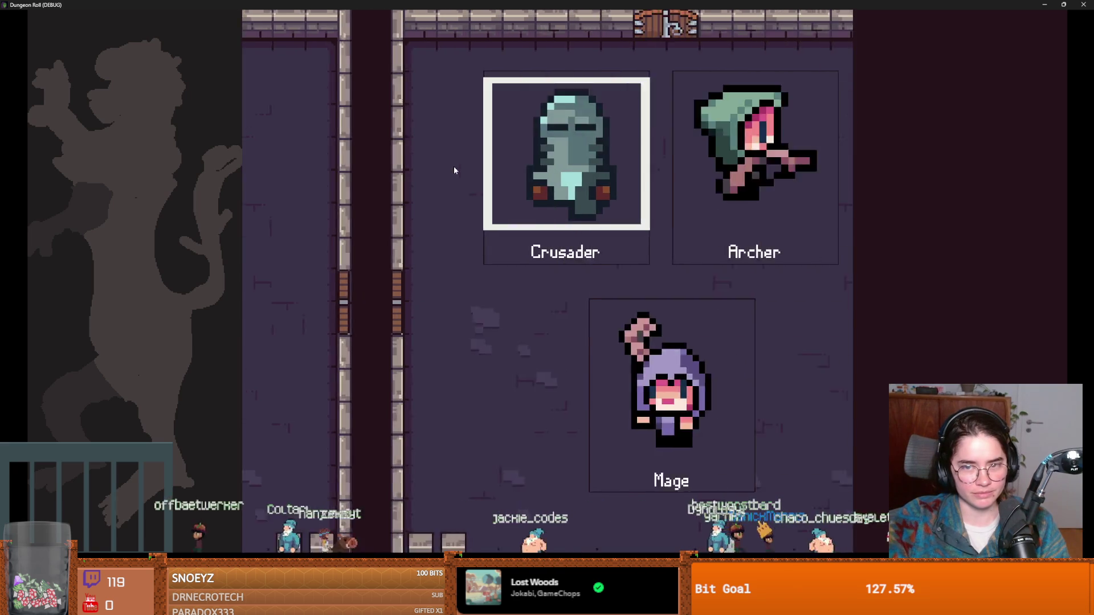
pyautogui.press('Return')
pyautogui.press('quoteleft')
pyautogui.write('sp')
pyautogui.press('Tab')
pyautogui.press('Tab')
pyautogui.press('Return')
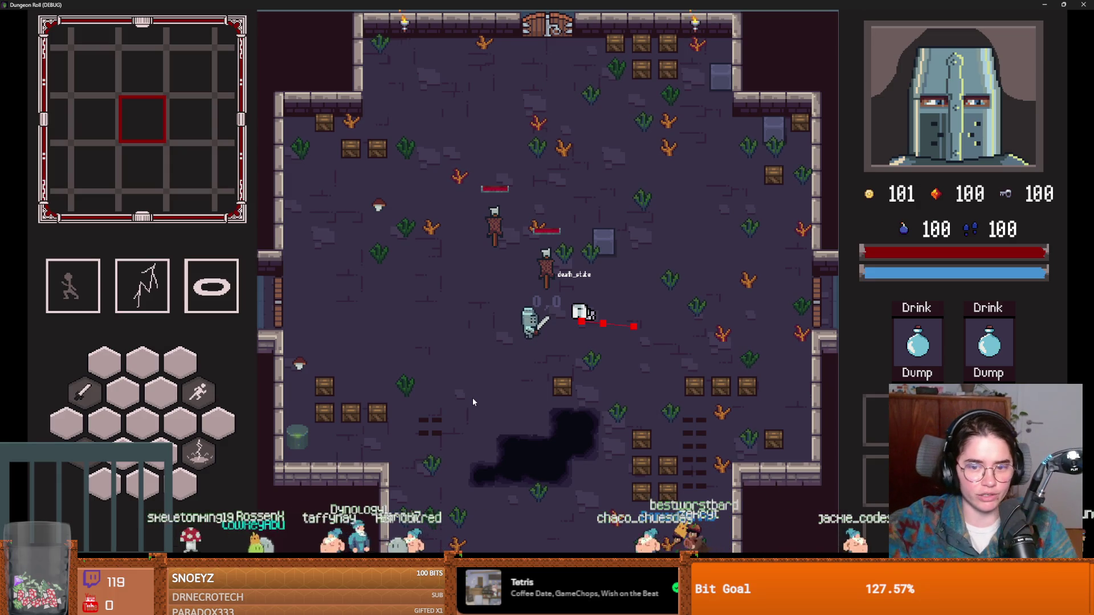
# Walk the knight left past the crates and up through the room, then stop with F8.
pyautogui.press('a')
pyautogui.press('s')
pyautogui.press('a')
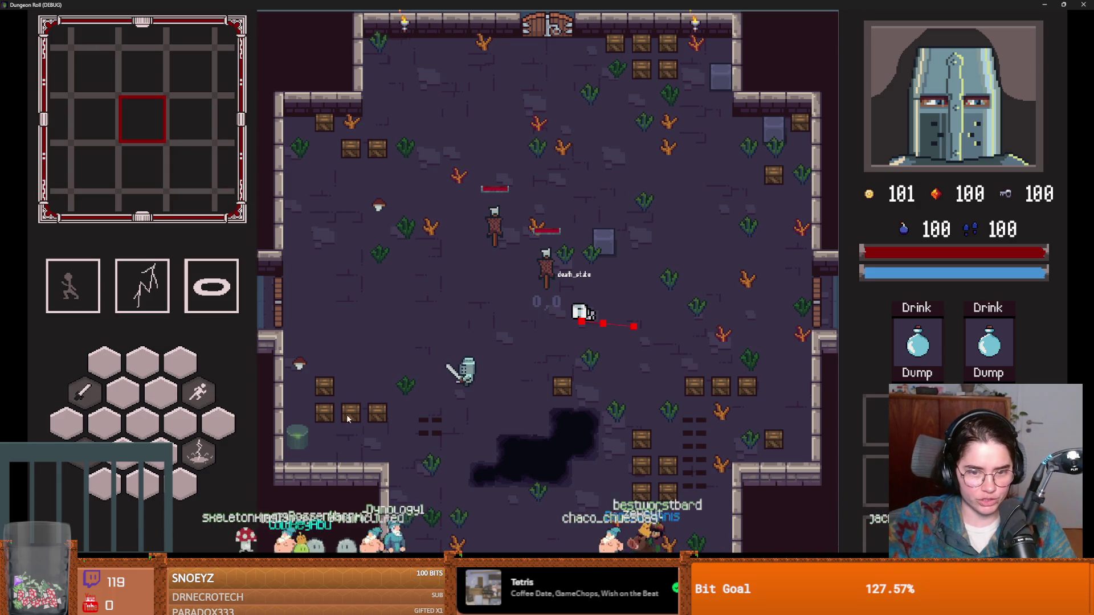
pyautogui.press('a')
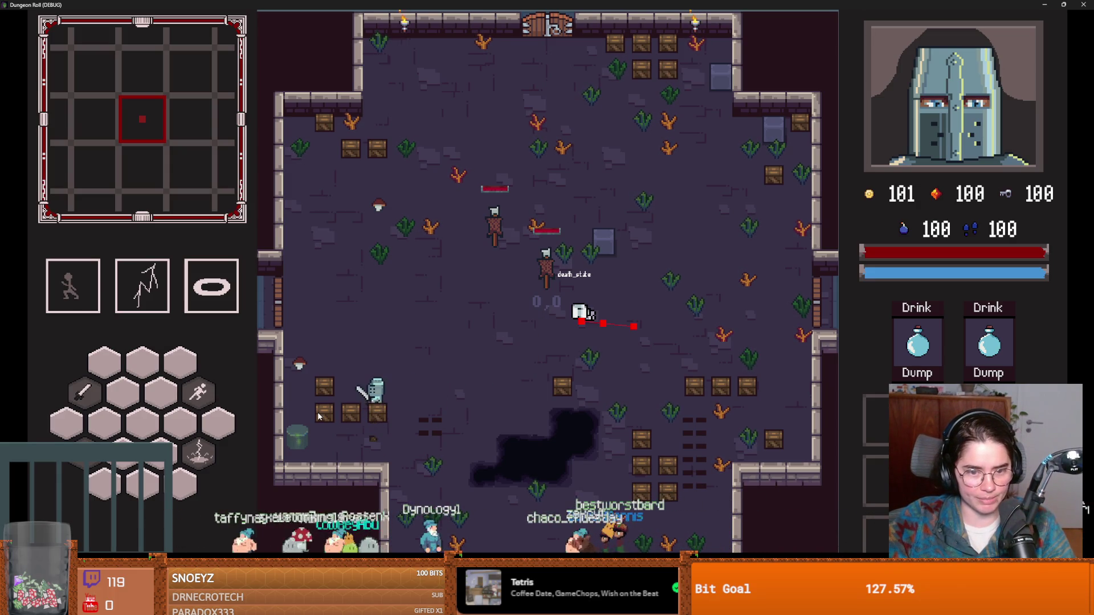
pyautogui.press('w')
pyautogui.press('d')
pyautogui.press('w')
pyautogui.press('a')
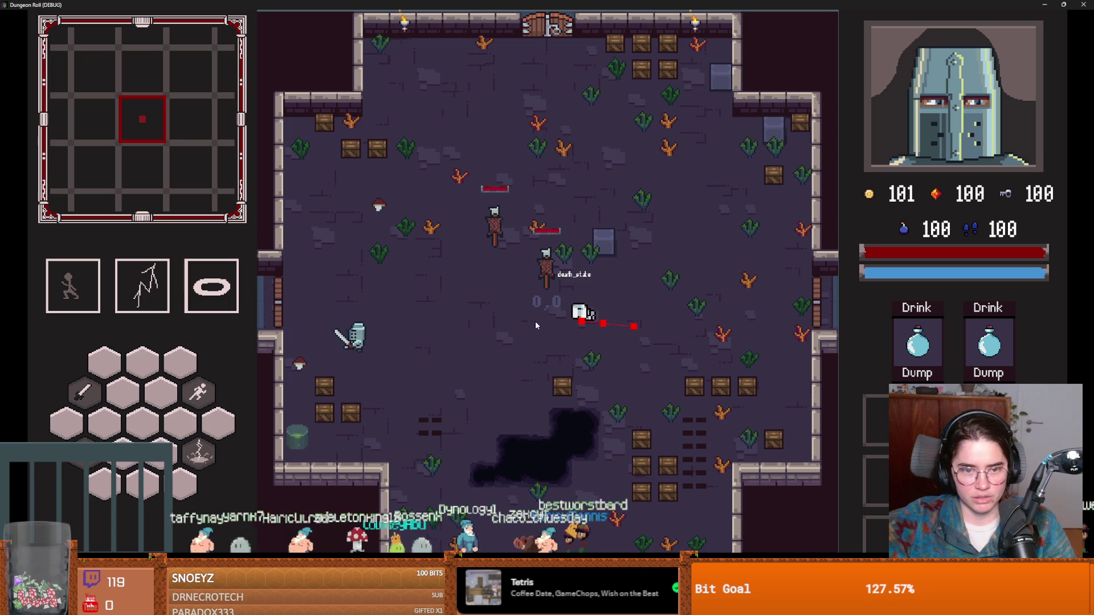
pyautogui.press('F8')
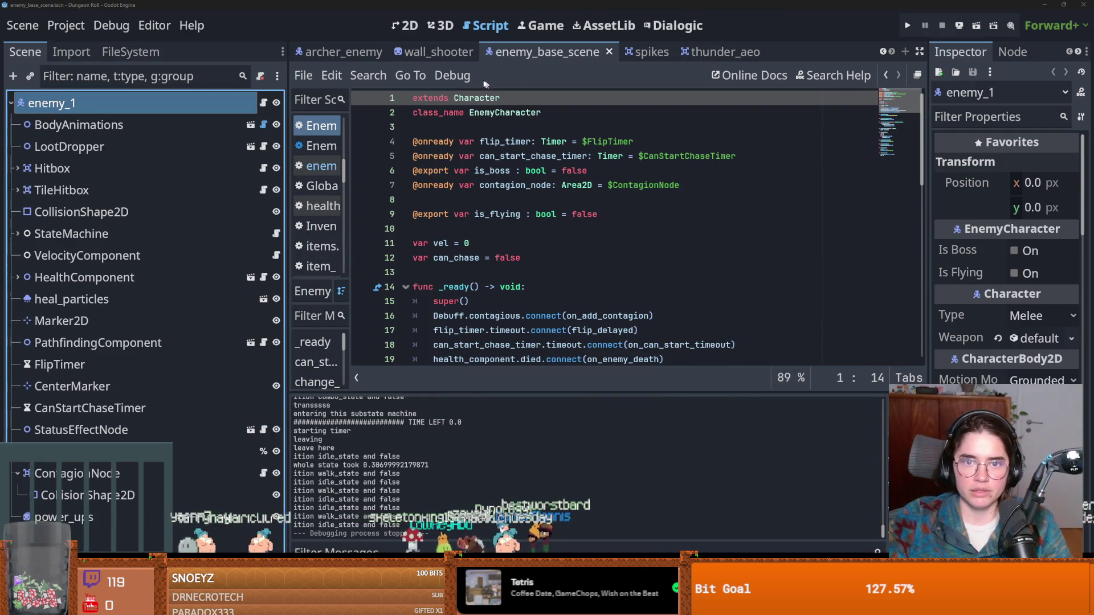
# Save the enemy scene, expand StateMachine, and select attack_state to view its properties.
pyautogui.moveTo(349, 60)
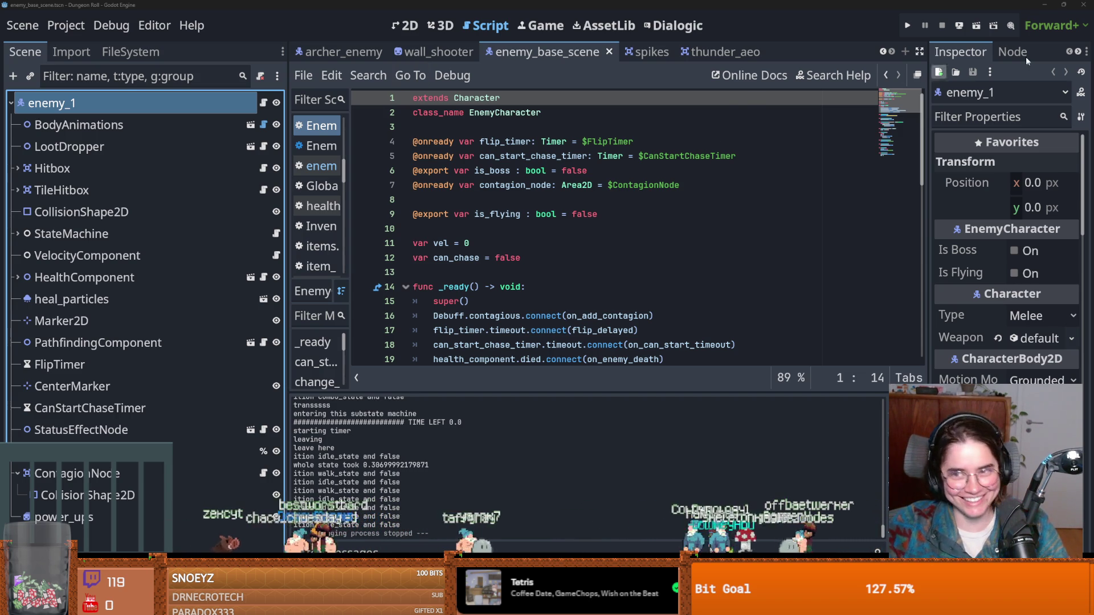
pyautogui.click(882, 51)
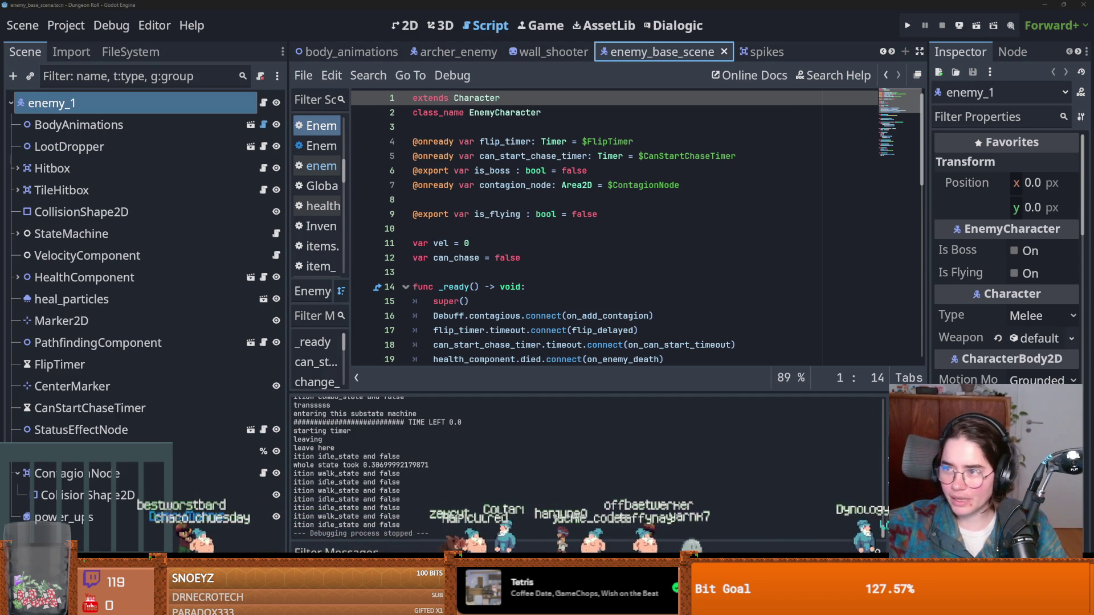
pyautogui.click(458, 243)
pyautogui.hotkey('ctrl', 's')
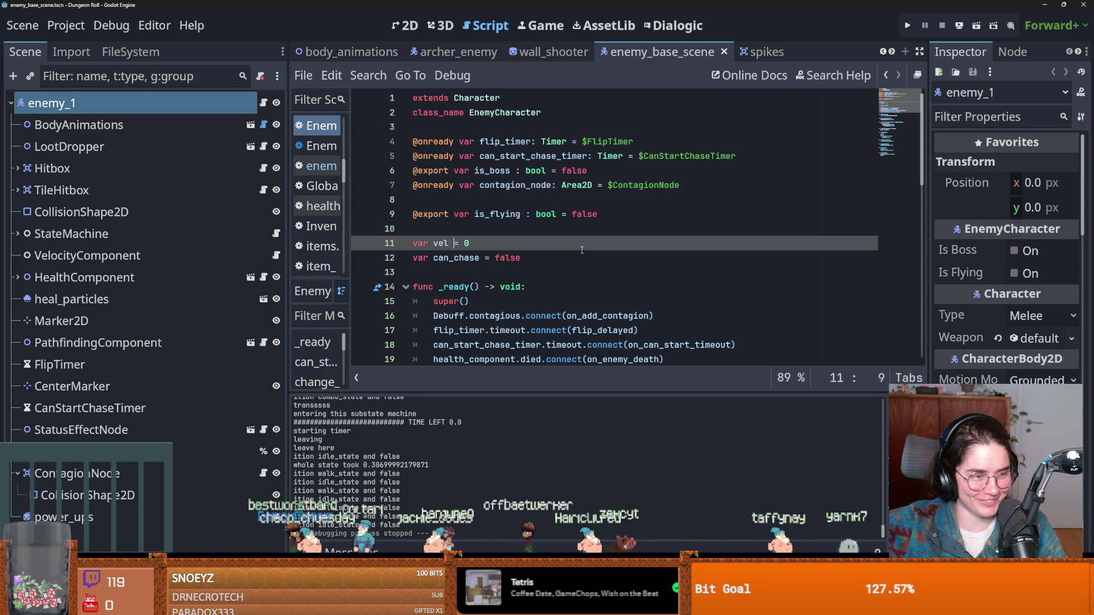
pyautogui.click(611, 233)
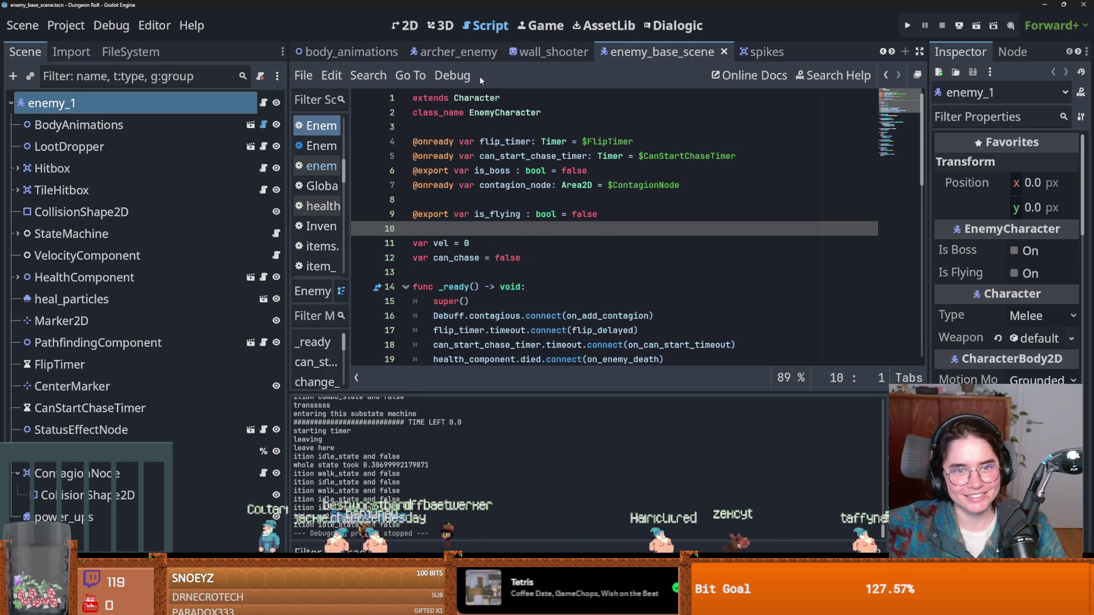
pyautogui.click(17, 234)
pyautogui.click(71, 229)
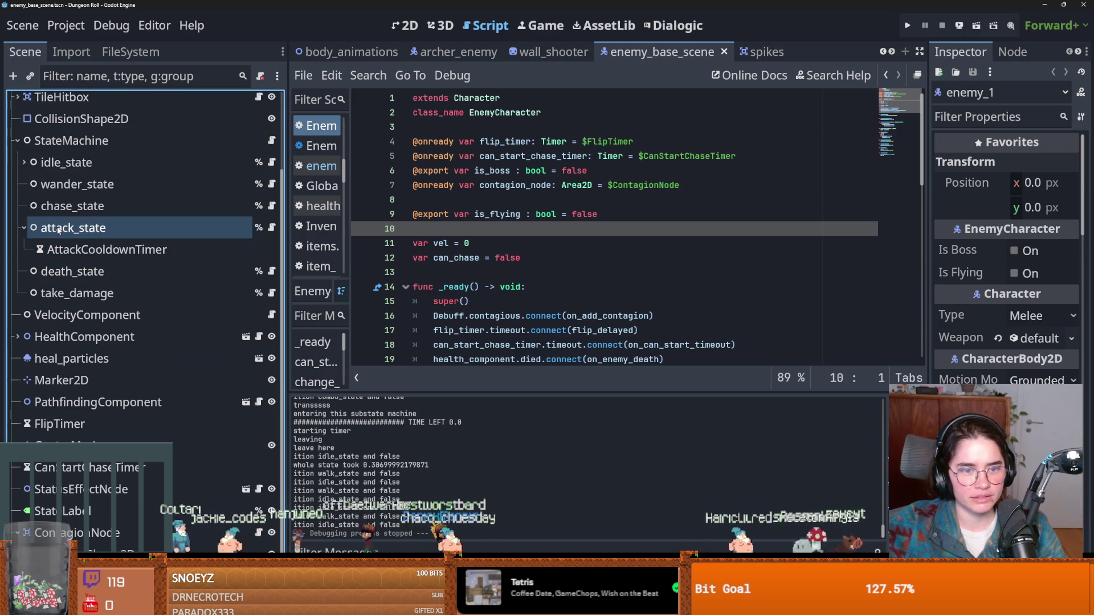
# Expand the enemy attack state's Melee Attack Res and set its Dmg to 1.
pyautogui.moveTo(929, 219); pyautogui.dragTo(696, 164)
pyautogui.click(959, 169)
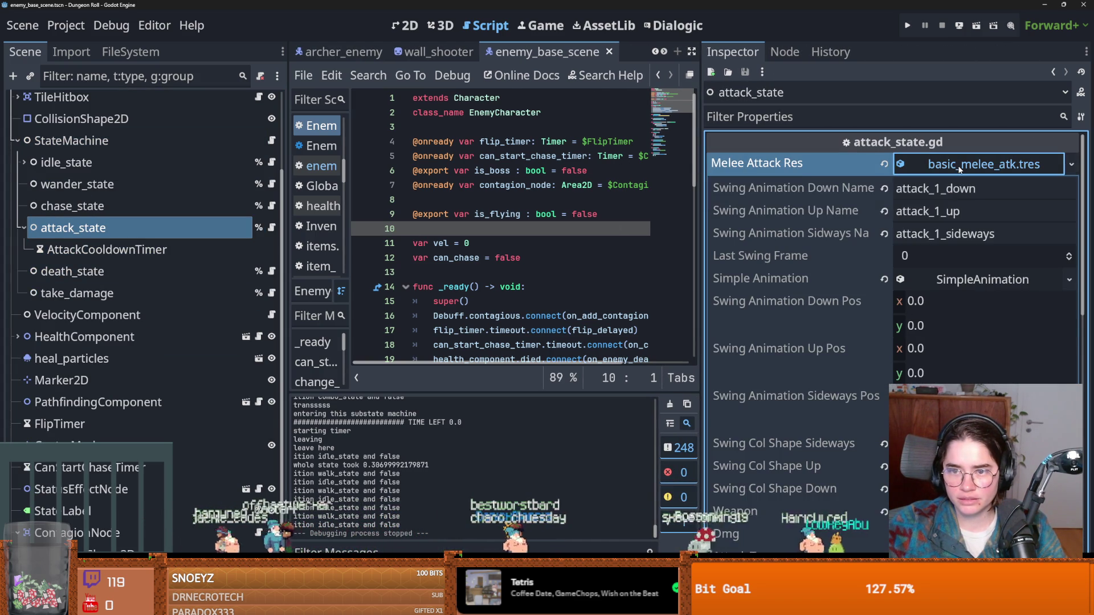
pyautogui.scroll(-3, 942, 309)
pyautogui.scroll(-2, 942, 309)
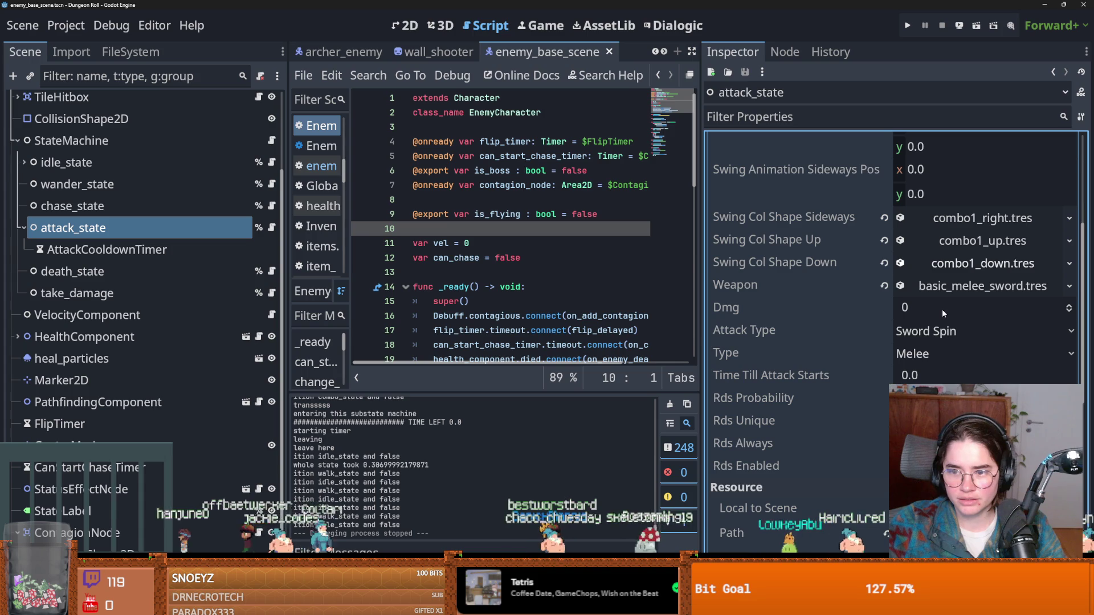
pyautogui.click(741, 308)
pyautogui.write('1')
pyautogui.hotkey('ctrl', 's')
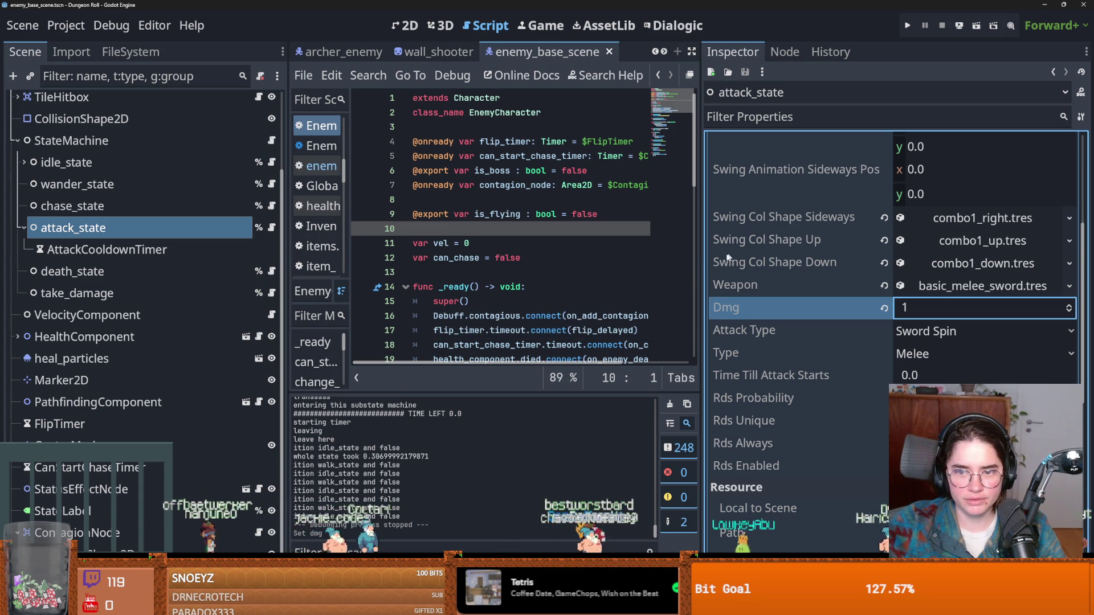
# Relaunch the game and start a new run as the Crusader.
pyautogui.moveTo(700, 262); pyautogui.dragTo(950, 262)
pyautogui.click(855, 287)
pyautogui.click(905, 25)
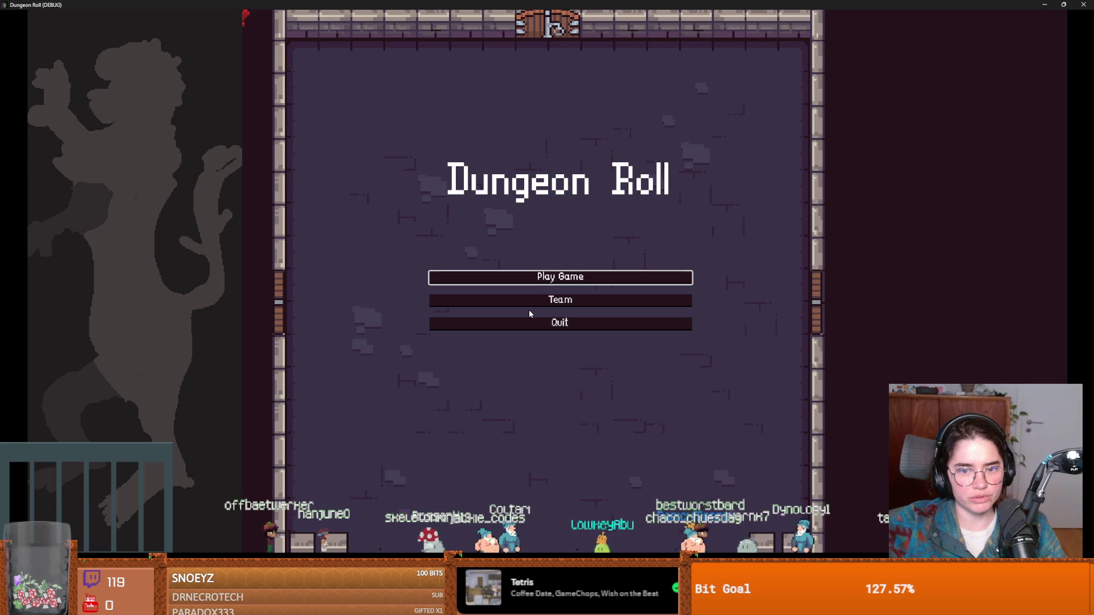
pyautogui.click(538, 280)
pyautogui.click(425, 231)
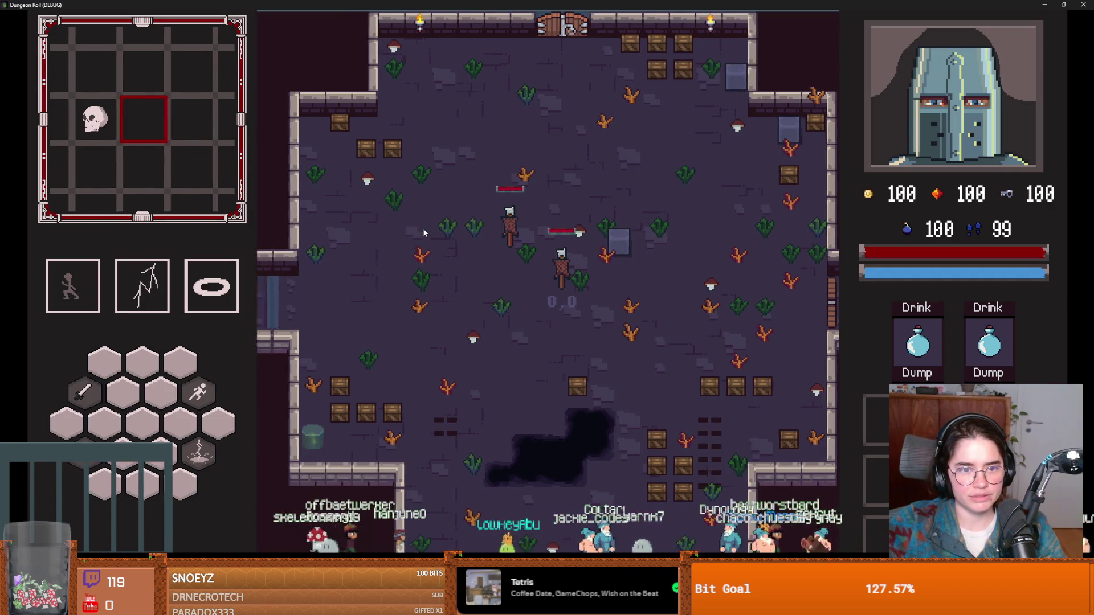
# Rerun the project and start a fresh game as the Crusader.
pyautogui.press('space')
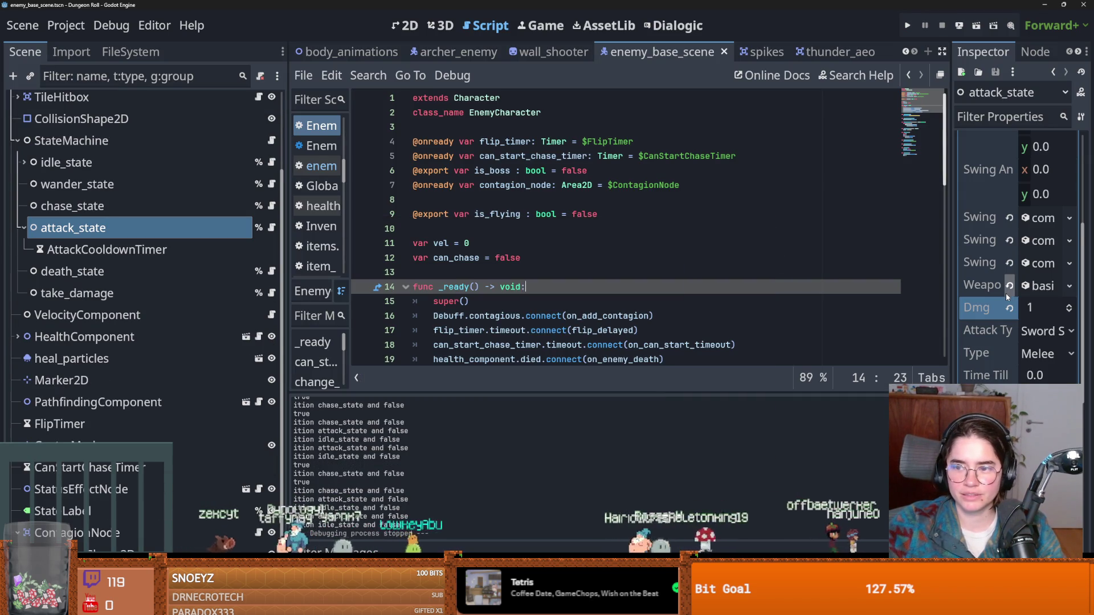
pyautogui.press('Return')
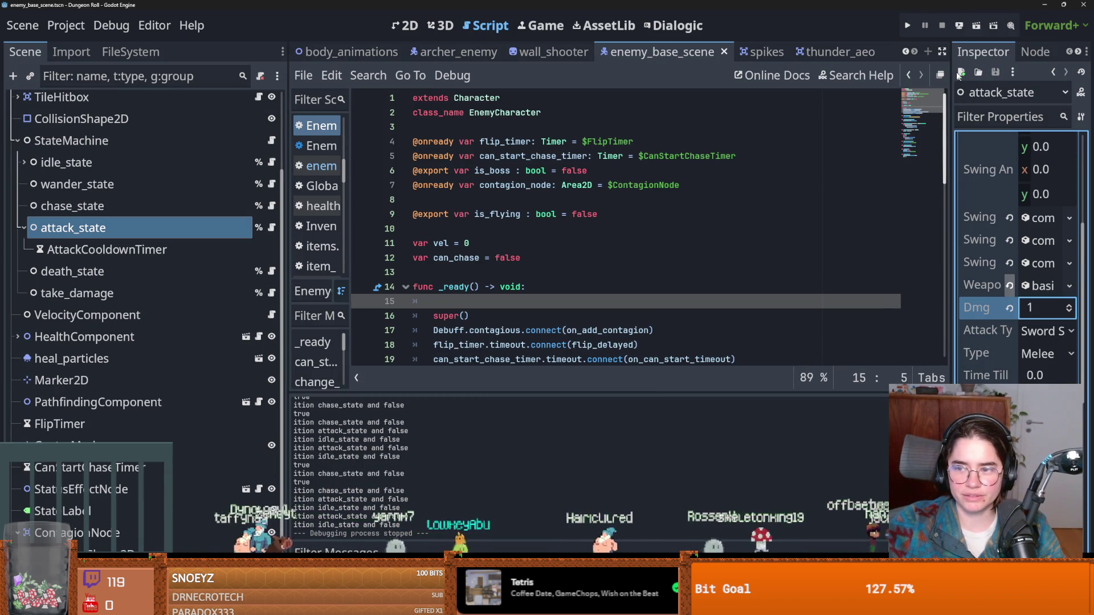
pyautogui.click(906, 26)
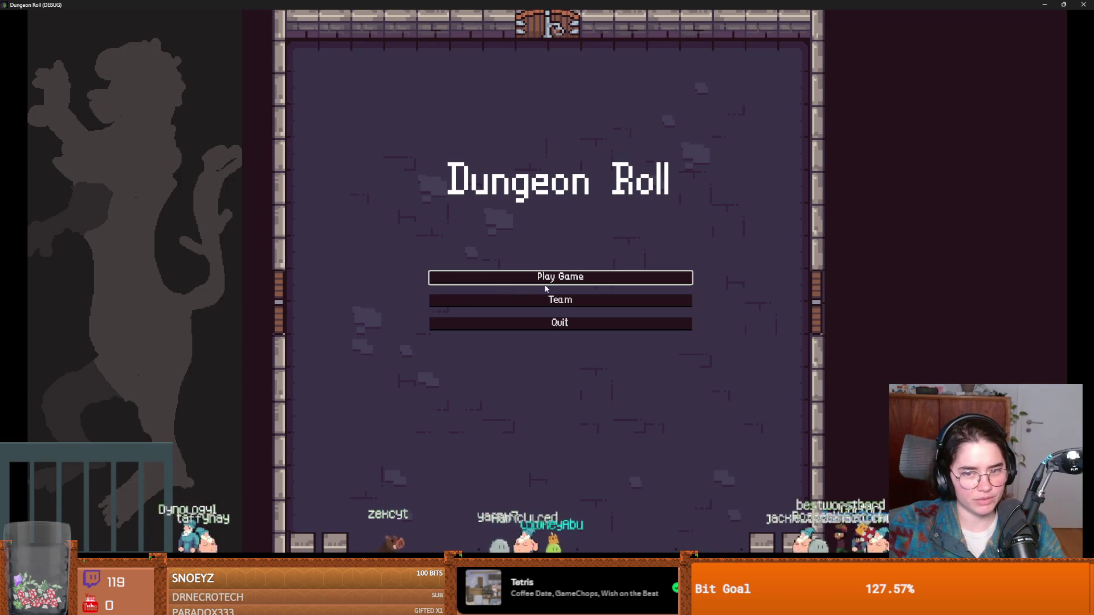
pyautogui.click(545, 284)
pyautogui.click(386, 183)
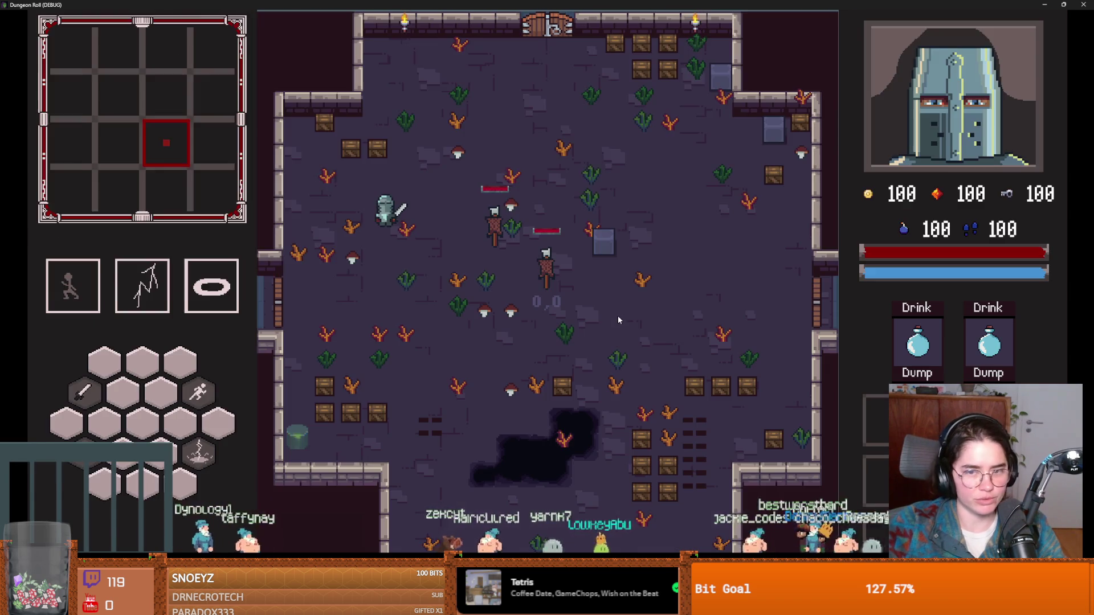
# Spawn melee enemies with the debug console command spawn_enemy "melee" 1 true.
pyautogui.press('`')
pyautogui.write('dpaw')
pyautogui.press('BackSpace')
pyautogui.press('BackSpace')
pyautogui.press('BackSpace')
pyautogui.write('spaw')
pyautogui.press('Tab')
pyautogui.write('"melee" 1 true')
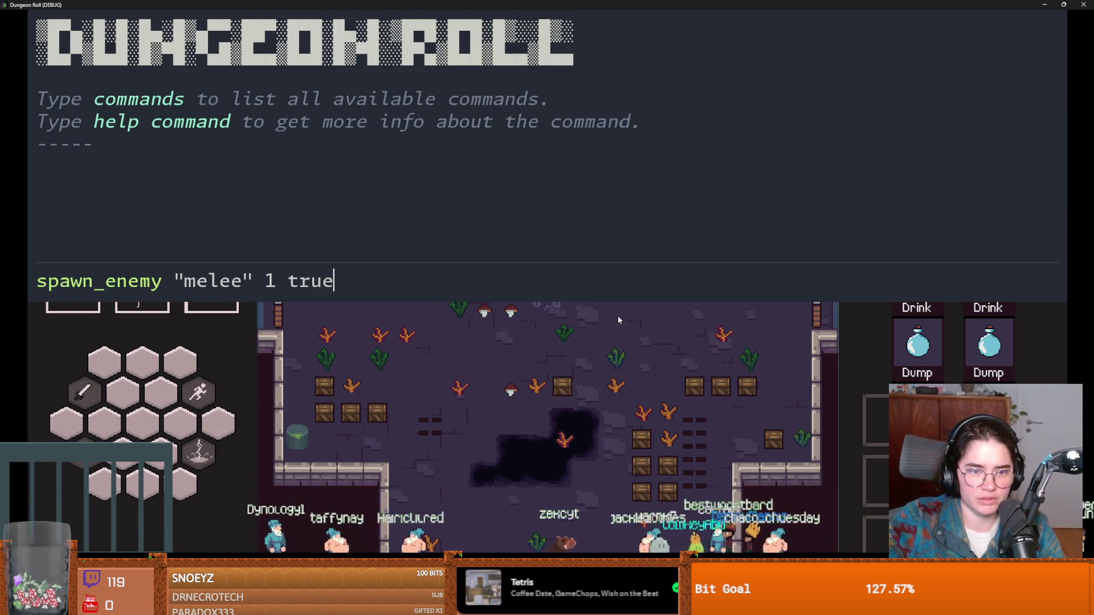
pyautogui.press('Return')
pyautogui.press('`')
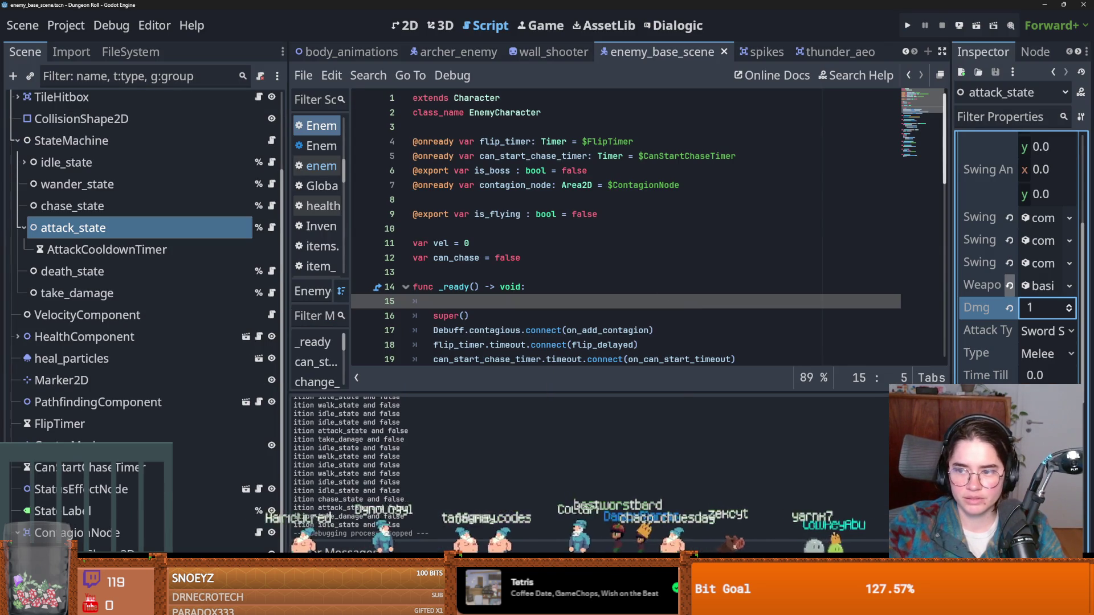
# Set the attack state's Dmg to 2 and save the enemy base scene.
pyautogui.write('2')
pyautogui.press('Return')
pyautogui.click(506, 259)
pyautogui.hotkey('ctrl', 's')
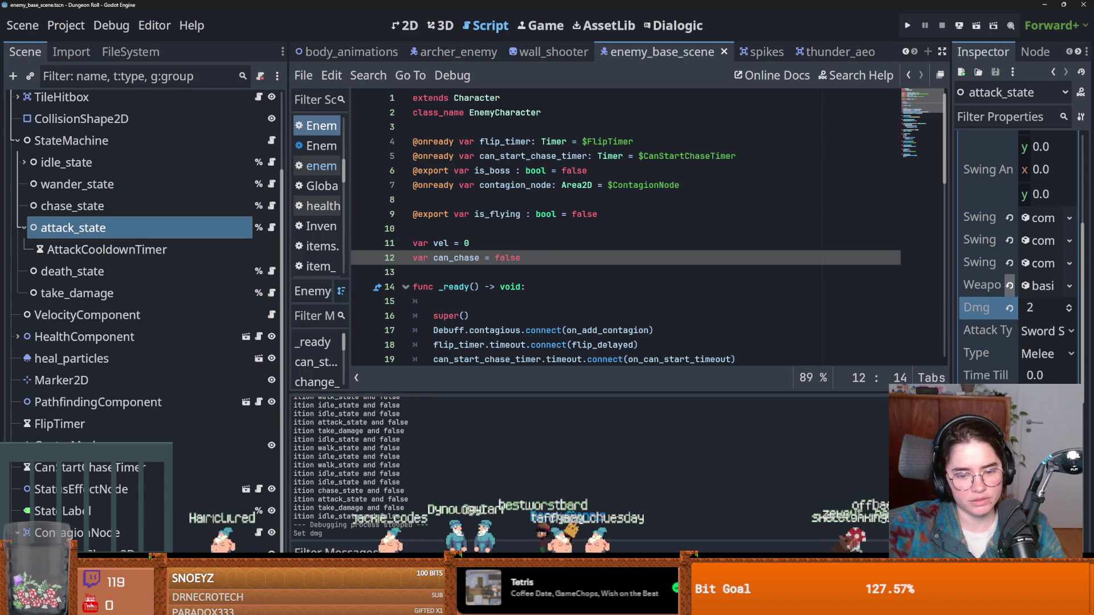
pyautogui.hotkey('alt', 'Tab')
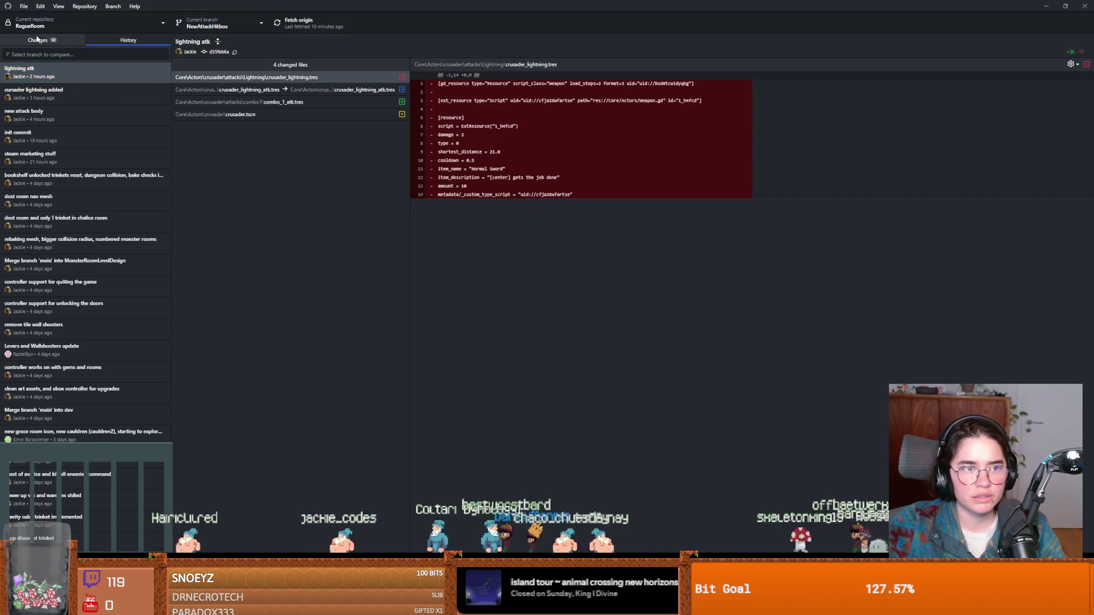
# Commit all 50 changed files with the summary 'bug fixes' and push to origin.
pyautogui.click(37, 40)
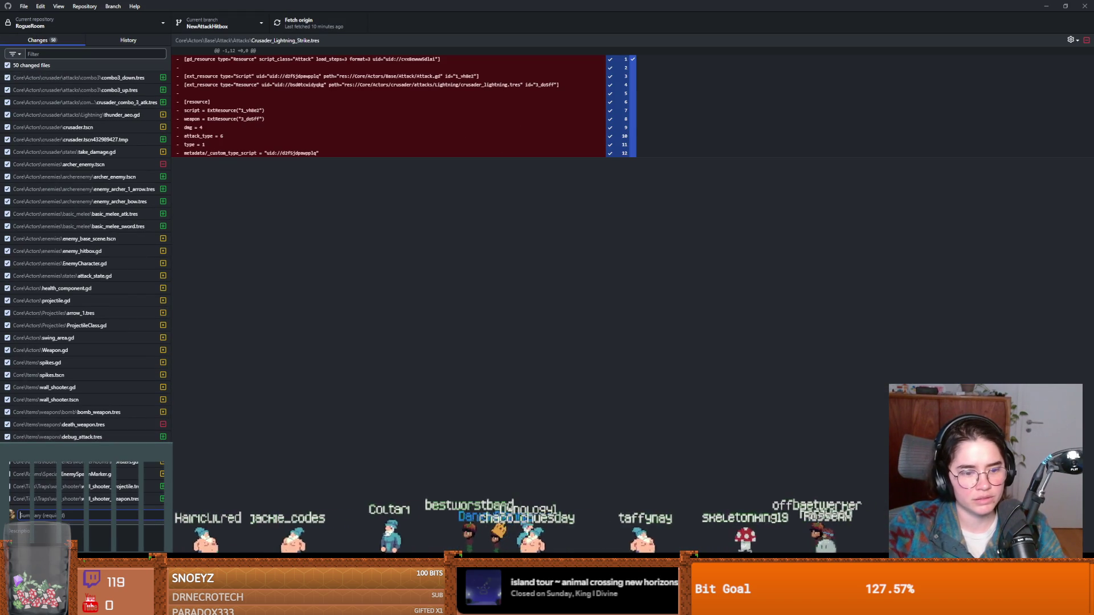
pyautogui.write('bug fixes')
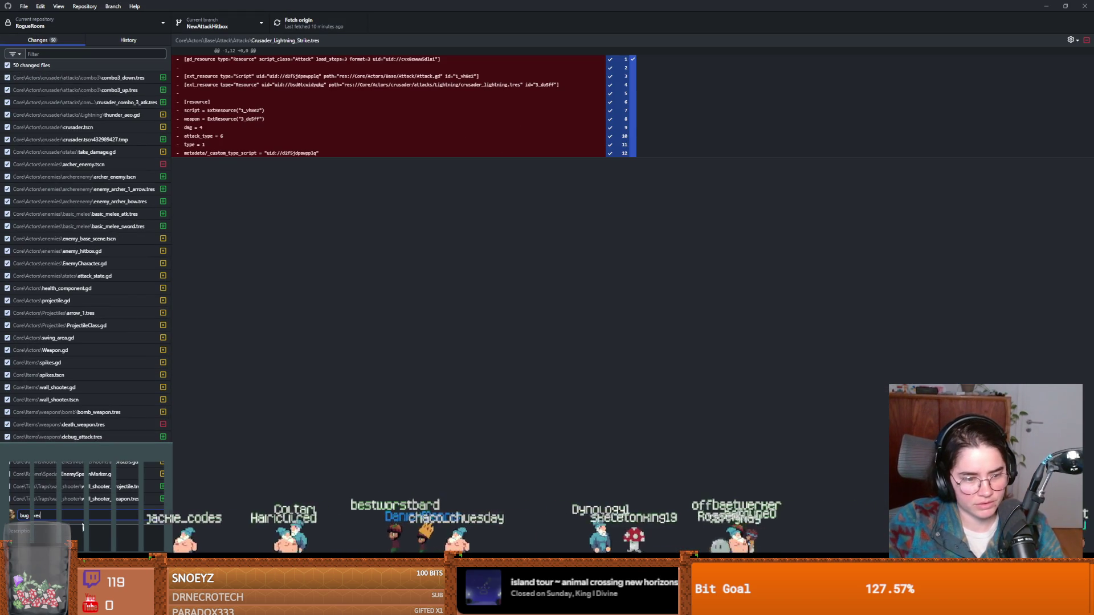
pyautogui.hotkey('ctrl', 'Return')
pyautogui.click(304, 26)
pyautogui.hotkey('alt', 'Tab')
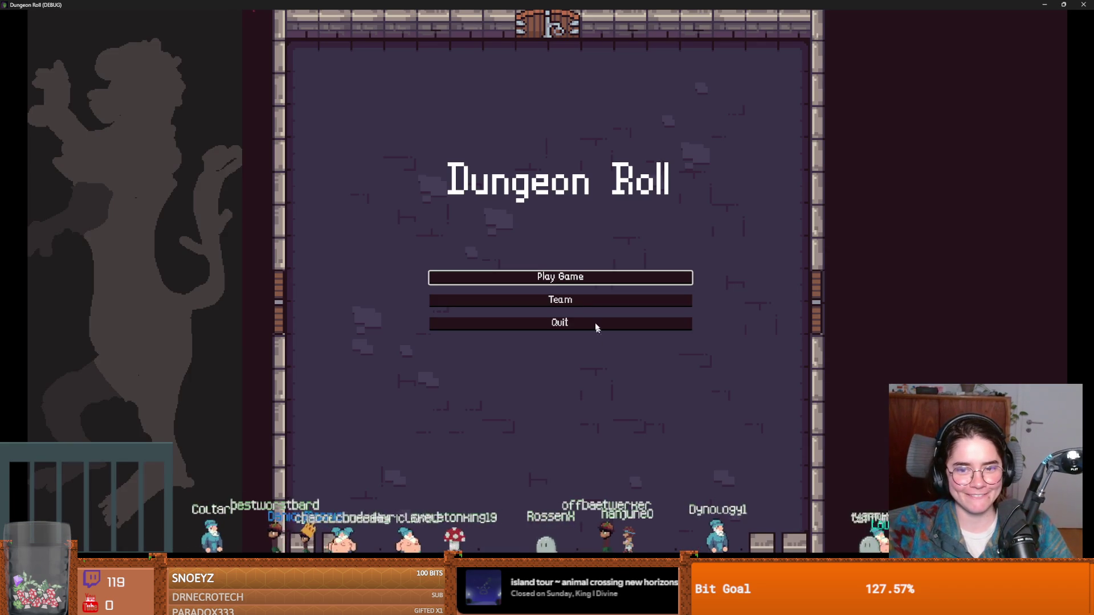
# Start a new game as the Archer so the debugger breaks on shoot() line 39.
pyautogui.click(551, 278)
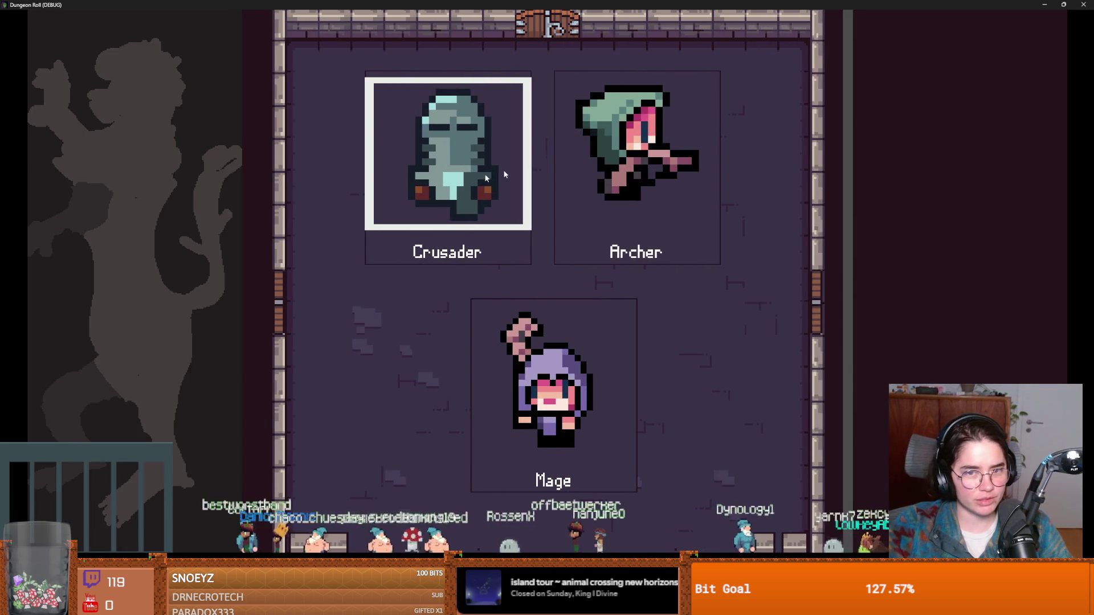
pyautogui.click(597, 226)
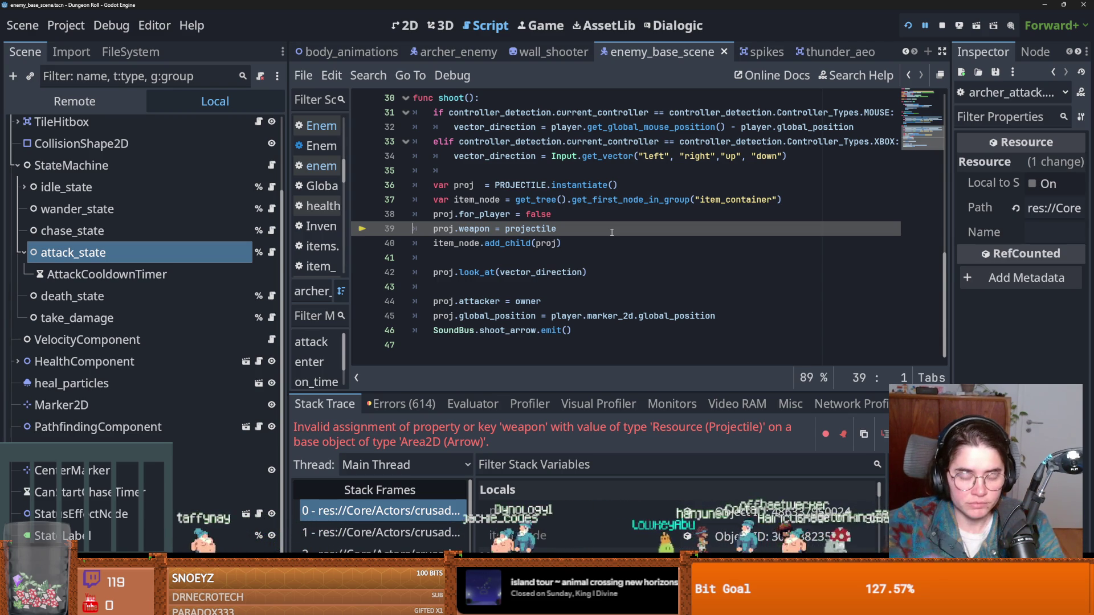
# Close all open script tabs in the script editor.
pyautogui.click(544, 292)
pyautogui.scroll(1, 513, 290)
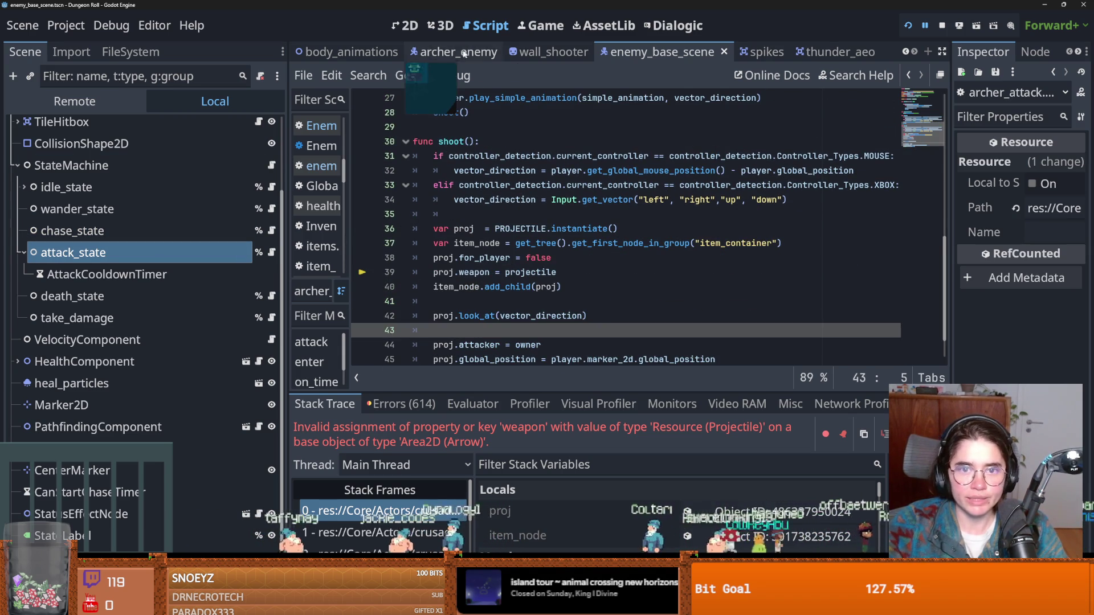
pyautogui.rightClick(430, 54)
pyautogui.click(511, 264)
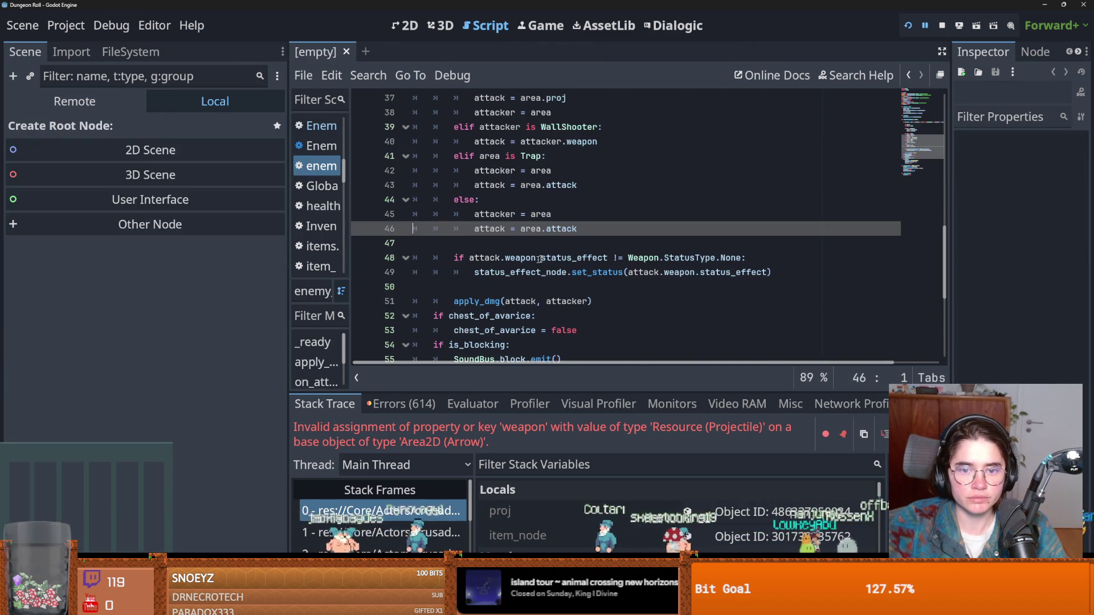
# Filter the FileSystem dock by 'archer' and open archerplayer.tscn.
pyautogui.click(128, 51)
pyautogui.click(113, 97)
pyautogui.doubleClick(113, 97)
pyautogui.write('archer')
pyautogui.scroll(-20, 217, 337)
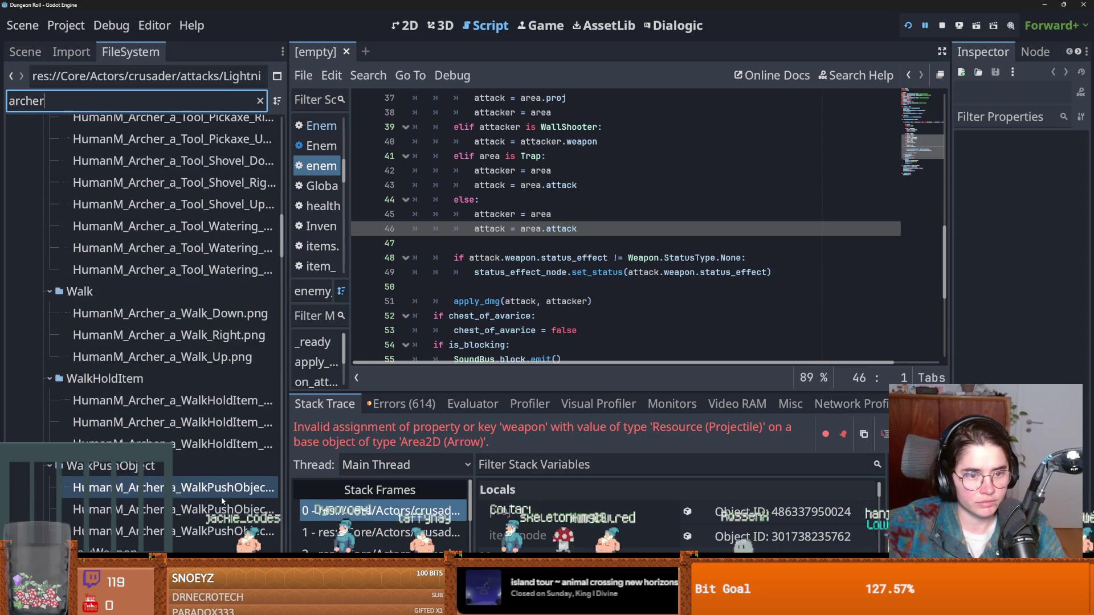
pyautogui.scroll(-20, 211, 456)
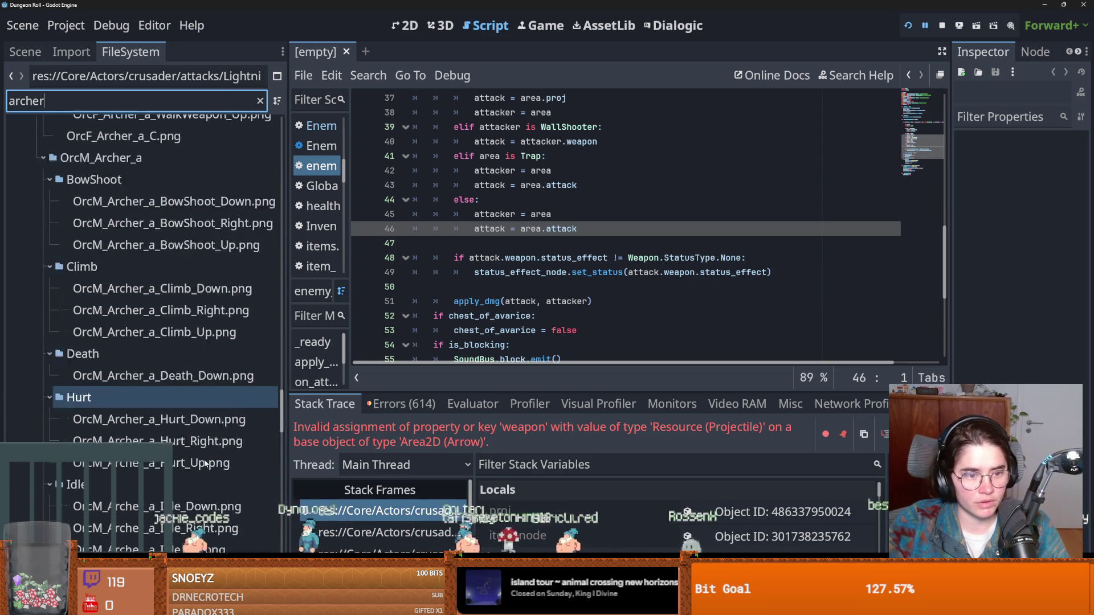
pyautogui.moveTo(284, 443); pyautogui.dragTo(268, 521)
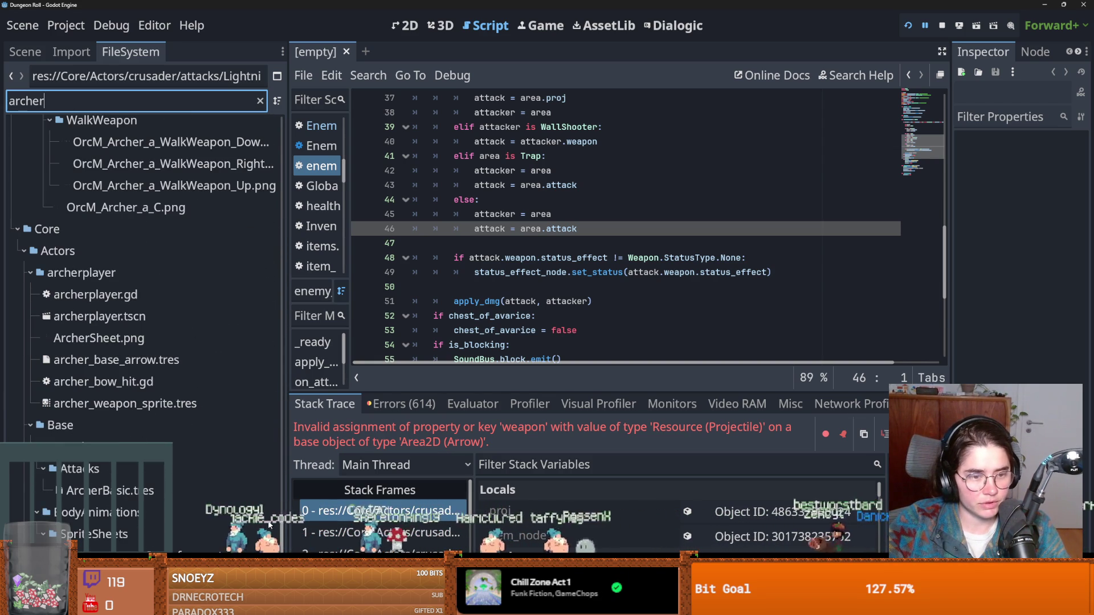
pyautogui.doubleClick(163, 323)
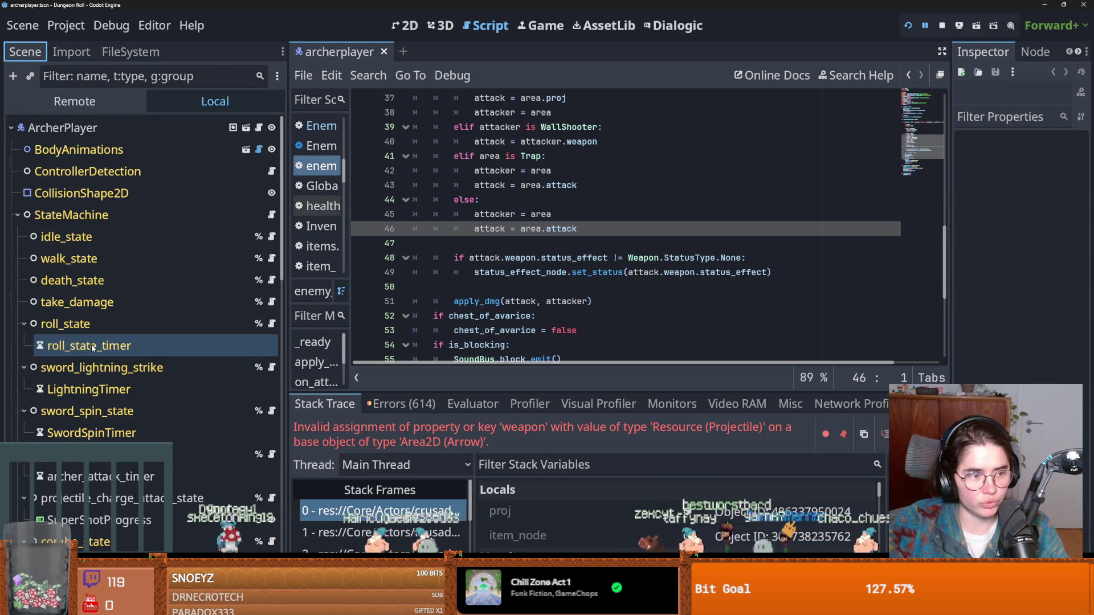
pyautogui.click(26, 324)
pyautogui.click(24, 346)
pyautogui.click(24, 367)
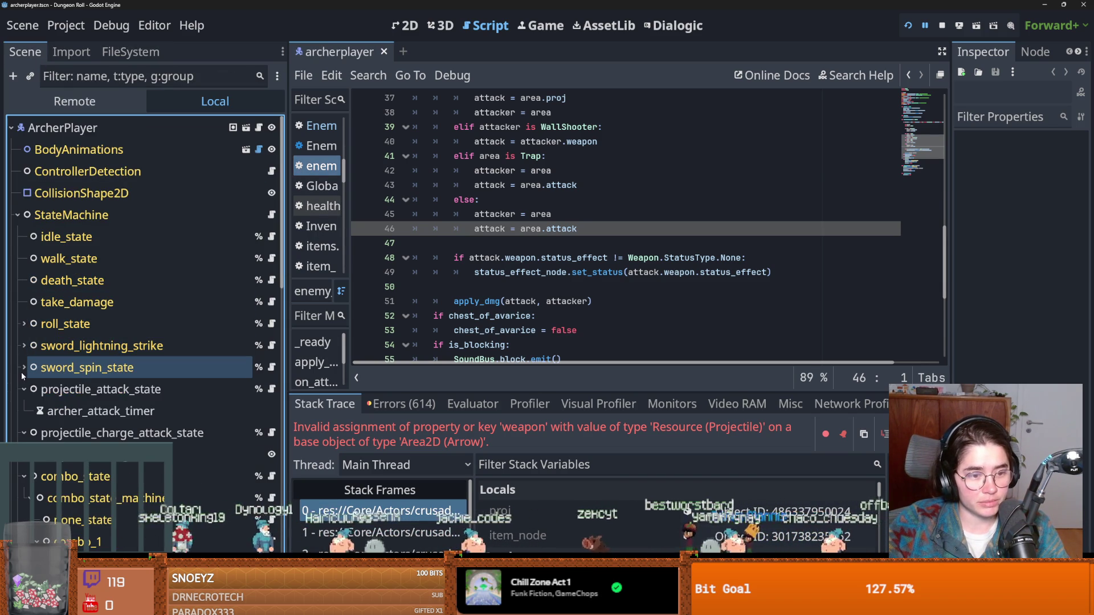
pyautogui.click(24, 389)
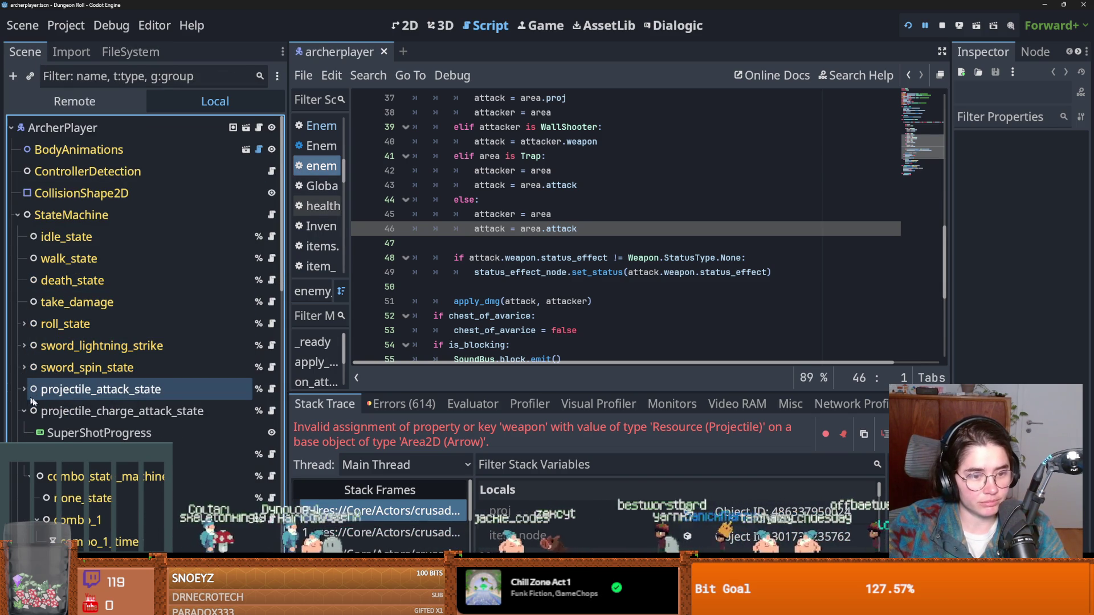
pyautogui.click(125, 395)
pyautogui.moveTo(951, 250); pyautogui.dragTo(699, 250)
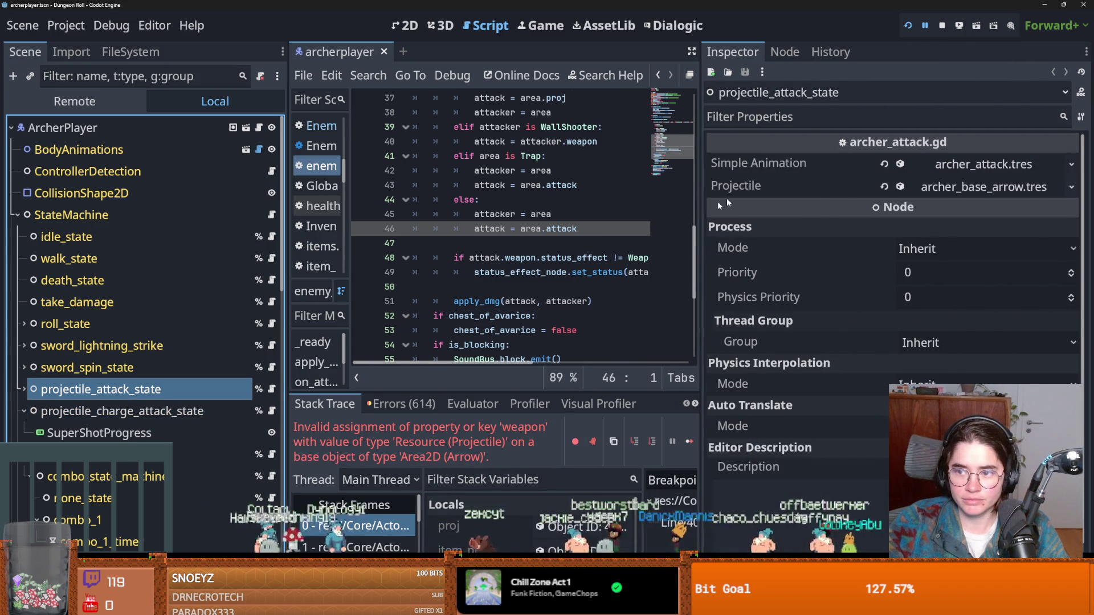
pyautogui.click(960, 188)
pyautogui.hotkey('ctrl', 's')
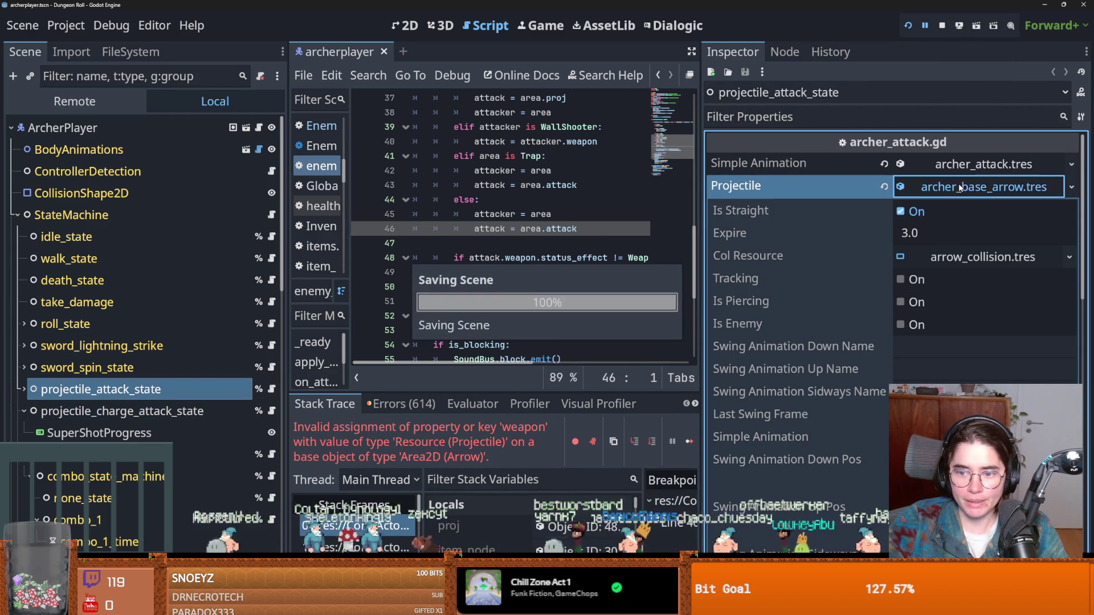
pyautogui.scroll(-5, 827, 306)
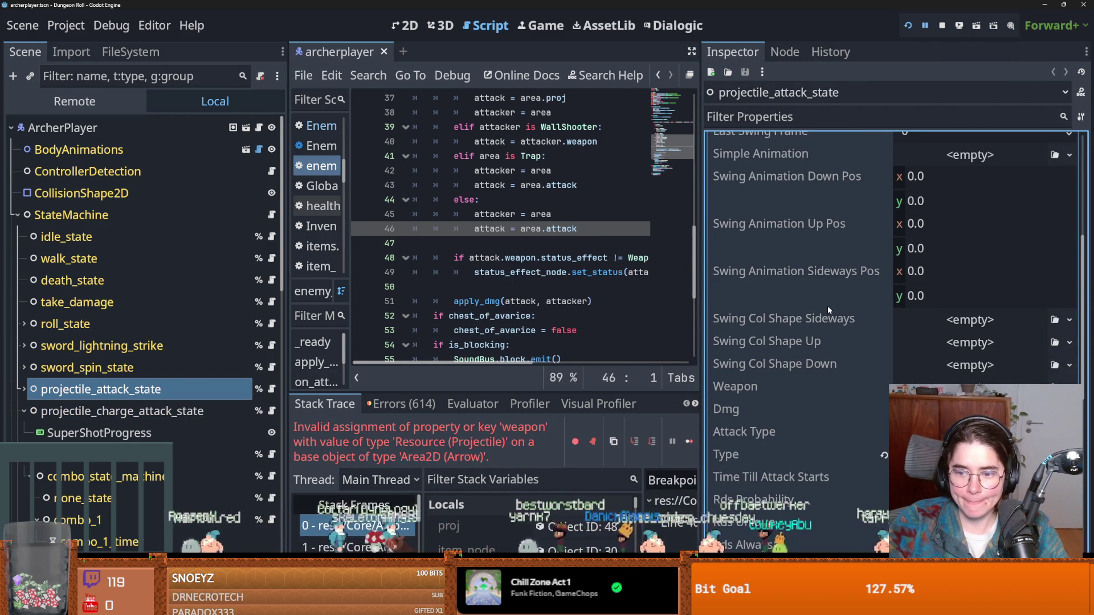
pyautogui.click(880, 407)
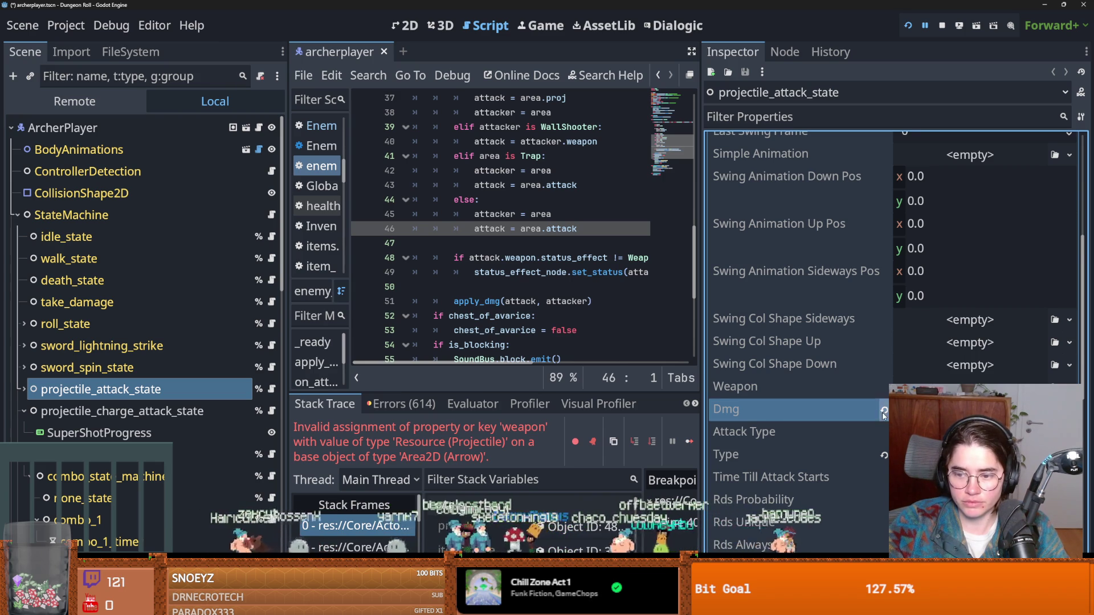
pyautogui.scroll(-2, 882, 412)
pyautogui.click(939, 320)
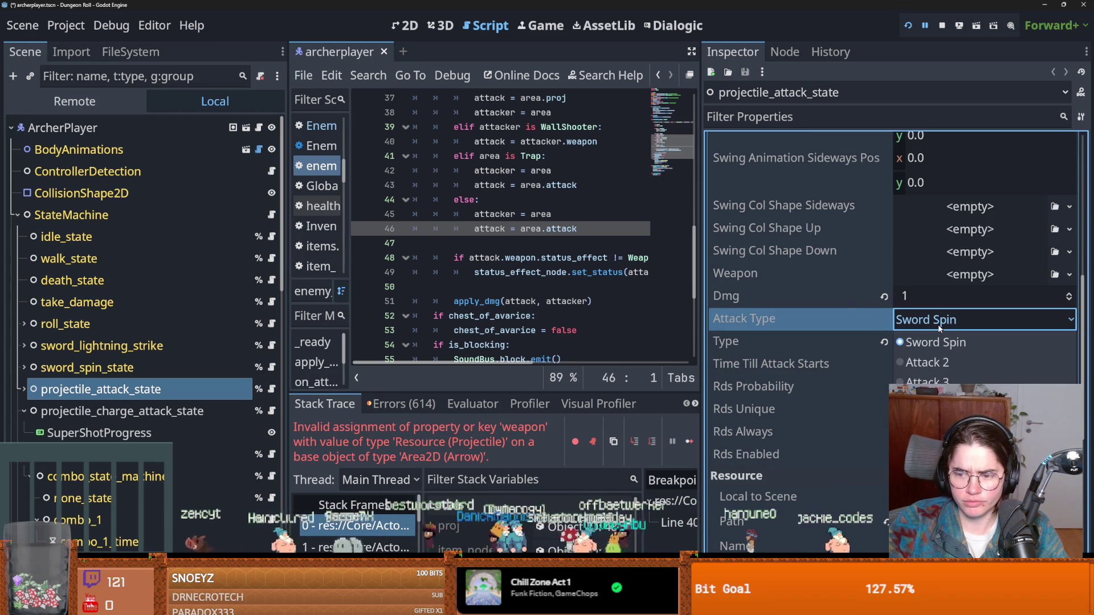
pyautogui.scroll(6, 841, 303)
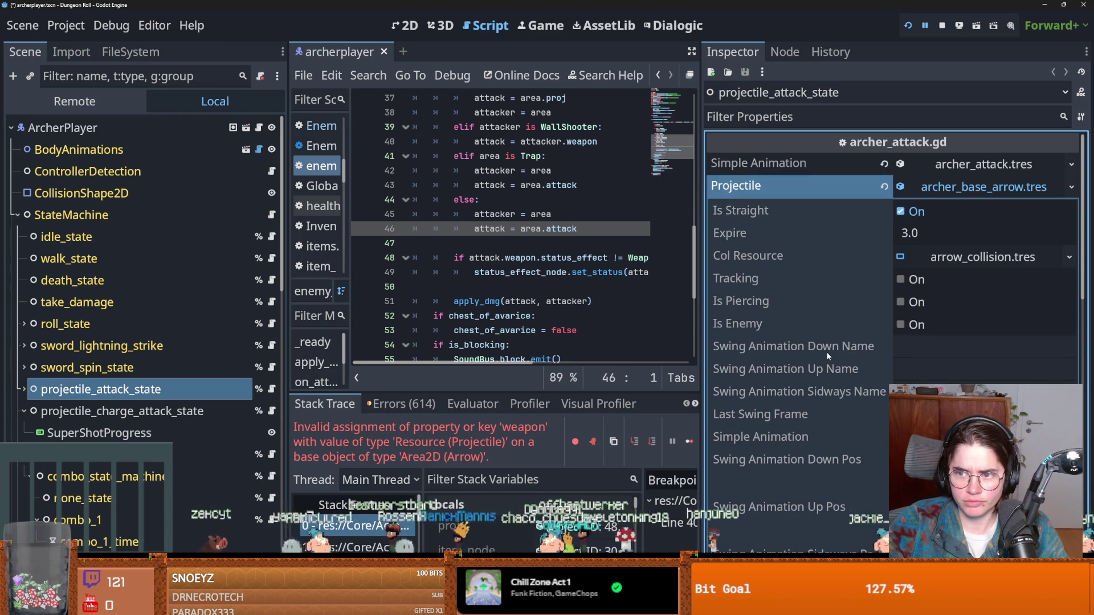
pyautogui.click(929, 188)
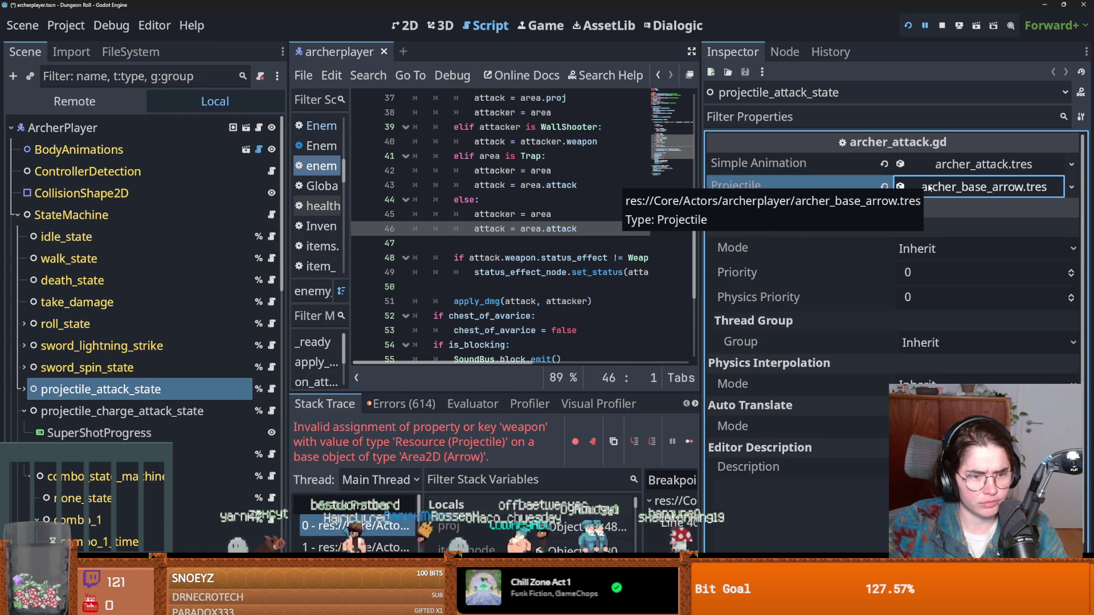
pyautogui.click(969, 188)
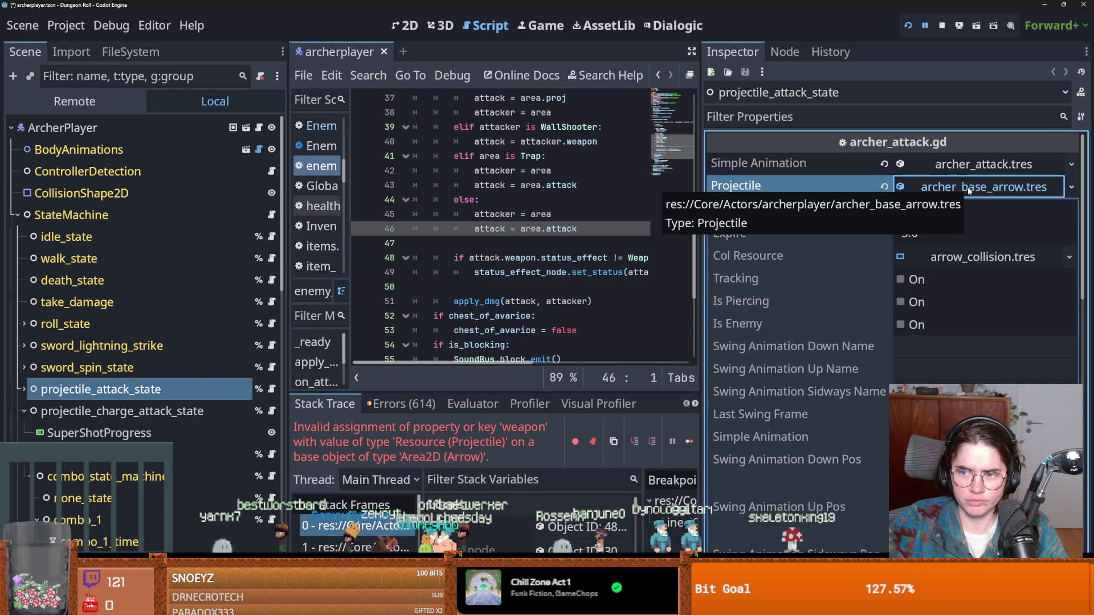
pyautogui.click(988, 165)
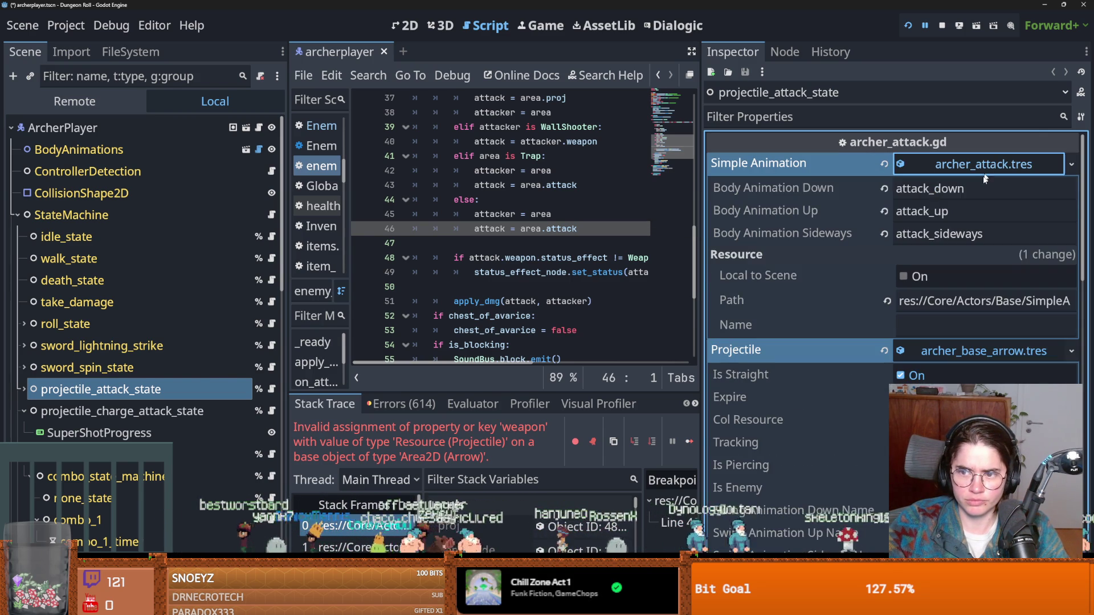
pyautogui.click(974, 165)
pyautogui.click(945, 257)
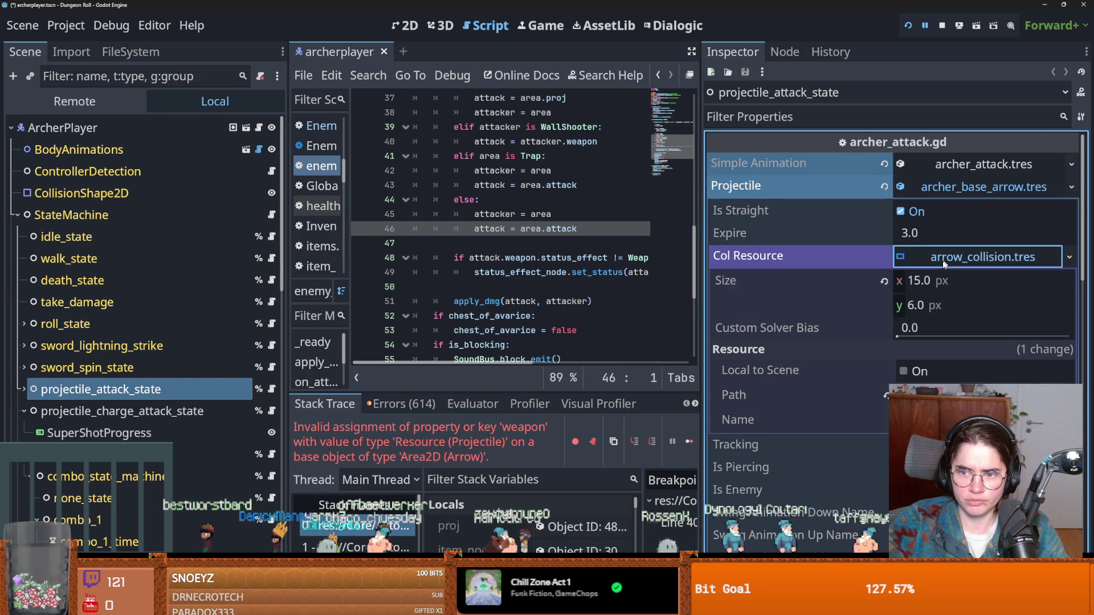
pyautogui.click(948, 189)
pyautogui.click(948, 189)
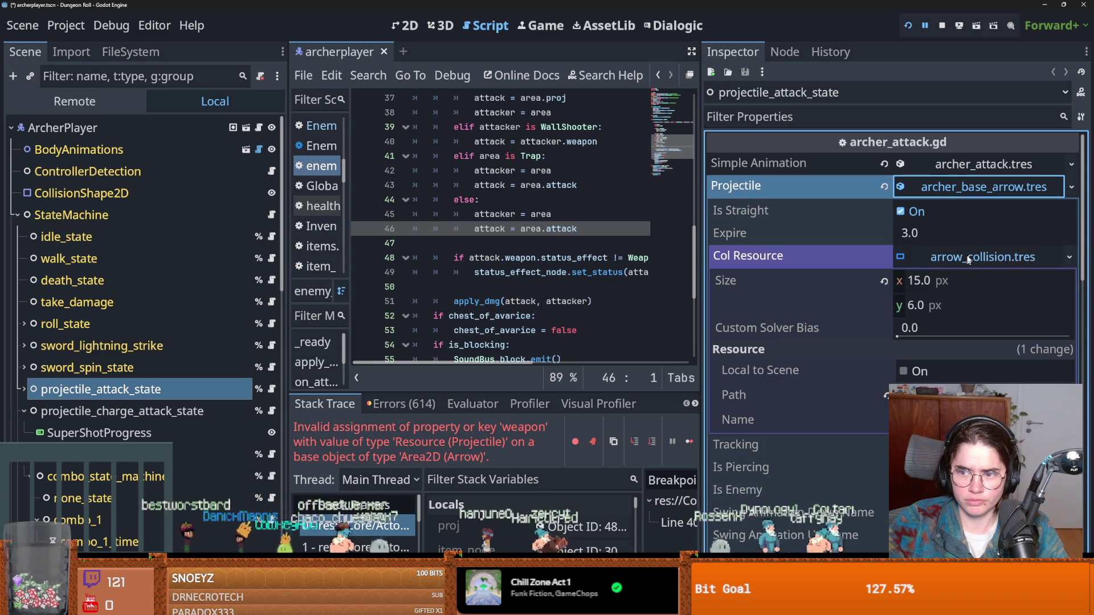
pyautogui.scroll(-1, 869, 309)
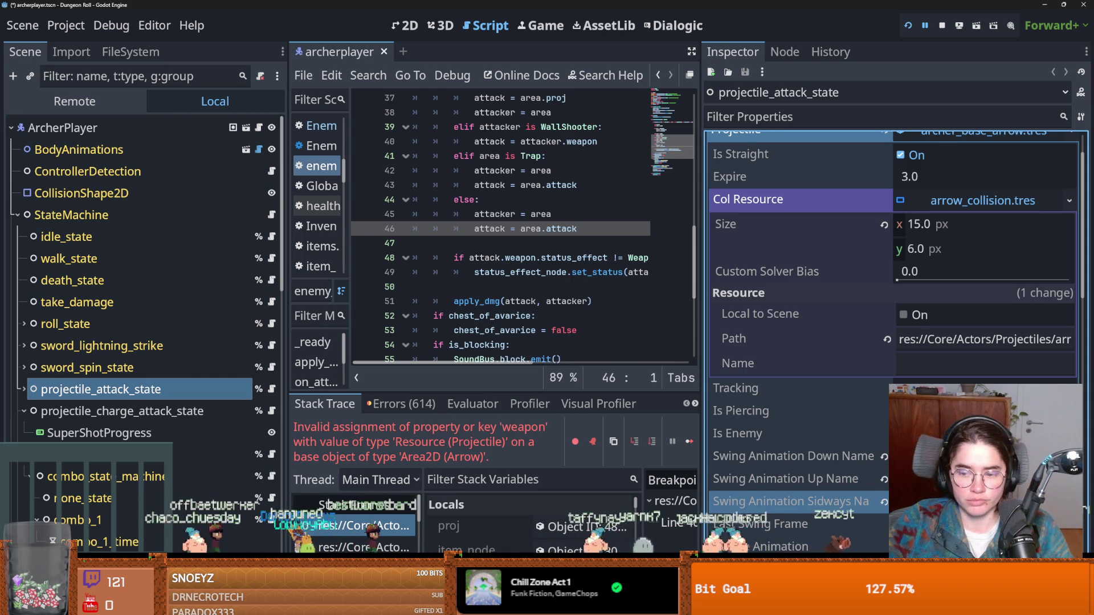
pyautogui.scroll(-2, 792, 502)
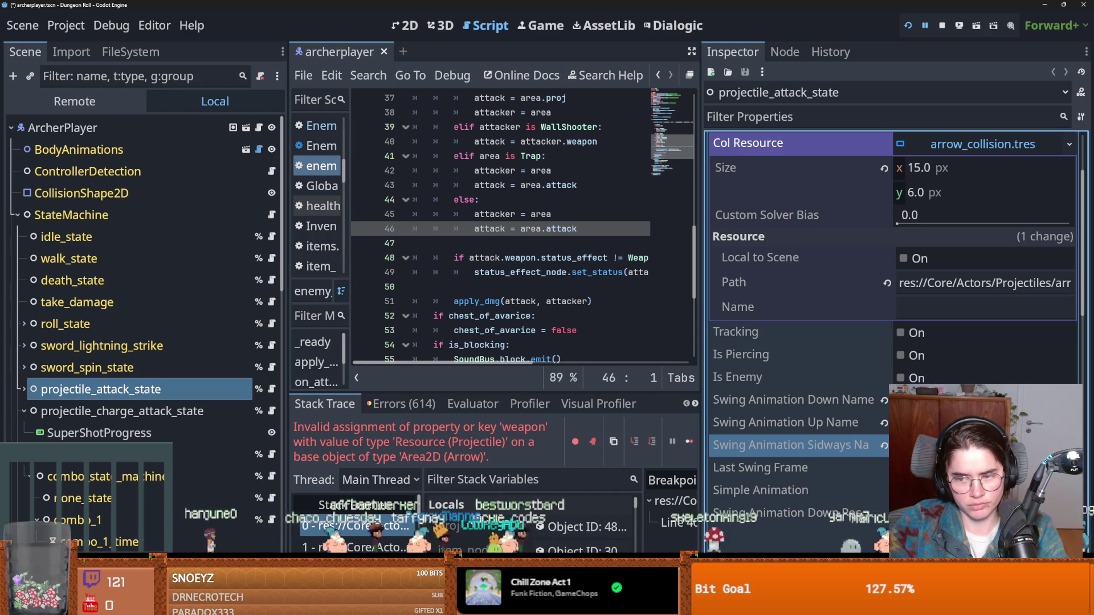
pyautogui.scroll(-4, 853, 463)
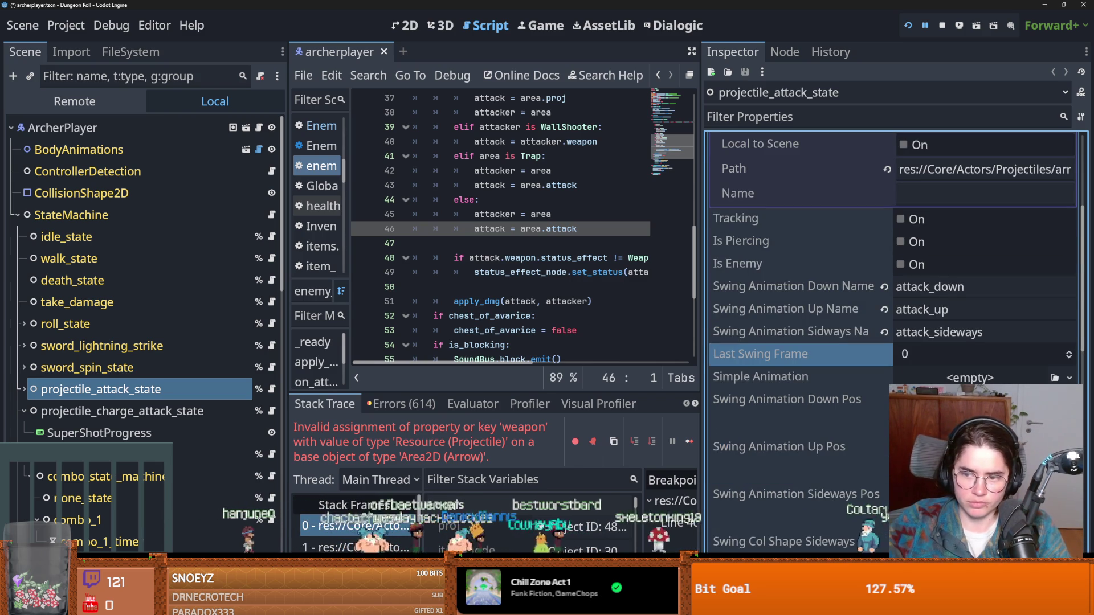
pyautogui.scroll(8, 931, 382)
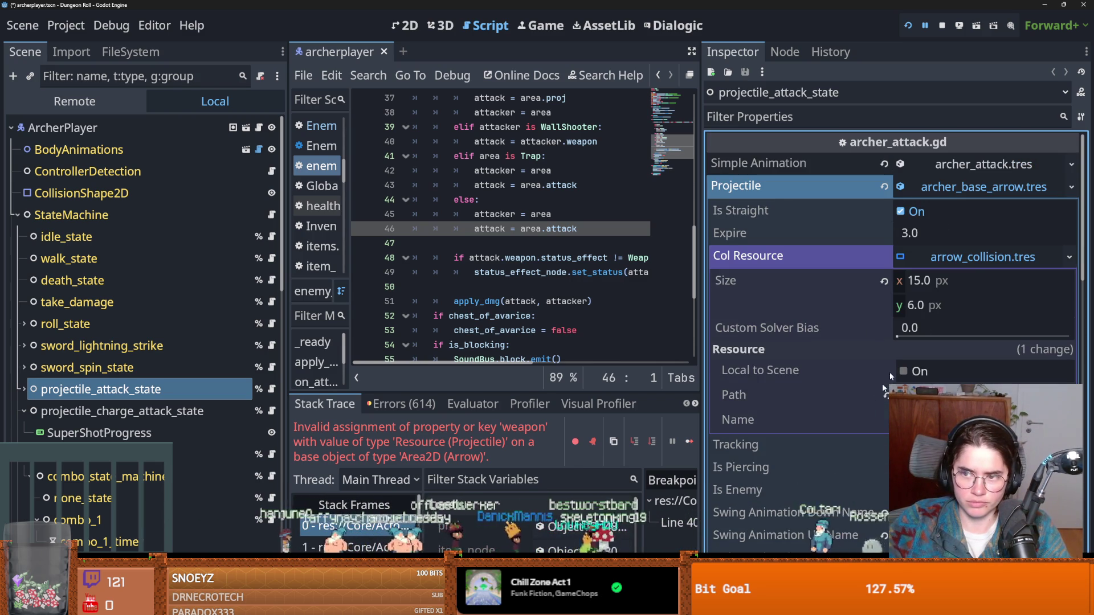
pyautogui.click(934, 191)
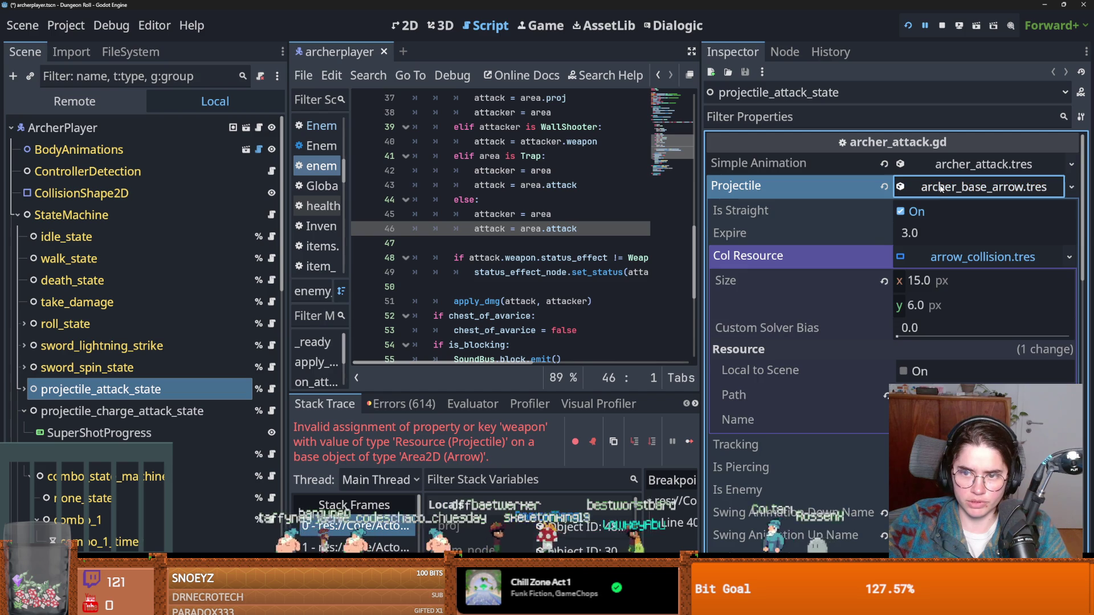
pyautogui.scroll(1, 549, 326)
pyautogui.scroll(5, 549, 326)
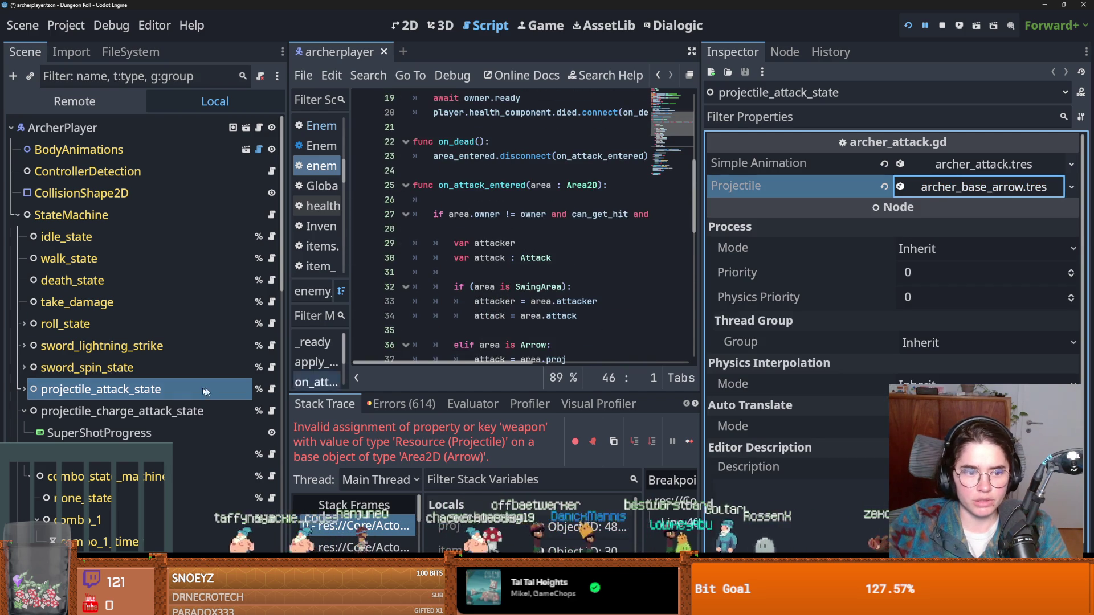
pyautogui.click(272, 390)
# Delete the simple_animation export line from archer_attack.gd and save.
pyautogui.scroll(10, 548, 230)
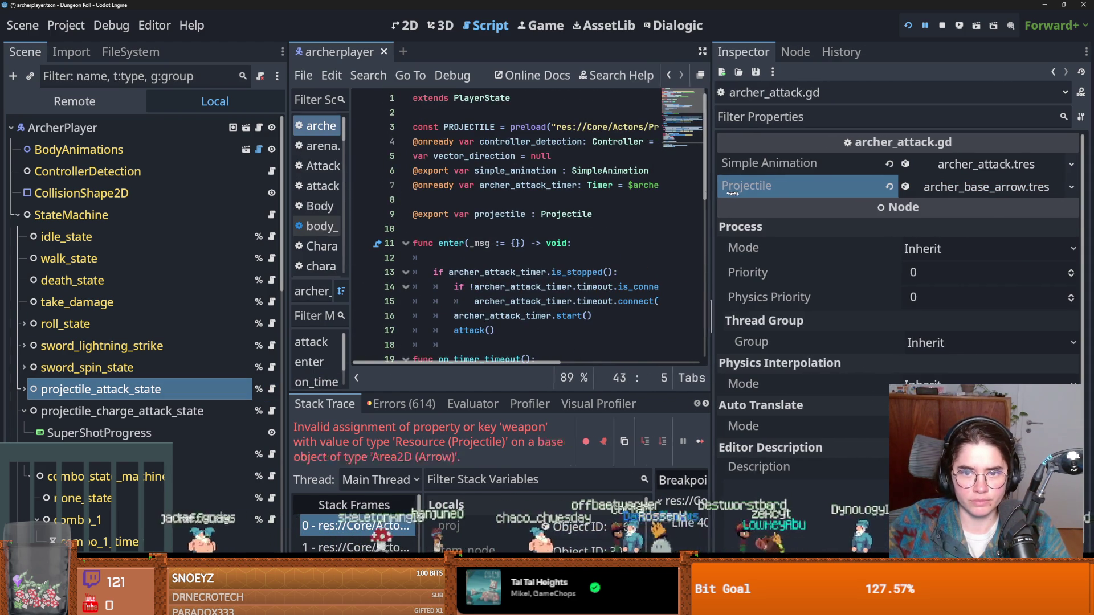
pyautogui.moveTo(699, 193); pyautogui.dragTo(948, 193)
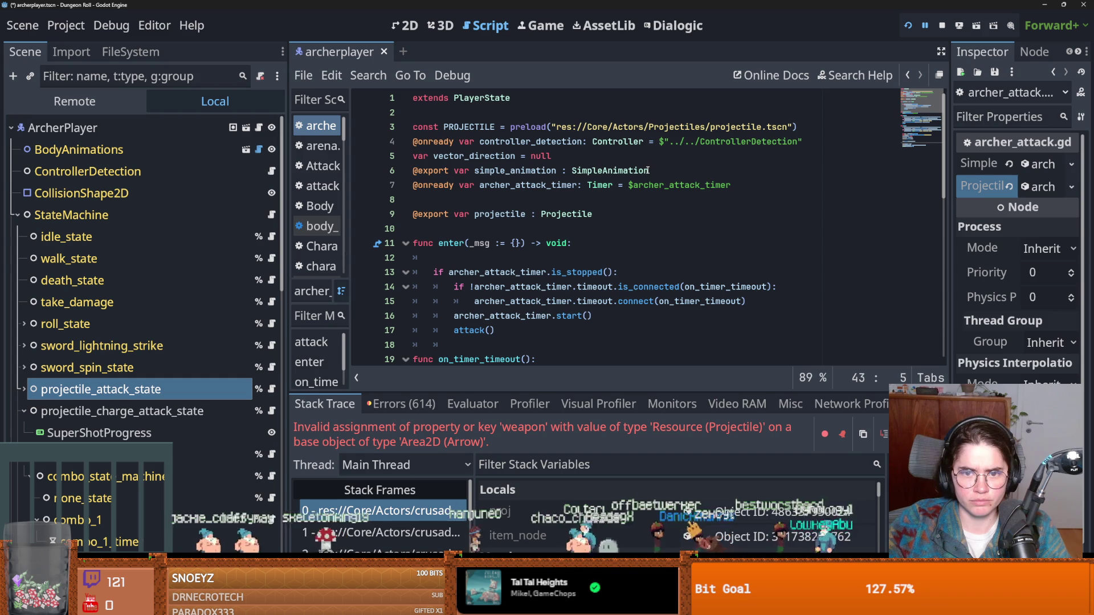
pyautogui.moveTo(673, 171); pyautogui.dragTo(413, 170)
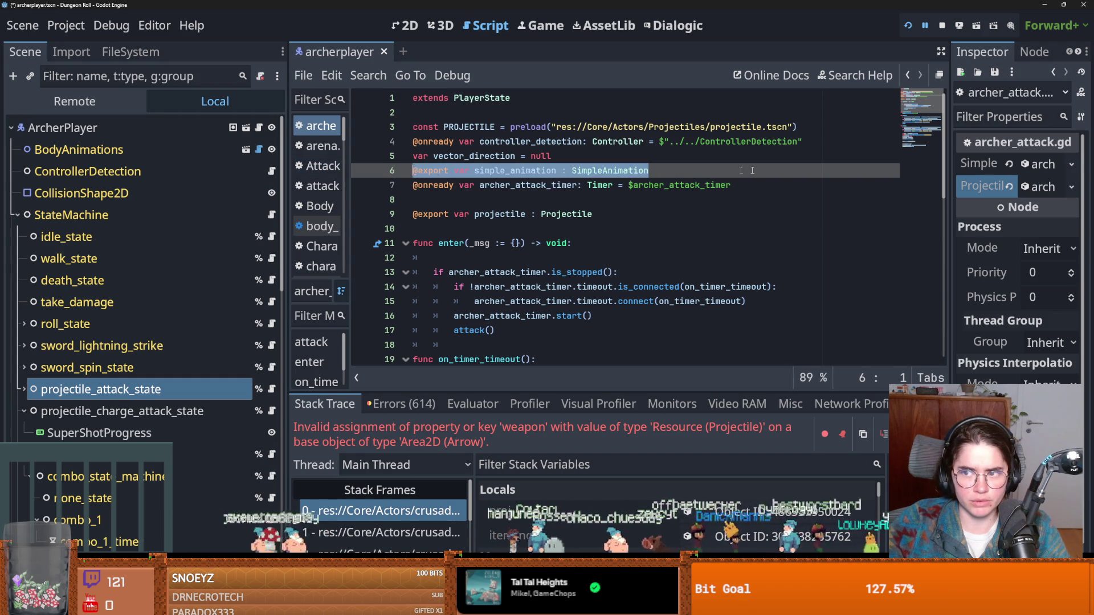
pyautogui.press('BackSpace')
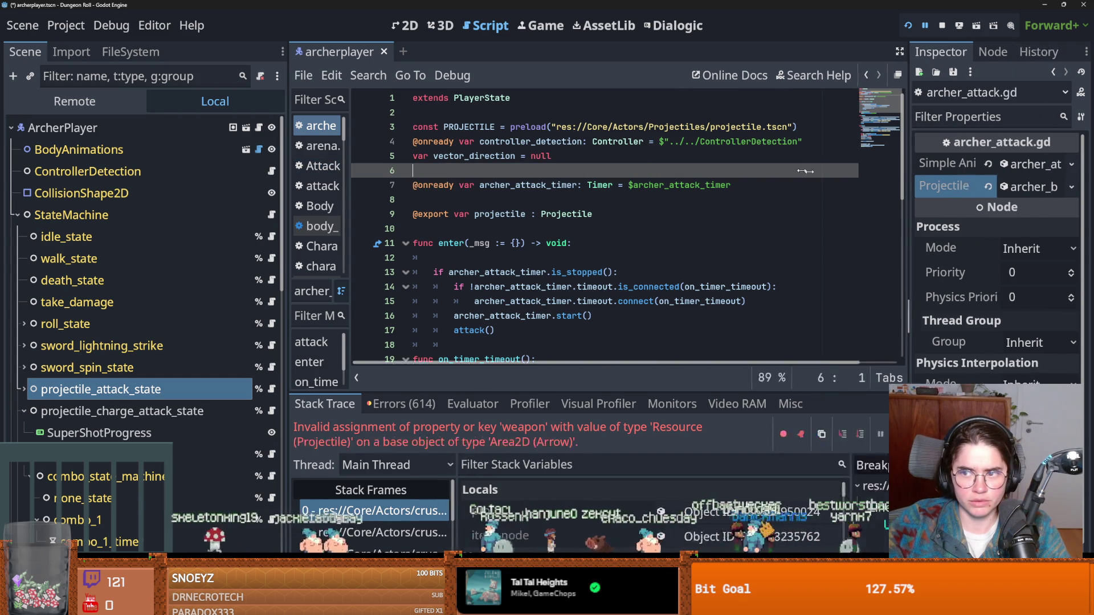
pyautogui.moveTo(952, 180); pyautogui.dragTo(762, 180)
pyautogui.click(1071, 164)
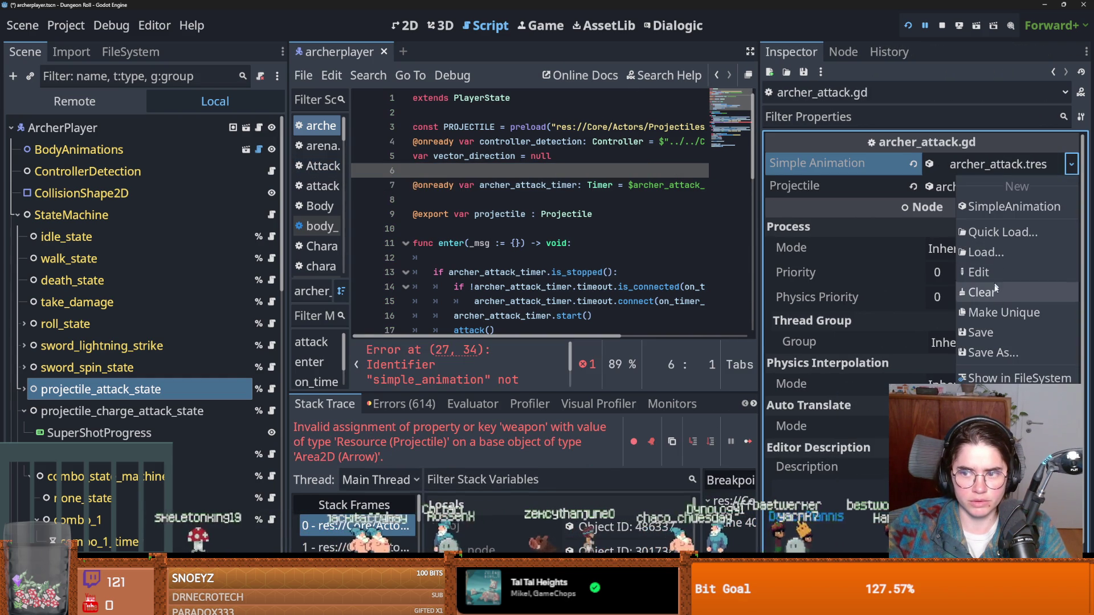
pyautogui.click(179, 393)
pyautogui.hotkey('ctrl', 's')
pyautogui.press('Up')
# Assign archer_attack.tres as the arrow projectile's Simple Animation and save the scene.
pyautogui.click(131, 390)
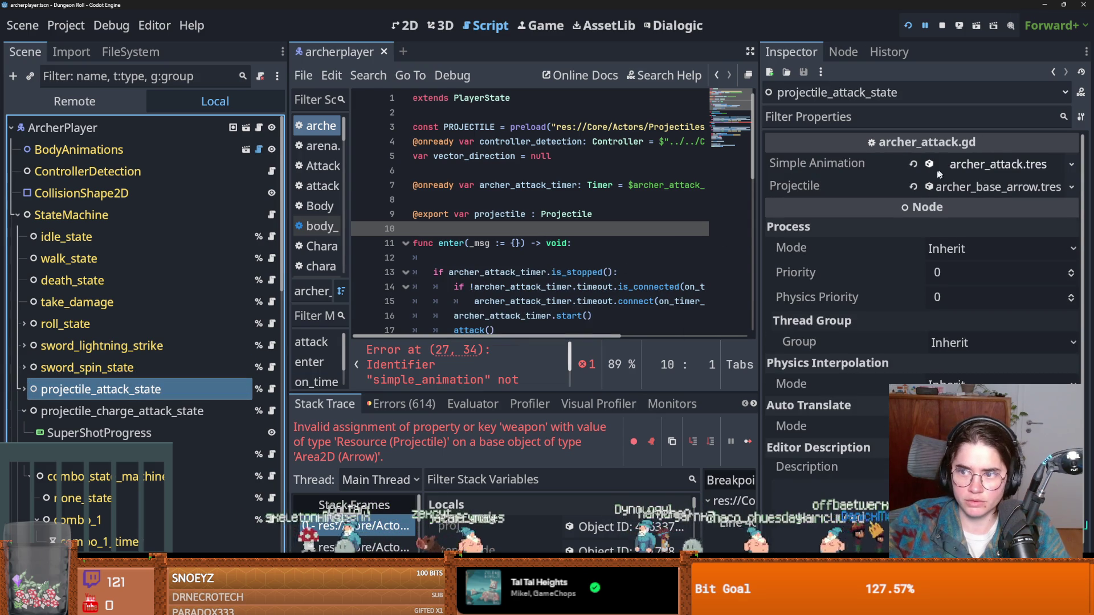
pyautogui.click(989, 190)
pyautogui.scroll(-3, 962, 271)
pyautogui.click(976, 147)
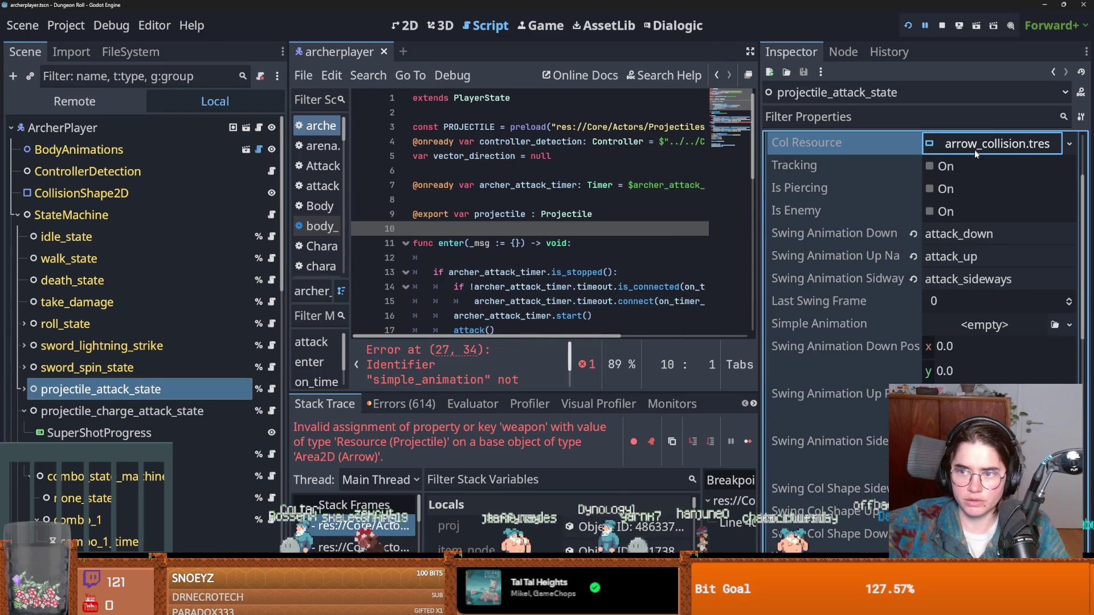
pyautogui.click(1068, 325)
pyautogui.click(1008, 364)
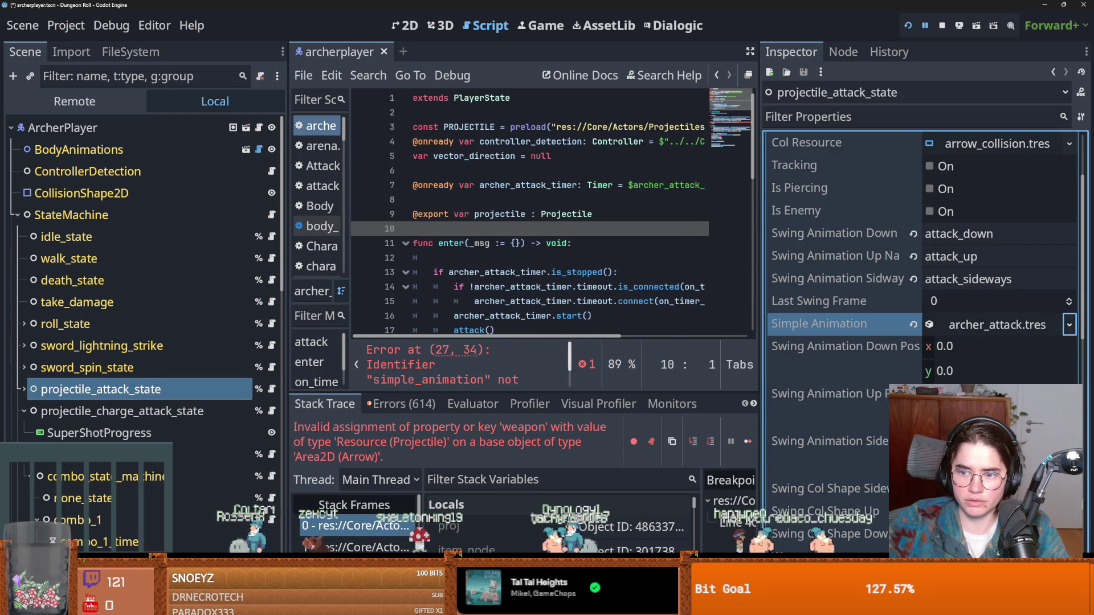
pyautogui.hotkey('ctrl', 's')
pyautogui.scroll(-5, 877, 312)
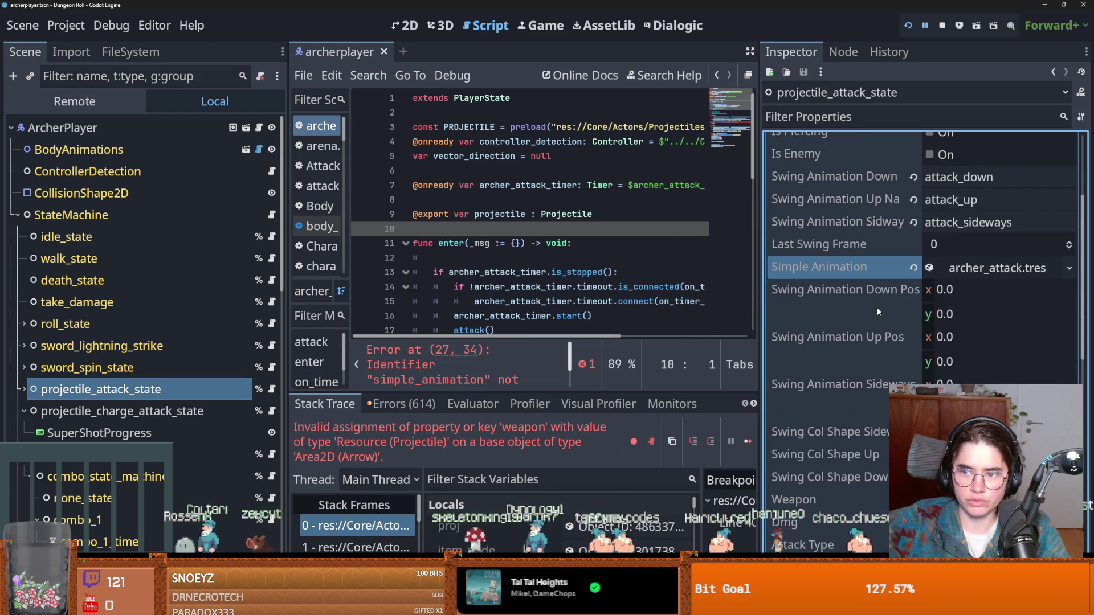
pyautogui.scroll(-5, 878, 311)
pyautogui.scroll(3, 877, 311)
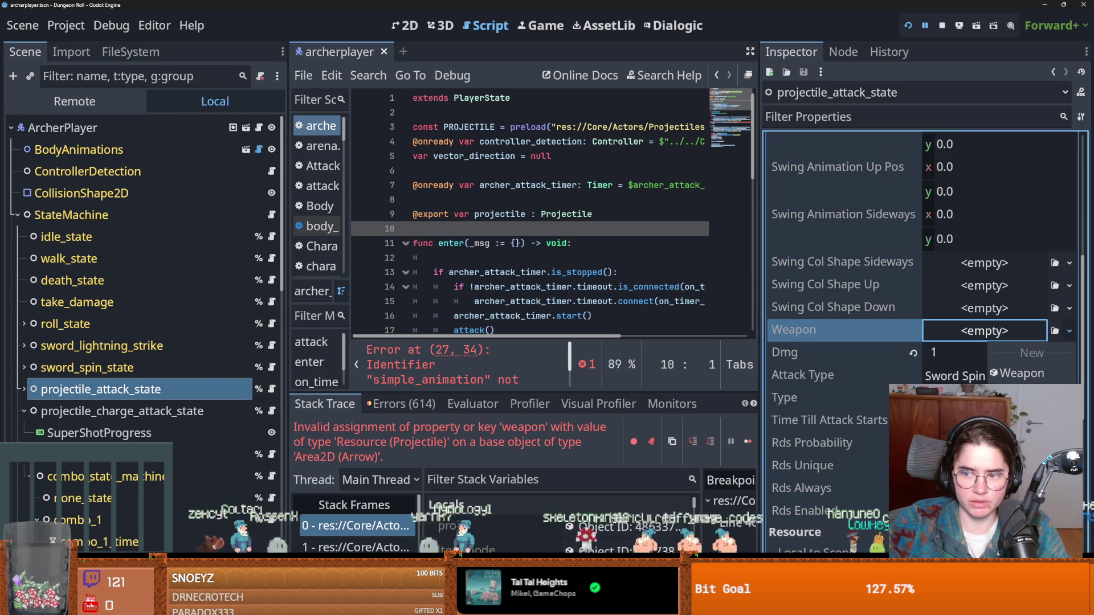
# Search for an existing weapon resource, then inspect the ArcherPlayer's current weapon.
pyautogui.click(1055, 330)
pyautogui.write('arch')
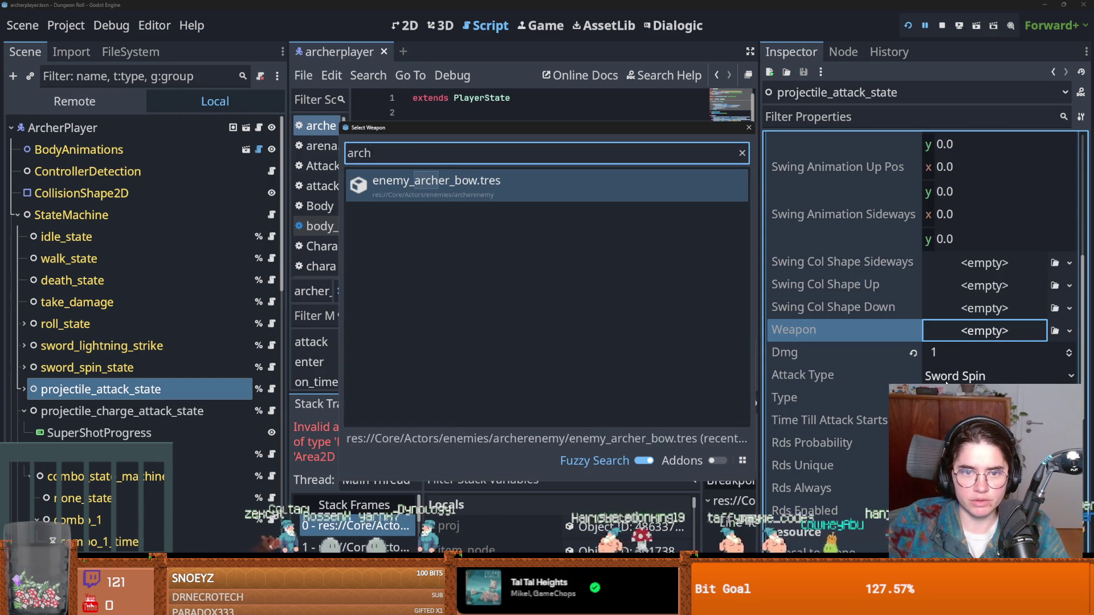
pyautogui.press('BackSpace')
pyautogui.press('BackSpace')
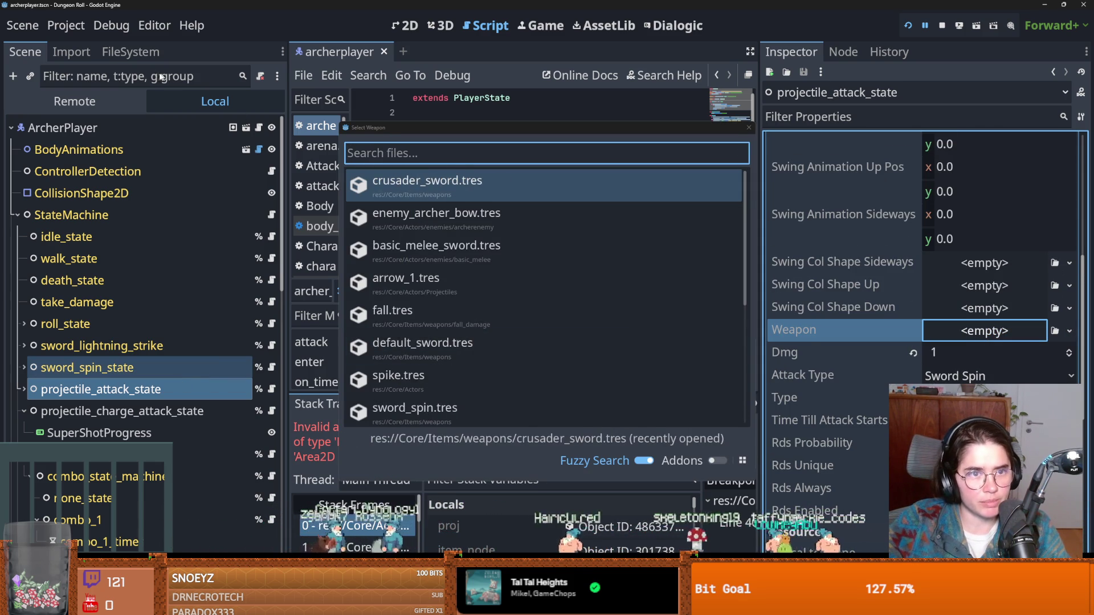
pyautogui.click(748, 128)
pyautogui.click(85, 128)
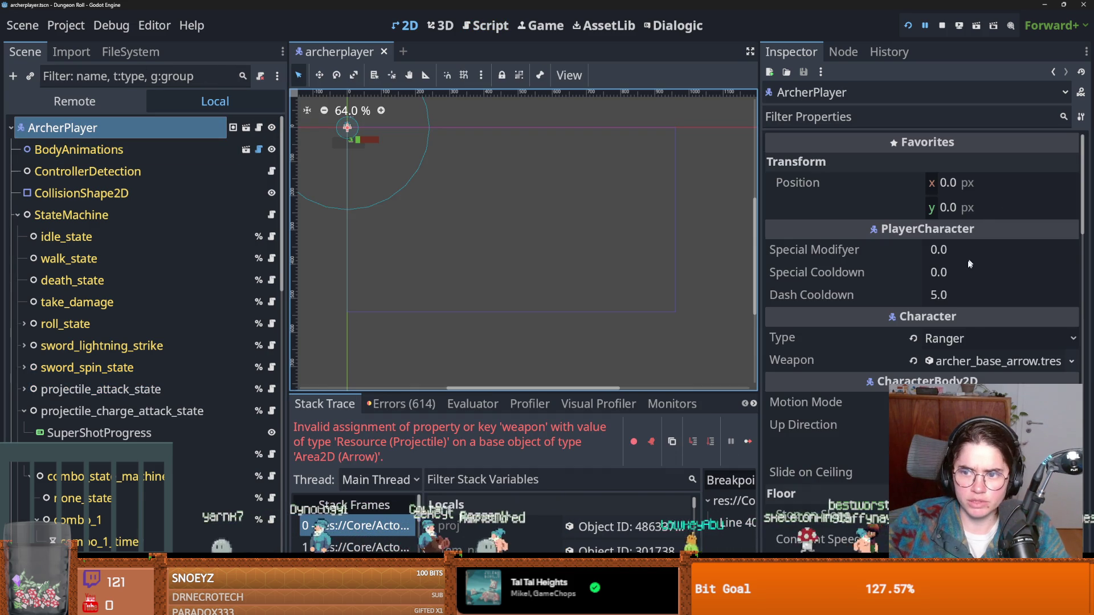
pyautogui.click(973, 365)
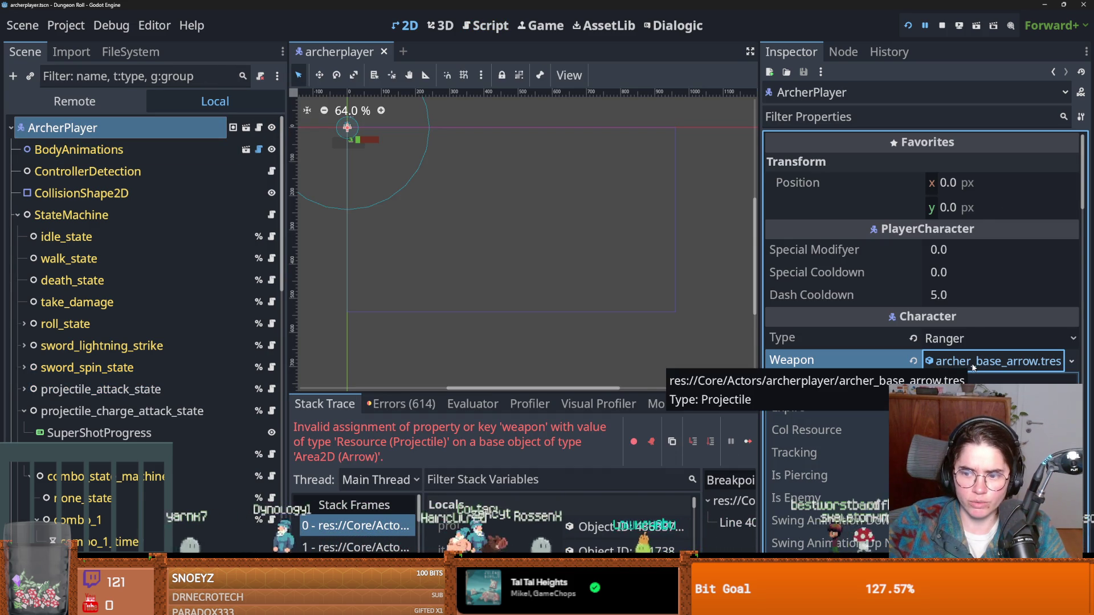
pyautogui.click(973, 364)
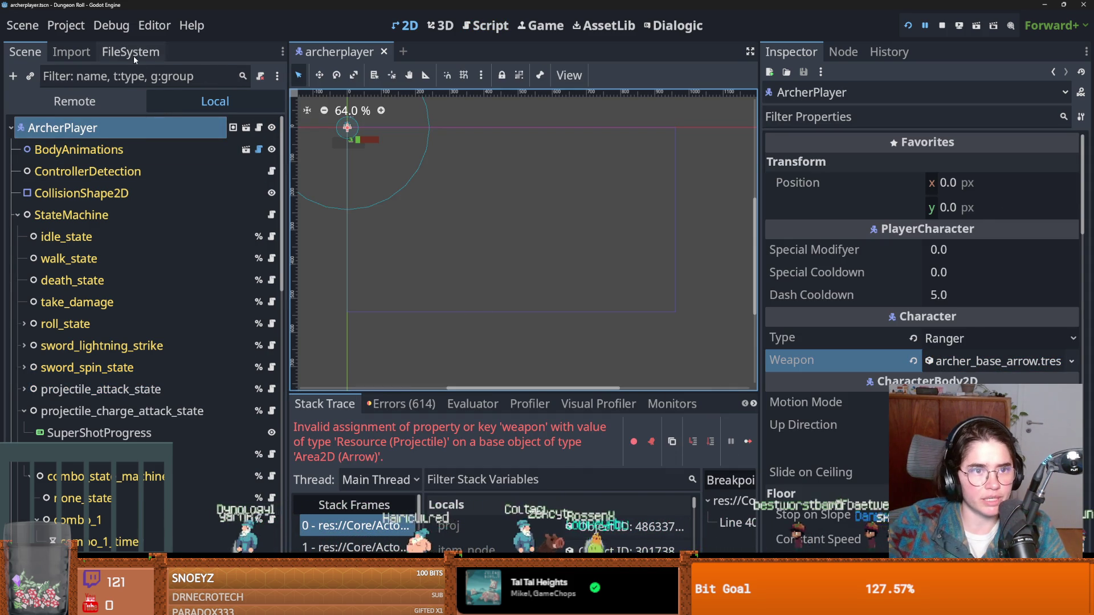
# Create a new Weapon resource in the archerplayer folder saved as archer_player_bow.tres.
pyautogui.click(136, 56)
pyautogui.click(79, 273)
pyautogui.rightClick(64, 273)
pyautogui.moveTo(131, 283)
pyautogui.click(308, 349)
pyautogui.write('weap')
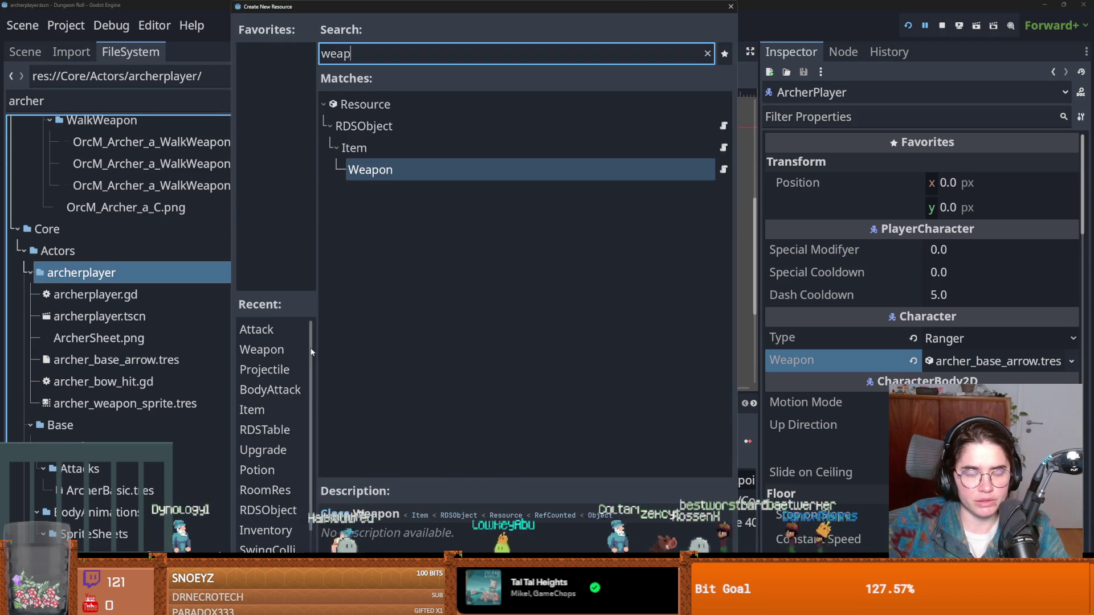
pyautogui.press('Return')
pyautogui.write('archer_player_bow.tres')
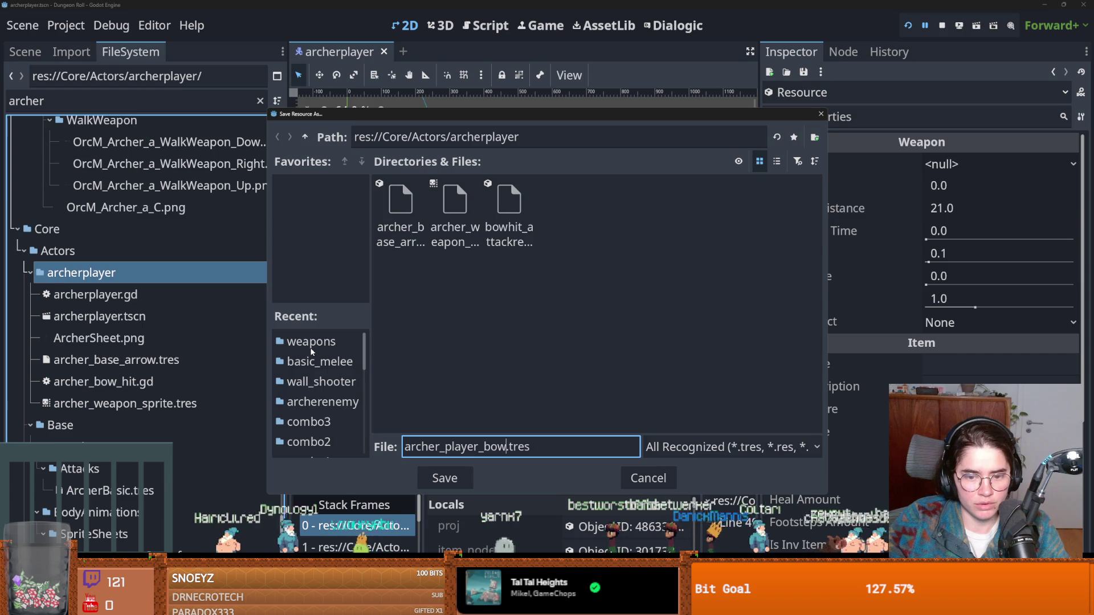
pyautogui.press('Return')
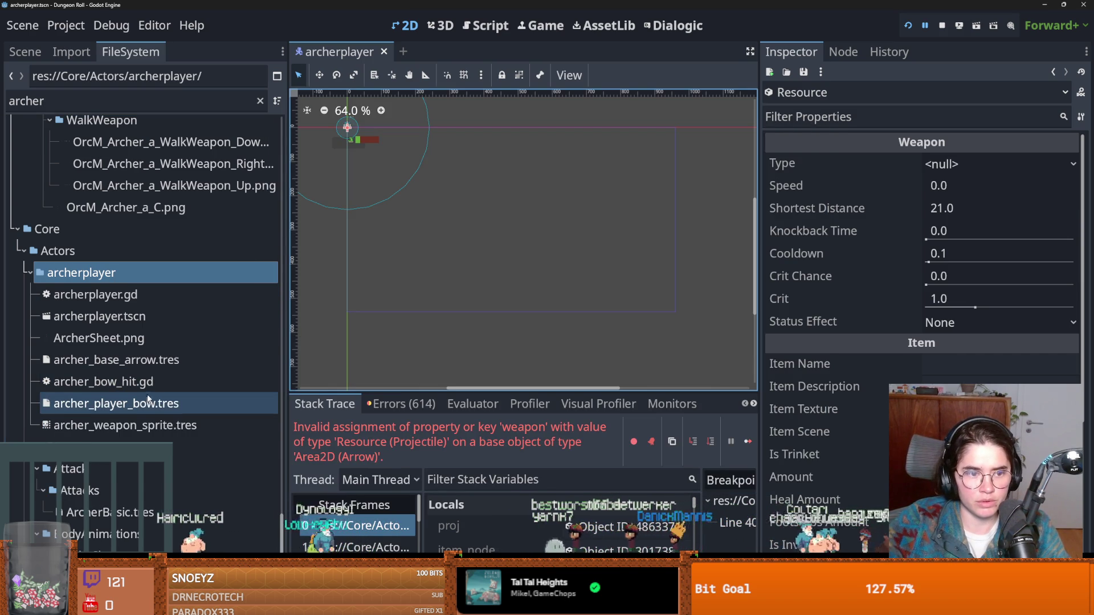
pyautogui.click(25, 51)
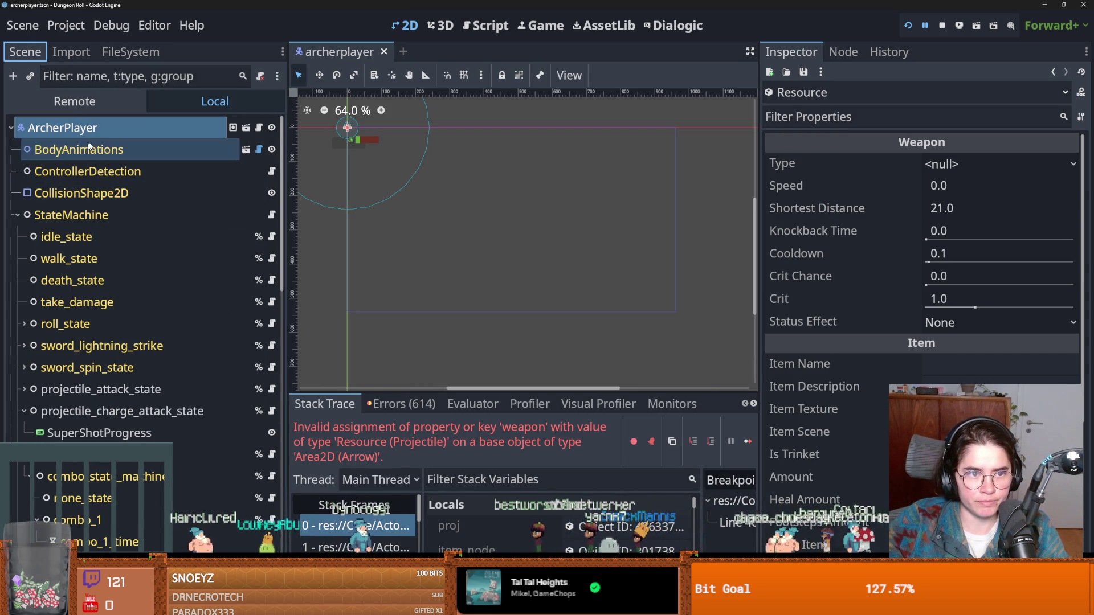
# Assign archer_player_bow.tres as the projectile attack state's weapon.
pyautogui.click(99, 389)
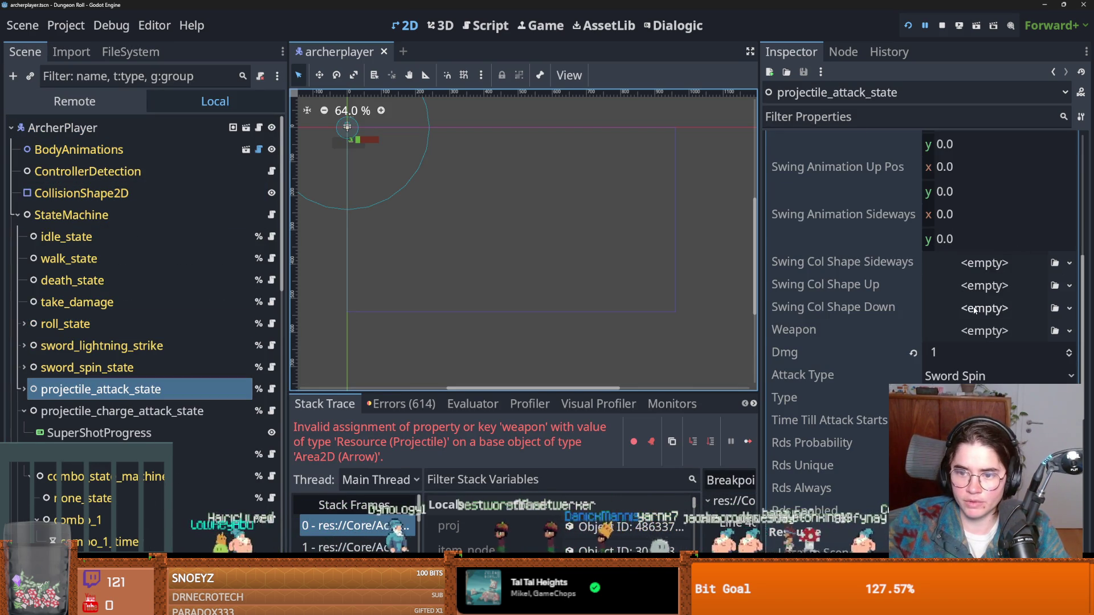
pyautogui.scroll(5, 975, 310)
pyautogui.scroll(-4, 977, 319)
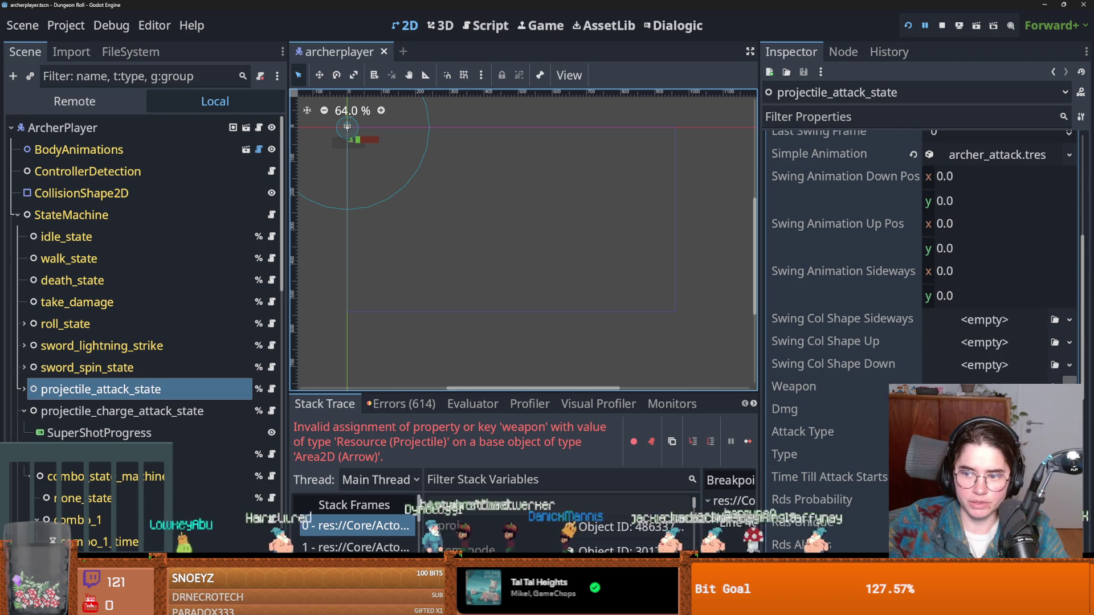
pyautogui.click(793, 386)
pyautogui.write('arch')
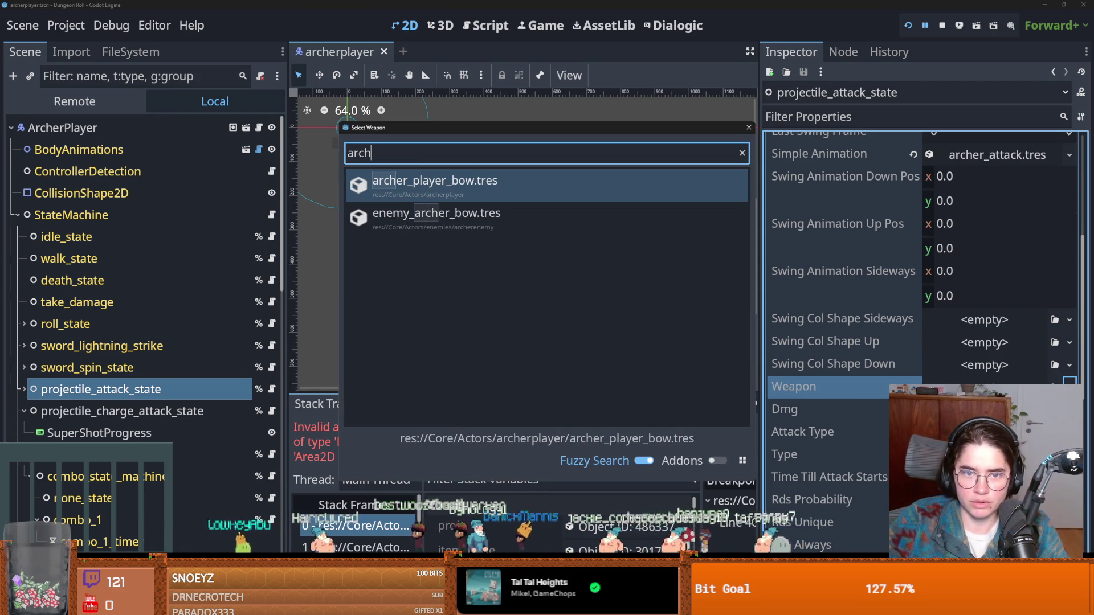
pyautogui.press('Return')
# Make the bow a Ranged weapon with speed 30 and item name 'archer bow'.
pyautogui.scroll(-3, 929, 340)
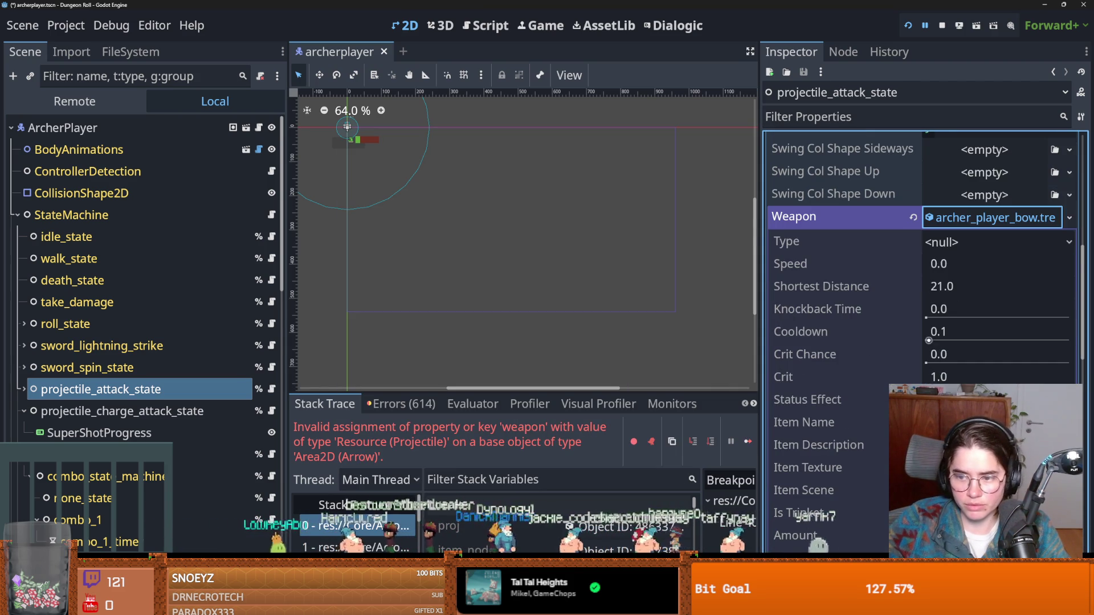
pyautogui.click(949, 242)
pyautogui.click(950, 285)
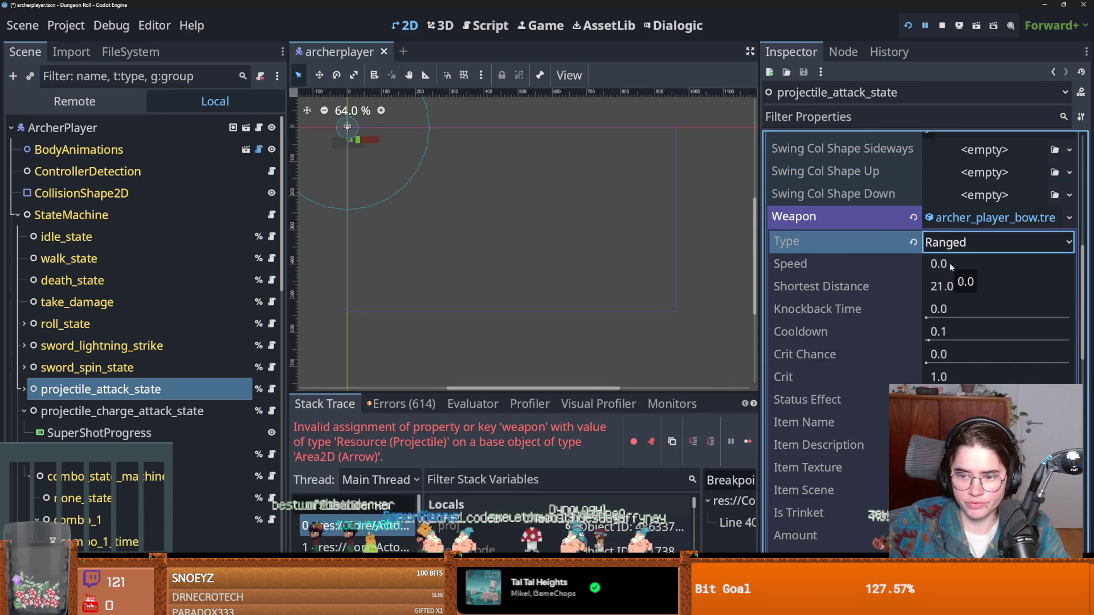
pyautogui.scroll(6, 929, 341)
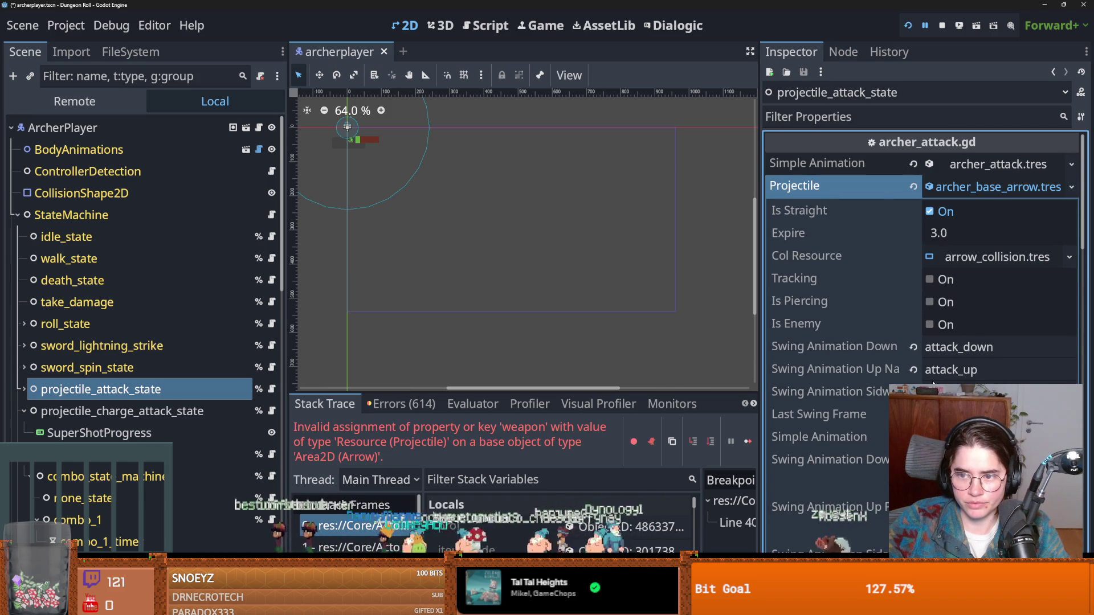
pyautogui.scroll(-5, 933, 385)
pyautogui.click(958, 322)
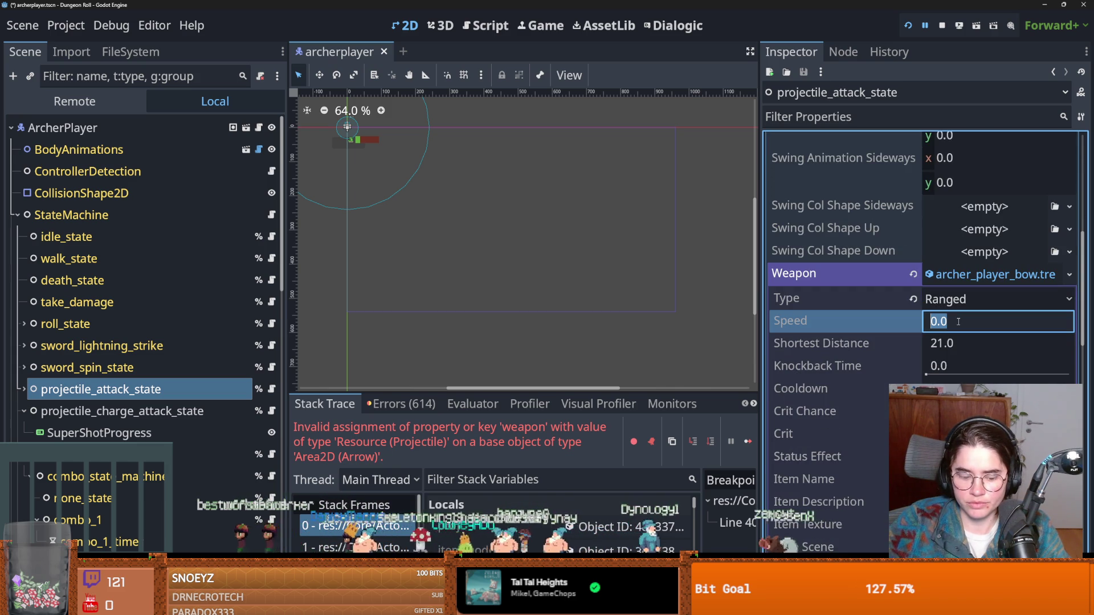
pyautogui.write('30')
pyautogui.press('Return')
pyautogui.scroll(-3, 920, 285)
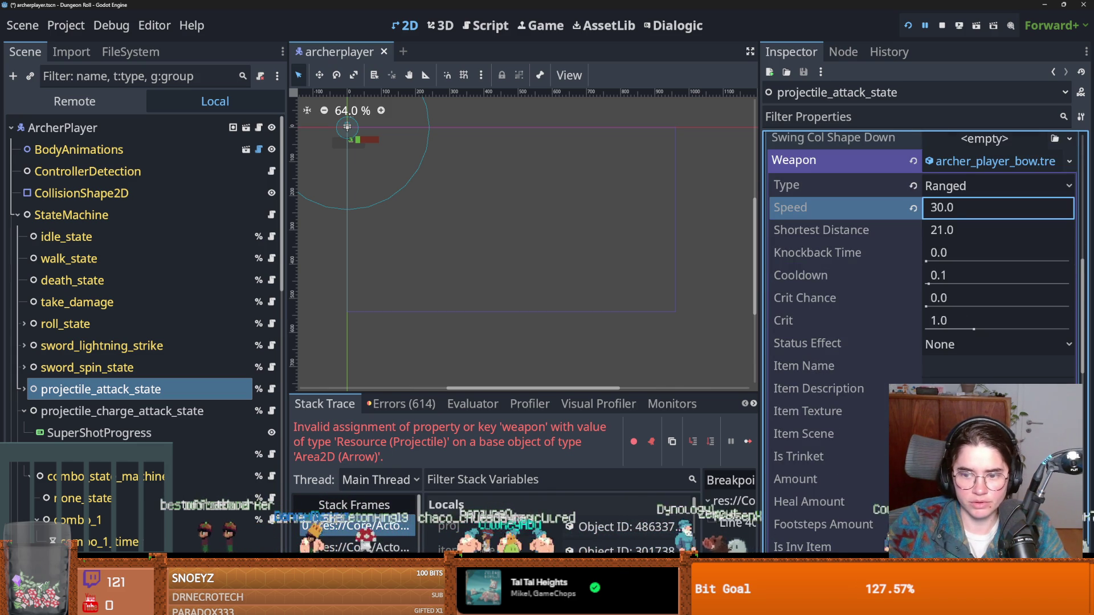
pyautogui.click(955, 370)
pyautogui.write('archer bow')
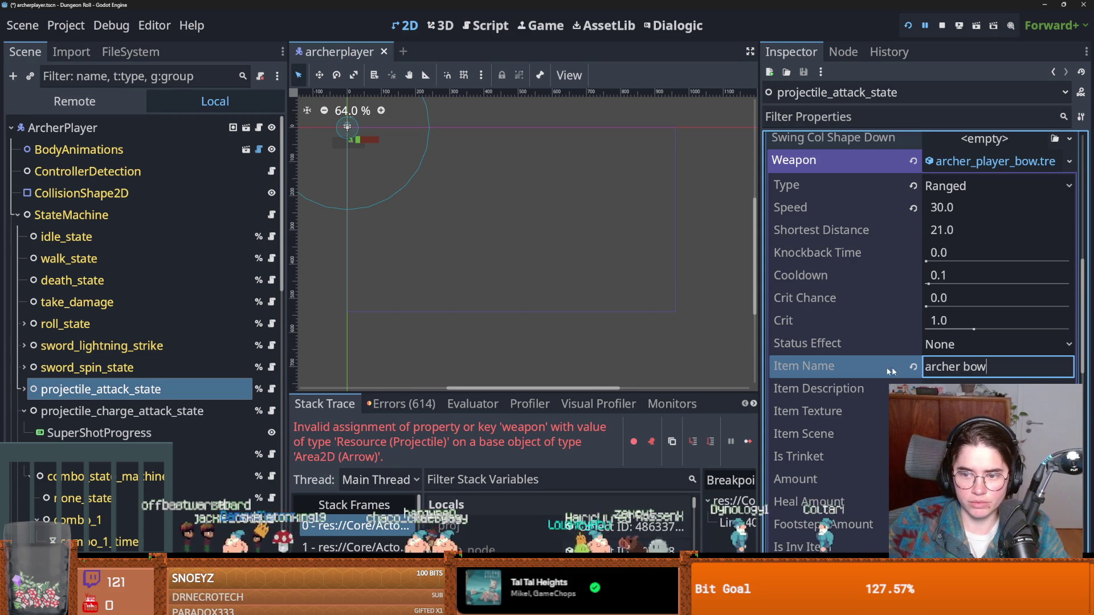
pyautogui.press('Return')
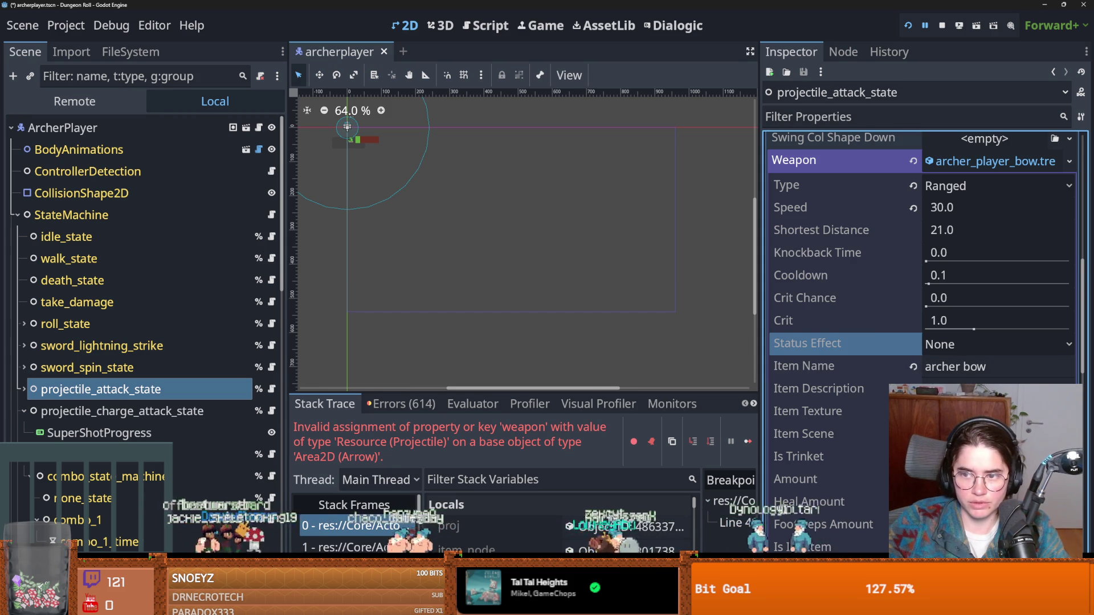
# Review the bow's properties and move to the projectile_charge_attack_state node.
pyautogui.scroll(-3, 809, 393)
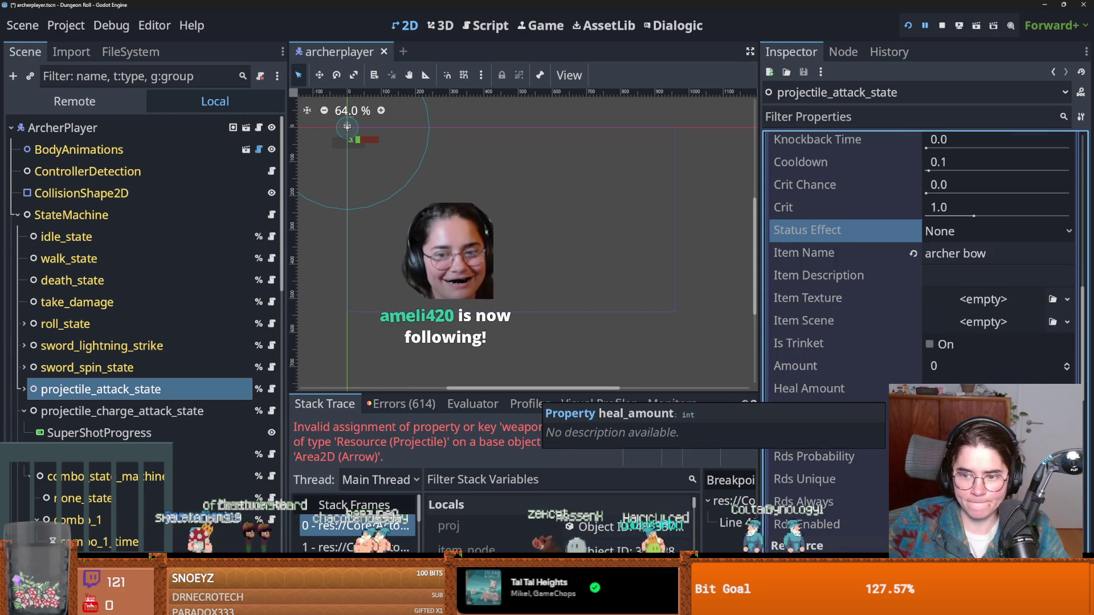
pyautogui.scroll(-2, 827, 393)
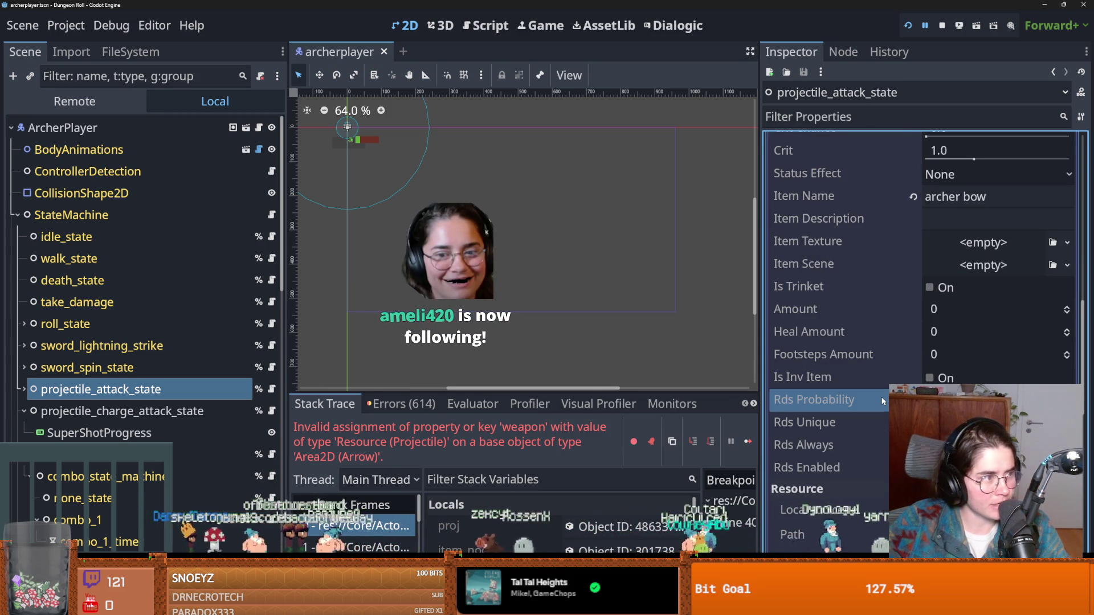
pyautogui.scroll(7, 877, 399)
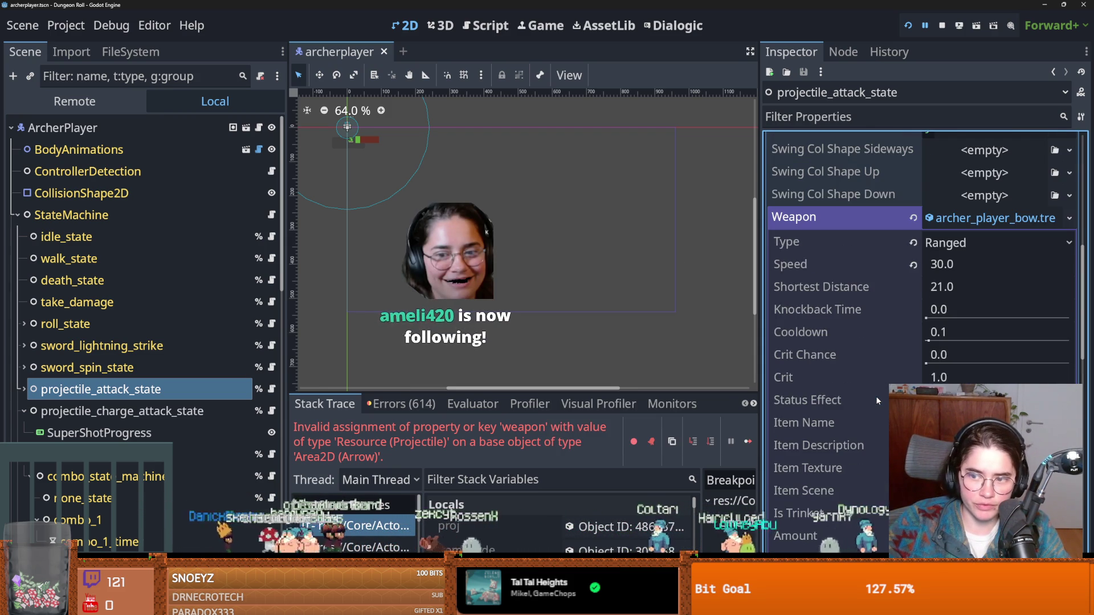
pyautogui.scroll(7, 877, 401)
pyautogui.scroll(7, 876, 400)
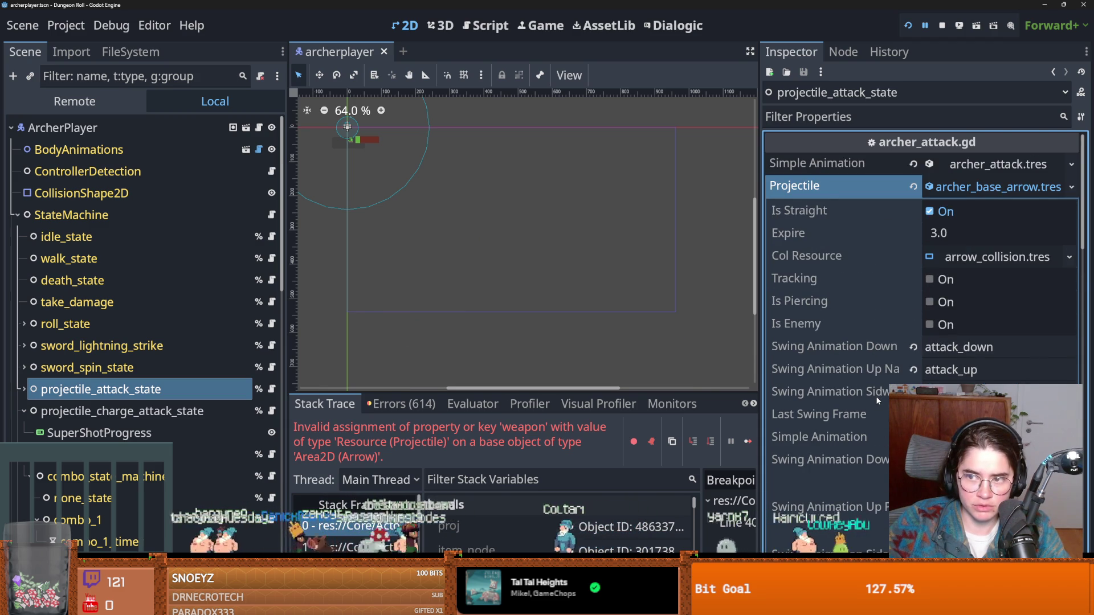
pyautogui.scroll(-15, 876, 401)
pyautogui.scroll(-7, 876, 405)
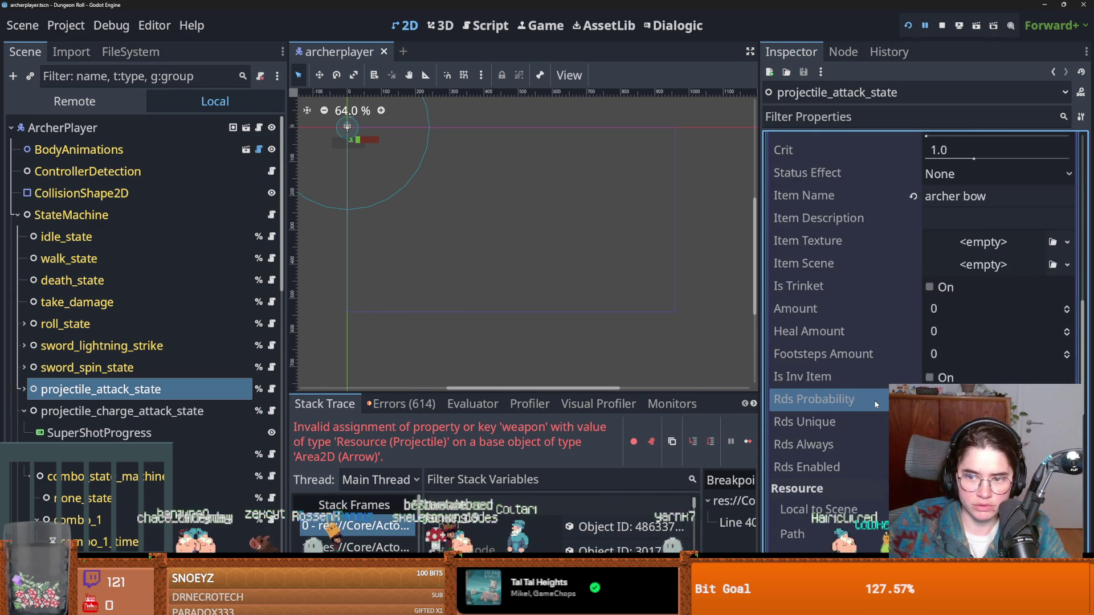
pyautogui.scroll(-5, 876, 405)
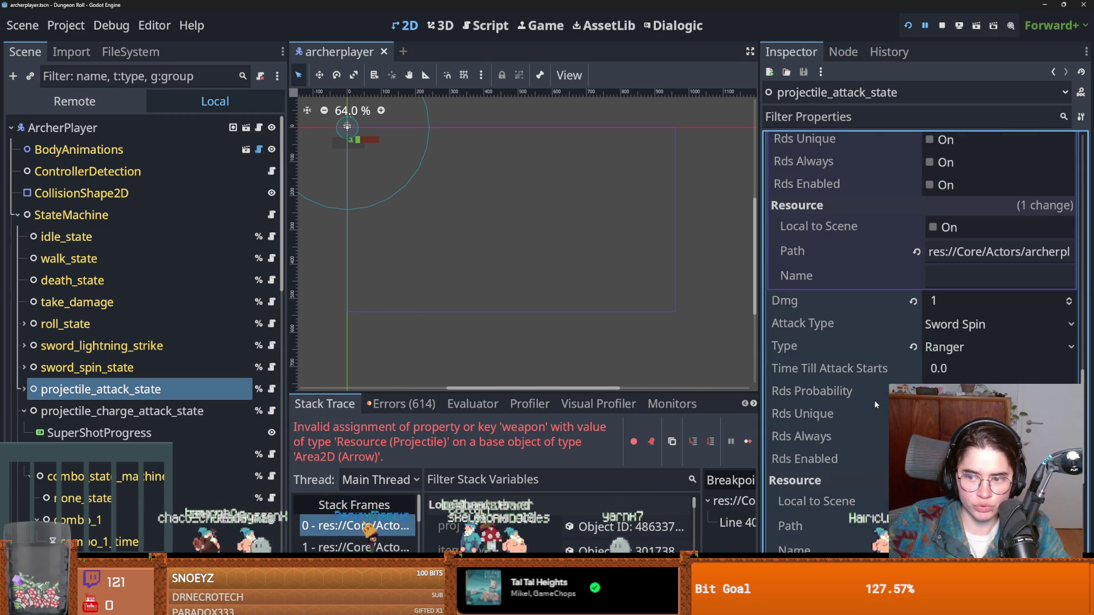
pyautogui.press('Down')
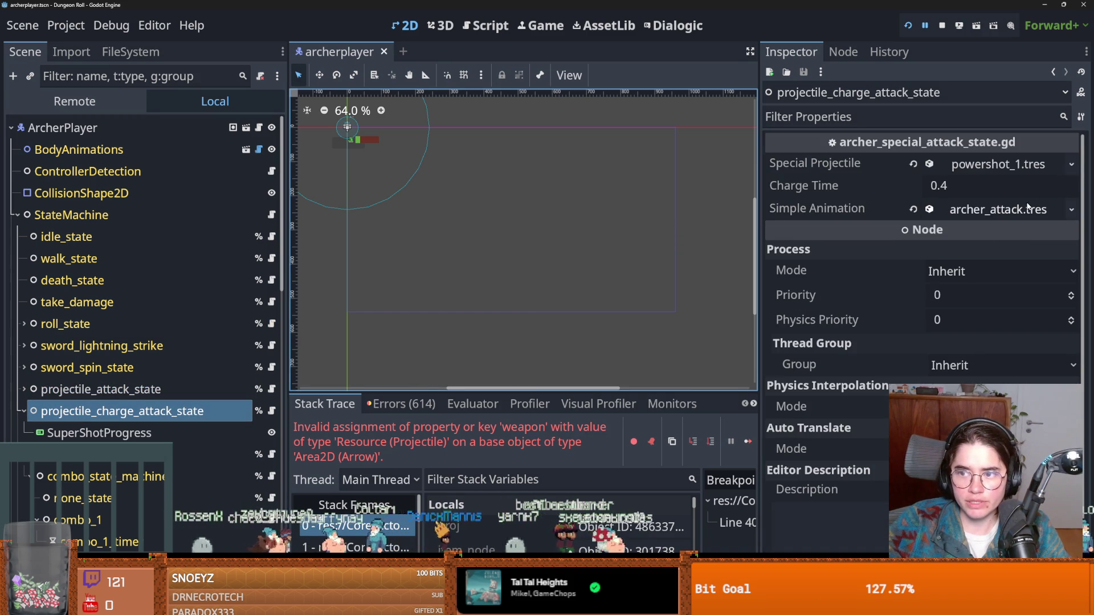
# Delete the simple_animation export line from the charge attack script and save.
pyautogui.click(1007, 165)
pyautogui.click(1008, 165)
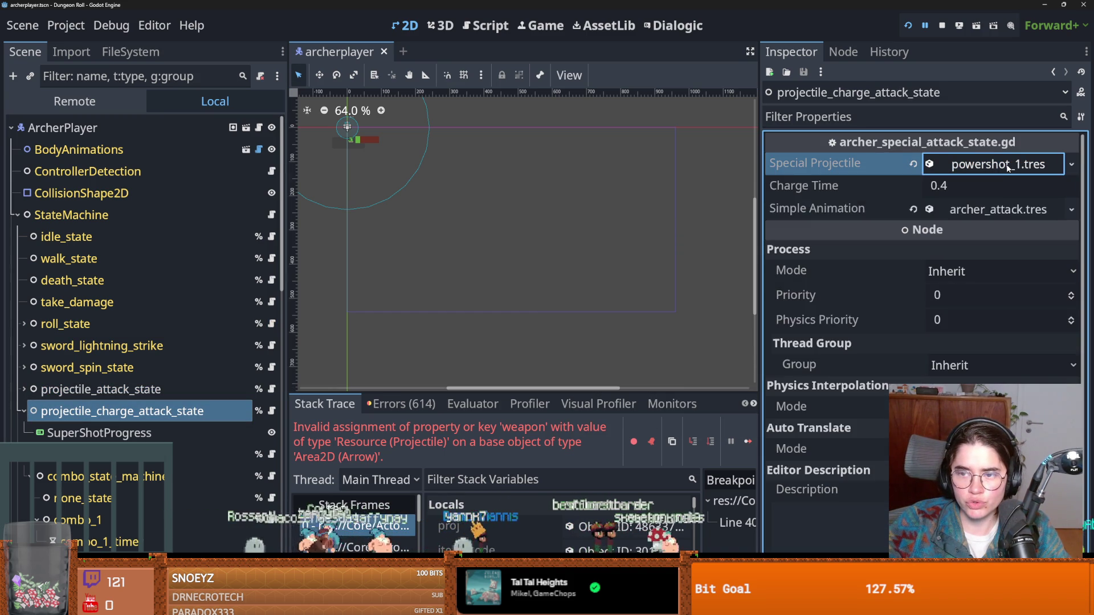
pyautogui.click(272, 411)
pyautogui.scroll(10, 528, 260)
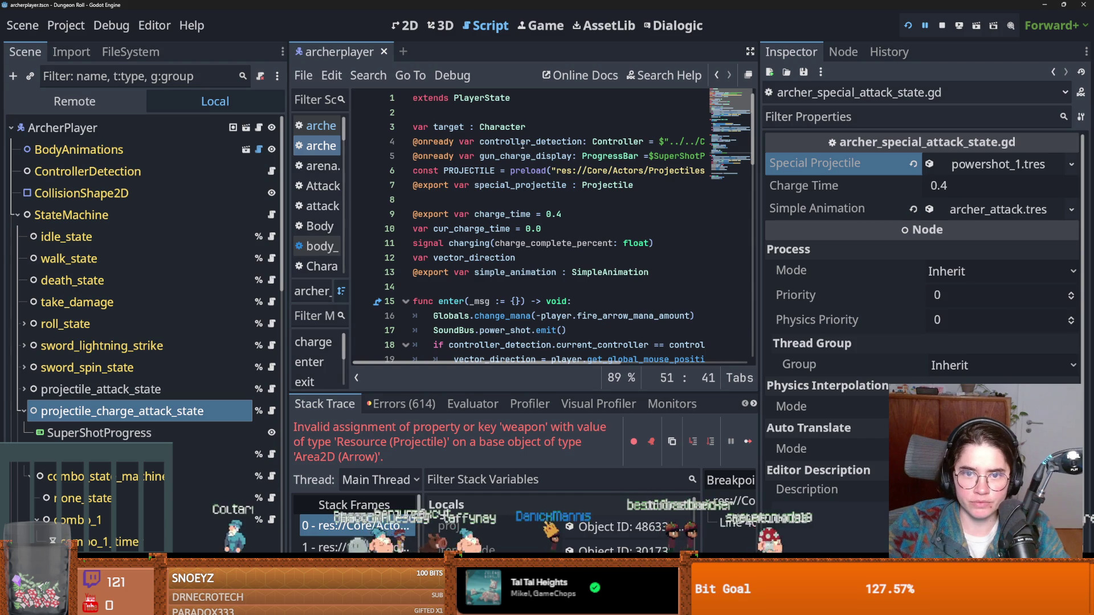
pyautogui.moveTo(665, 276)
pyautogui.mouseDown()
pyautogui.moveTo(411, 285)
pyautogui.moveTo(473, 274)
pyautogui.moveTo(406, 274)
pyautogui.mouseUp()
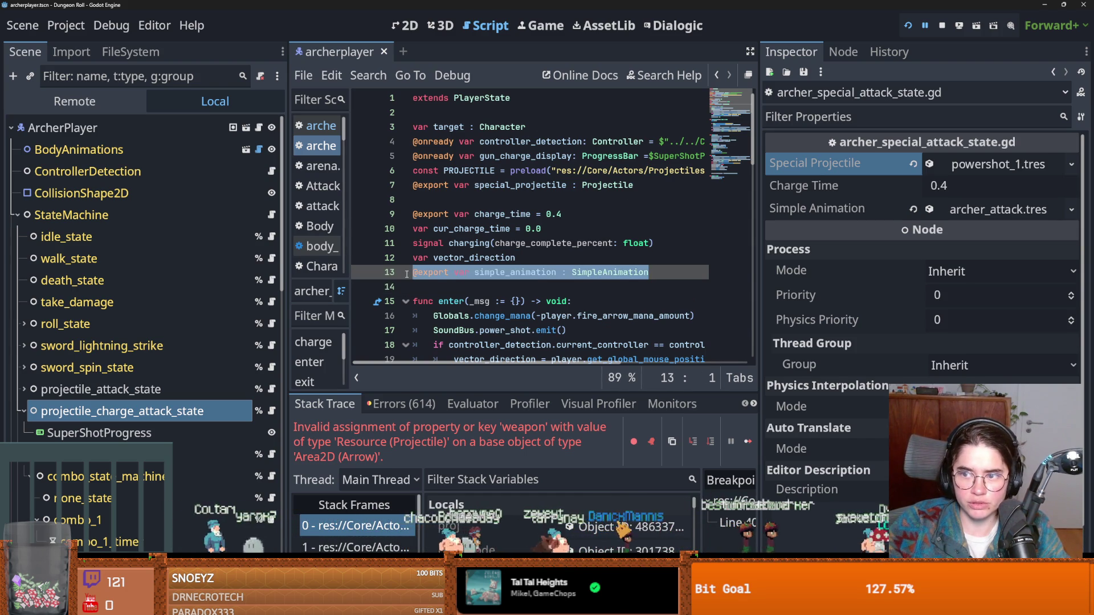
pyautogui.press('BackSpace')
pyautogui.hotkey('ctrl', 's')
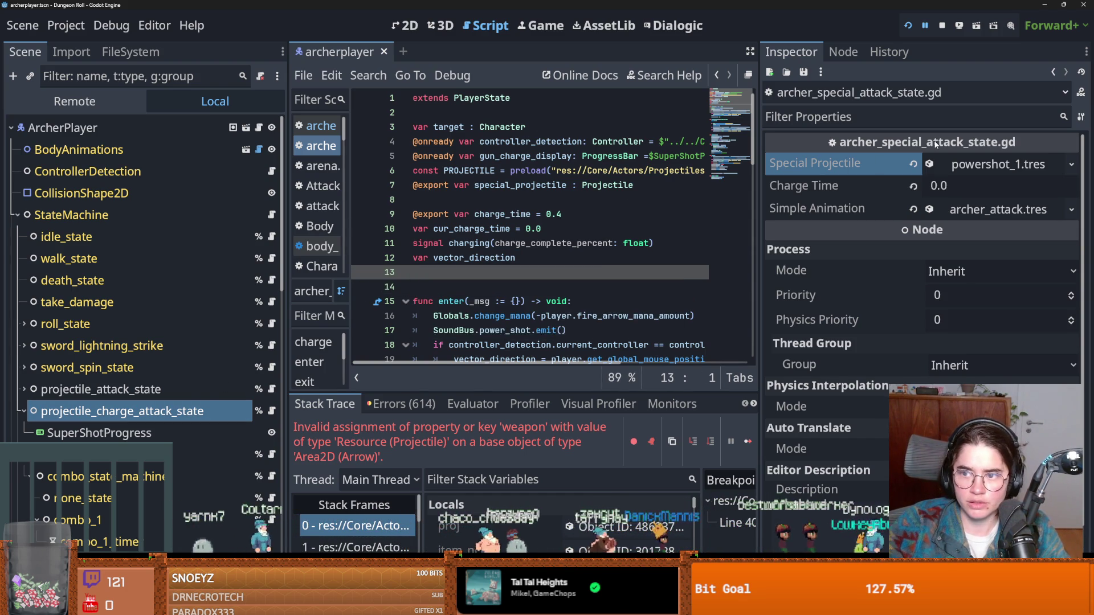
# Paste archer_attack.tres into powershot_1.tres's Simple Animation and save the scene.
pyautogui.click(998, 164)
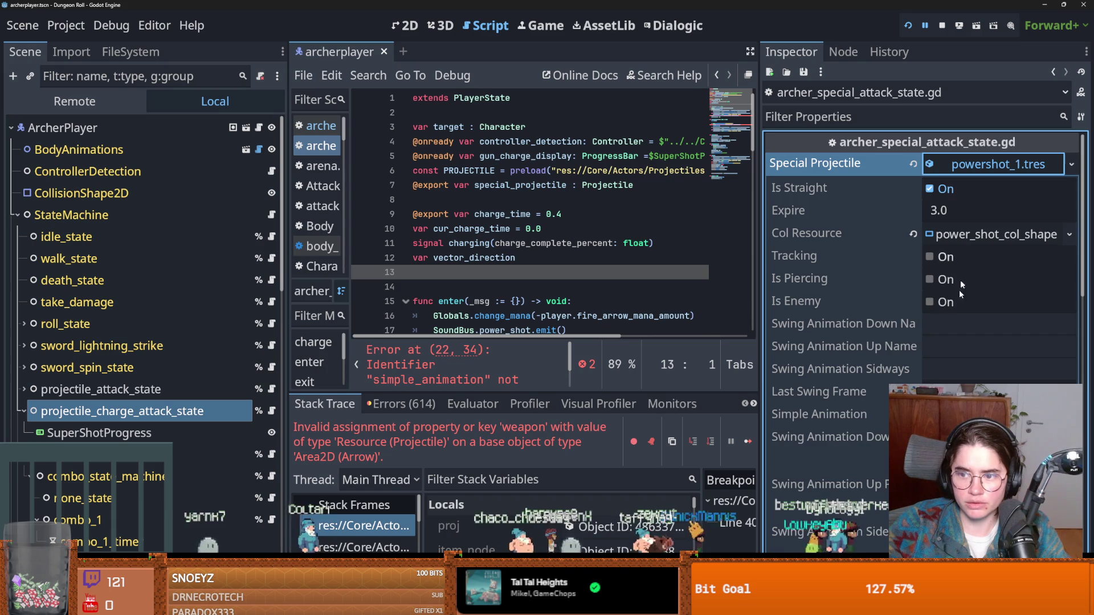
pyautogui.scroll(-5, 947, 289)
pyautogui.scroll(5, 1016, 275)
pyautogui.click(1069, 188)
pyautogui.click(1016, 295)
pyautogui.hotkey('ctrl', 'z')
pyautogui.click(1070, 189)
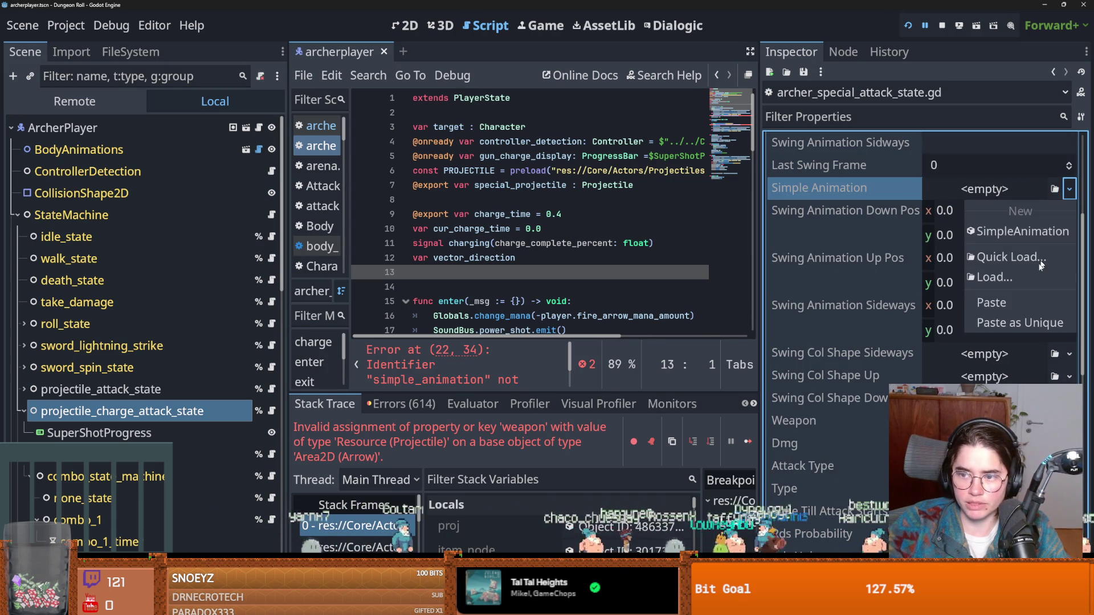
pyautogui.click(1018, 305)
pyautogui.hotkey('ctrl', 's')
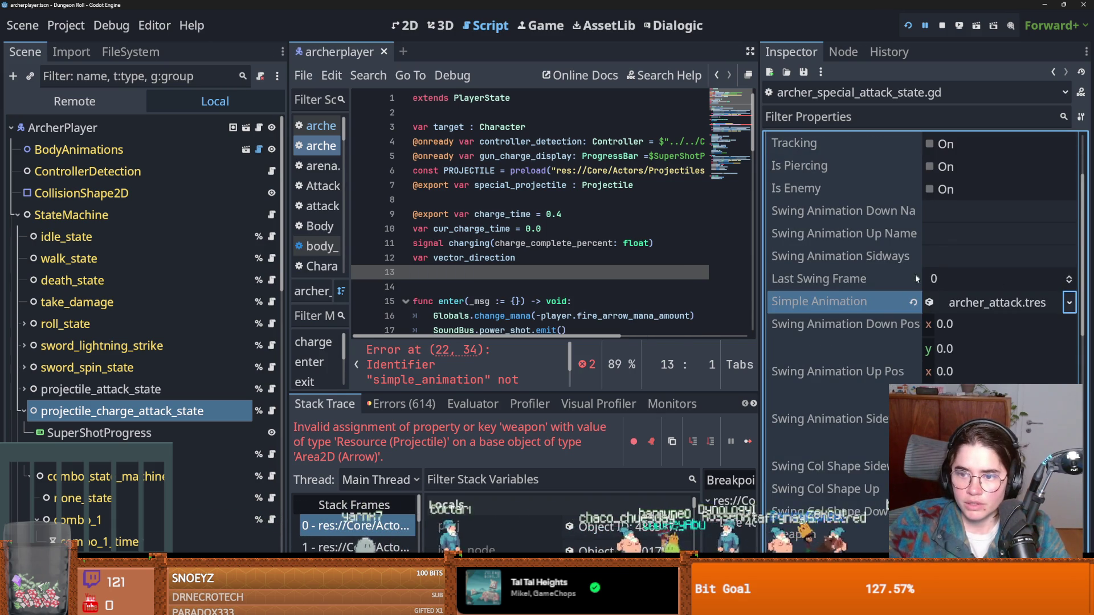
# Quick Load archer_player_bow.tres as the powershot projectile's weapon and save.
pyautogui.scroll(-5, 961, 301)
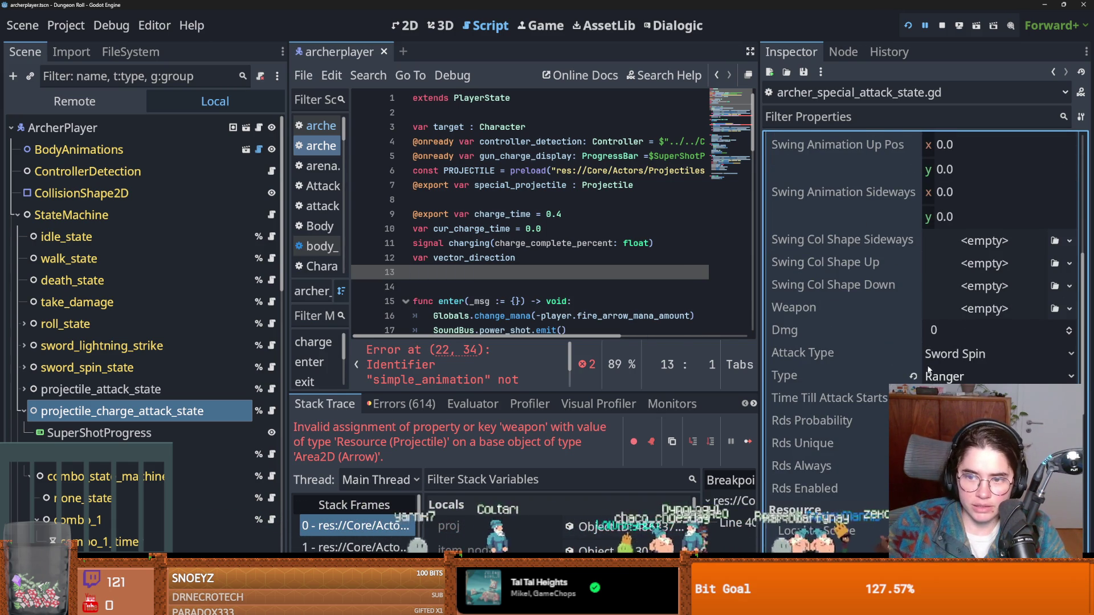
pyautogui.click(1070, 308)
pyautogui.click(1031, 378)
pyautogui.write('arc')
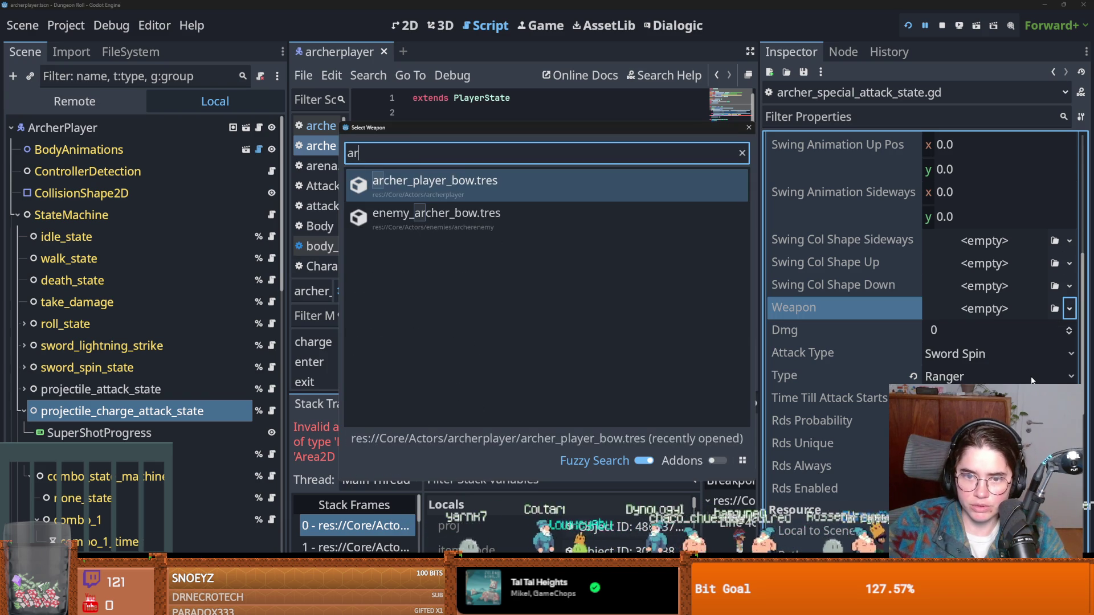
pyautogui.press('Return')
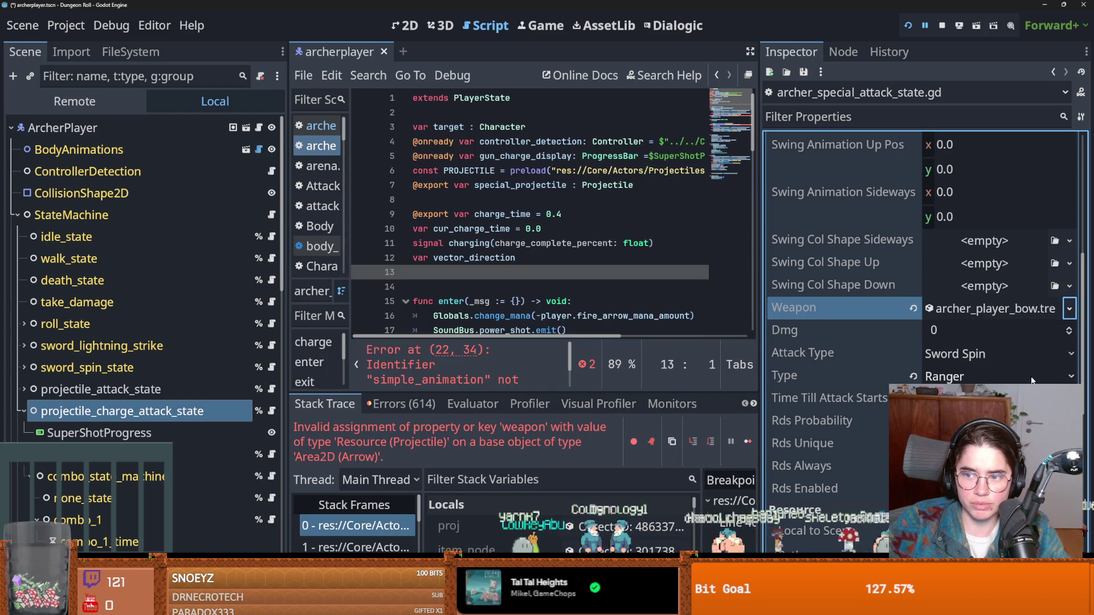
pyautogui.hotkey('ctrl', 's')
# Set the projectile's attack type to Archer Attack, save, and launch the game.
pyautogui.click(964, 356)
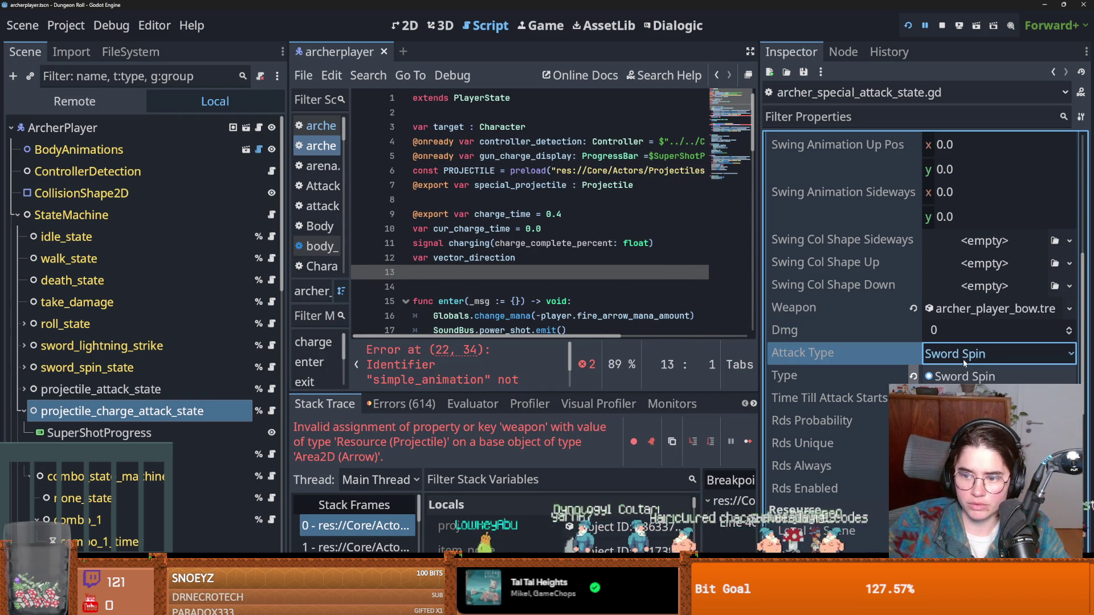
pyautogui.click(963, 399)
pyautogui.hotkey('ctrl', 's')
pyautogui.scroll(8, 923, 256)
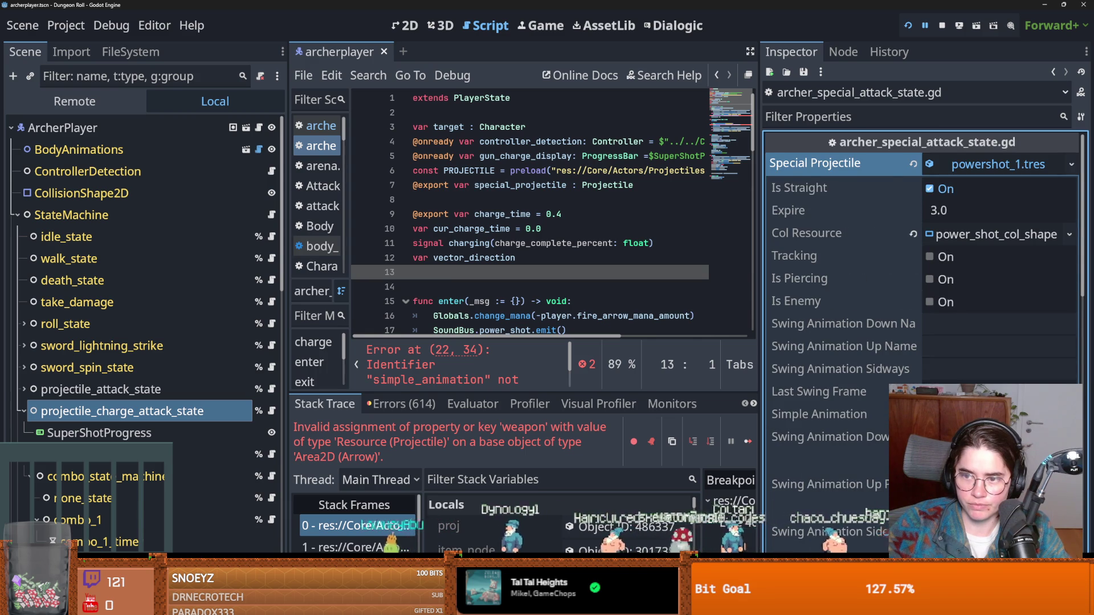
pyautogui.scroll(-4, 923, 256)
pyautogui.scroll(-1, 923, 256)
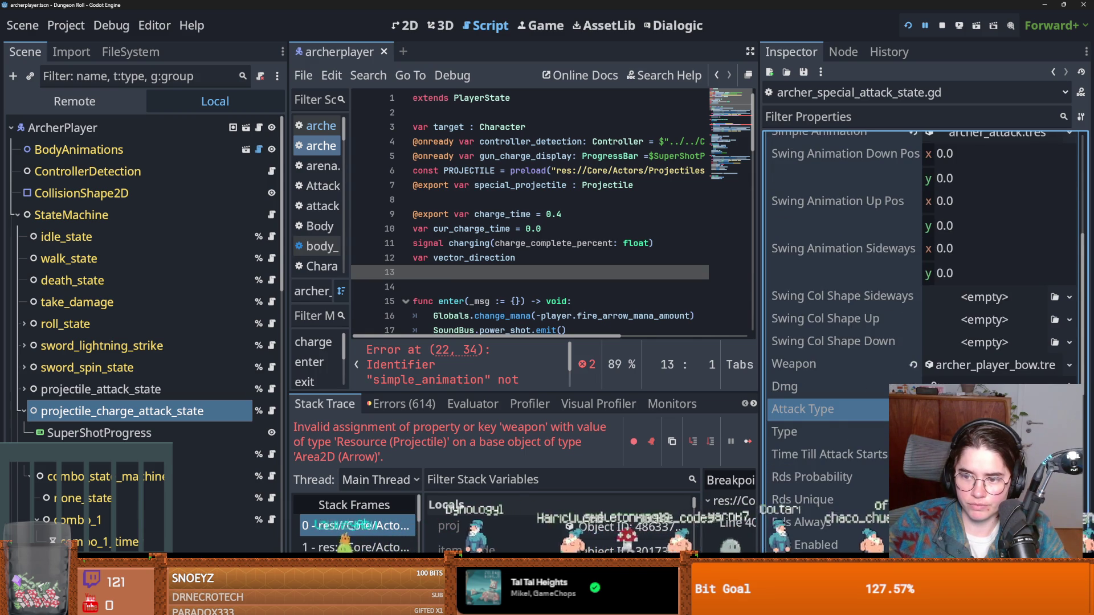
pyautogui.hotkey('ctrl', 's')
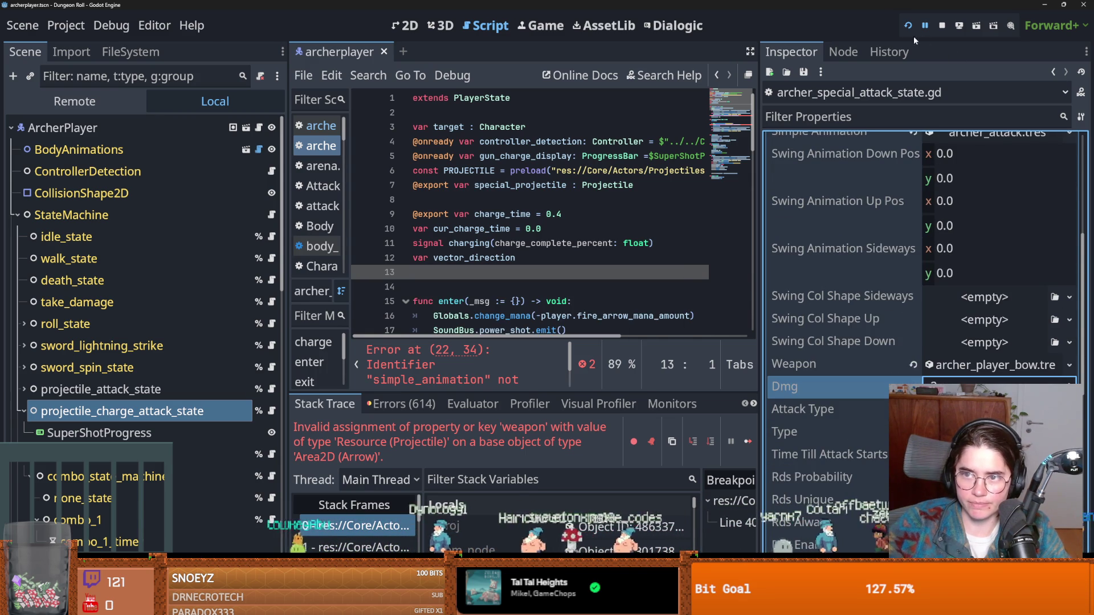
pyautogui.click(909, 27)
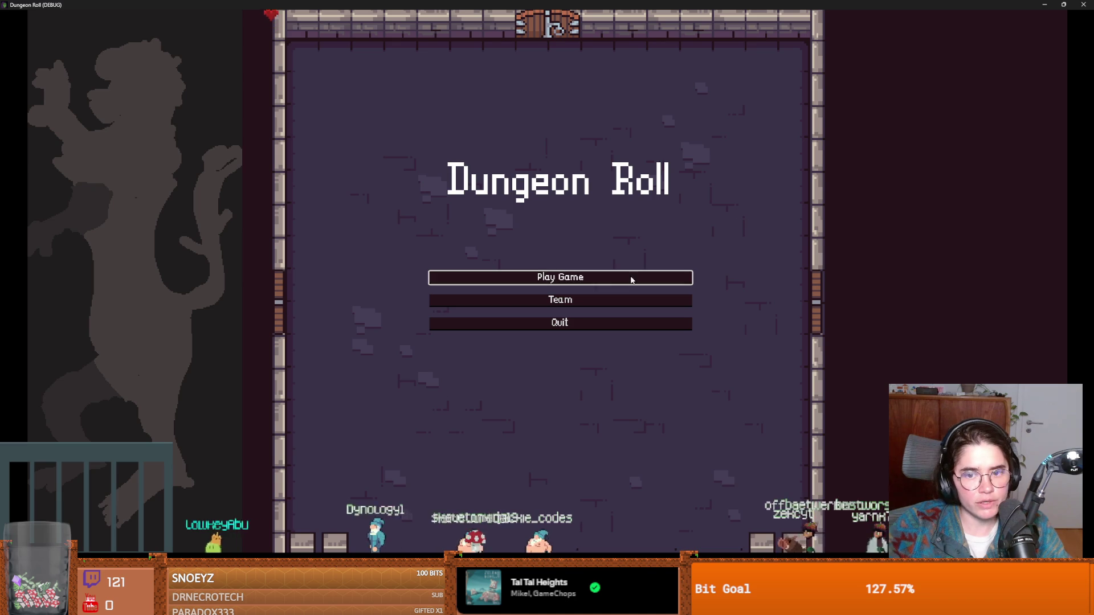
# Start a new Archer game and widen the code and debugger panels.
pyautogui.click(631, 279)
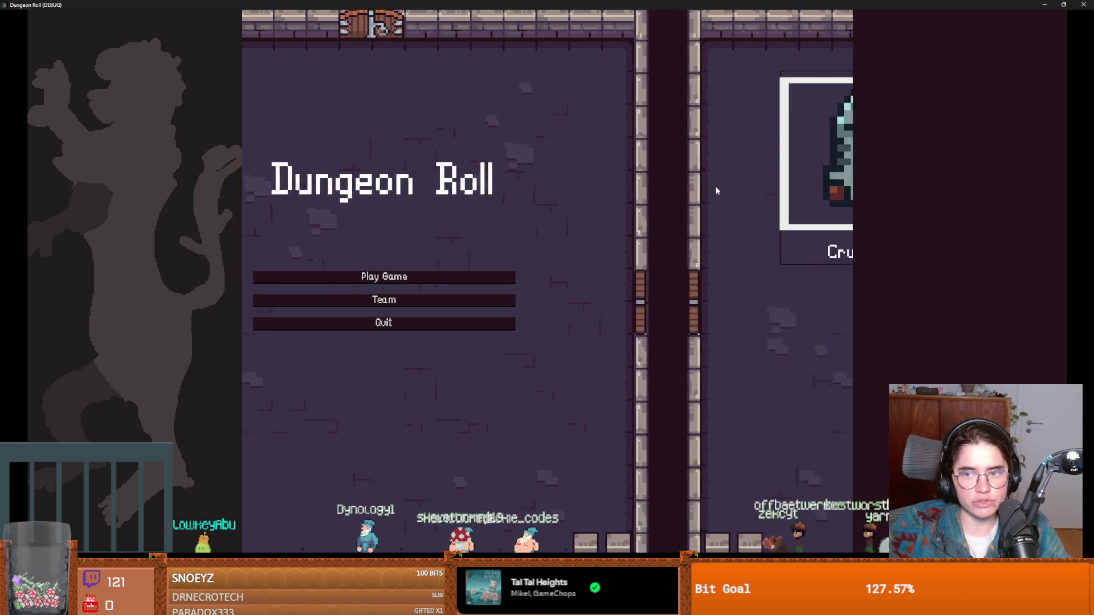
pyautogui.click(604, 217)
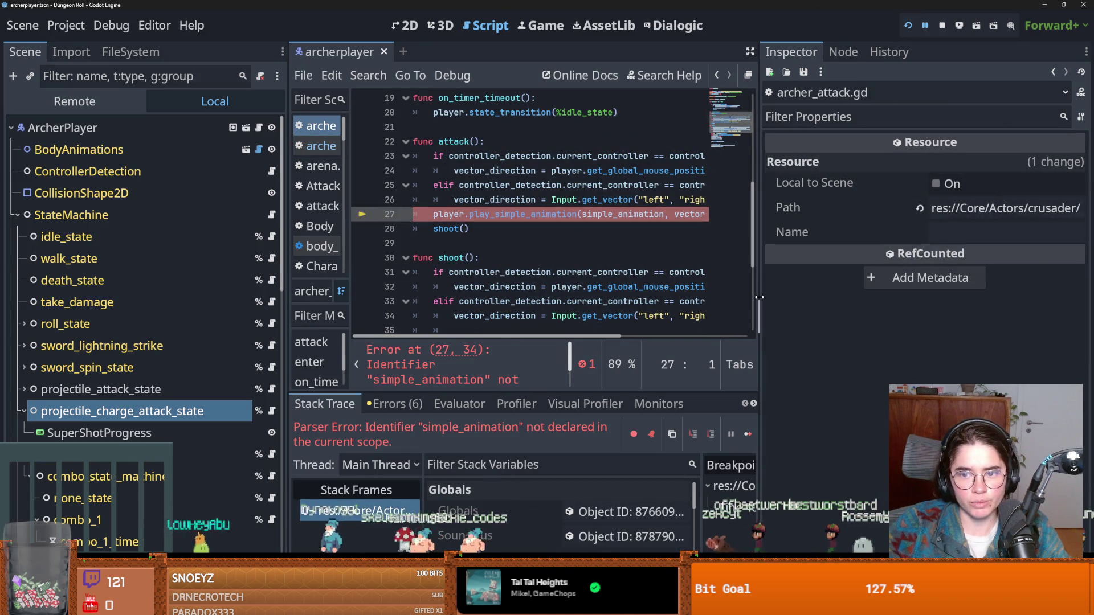
pyautogui.moveTo(759, 297); pyautogui.dragTo(957, 297)
# Prefix simple_animation with 'projectile.' on line 27 of archer_attack.gd and test-run the game.
pyautogui.scroll(6, 596, 227)
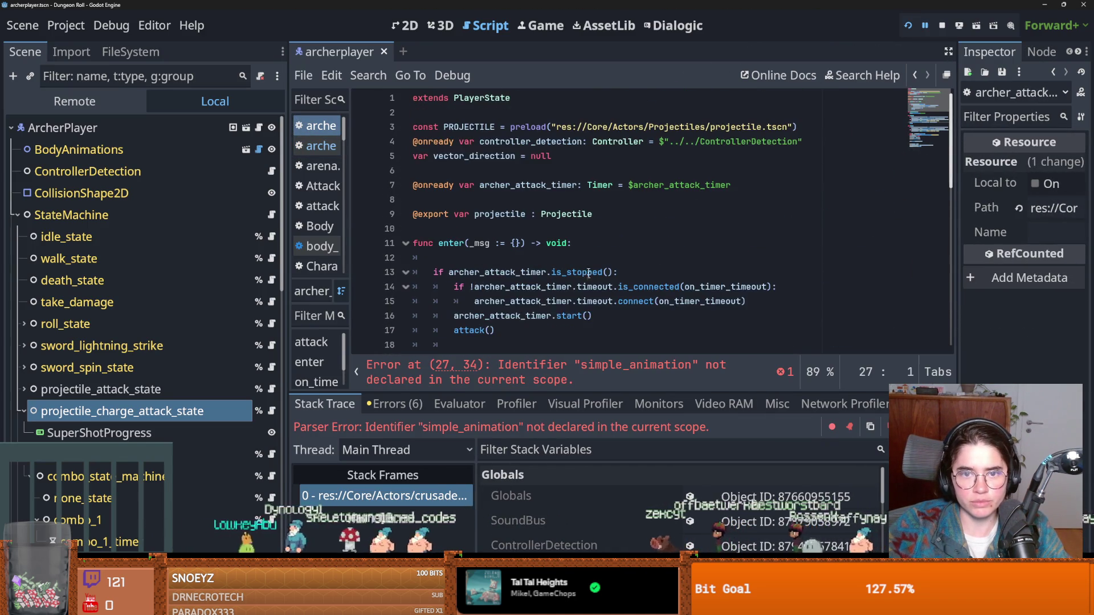
pyautogui.click(506, 214)
pyautogui.scroll(-5, 589, 267)
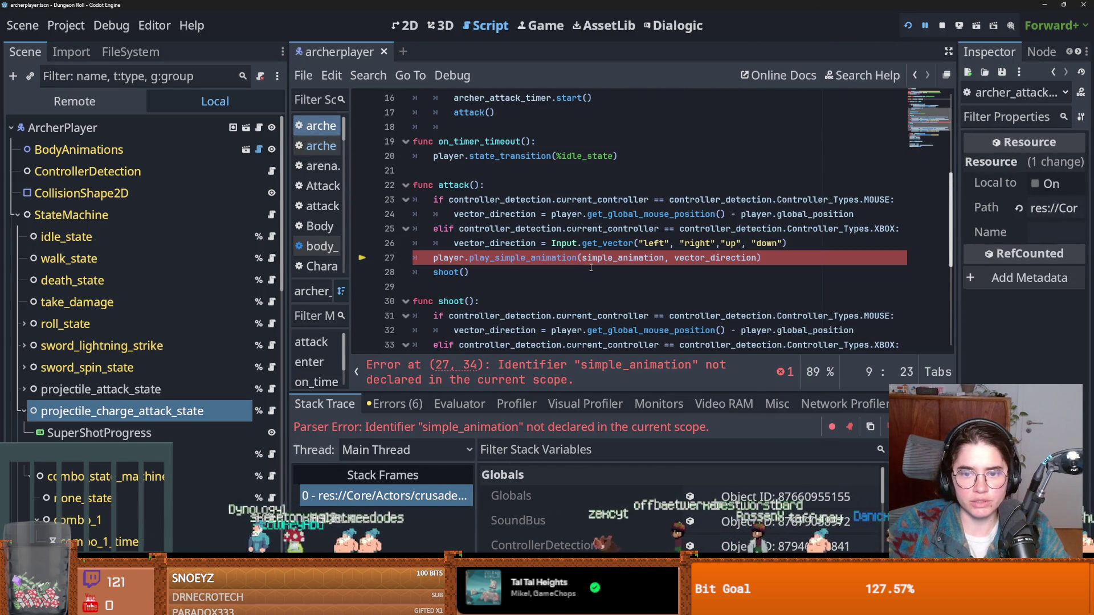
pyautogui.click(585, 258)
pyautogui.write('projectile.')
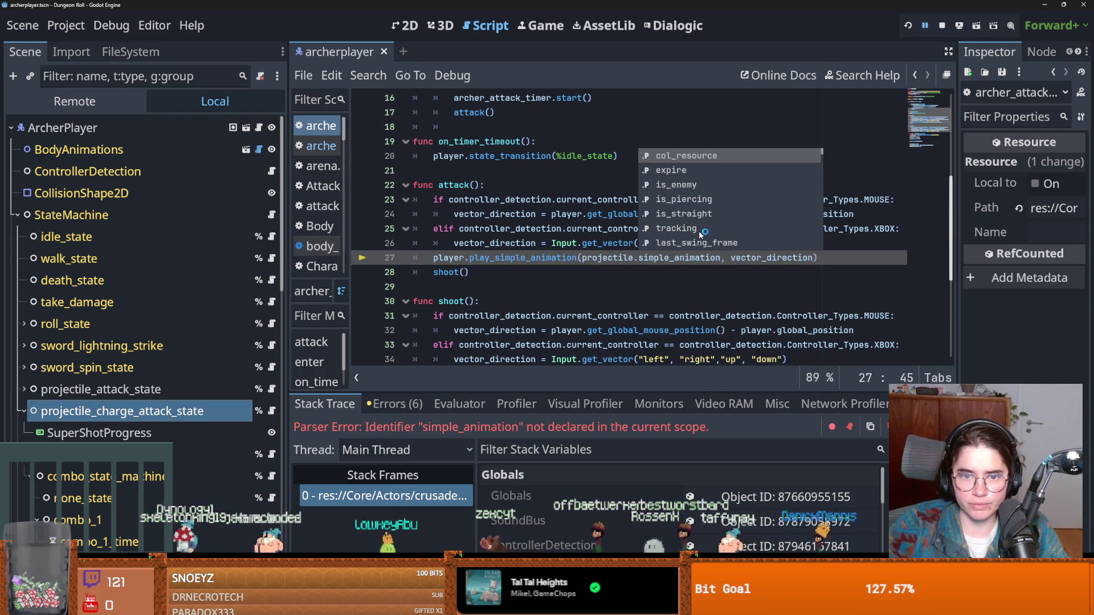
pyautogui.press('F5')
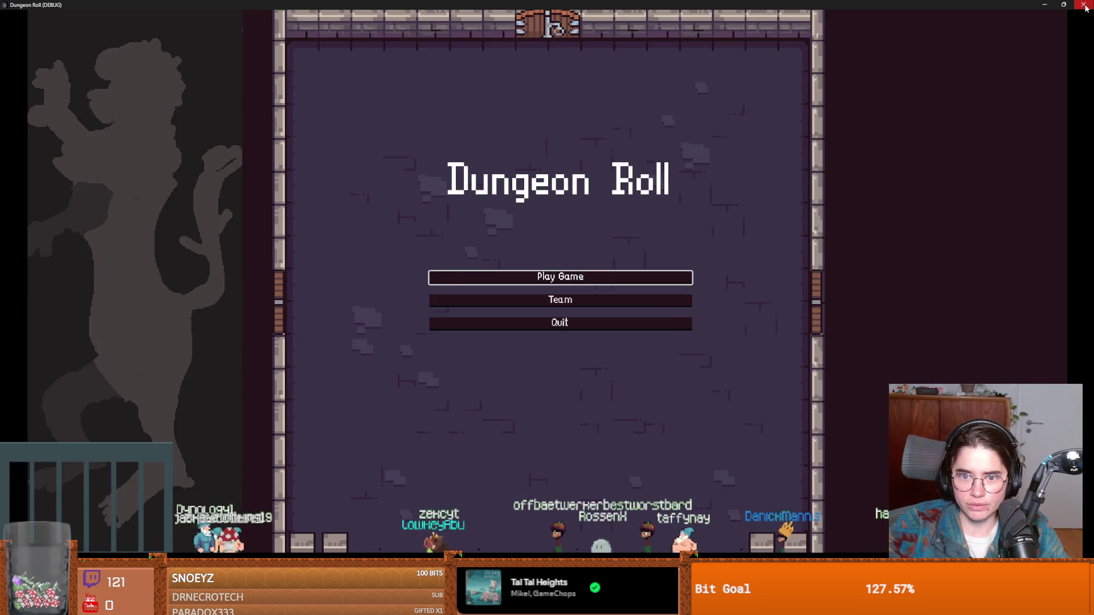
pyautogui.click(1083, 4)
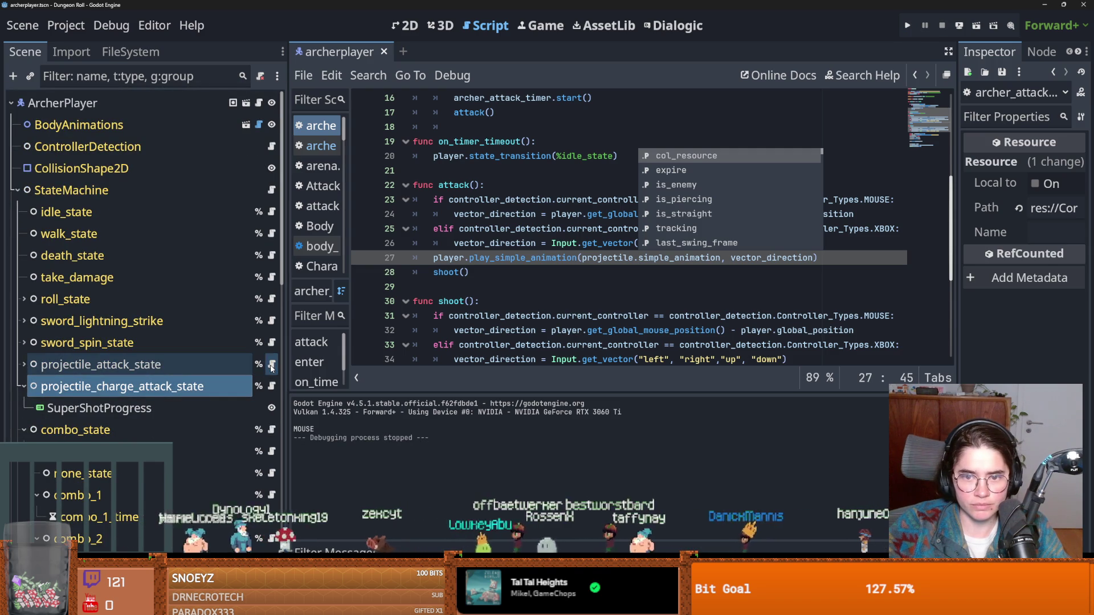
# In projectile_charge_attack_state, discard a partial 'oj' edit and copy the special_projectile variable name.
pyautogui.click(272, 386)
pyautogui.scroll(-3, 618, 282)
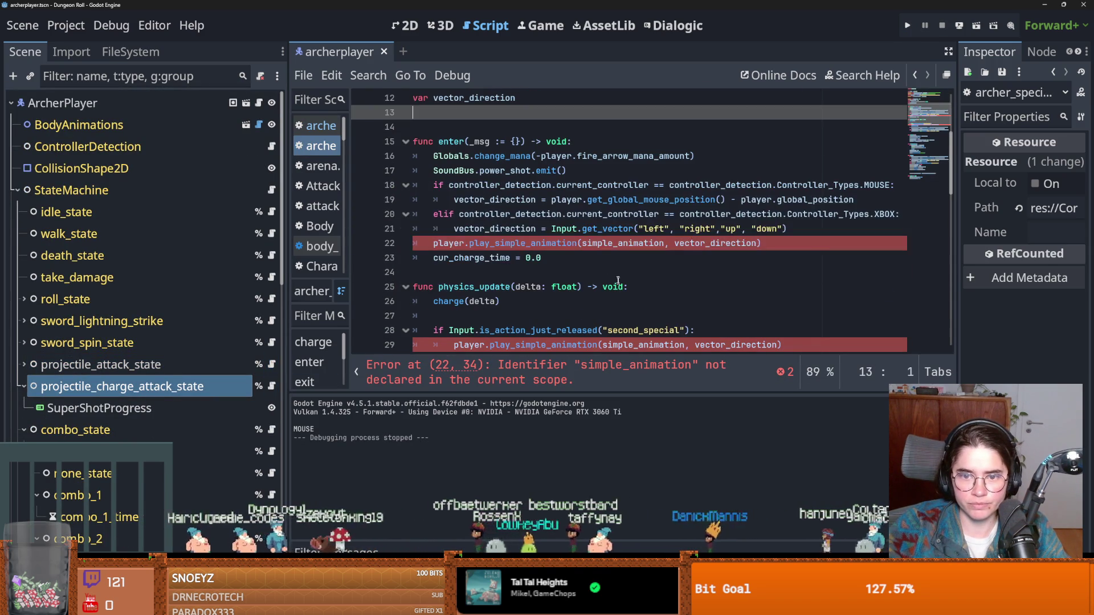
pyautogui.click(584, 244)
pyautogui.write('o')
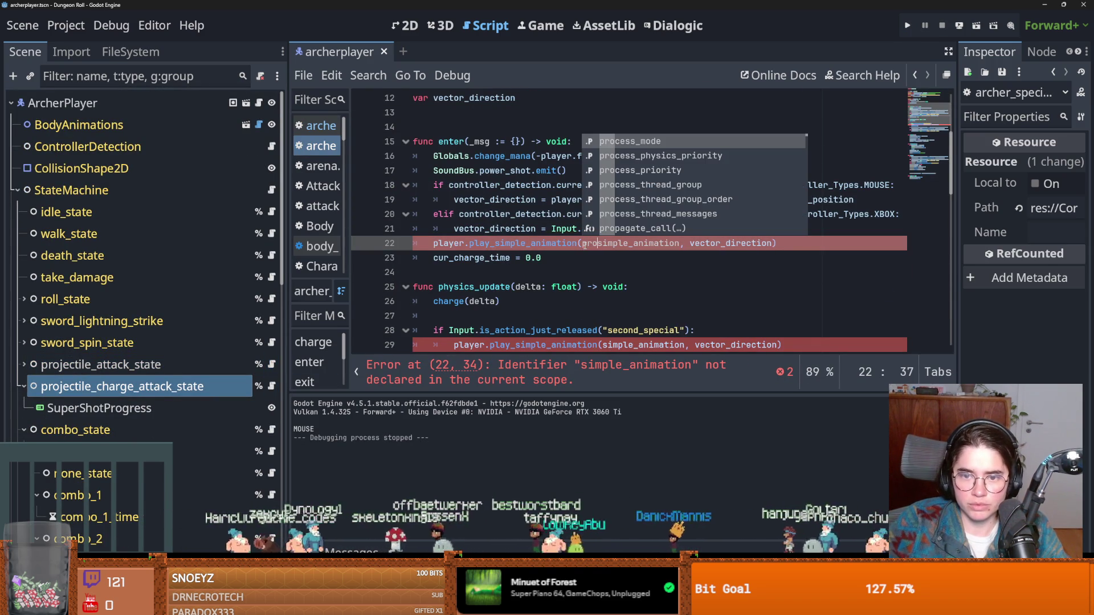
pyautogui.write('j')
pyautogui.press('BackSpace')
pyautogui.press('BackSpace')
pyautogui.press('BackSpace')
pyautogui.scroll(3, 558, 253)
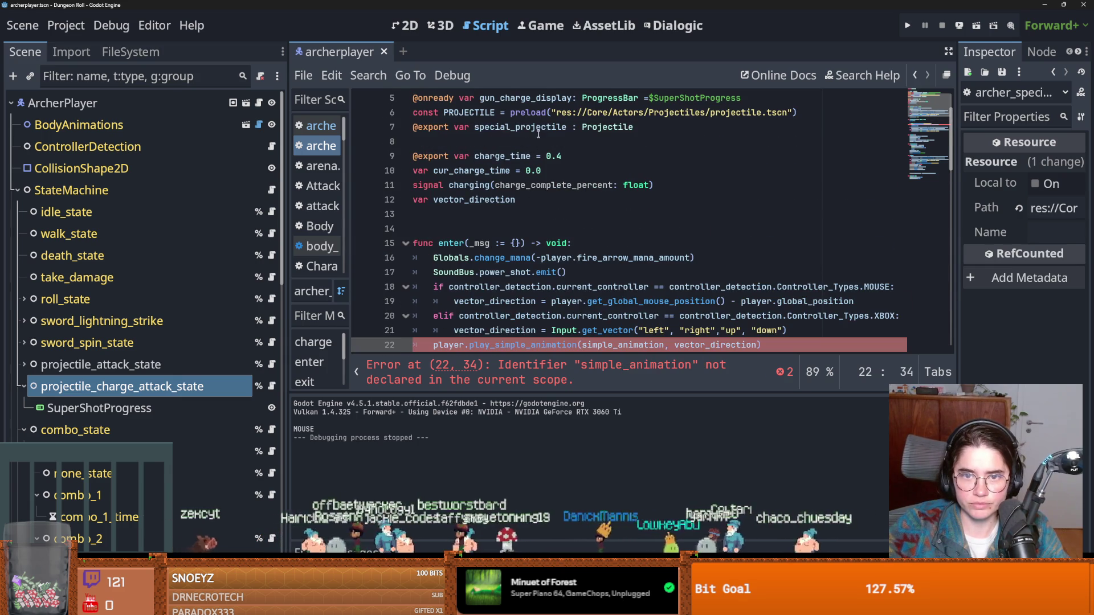
pyautogui.doubleClick(539, 130)
pyautogui.hotkey('ctrl', 'c')
pyautogui.scroll(-2, 628, 251)
# Prefix simple_animation with 'special_projectile.' on lines 22 and 29, then run the game.
pyautogui.click(582, 257)
pyautogui.hotkey('ctrl', 'v')
pyautogui.write('.')
pyautogui.scroll(-2, 611, 285)
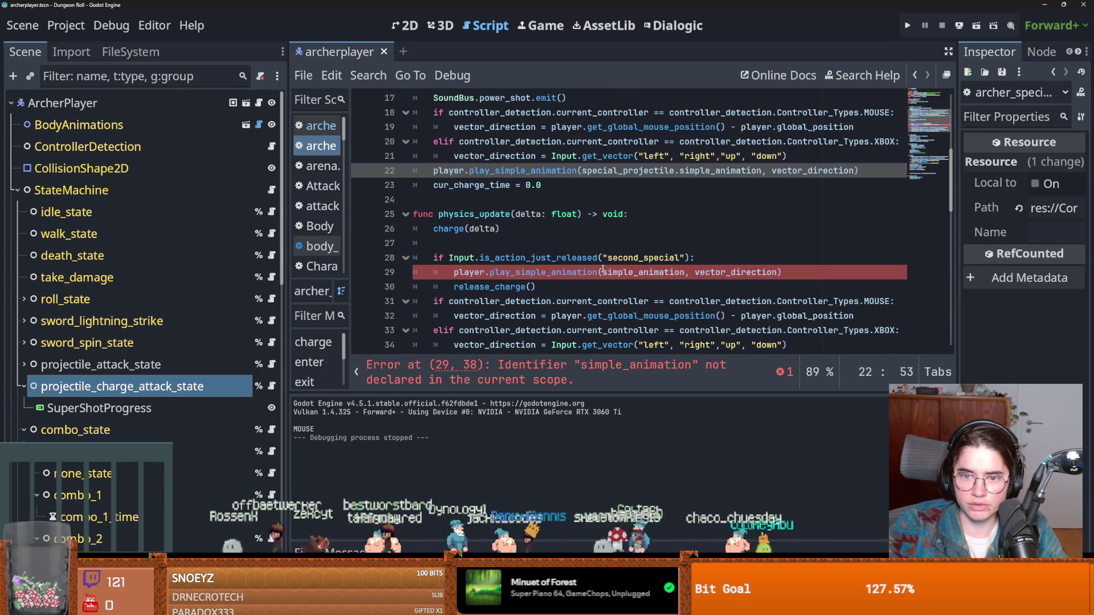
pyautogui.click(603, 272)
pyautogui.hotkey('ctrl', 'v')
pyautogui.write('.')
pyautogui.scroll(-7, 741, 228)
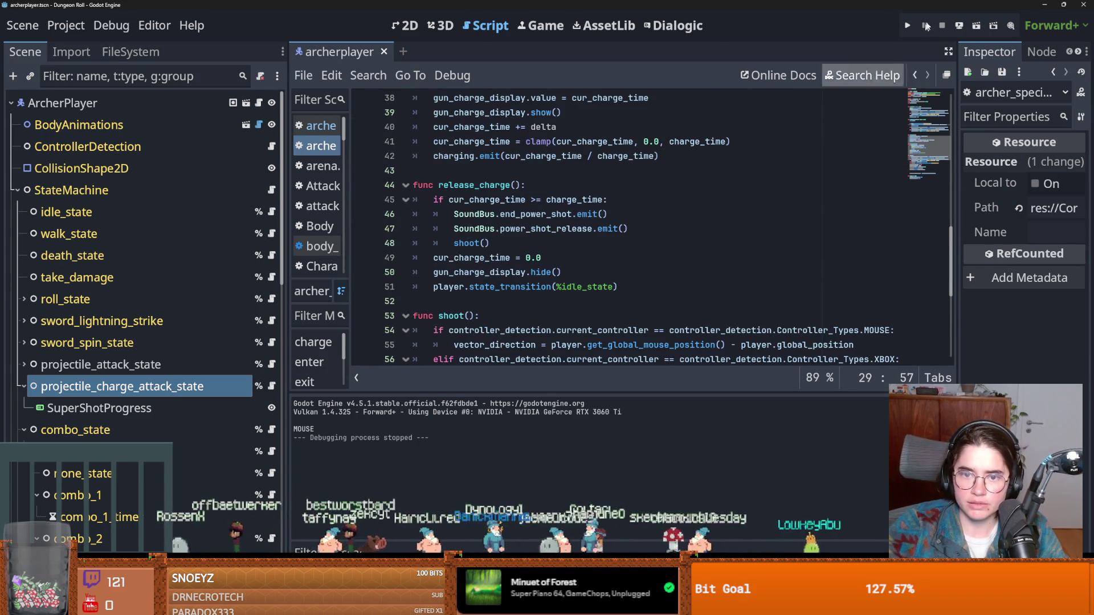
pyautogui.press('F5')
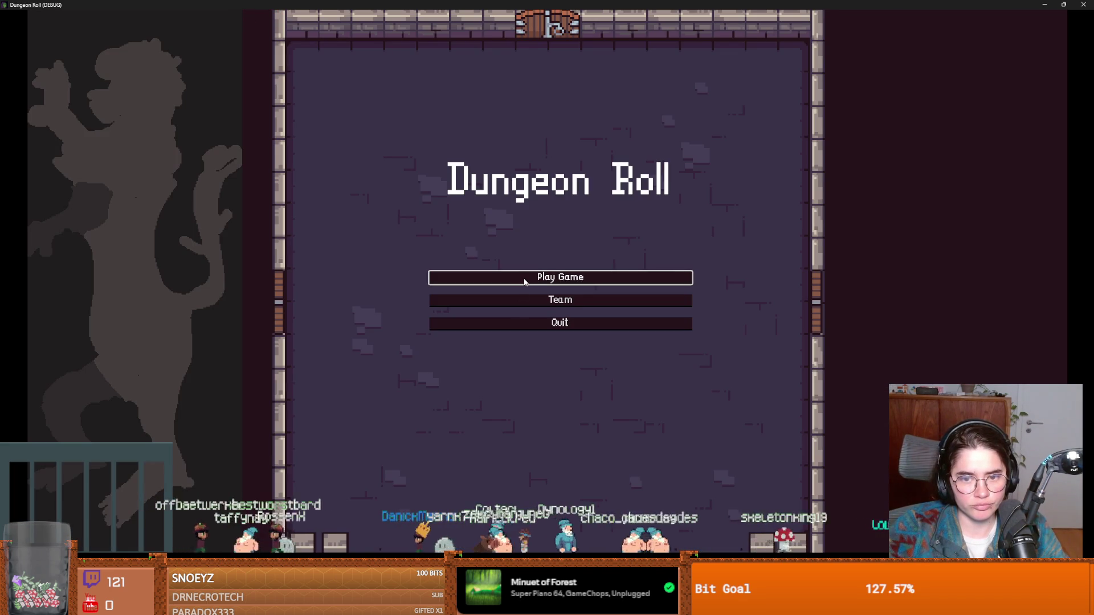
# Start a game as the Crusader, then pause and end the run back to the menu.
pyautogui.click(524, 282)
pyautogui.click(503, 239)
pyautogui.press('Escape')
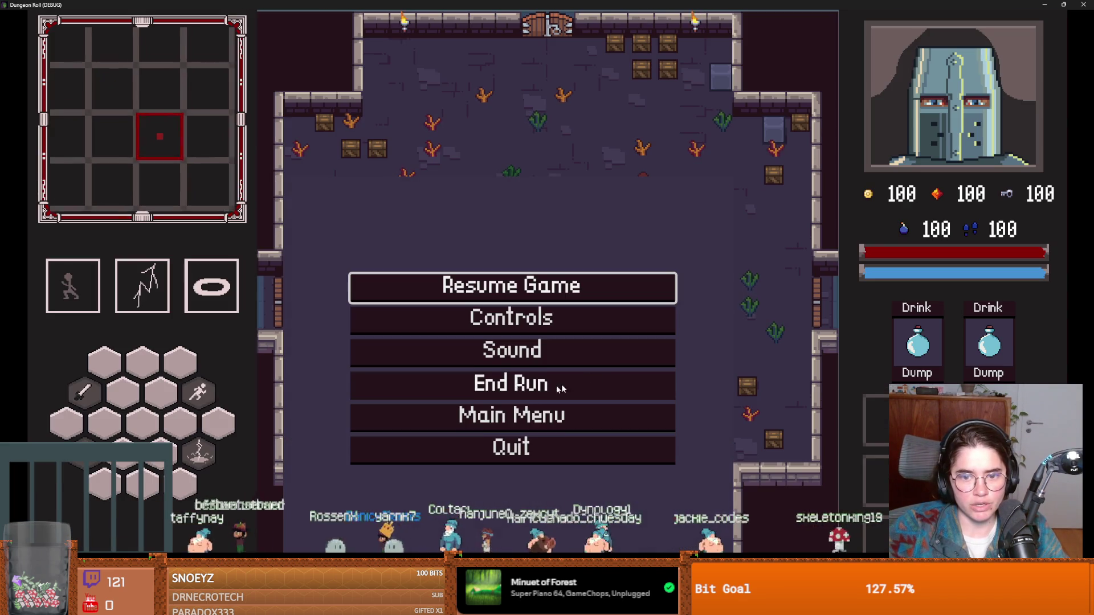
pyautogui.click(510, 412)
# Start an Archer run and attack, then type 'p' in the script and relaunch the game.
pyautogui.press('Return')
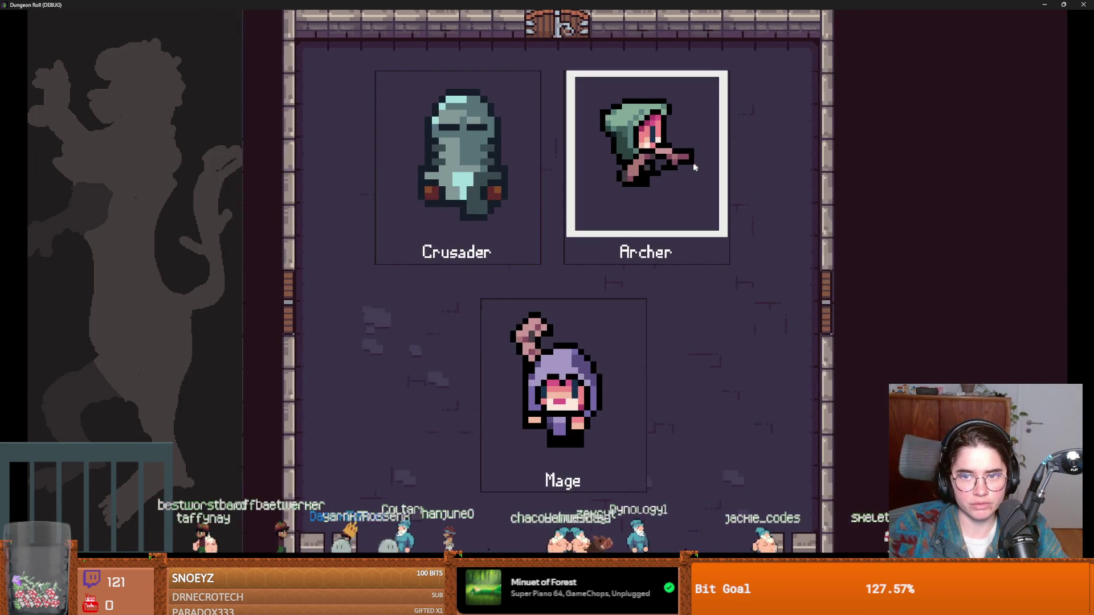
pyautogui.click(695, 162)
pyautogui.click(600, 231)
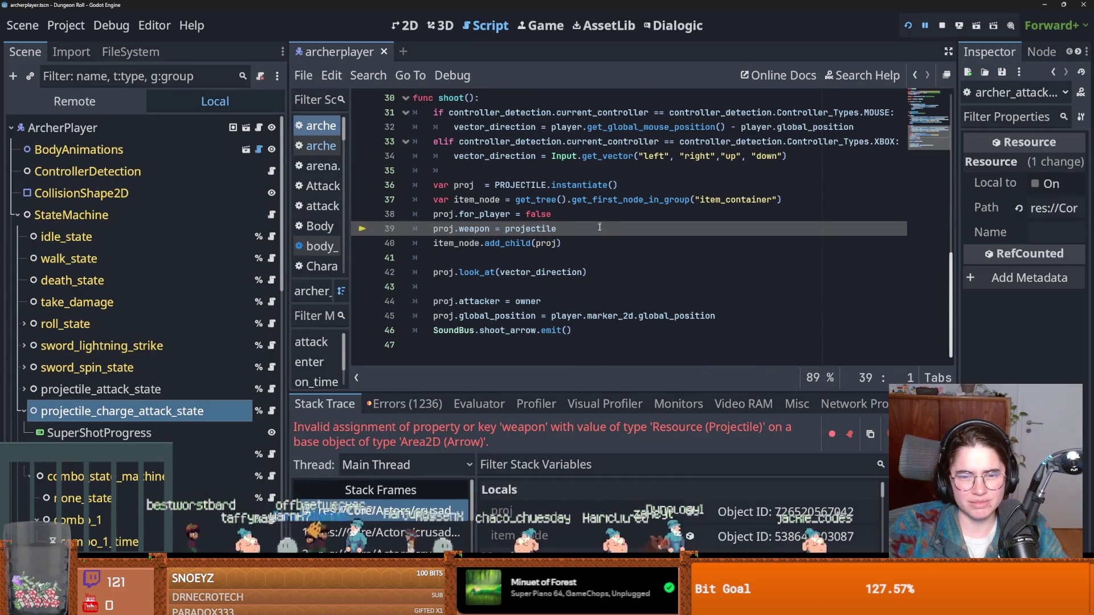
pyautogui.scroll(1, 542, 284)
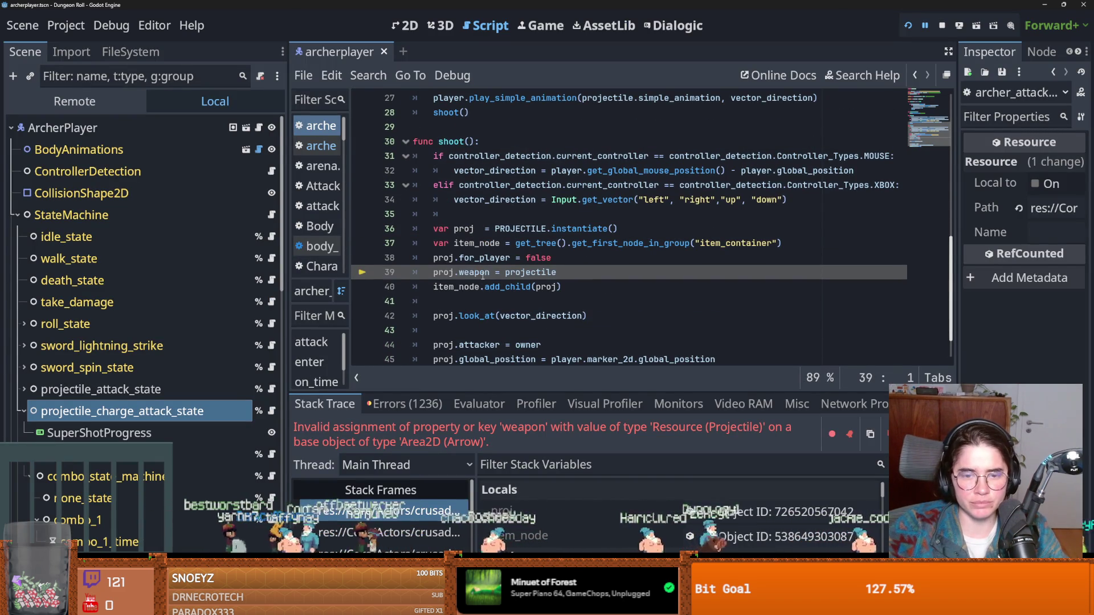
pyautogui.write('p')
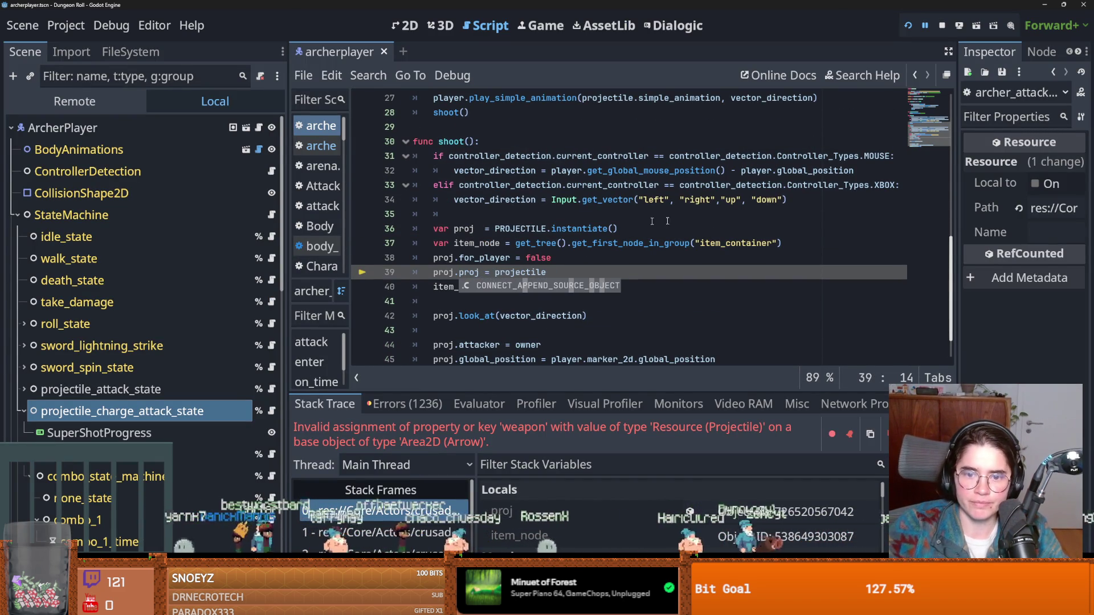
pyautogui.press('F5')
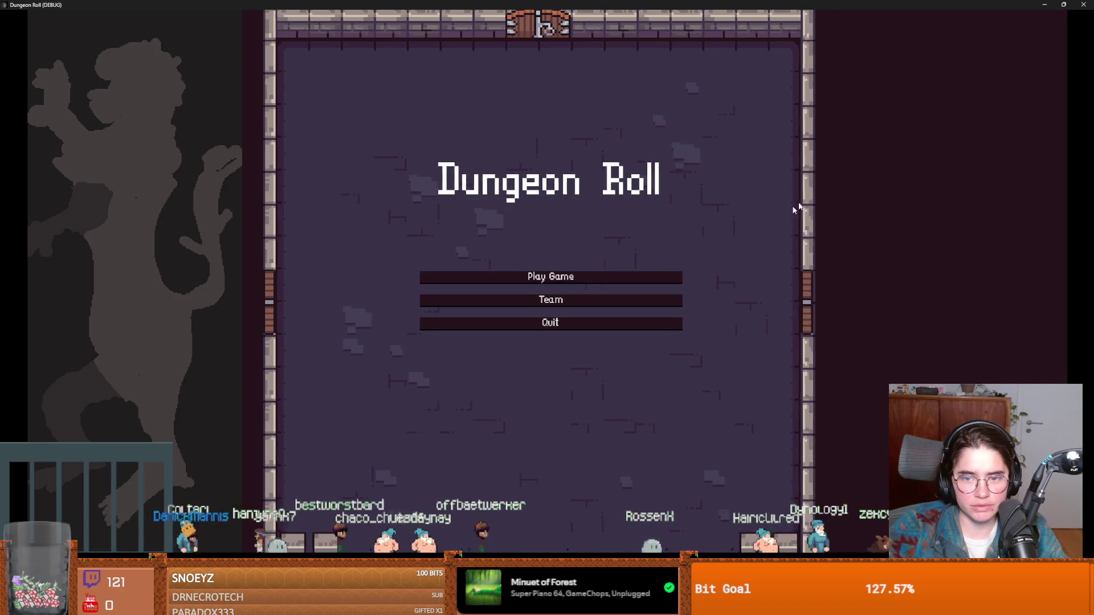
# Play as the Archer, shoot two arrows and a charged shot, then inspect the clamp() call on line 41.
pyautogui.press('Return')
pyautogui.click(659, 228)
pyautogui.press('s')
pyautogui.click(665, 213)
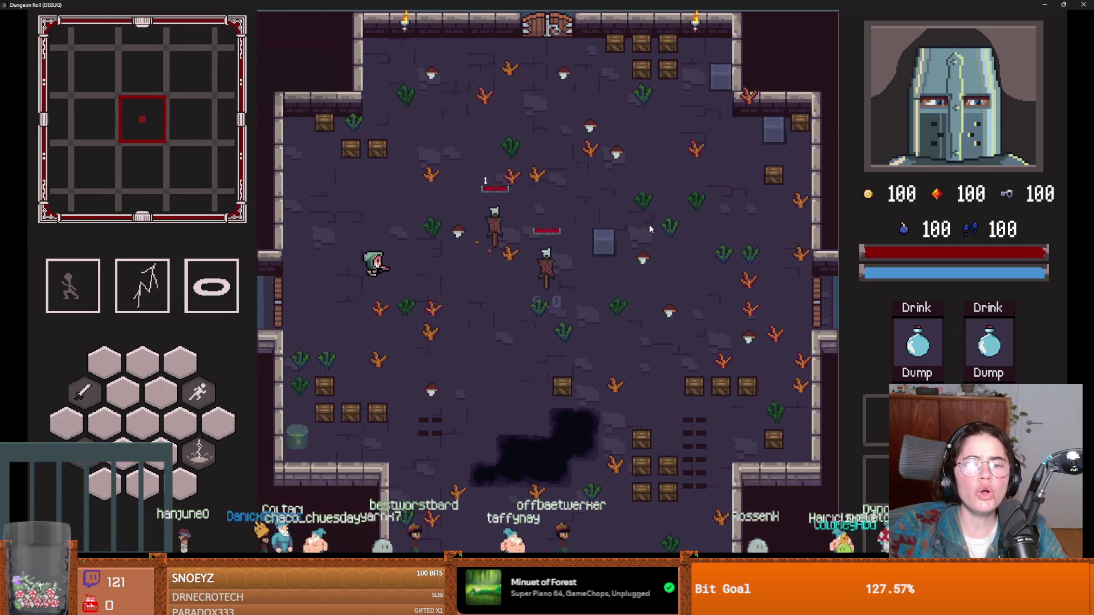
pyautogui.click(594, 225)
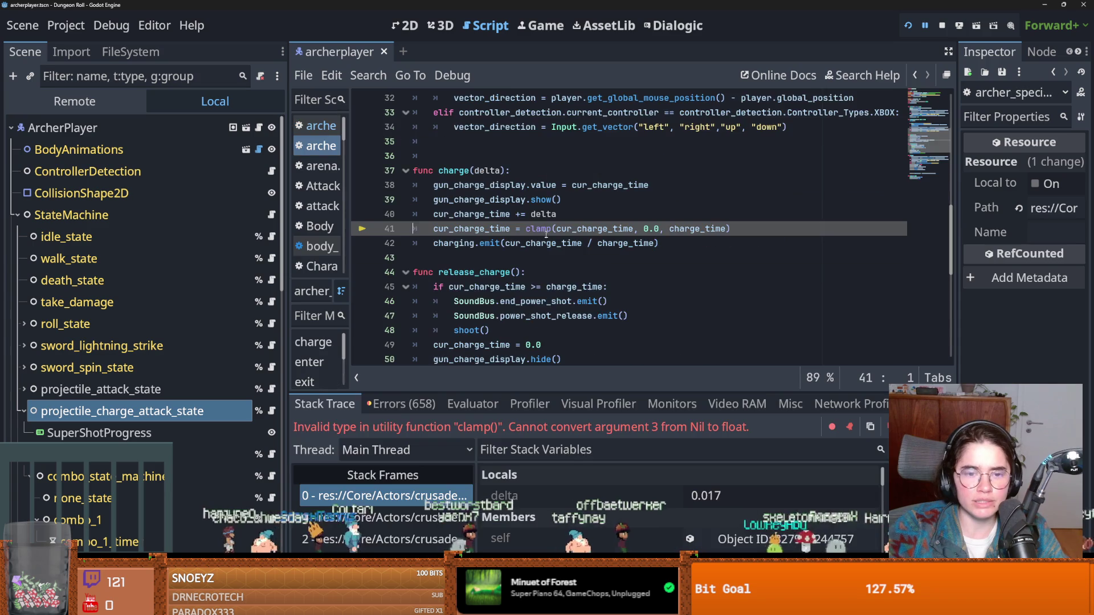
pyautogui.rightClick(647, 256)
pyautogui.click(552, 228)
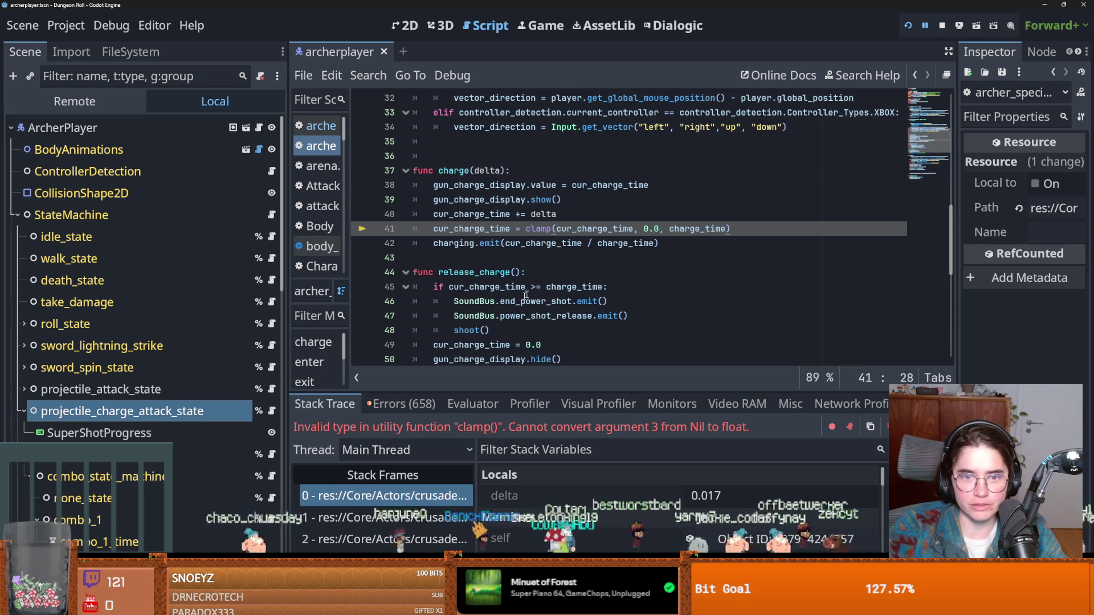
# Widen the script list panel and save the scene.
pyautogui.scroll(10, 514, 302)
pyautogui.scroll(-5, 514, 302)
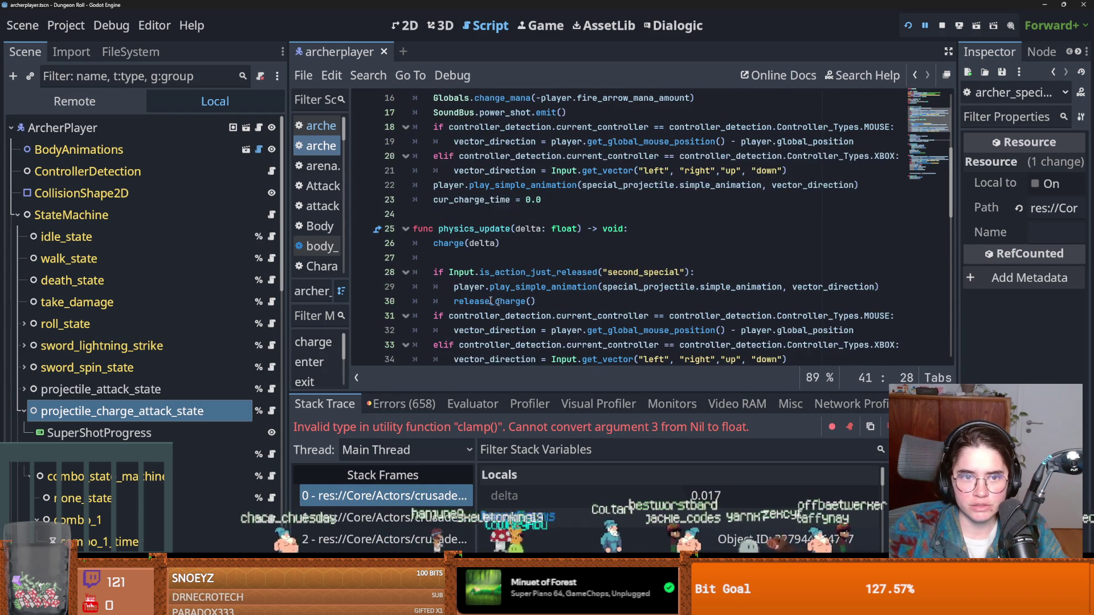
pyautogui.moveTo(344, 265); pyautogui.dragTo(461, 264)
pyautogui.hotkey('ctrl', 's')
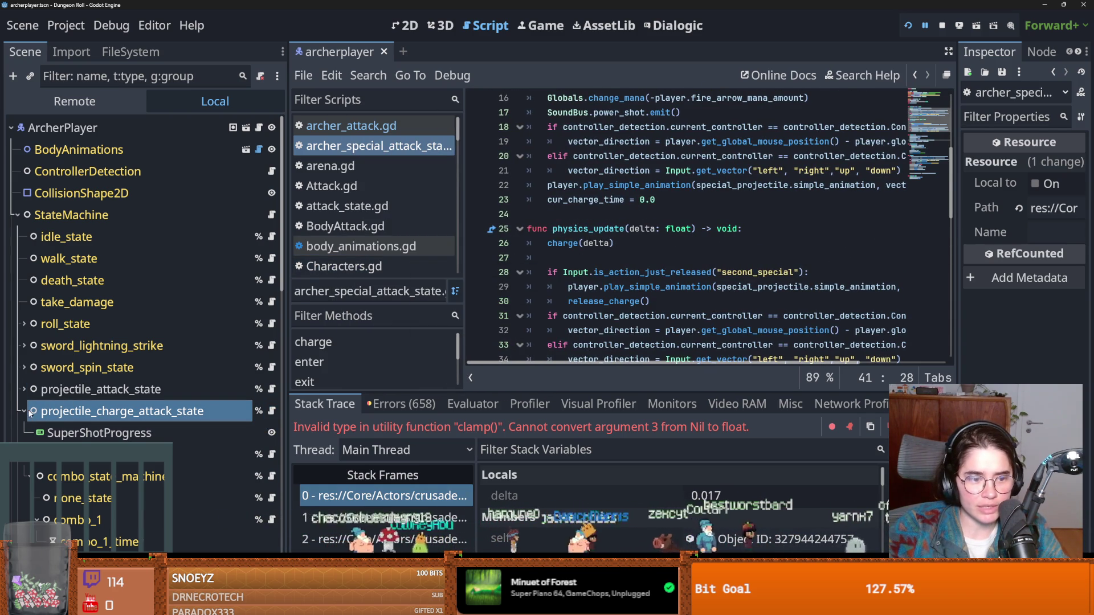
# Collapse the projectile_charge_attack_state node and check the value of cur_charge_time.
pyautogui.doubleClick(214, 409)
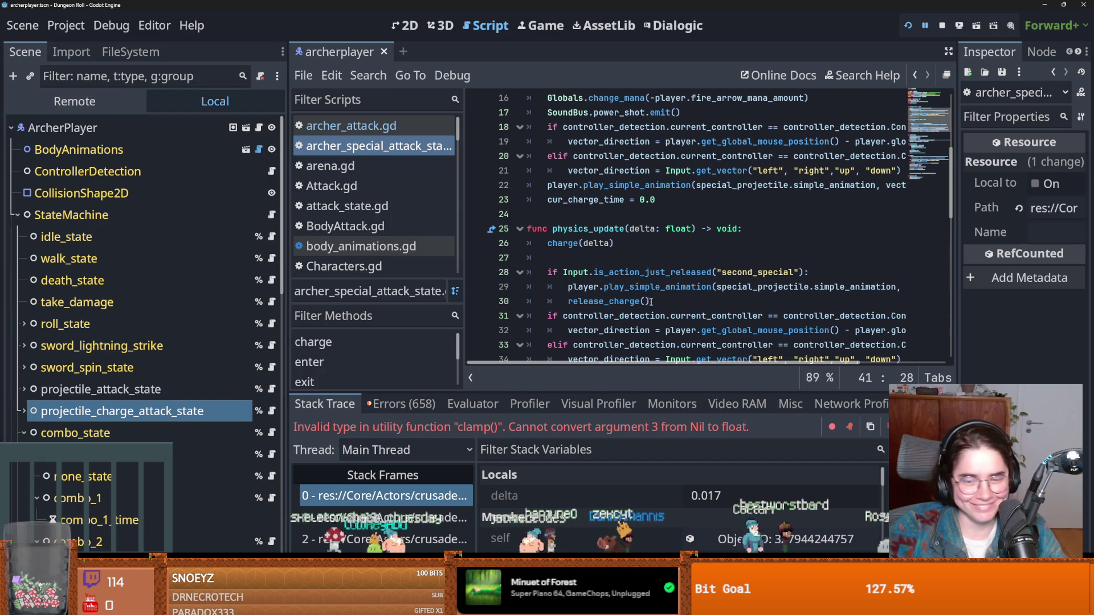
pyautogui.scroll(-4, 657, 291)
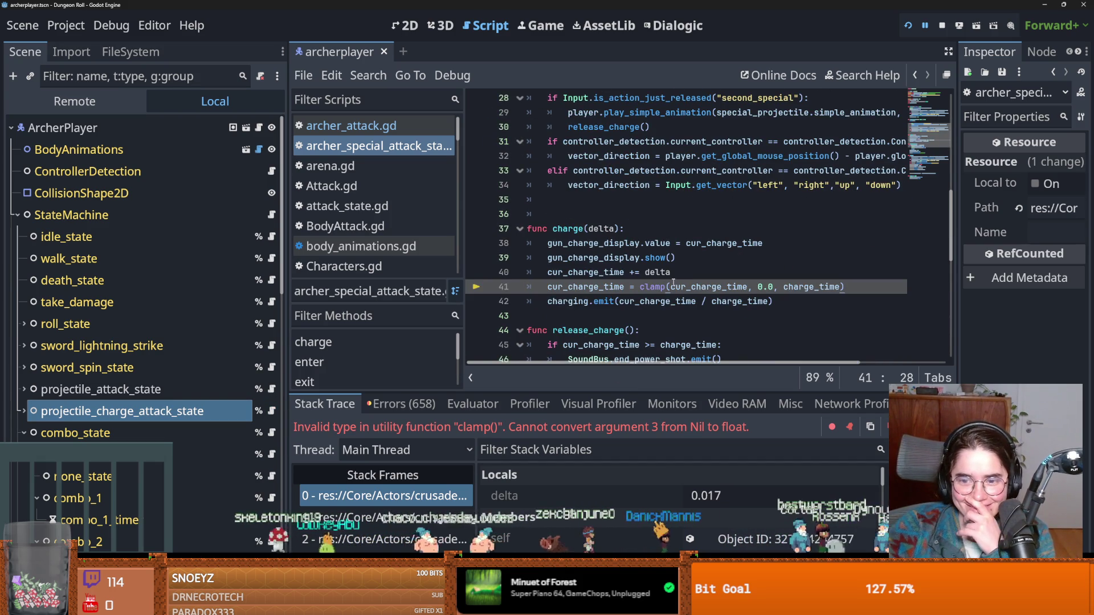
pyautogui.doubleClick(692, 286)
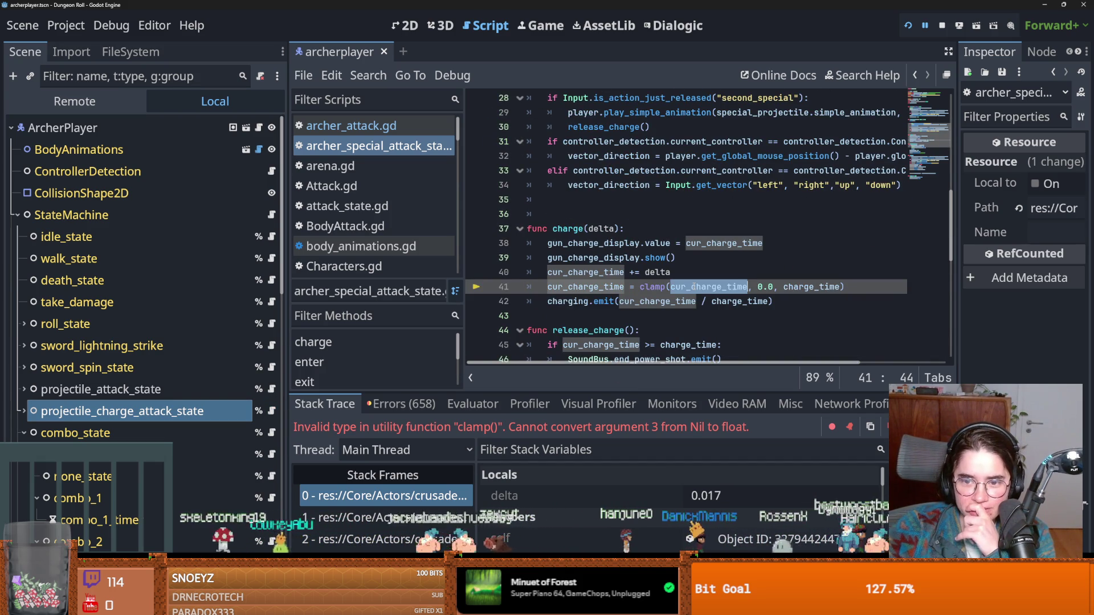
pyautogui.moveTo(693, 287)
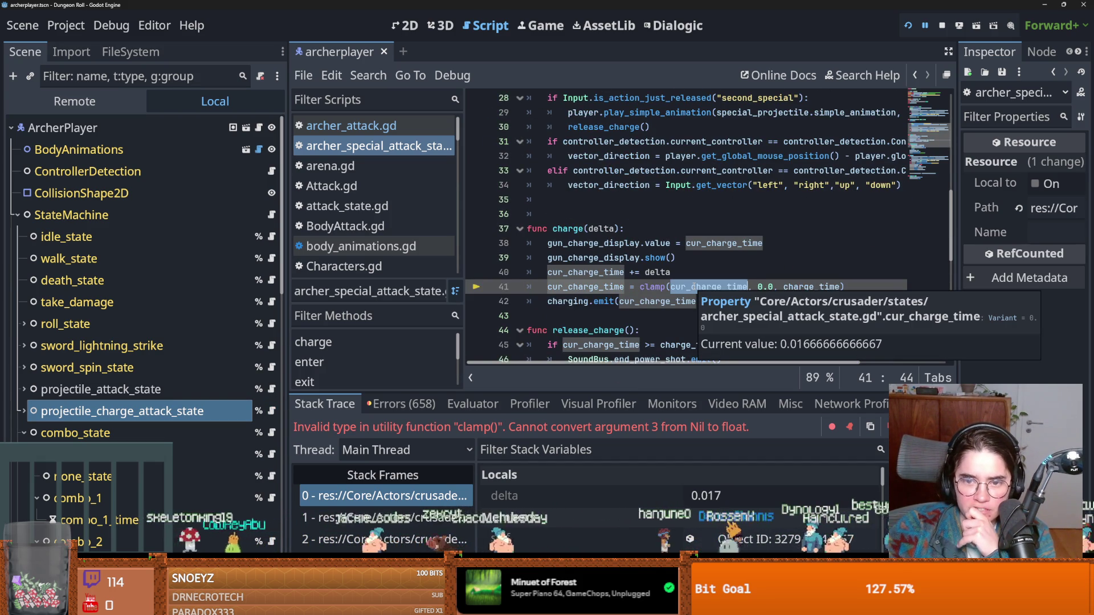
# Go to the gun_charge_display definition and select the SuperShotProgress node to view its range settings.
pyautogui.keyDown('ctrl'); pyautogui.click(637, 243); pyautogui.keyUp('ctrl')
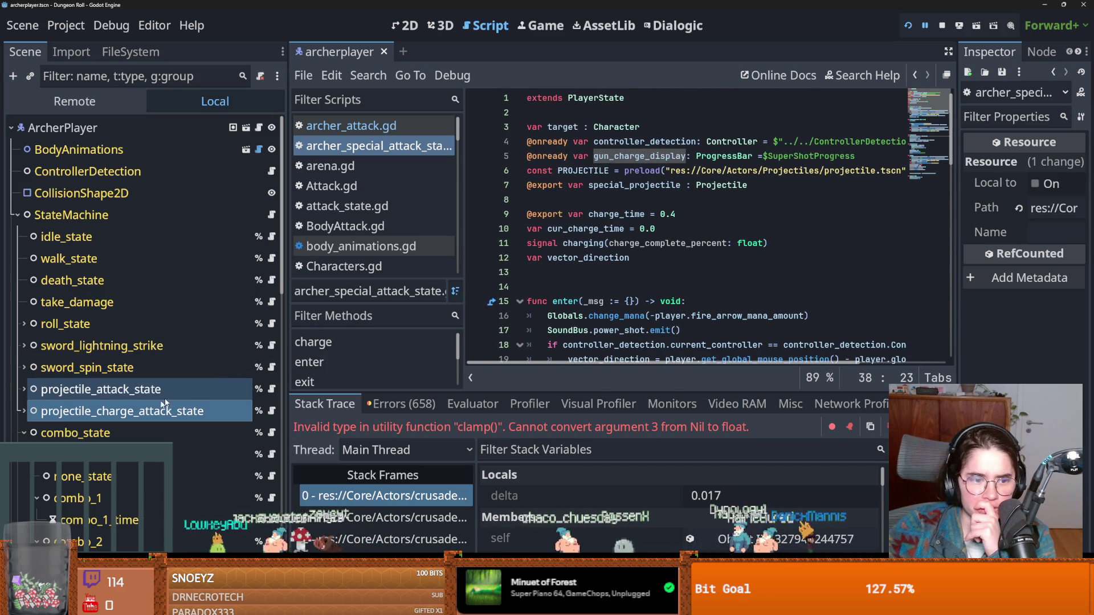
pyautogui.click(24, 411)
pyautogui.click(99, 433)
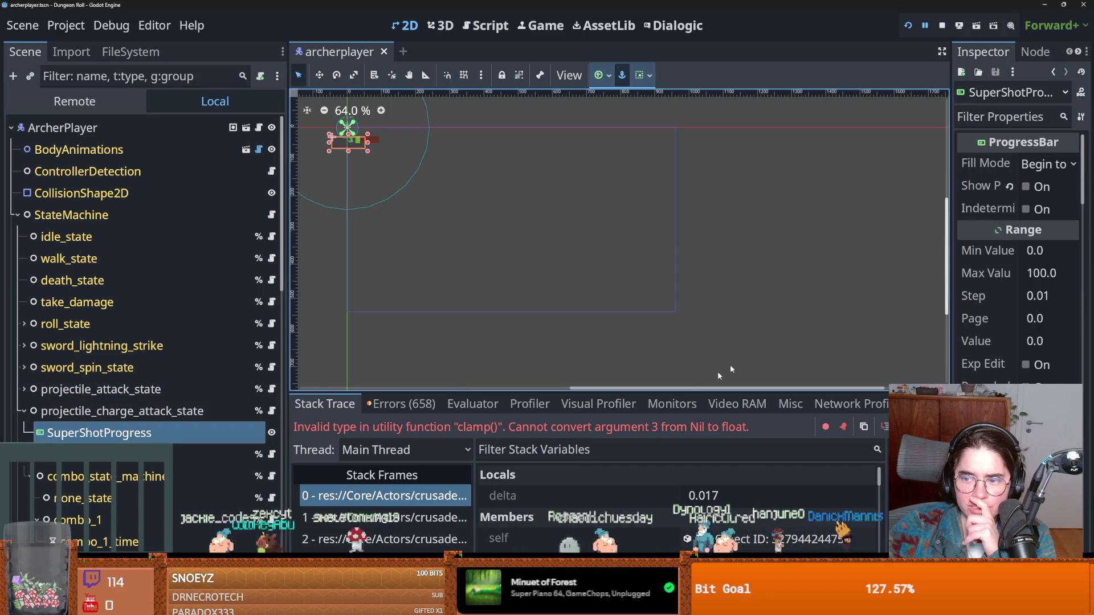
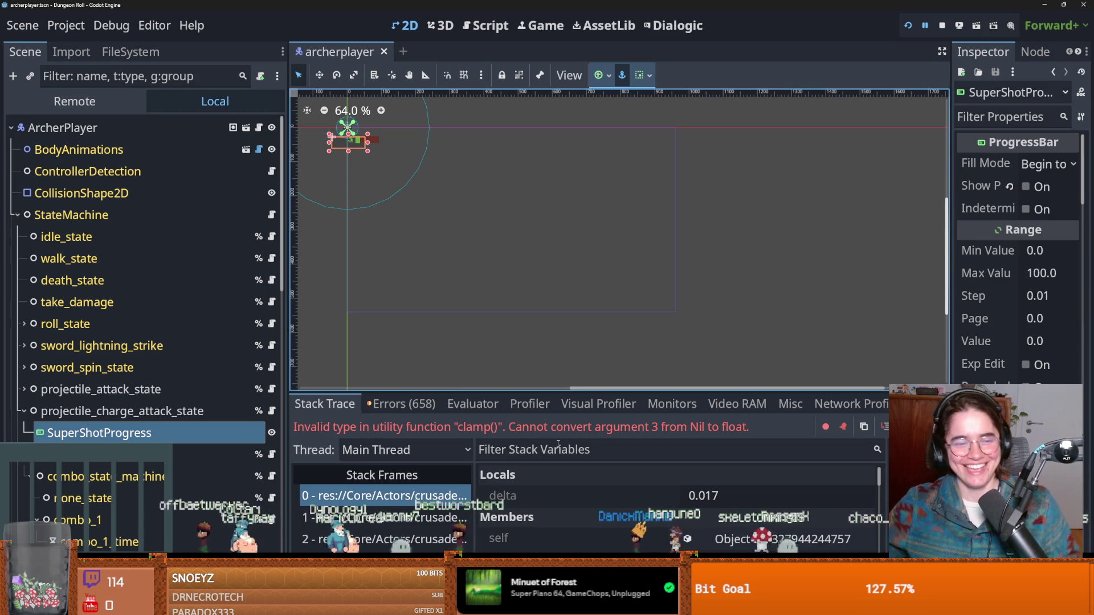
# Open the script paused at the clamp error and select cur_charge_time in the clamp call.
pyautogui.click(421, 495)
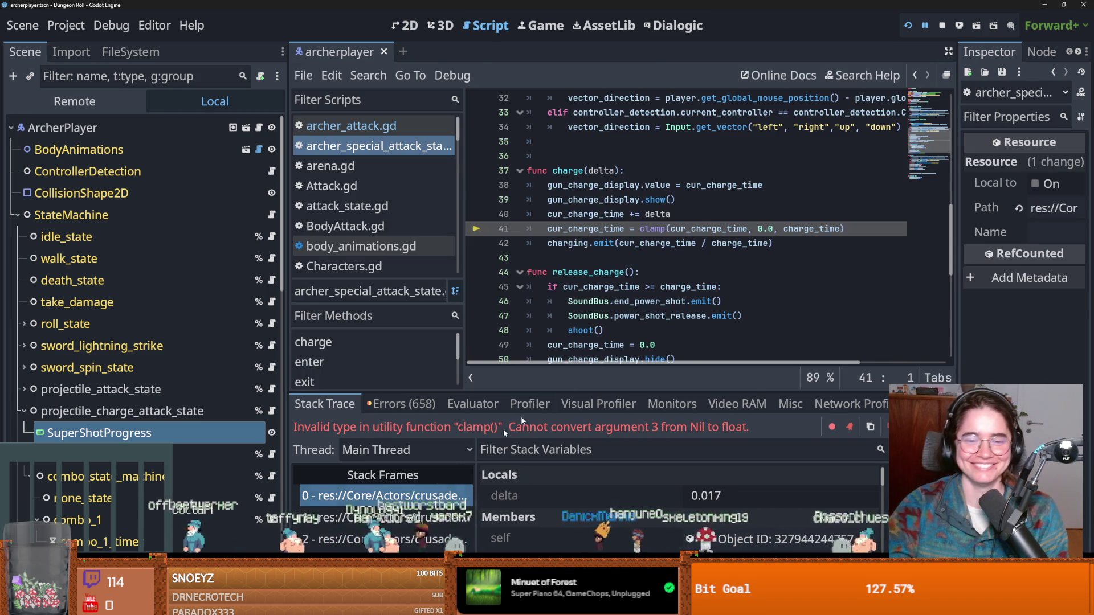
pyautogui.click(723, 301)
pyautogui.hotkey('ctrl', 's')
pyautogui.doubleClick(708, 228)
pyautogui.hotkey('ctrl', 's')
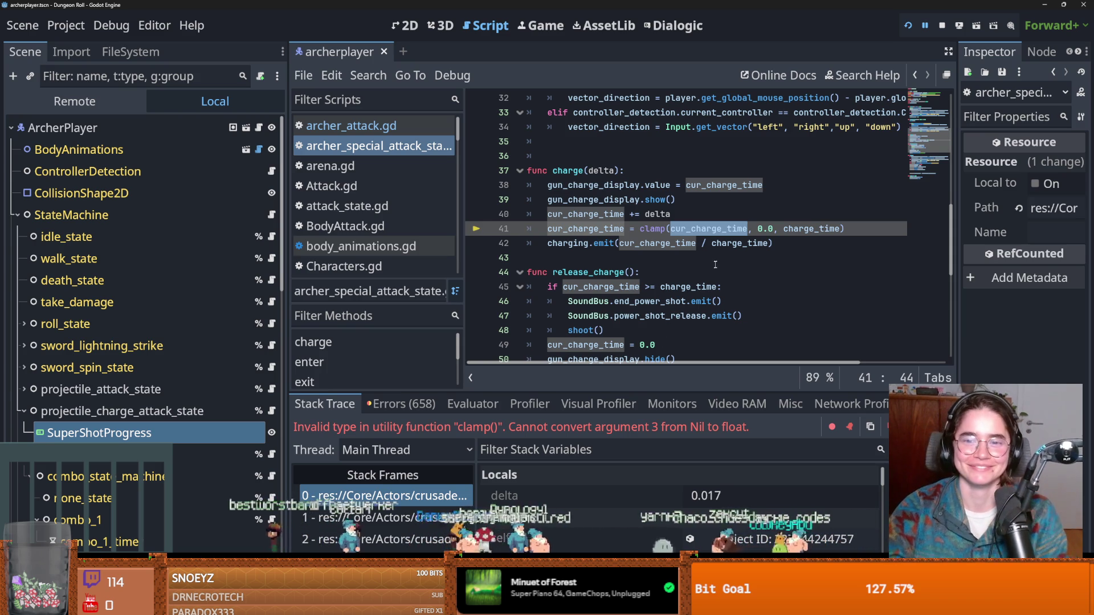
pyautogui.click(673, 259)
pyautogui.hotkey('ctrl', 's')
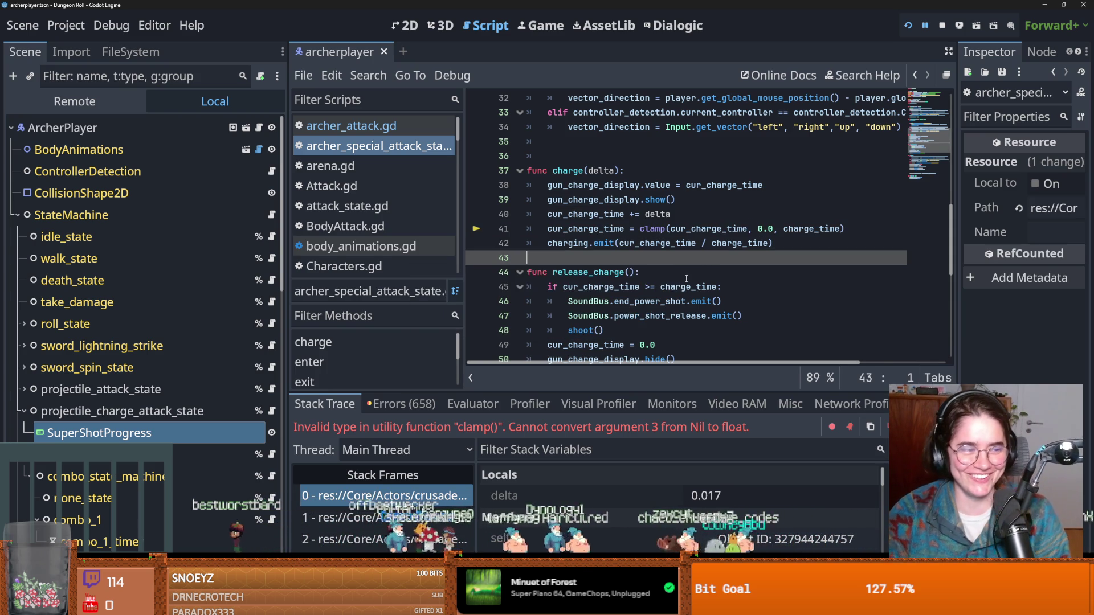
# Narrow the script list to widen the code and review the release_charge and charging emit lines.
pyautogui.click(748, 273)
pyautogui.hotkey('ctrl', 's')
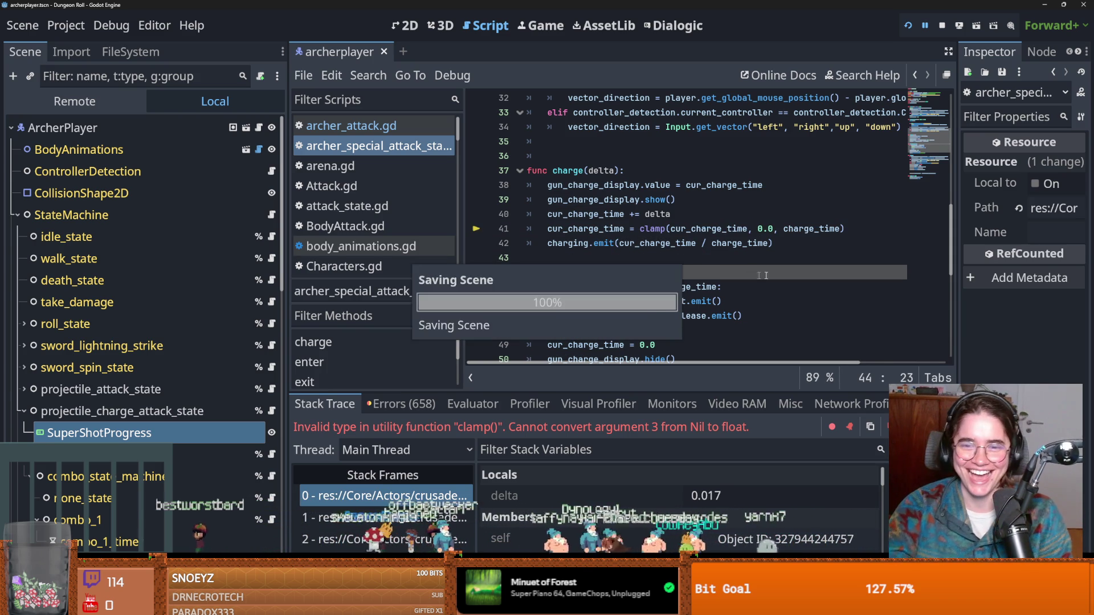
pyautogui.click(604, 243)
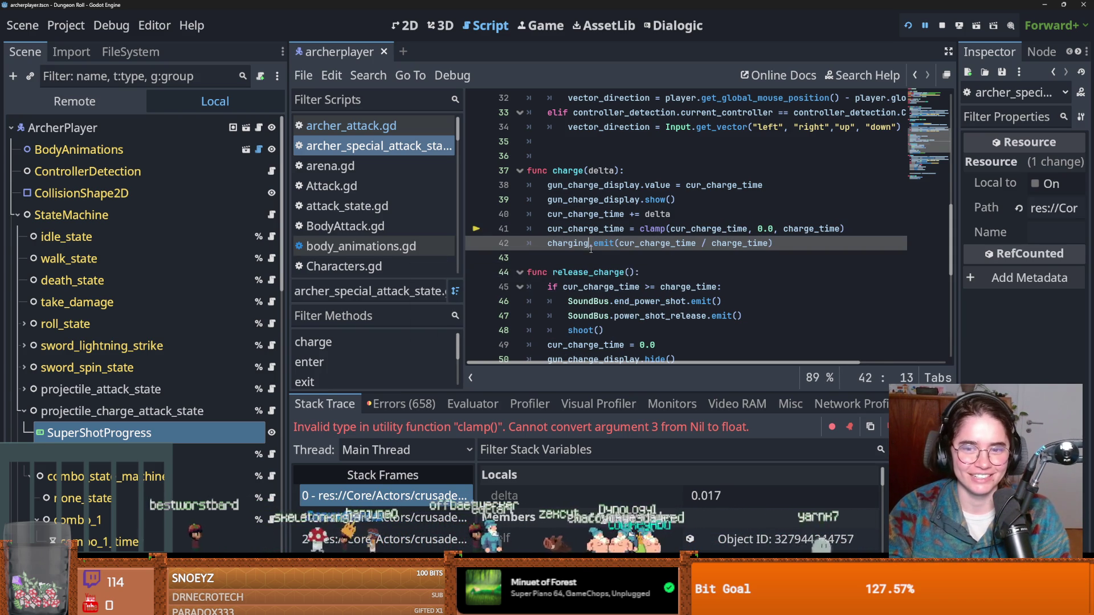
pyautogui.hotkey('ctrl', 's')
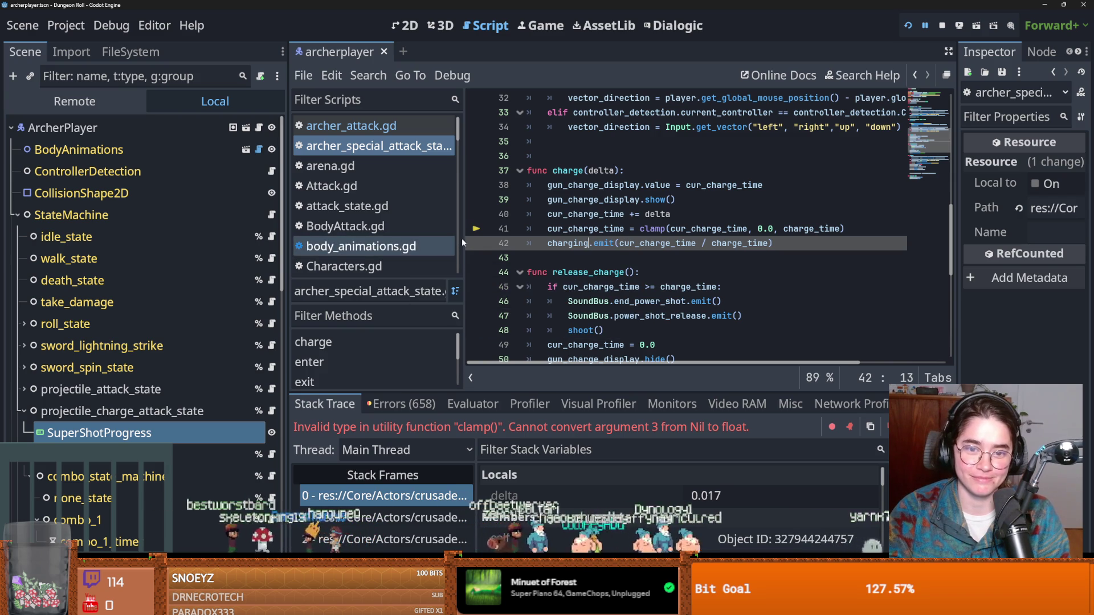
pyautogui.moveTo(459, 244); pyautogui.dragTo(366, 227)
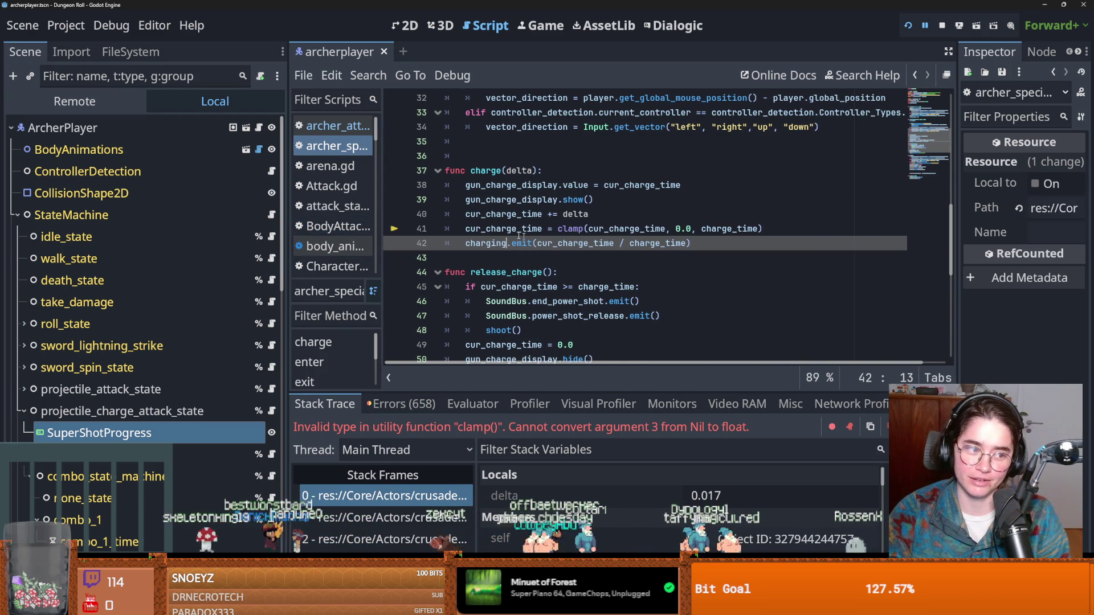
pyautogui.hotkey('ctrl', 's')
pyautogui.click(589, 257)
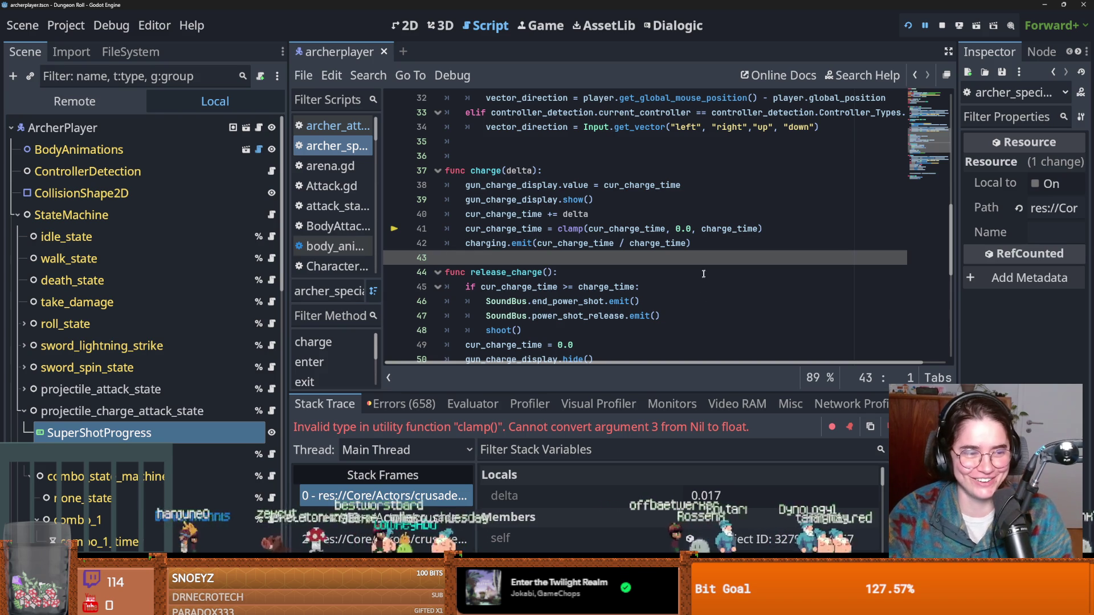
# Inspect gun_charge_display at the stopped line and view the SuperShotProgress node's properties.
pyautogui.click(441, 496)
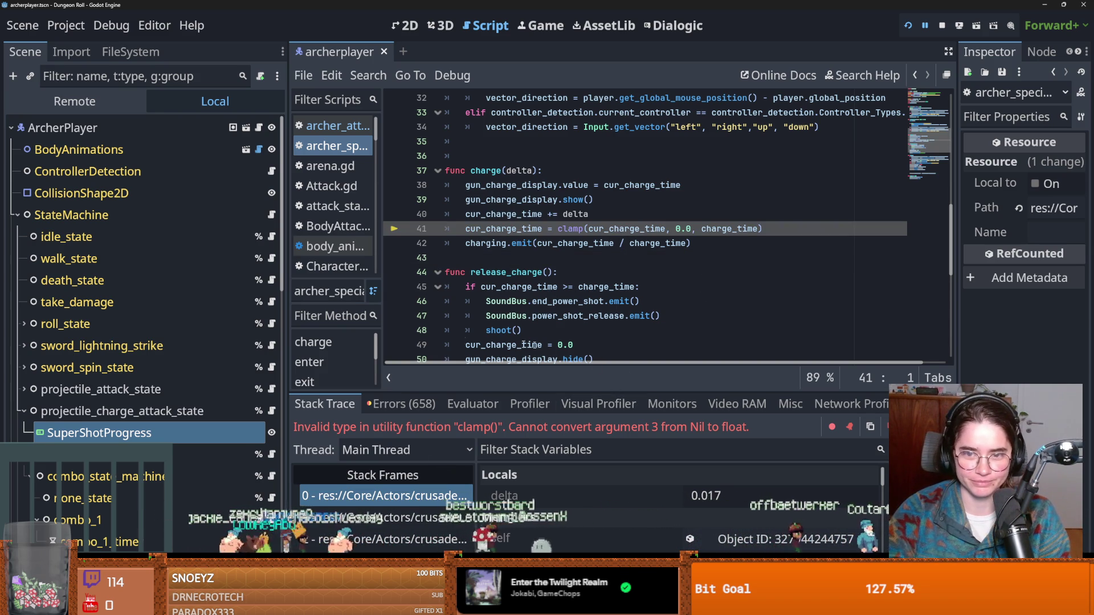
pyautogui.scroll(10, 542, 291)
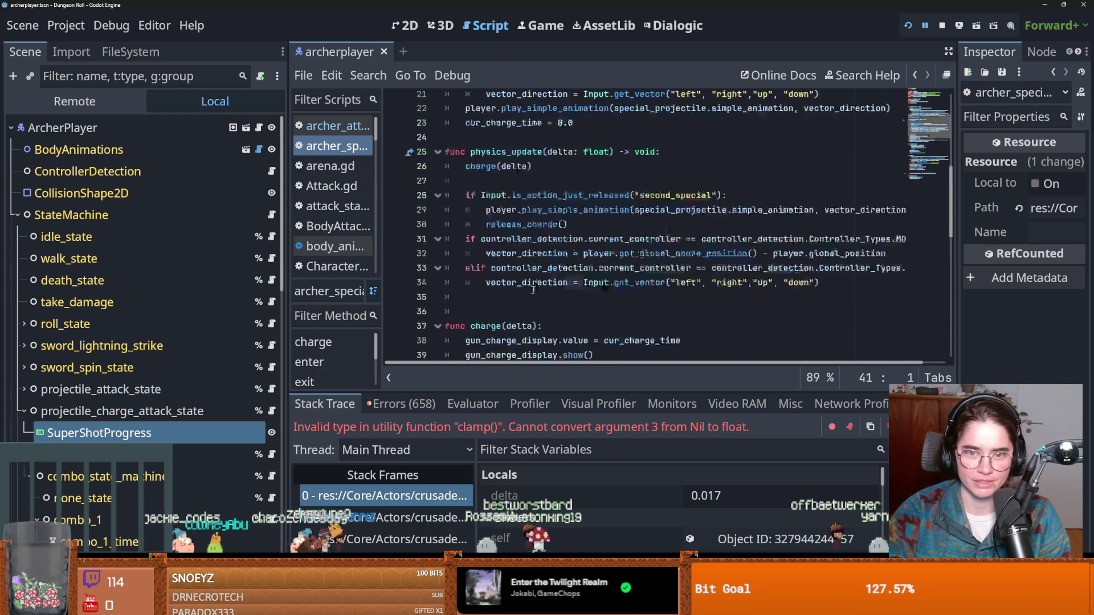
pyautogui.doubleClick(570, 155)
pyautogui.moveTo(570, 155)
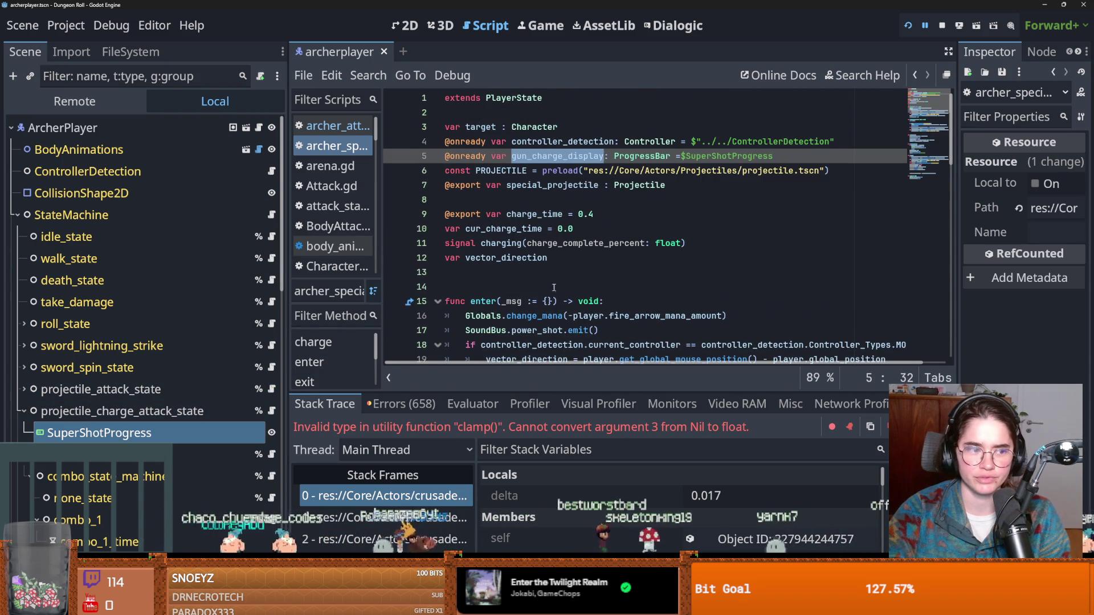
pyautogui.scroll(-6, 557, 295)
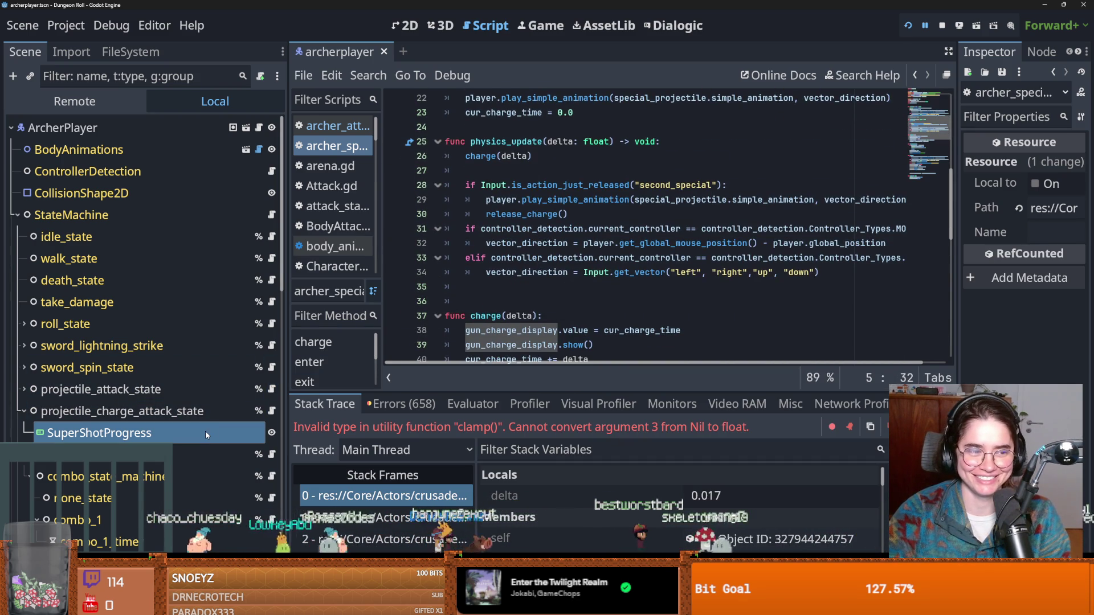
pyautogui.click(205, 431)
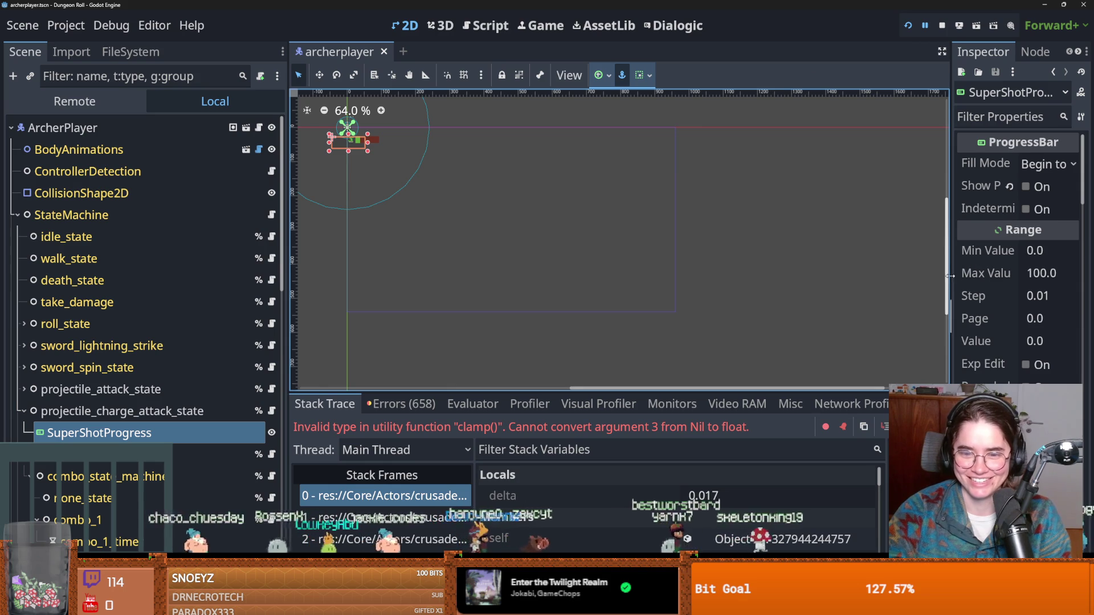
# At paused line 41, highlight cur_charge_time and charge_time, the clamp's upper limit.
pyautogui.click(418, 495)
pyautogui.doubleClick(627, 228)
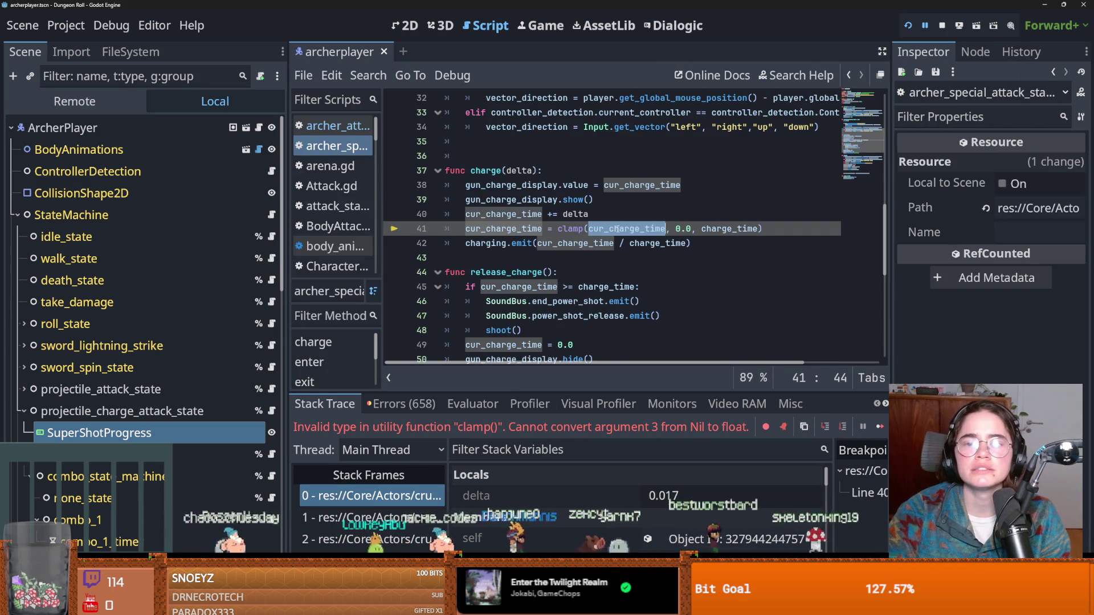
pyautogui.scroll(2, 623, 204)
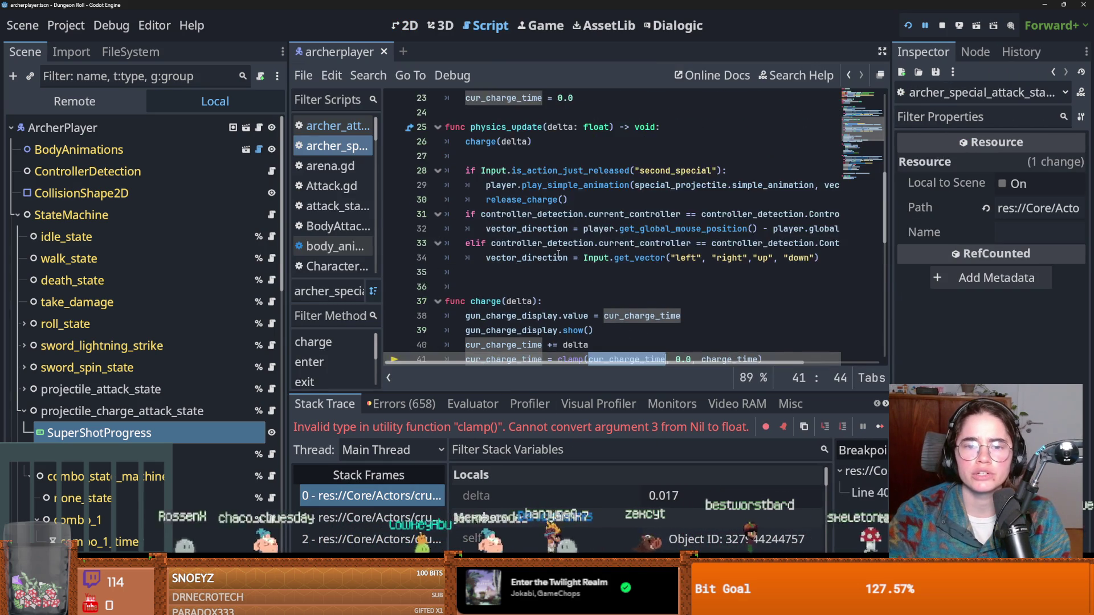
pyautogui.scroll(-3, 541, 285)
pyautogui.click(372, 496)
pyautogui.scroll(-3, 599, 474)
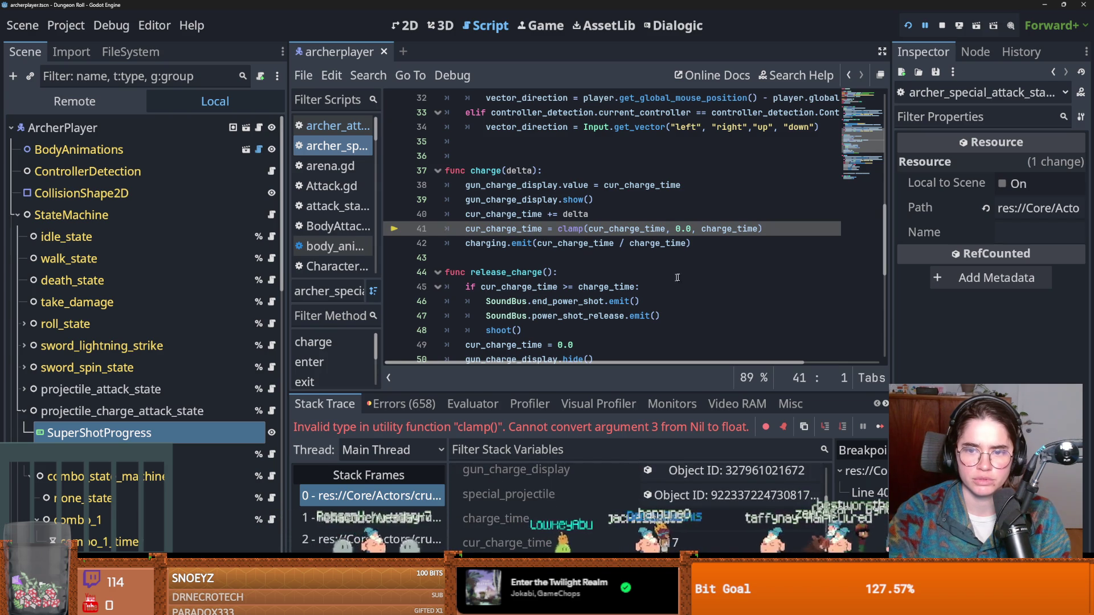
pyautogui.scroll(2, 627, 256)
pyautogui.doubleClick(729, 316)
pyautogui.scroll(8, 631, 287)
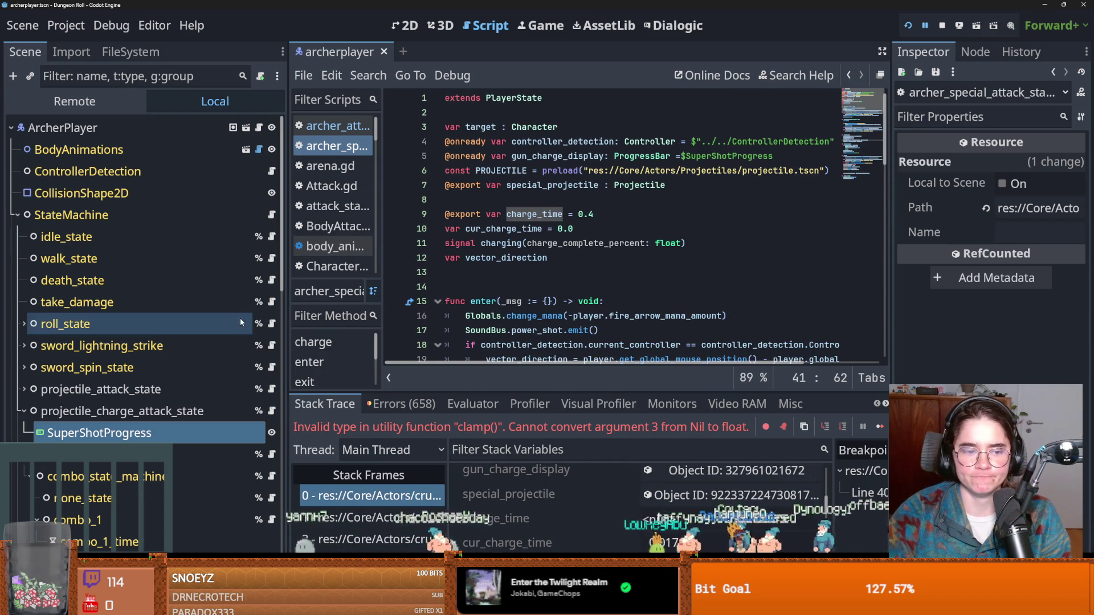
# Check projectile_charge_attack_state's properties, collapse the powershot projectile section, and save the scene.
pyautogui.click(114, 411)
pyautogui.scroll(5, 984, 325)
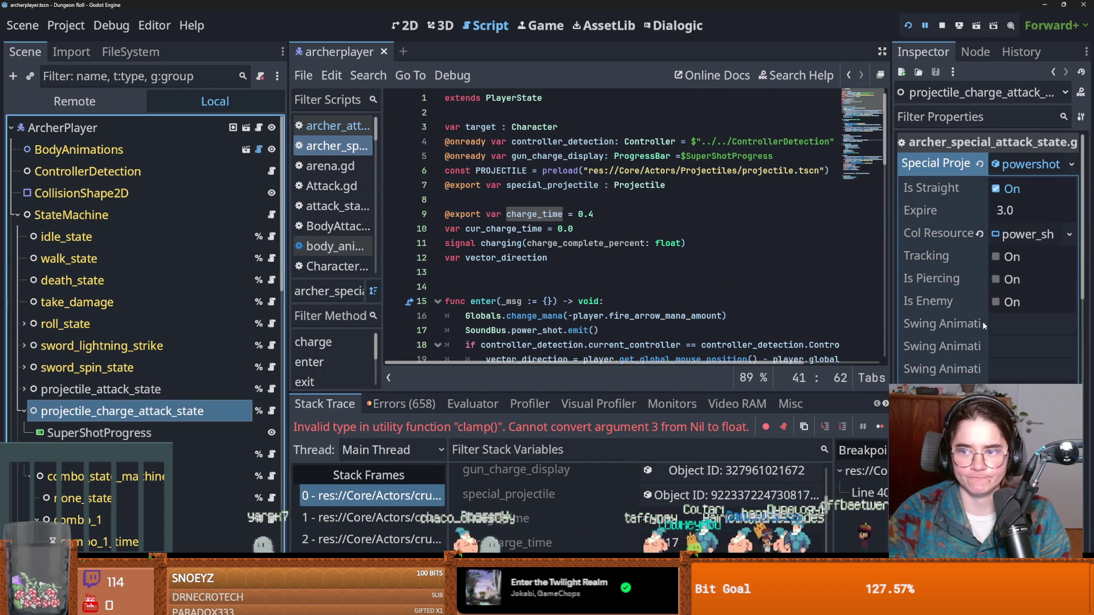
pyautogui.click(1030, 168)
pyautogui.scroll(-5, 612, 315)
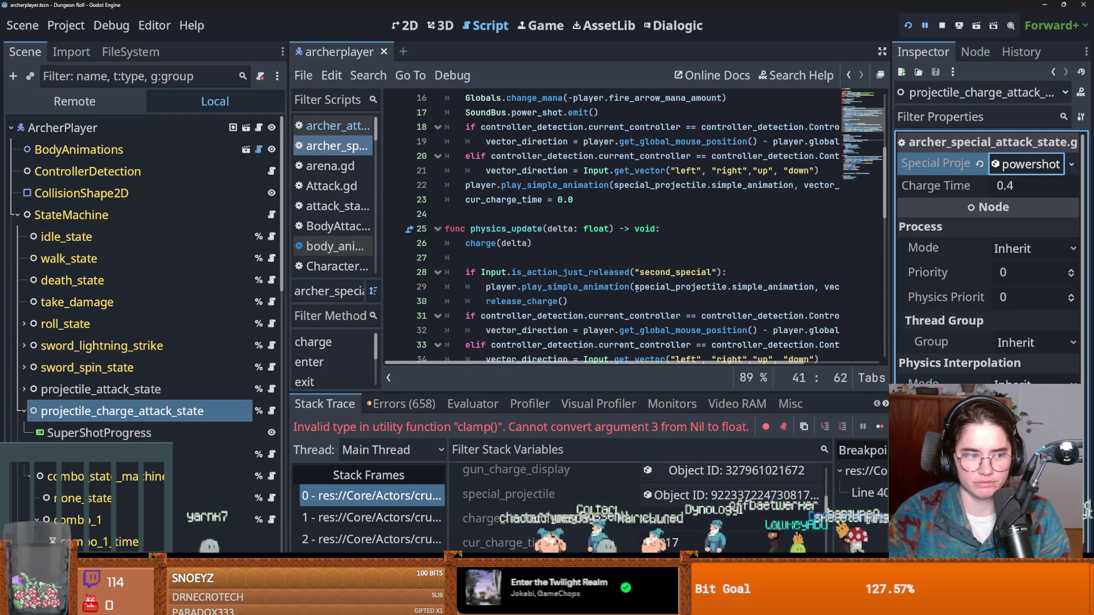
pyautogui.scroll(-4, 636, 287)
pyautogui.hotkey('ctrl', 's')
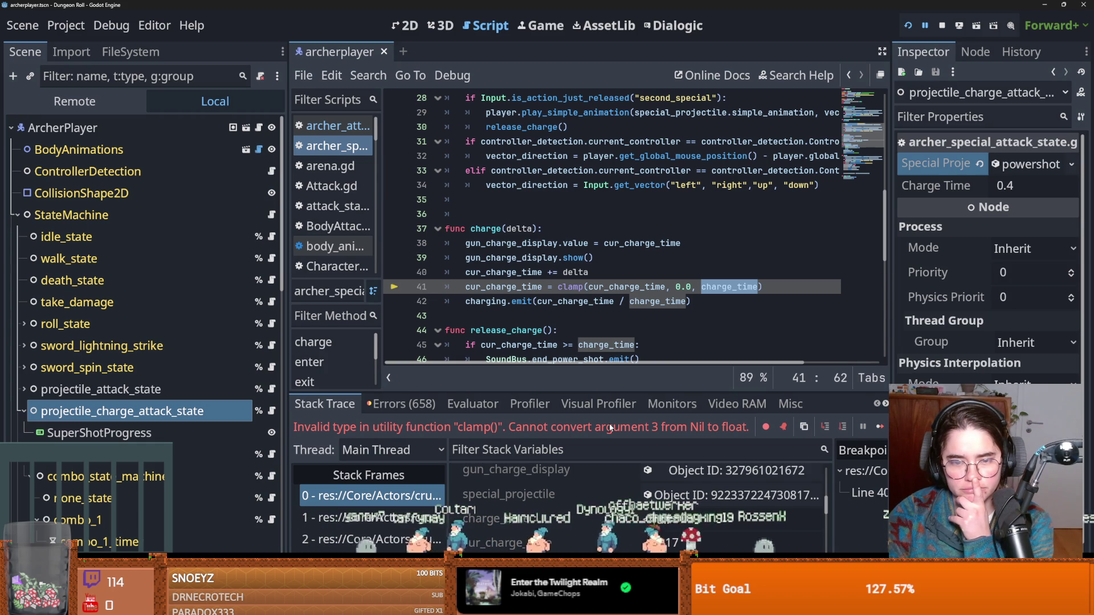
# Find charge_time is null in stack frame 1, then select the SuperShotProgress bar node.
pyautogui.click(371, 517)
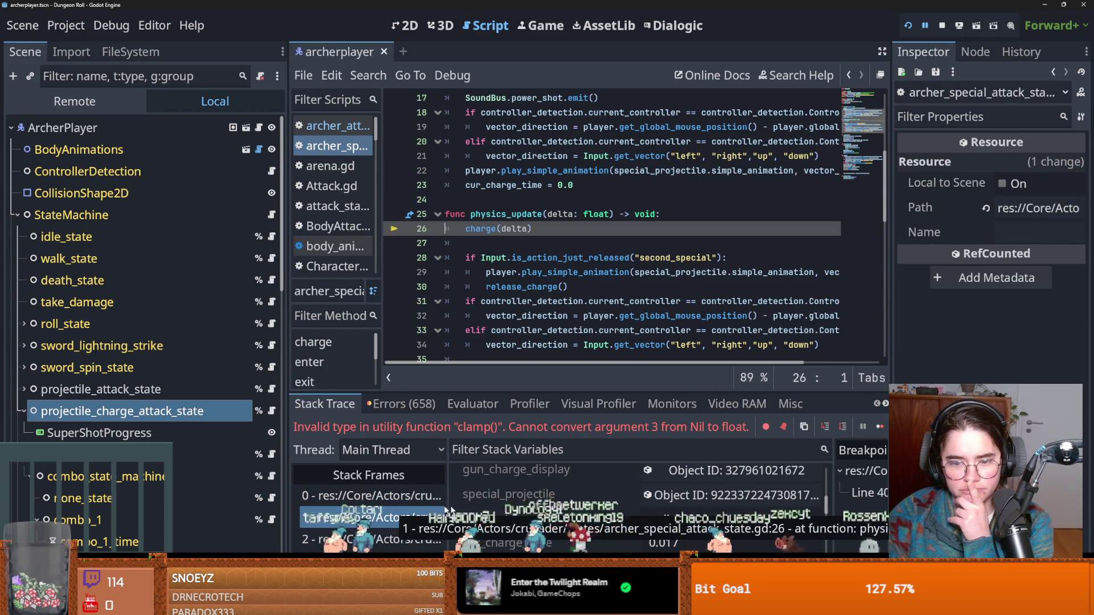
pyautogui.scroll(-2, 569, 509)
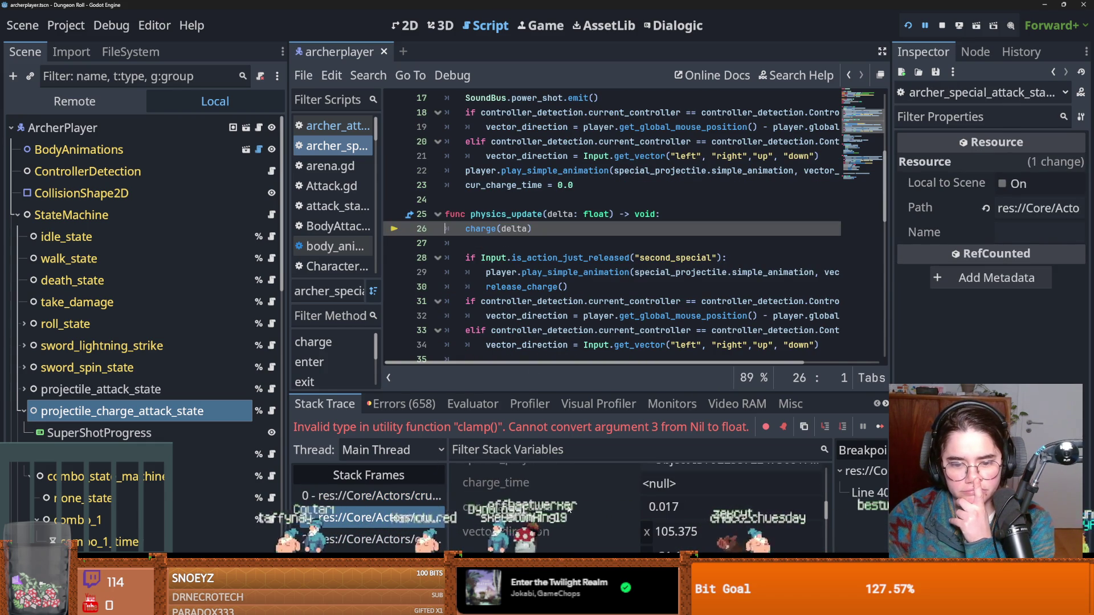
pyautogui.click(567, 484)
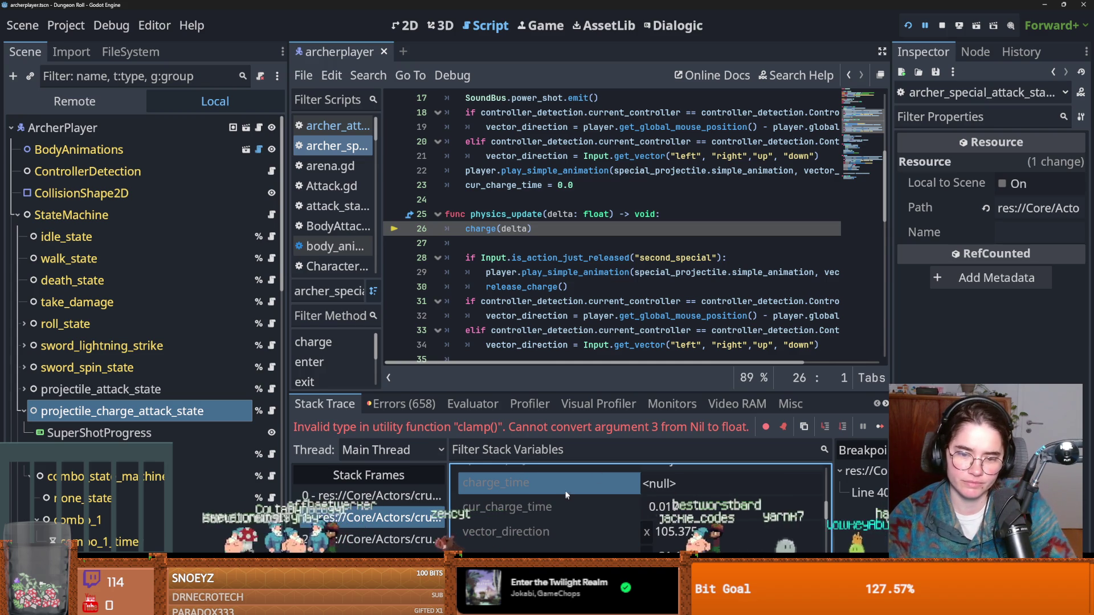
pyautogui.click(21, 407)
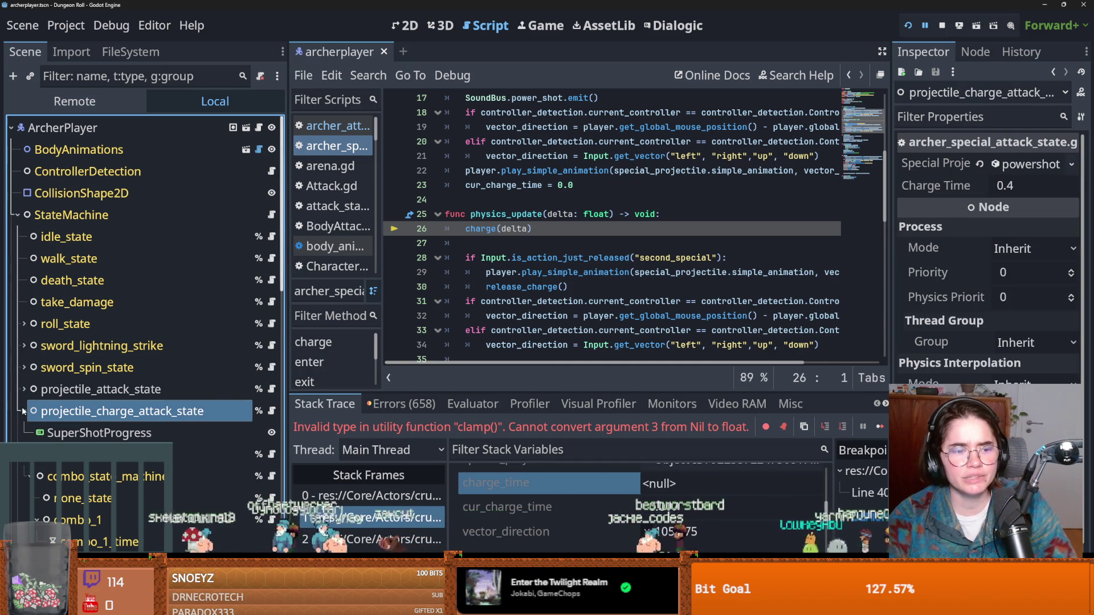
pyautogui.click(91, 433)
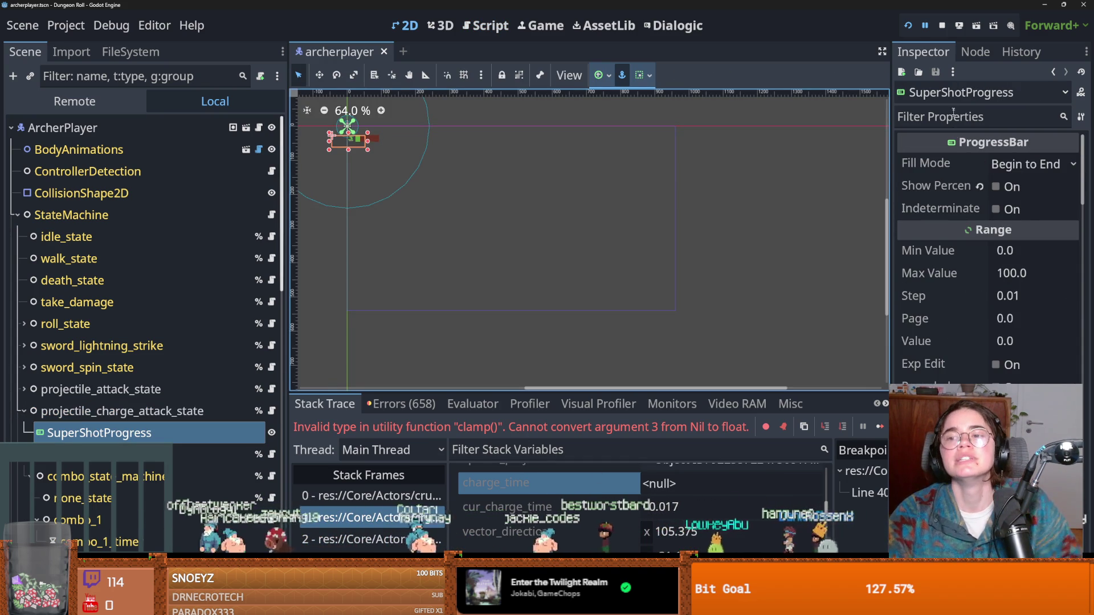
pyautogui.press('F5')
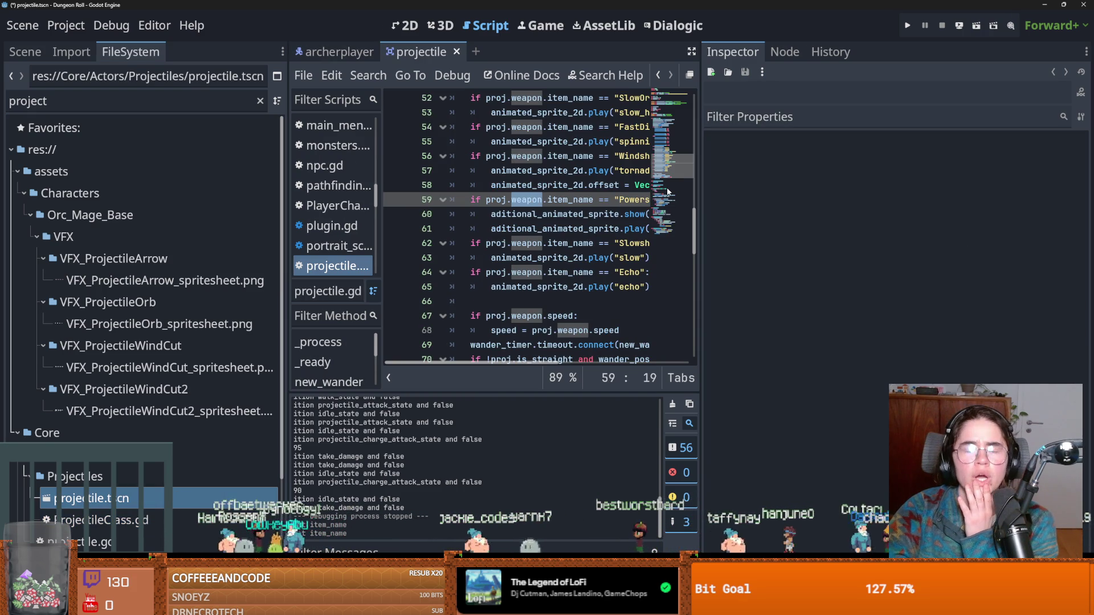
# Widen the script editor and review projectile.gd's per-weapon animation branches, including Powershot's 'flamin'.
pyautogui.scroll(2, 629, 244)
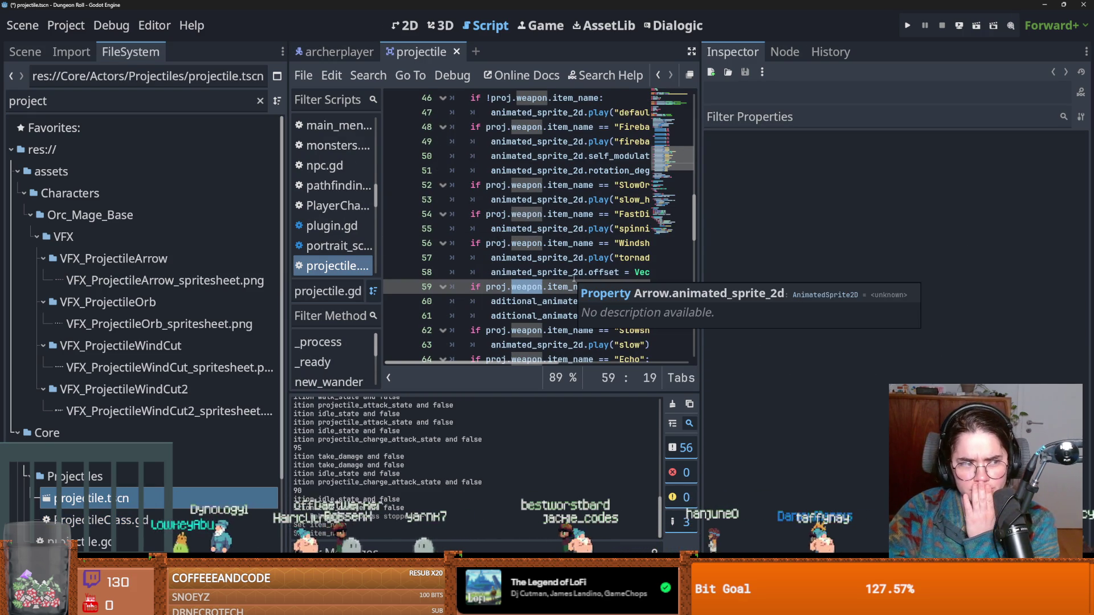
pyautogui.moveTo(586, 260)
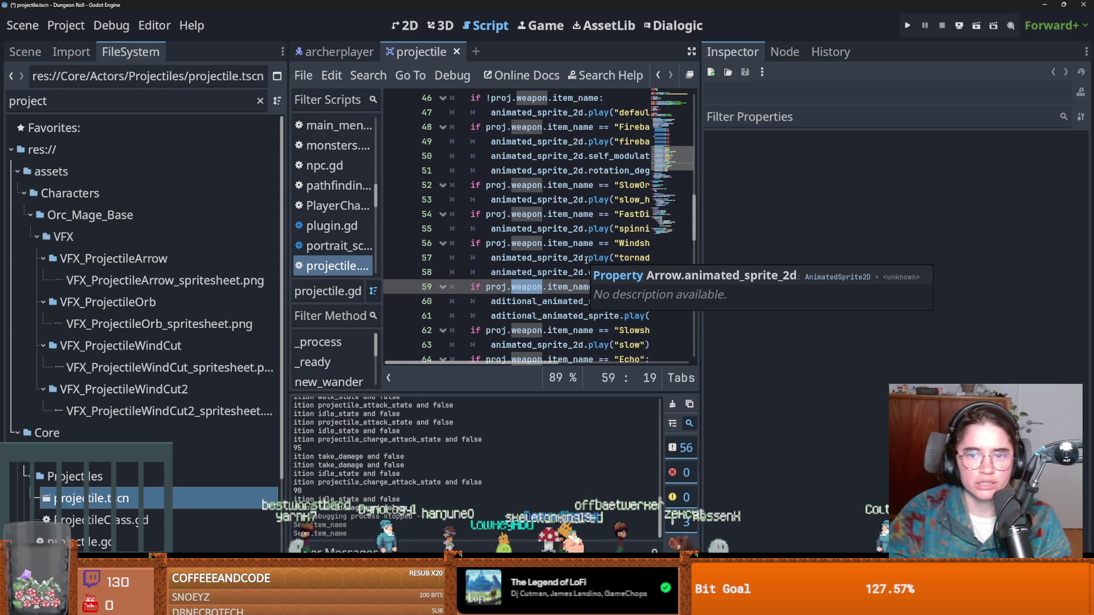
pyautogui.moveTo(700, 263); pyautogui.dragTo(974, 264)
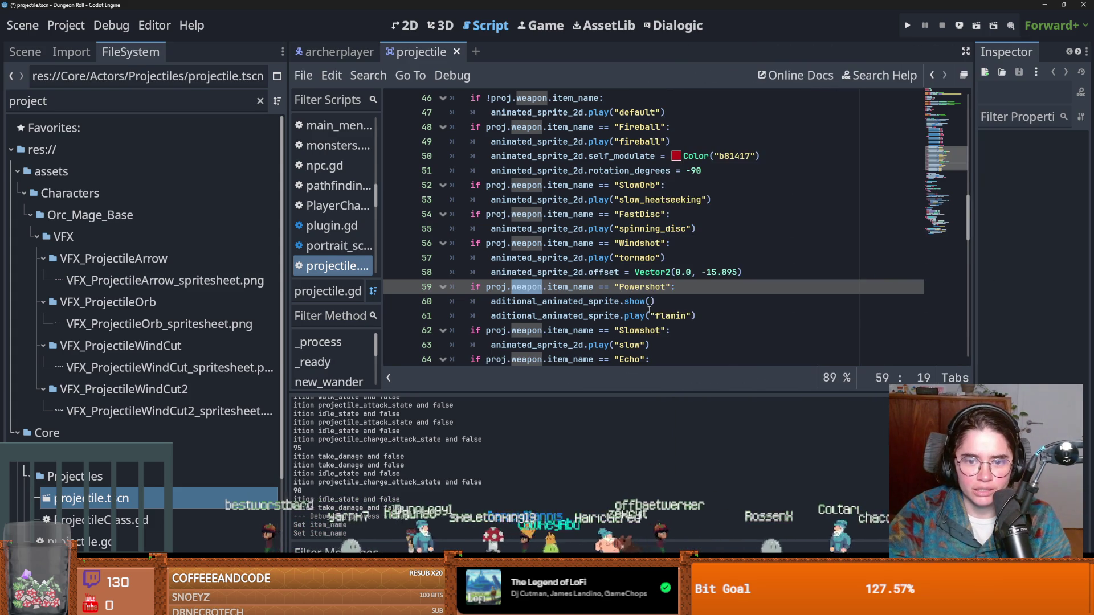
pyautogui.scroll(5, 648, 310)
pyautogui.scroll(-4, 502, 292)
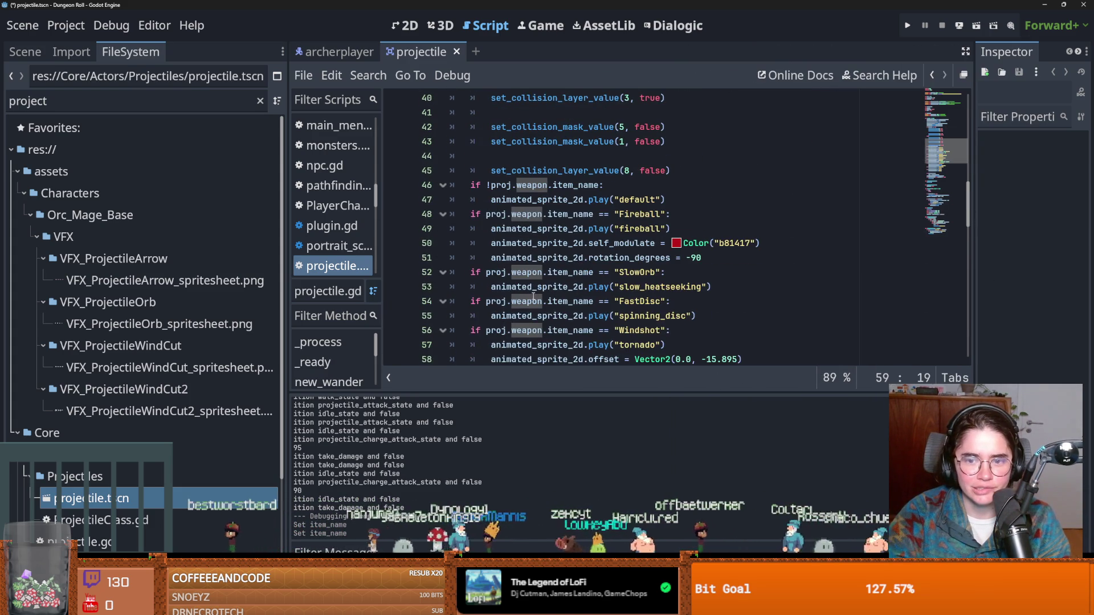
pyautogui.scroll(-1, 623, 252)
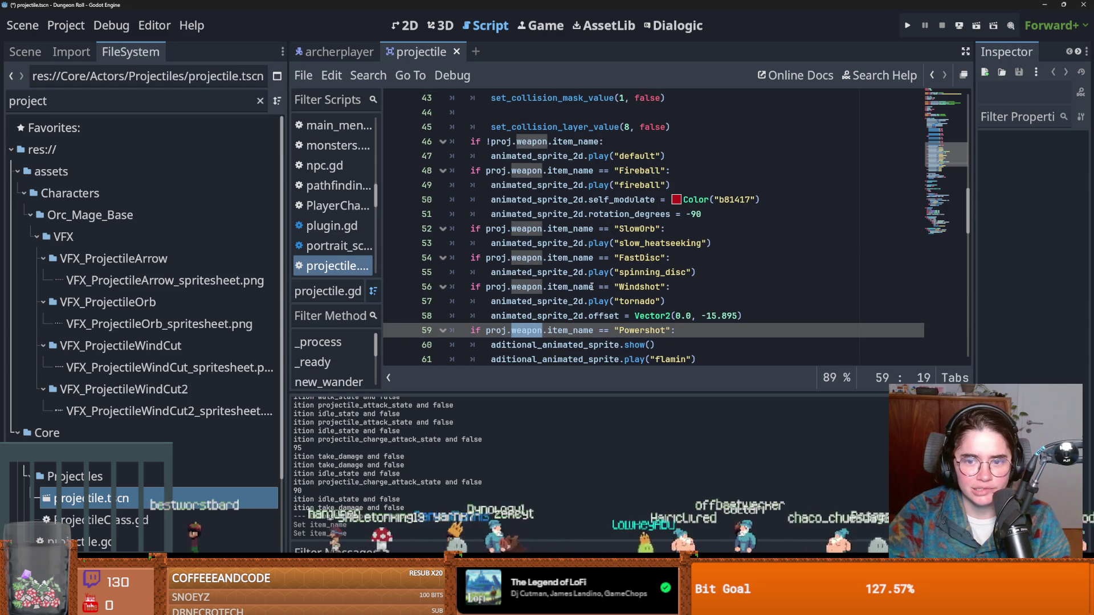
pyautogui.click(103, 543)
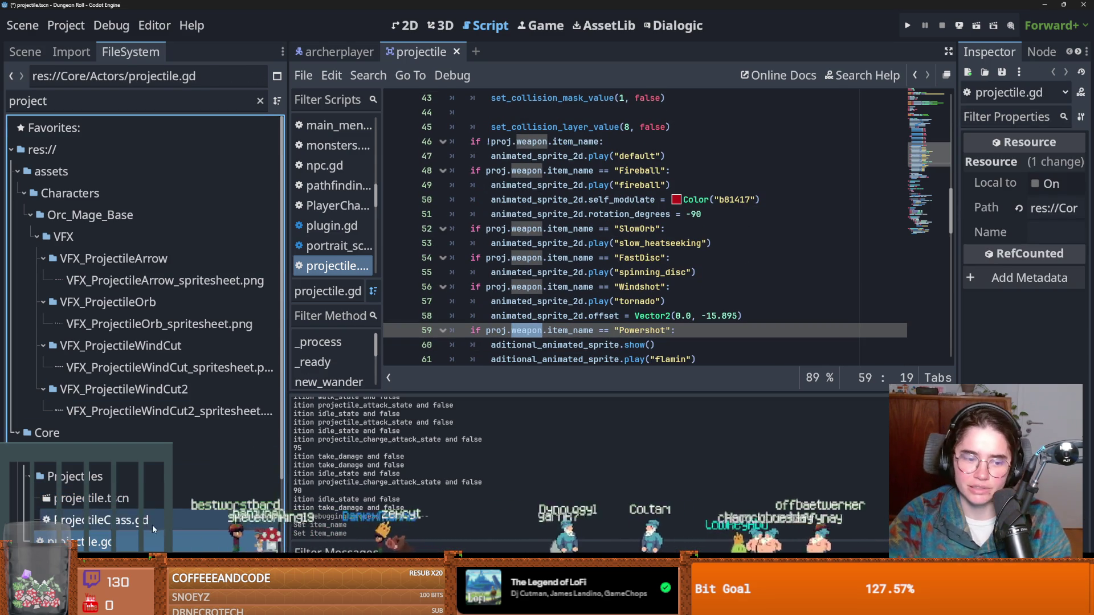
# Add 'enum ArrowType {normal, power, disc}' below the exported variables in ProjectileClass.gd.
pyautogui.doubleClick(160, 520)
pyautogui.click(625, 245)
pyautogui.press('Return')
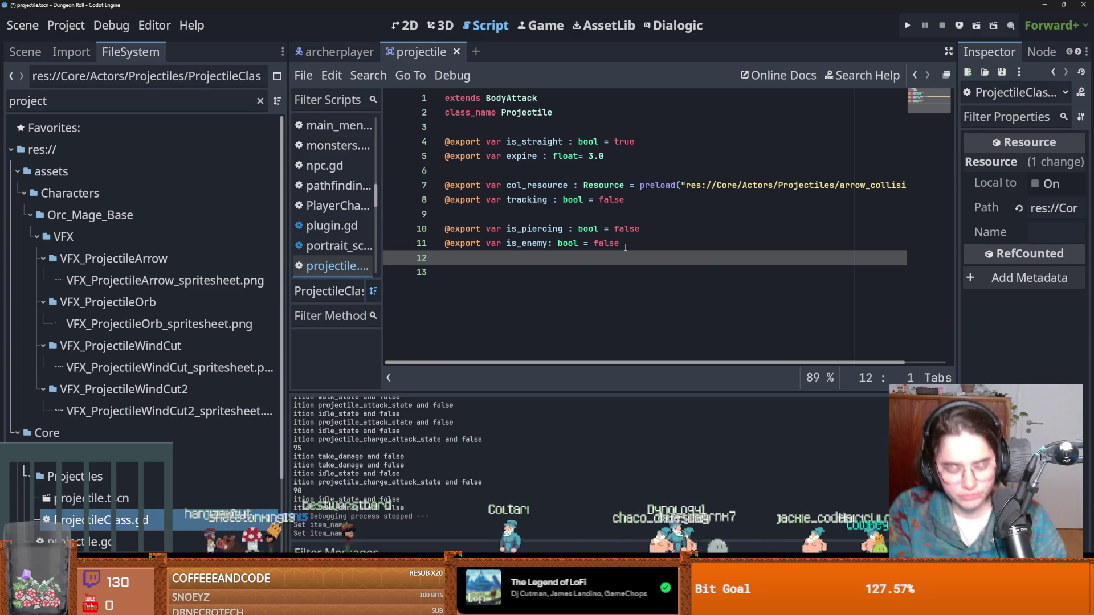
pyautogui.press('Return')
pyautogui.write('e')
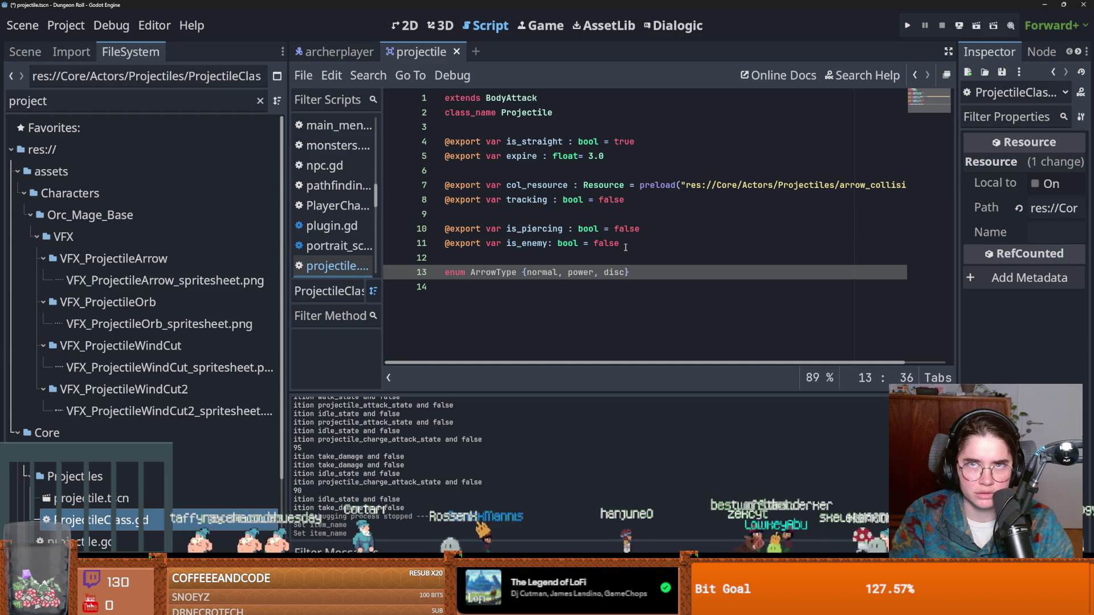
pyautogui.click(609, 260)
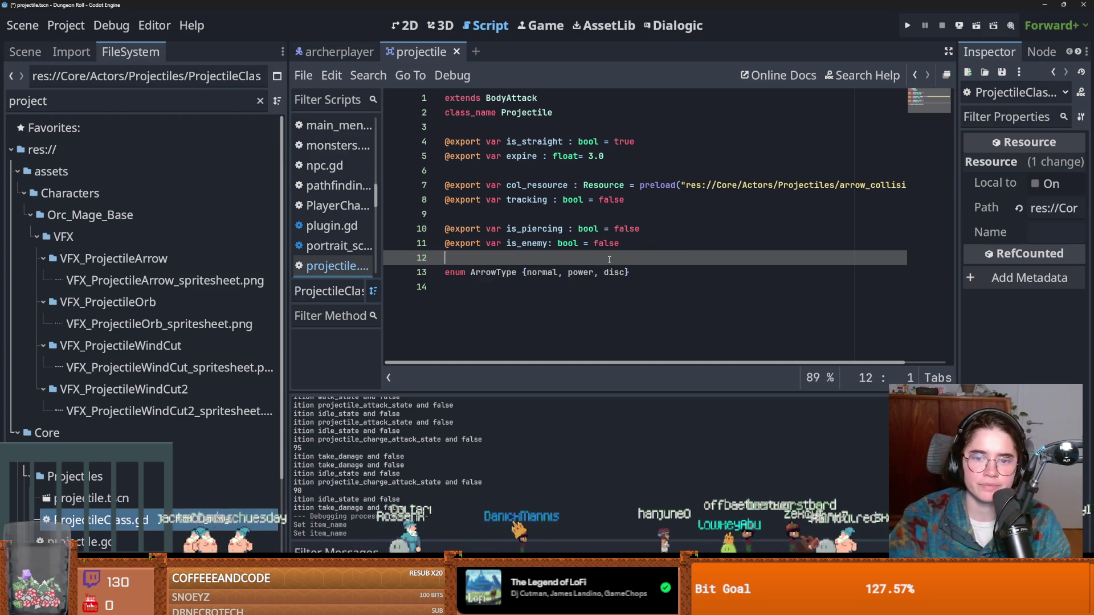